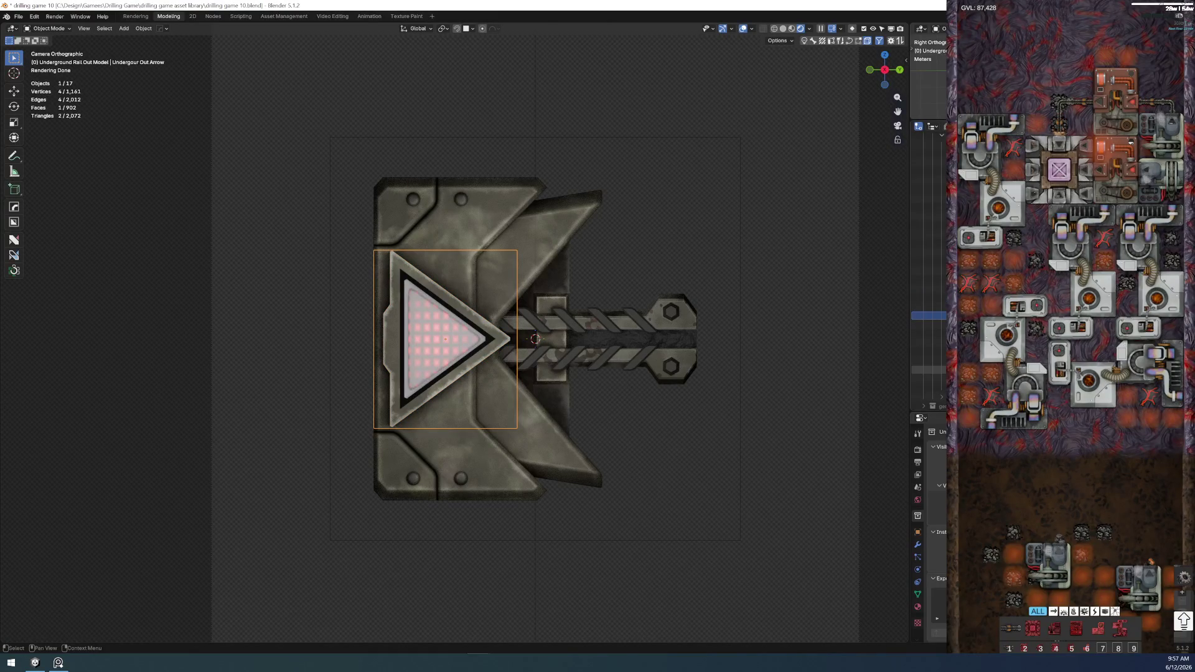
- Save the scene as drilling game 10.blend and switch to the node editing workspace
key(Return)
click(18, 16)
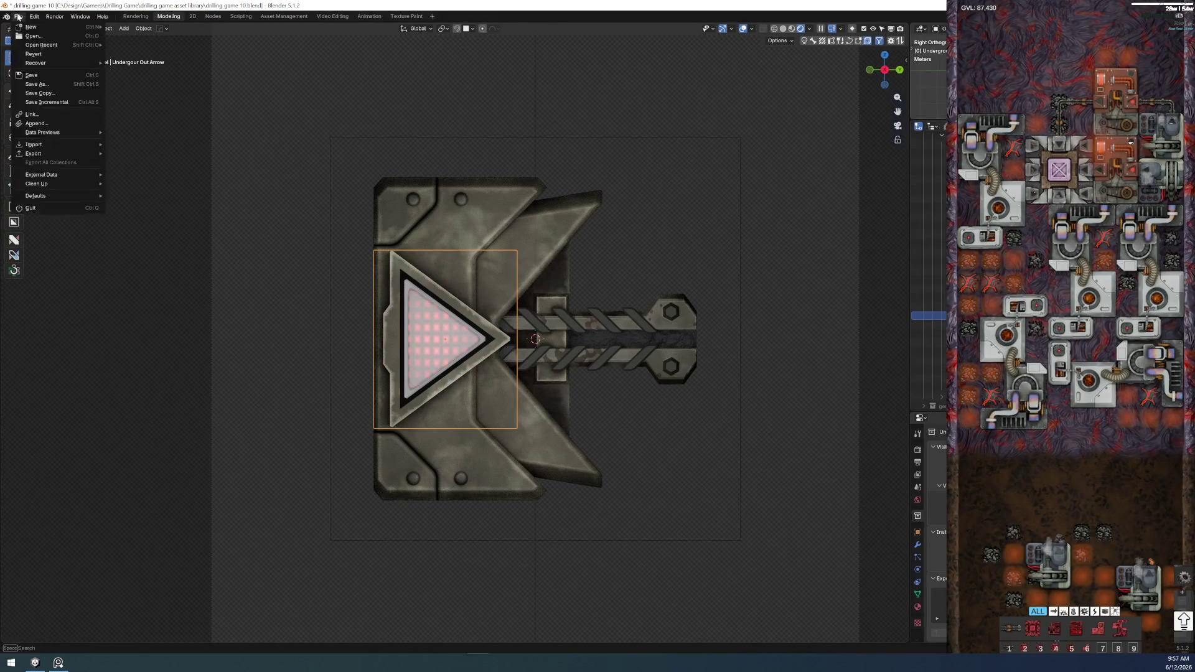
click(37, 84)
key(Return)
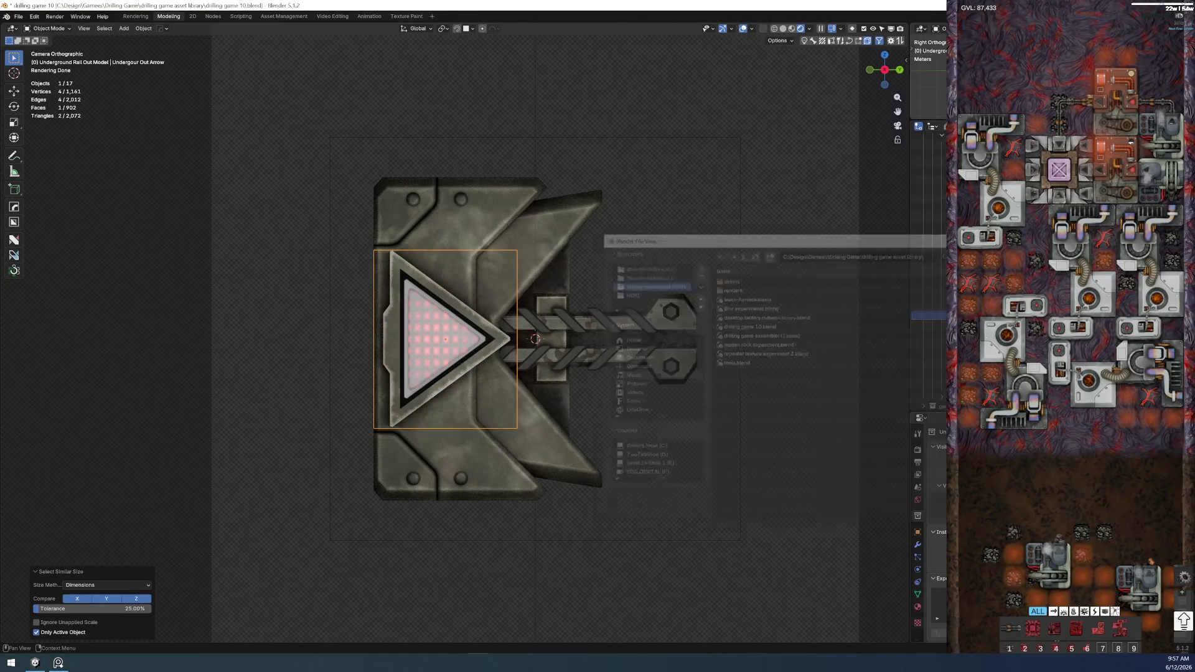
click(213, 17)
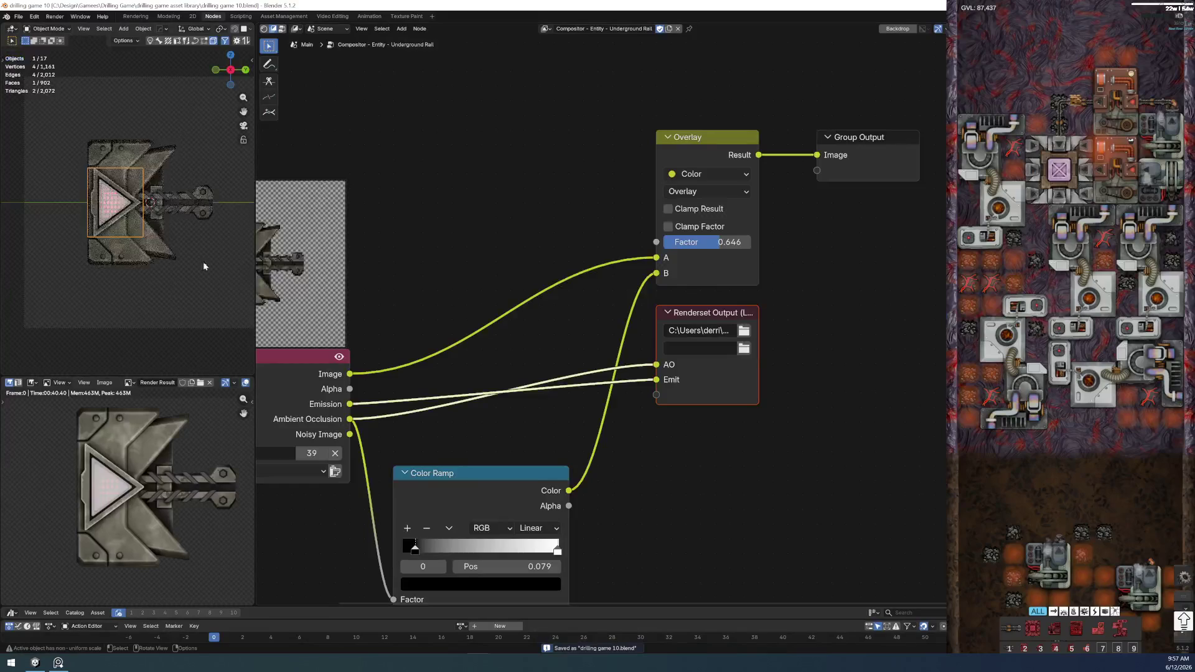
- Pan over the Underground Rail compositor nodes, deselect Renderset Output, then show the 3D Arrow Red material tree
middle_drag(670, 455, 790, 365)
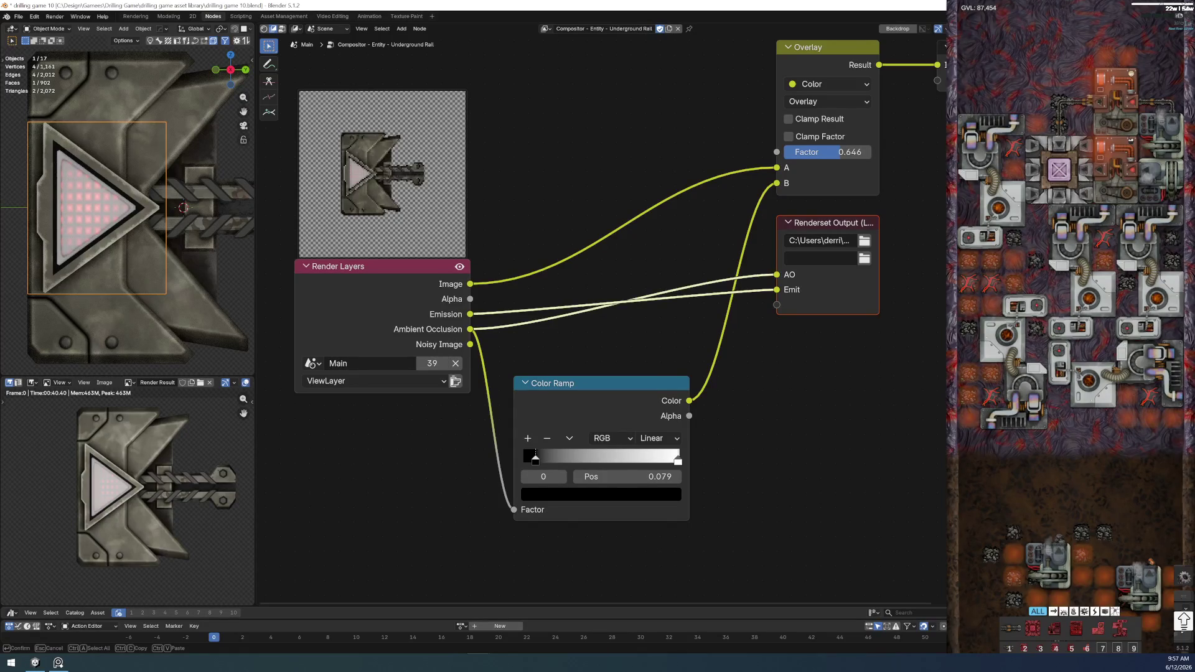
key(Return)
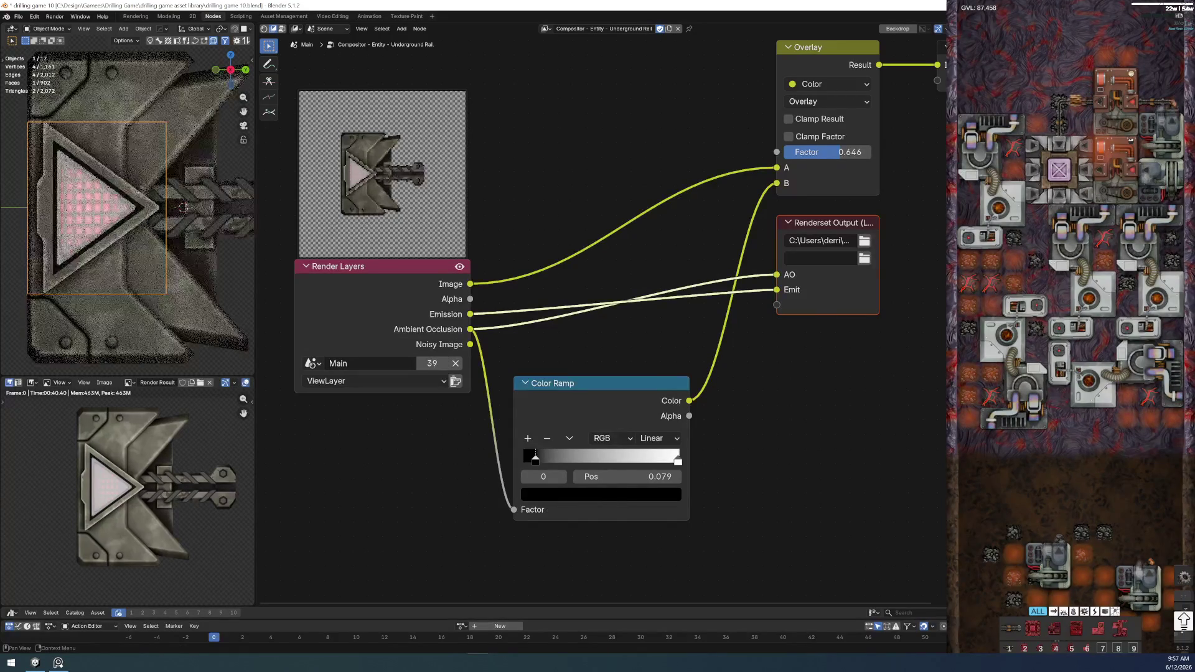
click(814, 495)
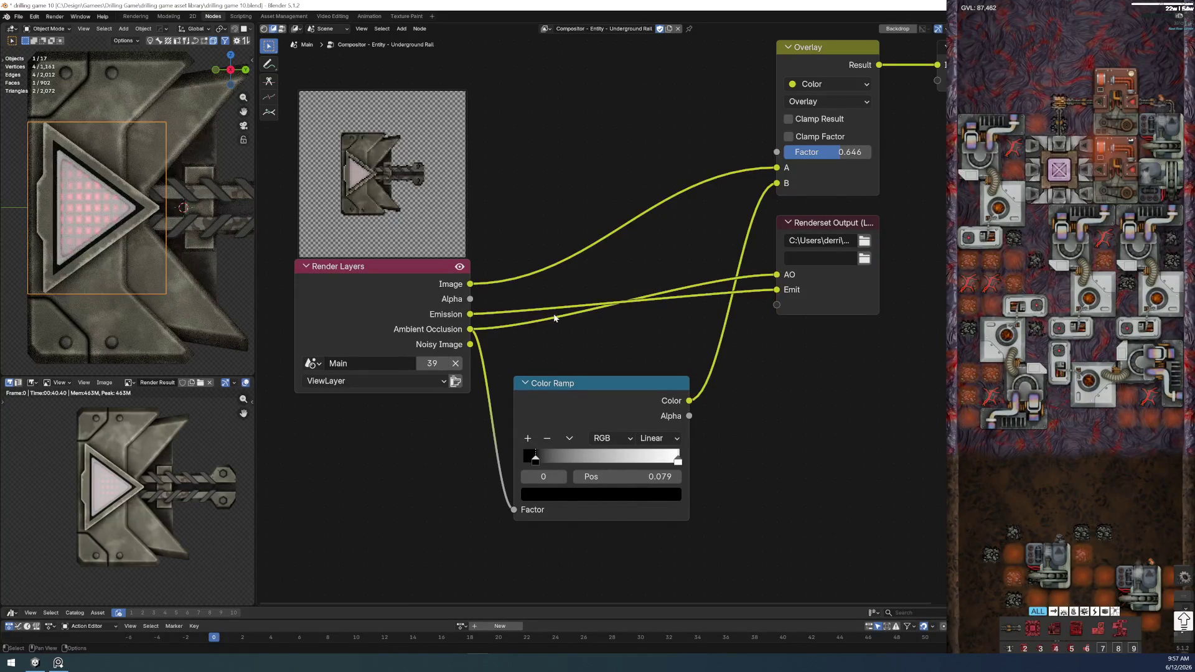
key(shift+F3)
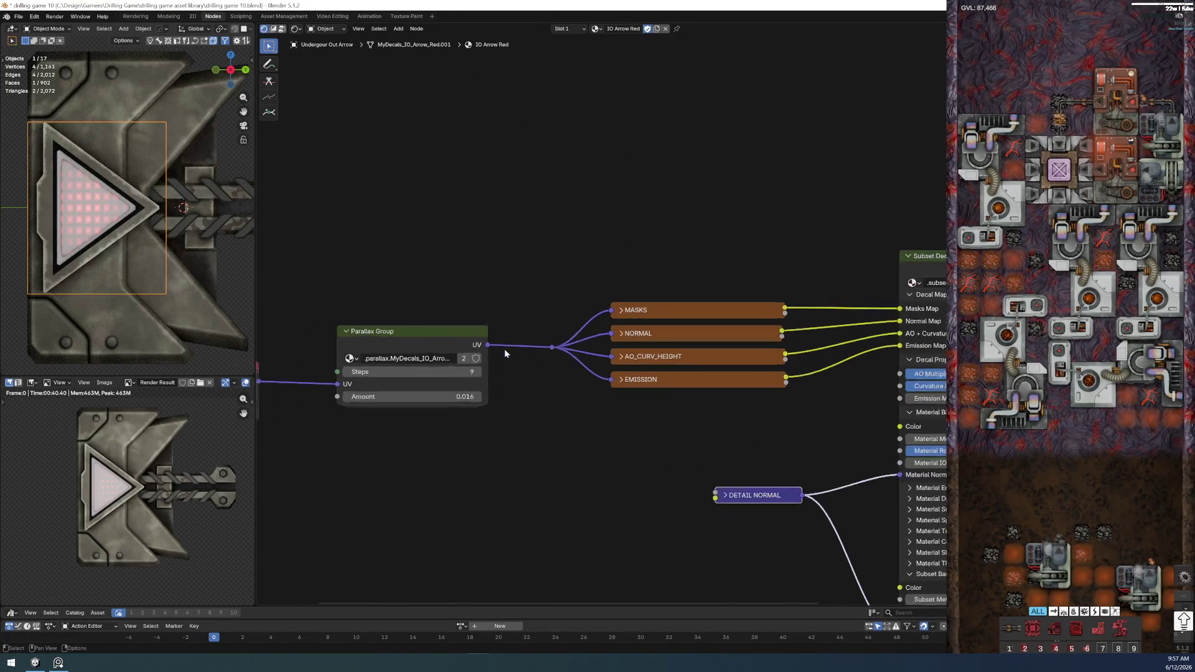
- Move the DETAIL NORMAL node to a new spot near the Subset Decal Group
middle_drag(746, 476, 435, 470)
middle_drag(616, 231, 654, 109)
scroll(653, 109, up, 1)
key(g)
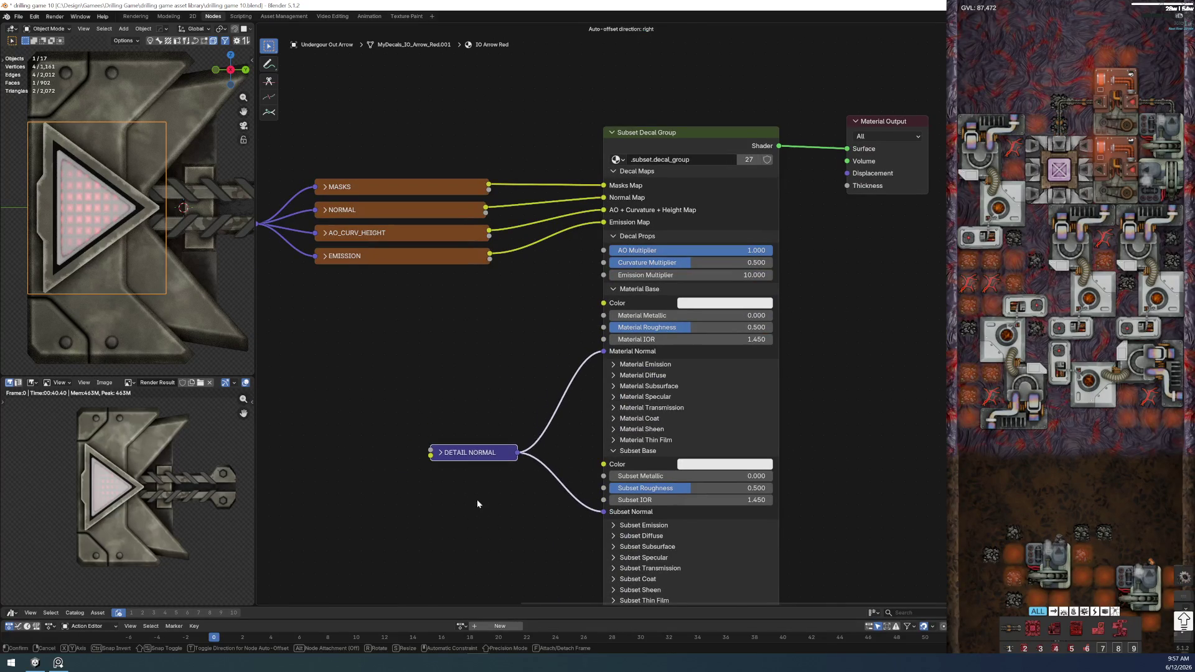
click(477, 479)
scroll(465, 443, up, 2)
scroll(498, 420, up, 2)
scroll(559, 445, down, 1)
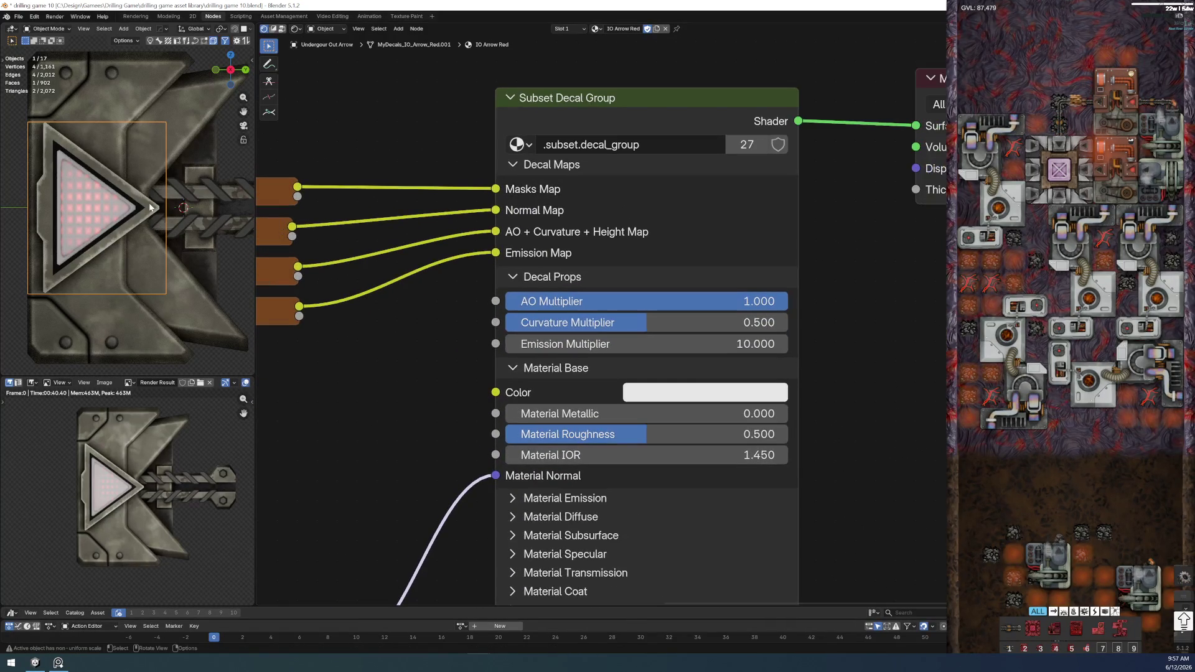
- Raise Material Metallic, Material Roughness, Subset Metallic and Subset Roughness to 1.000
drag(528, 419, 788, 418)
mouse_move(609, 442)
mouse_down()
mouse_move(788, 434)
mouse_move(505, 434)
mouse_move(788, 434)
mouse_up()
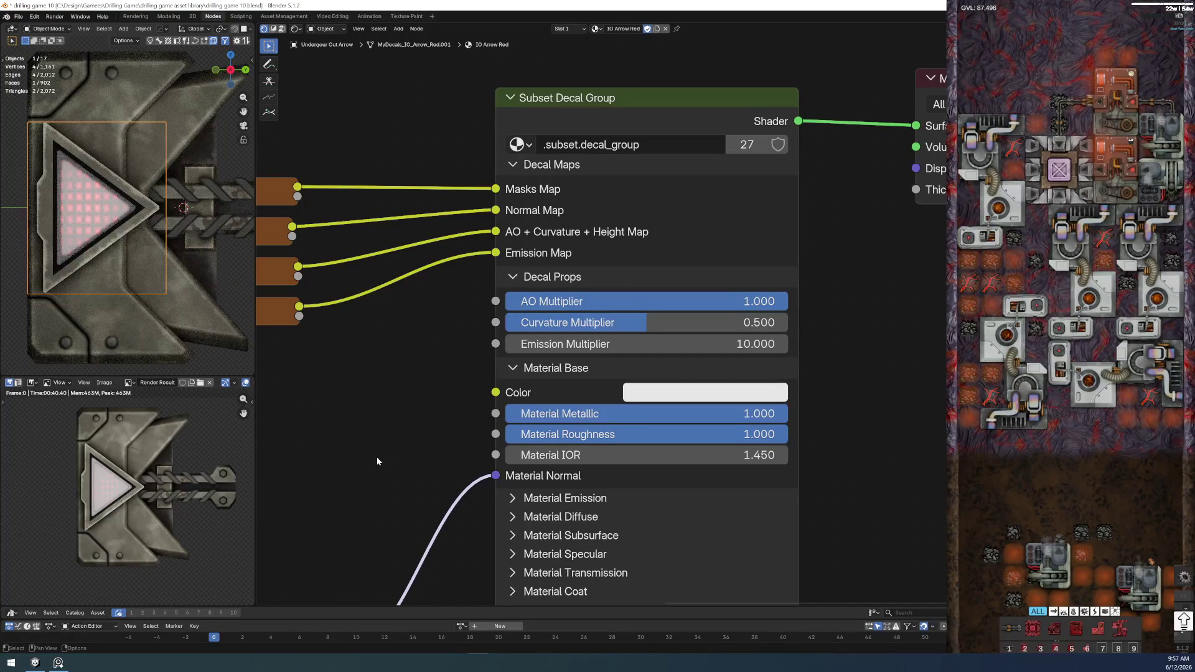
scroll(376, 457, down, 10)
drag(529, 424, 788, 423)
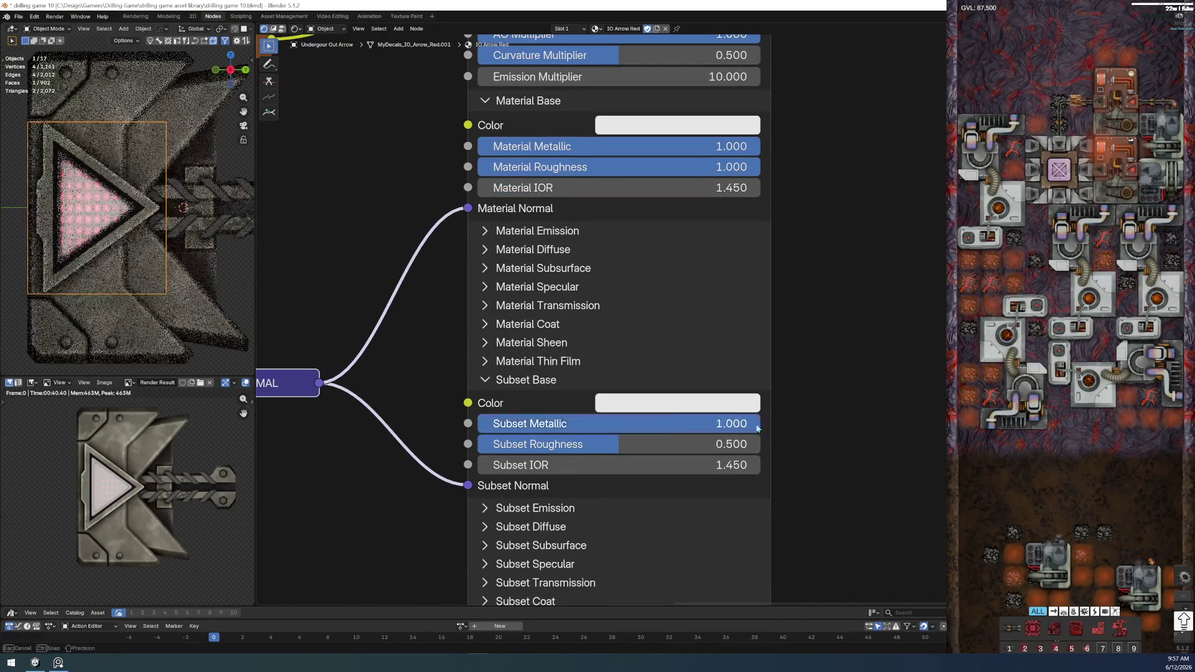
drag(569, 444, 788, 444)
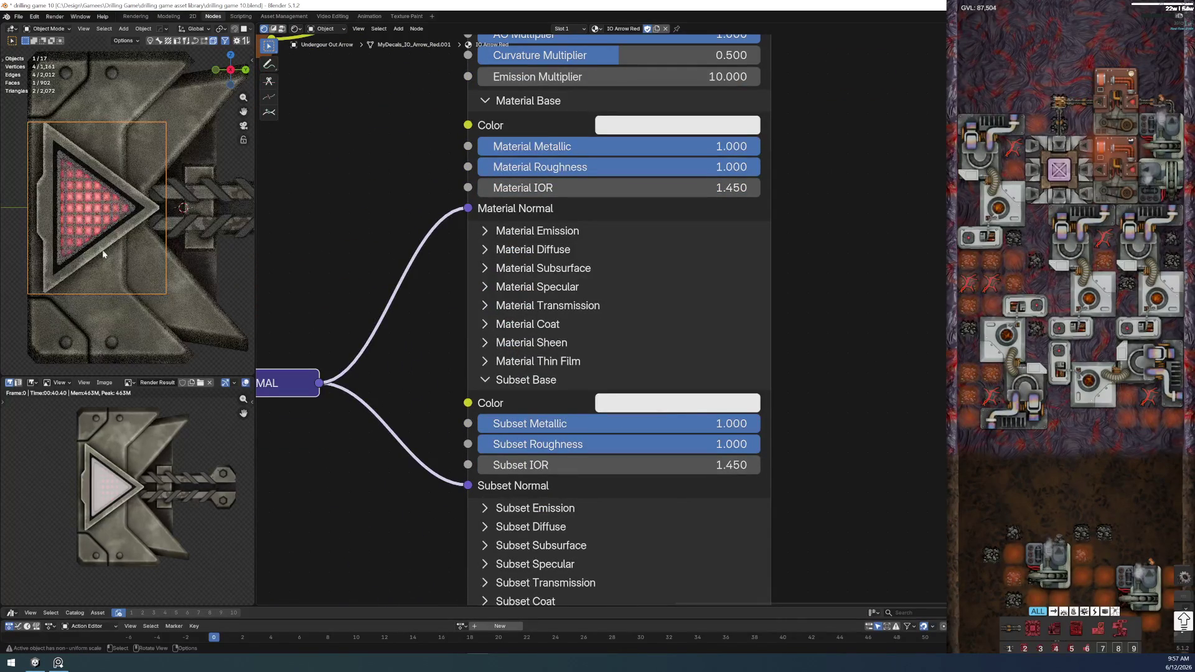
scroll(85, 234, down, 3)
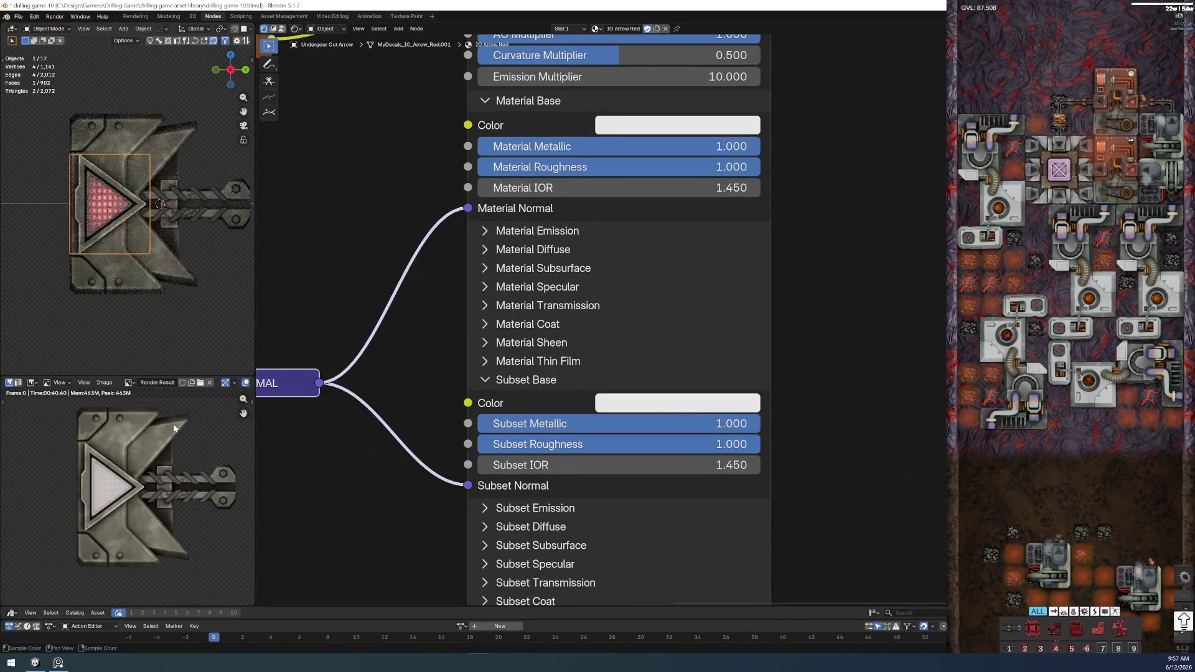
scroll(85, 233, up, 6)
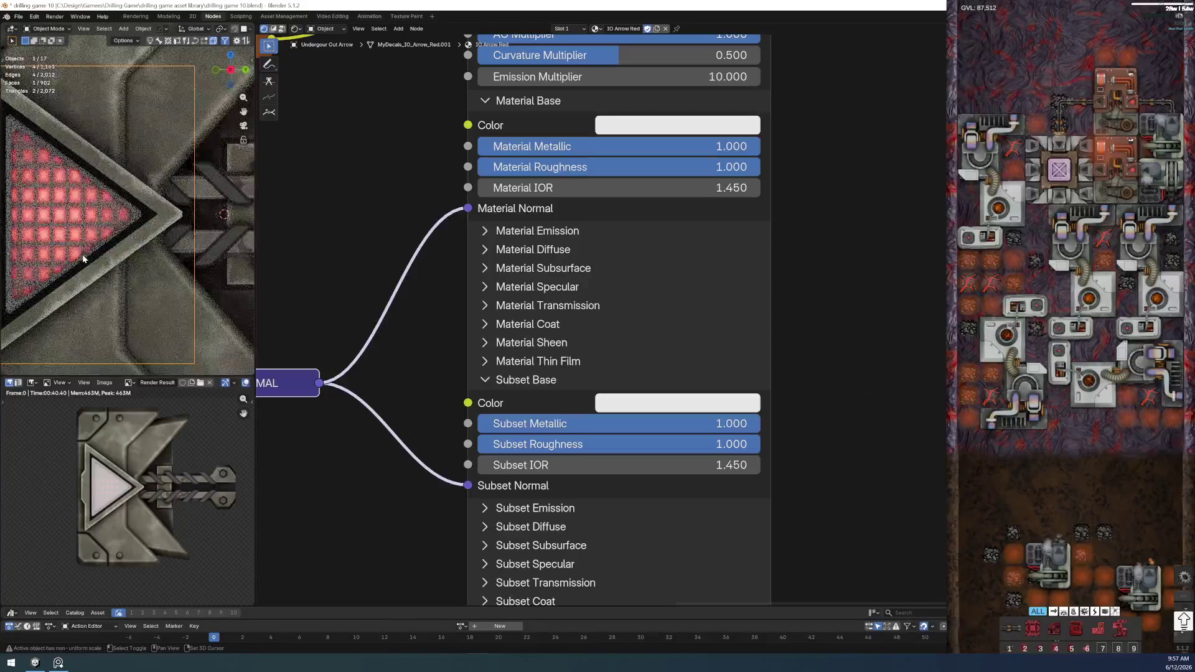
scroll(431, 326, down, 3)
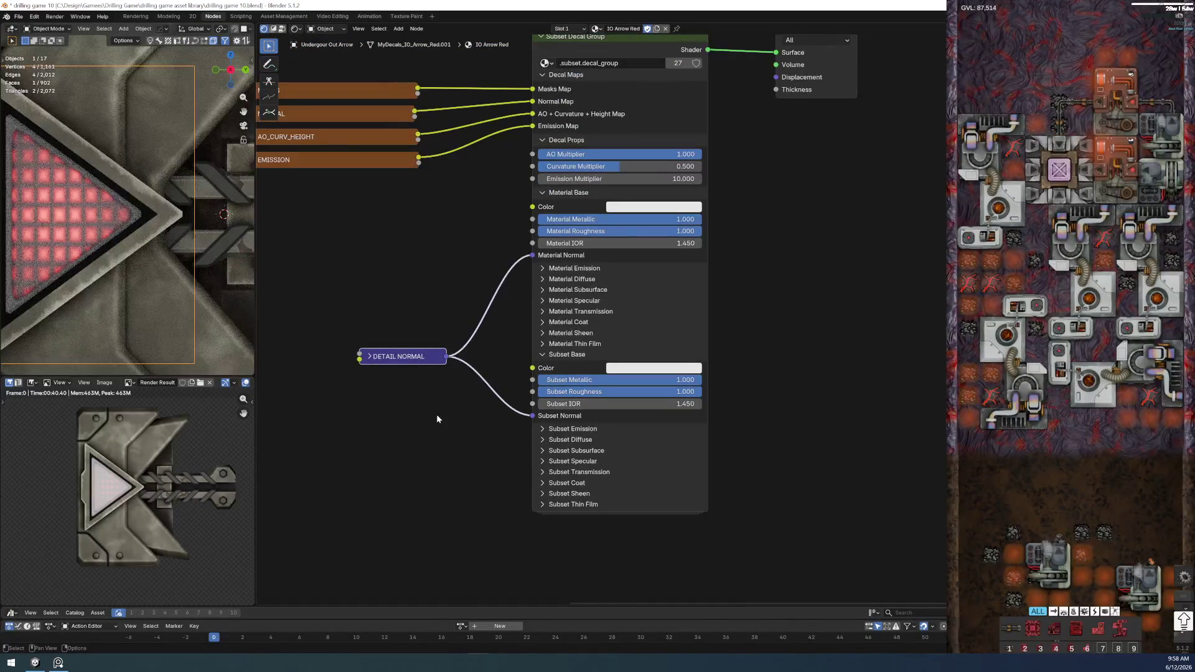
middle_drag(435, 412, 447, 389)
scroll(450, 394, up, 3)
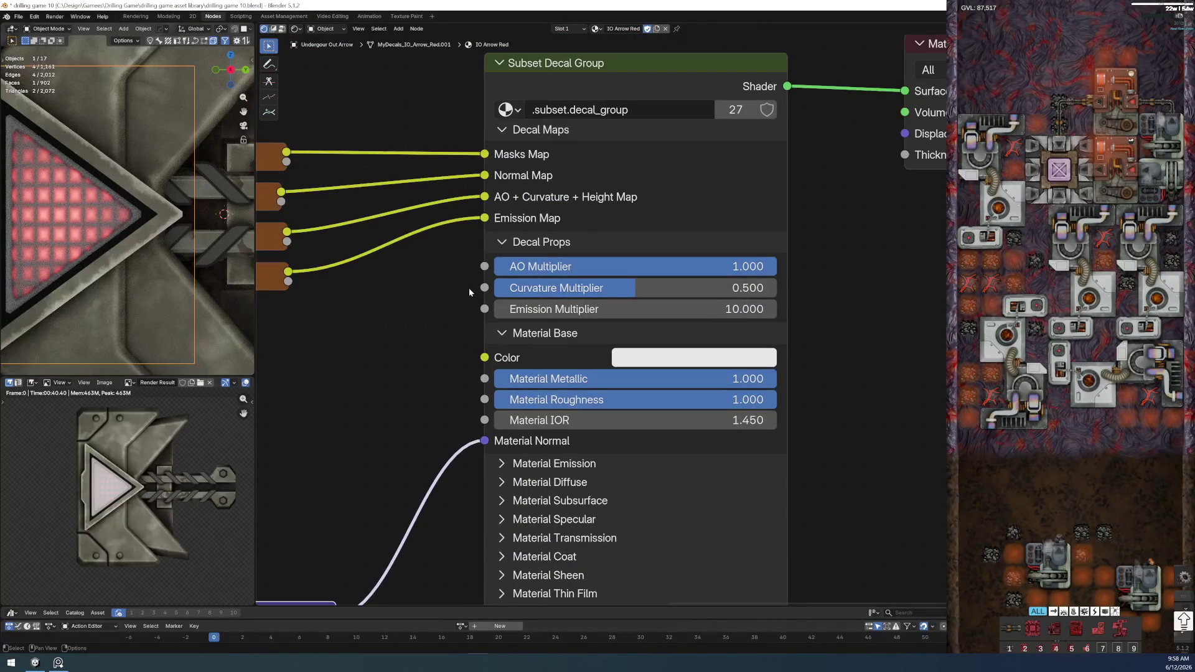
scroll(379, 348, down, 4)
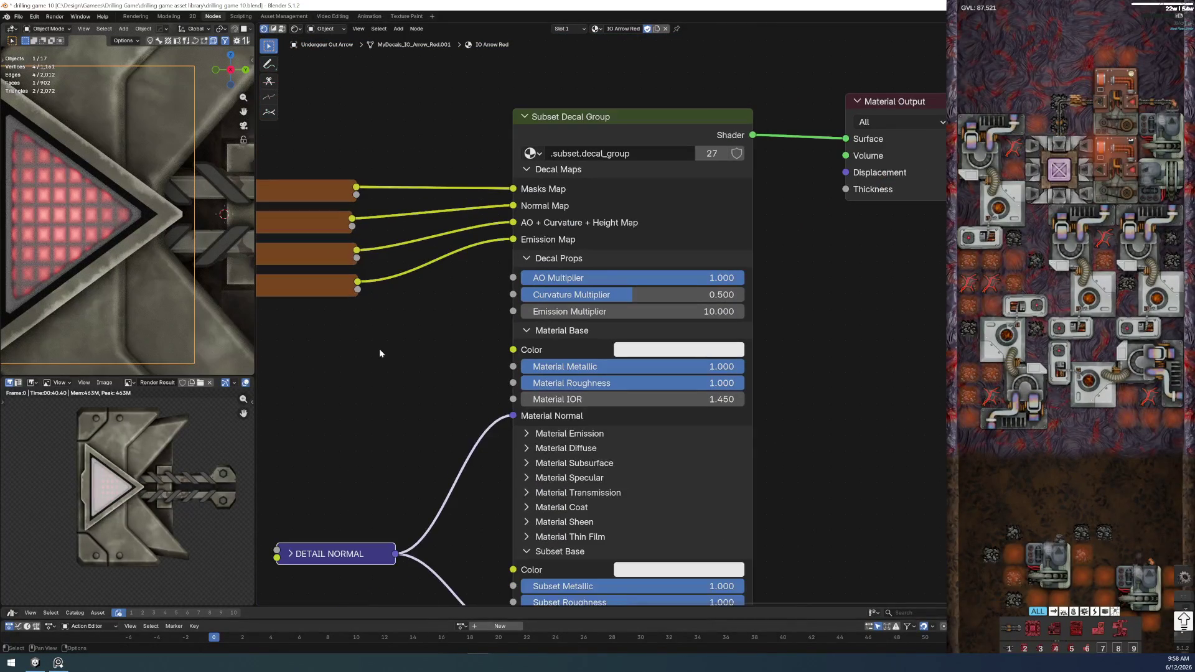
scroll(413, 287, up, 4)
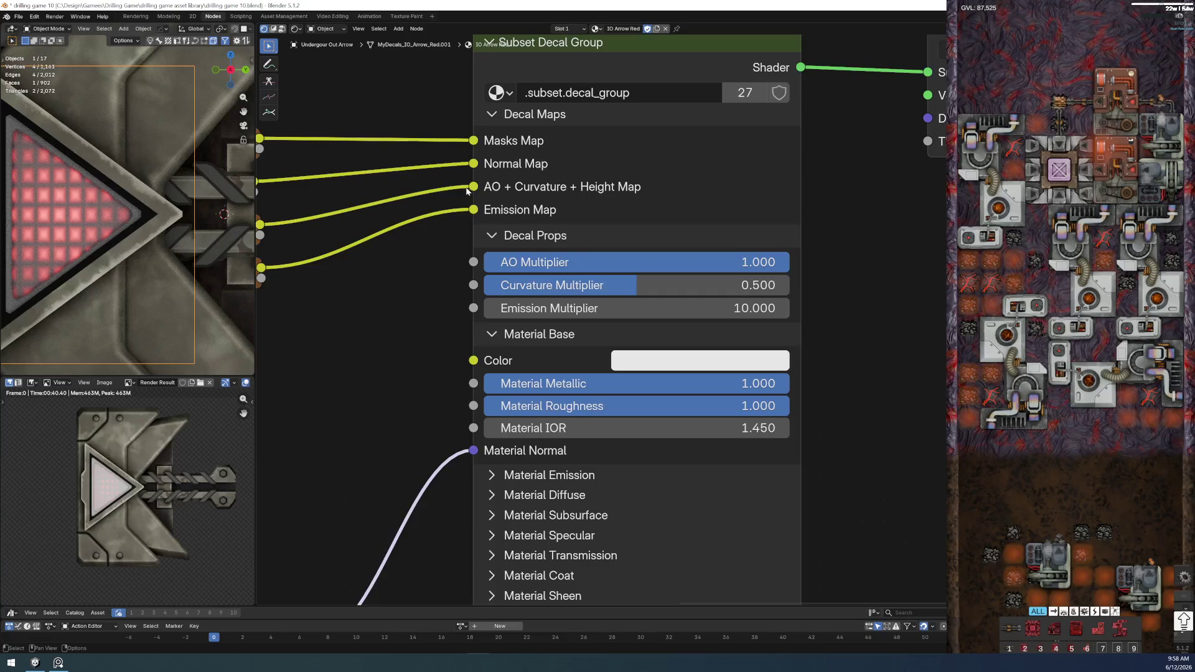
drag(468, 192, 436, 202)
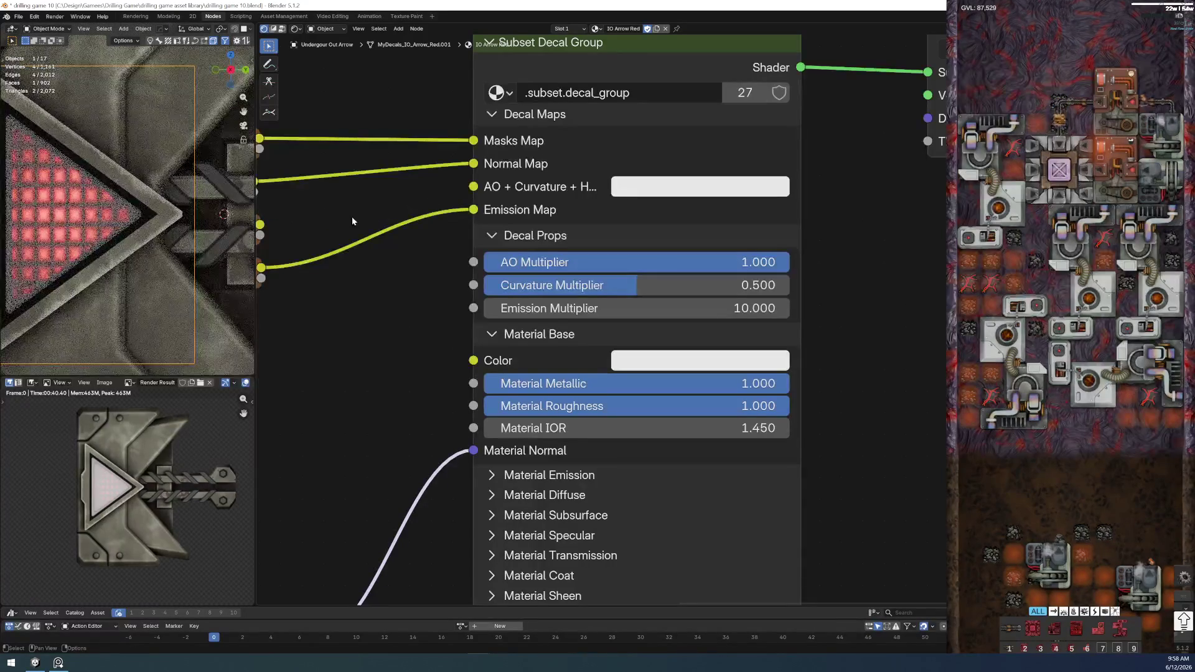
middle_drag(302, 202, 484, 189)
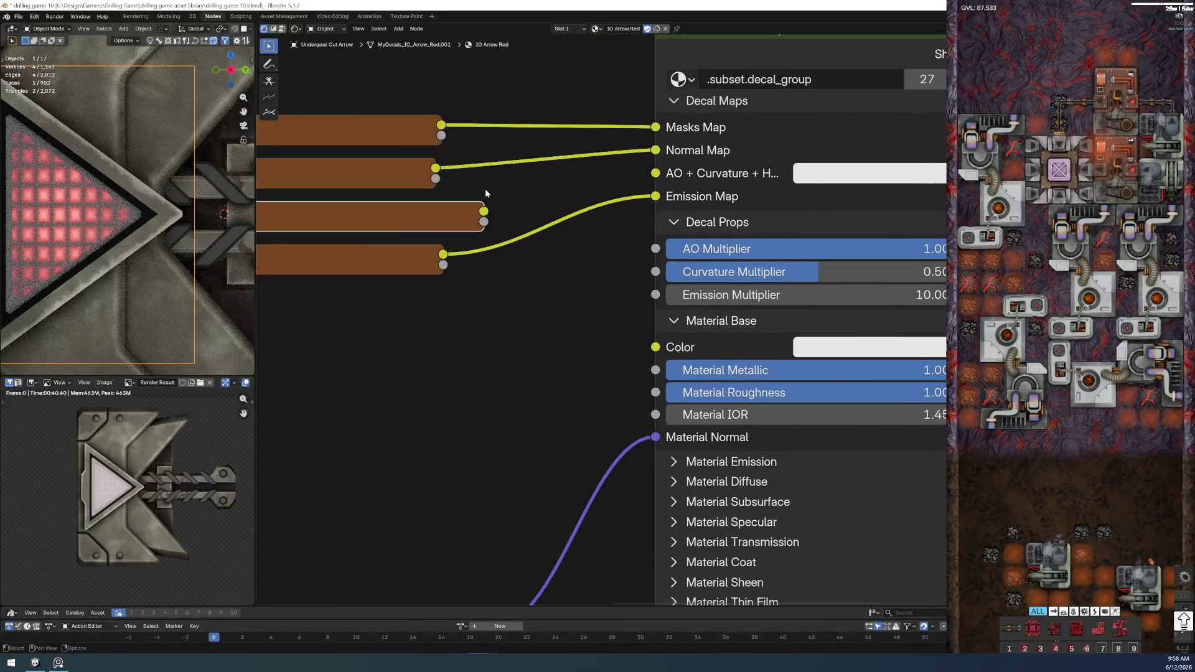
key(ctrl+z)
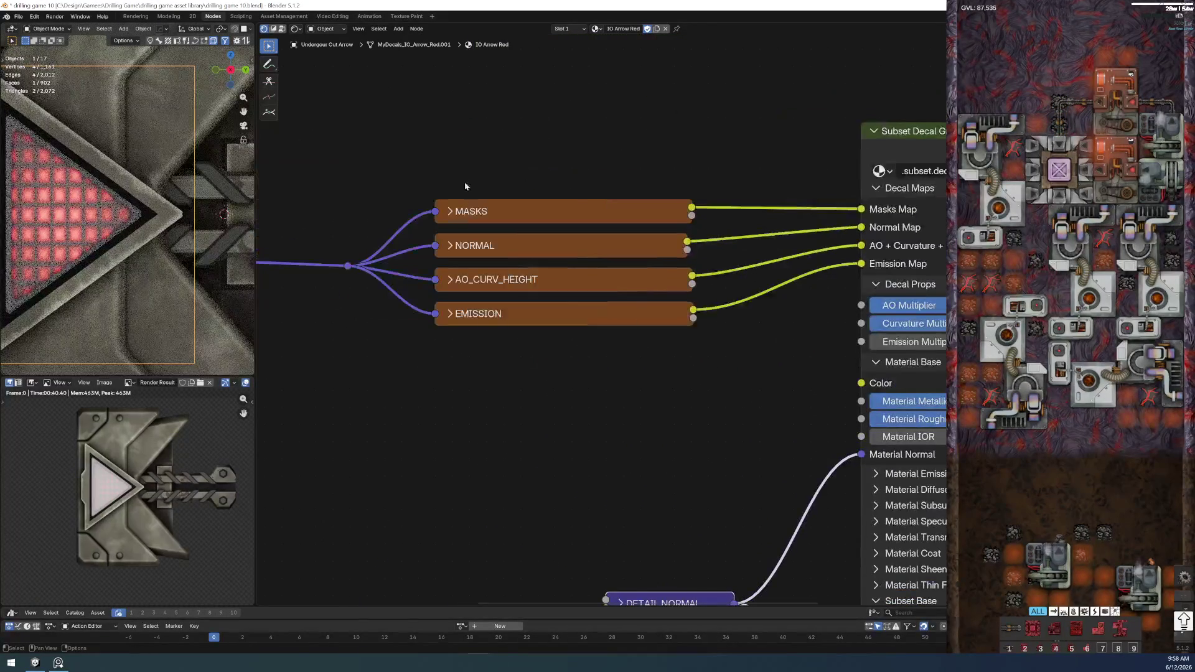
mouse_move(683, 564)
middle_down()
mouse_move(615, 523)
mouse_move(434, 267)
middle_up()
click(368, 311)
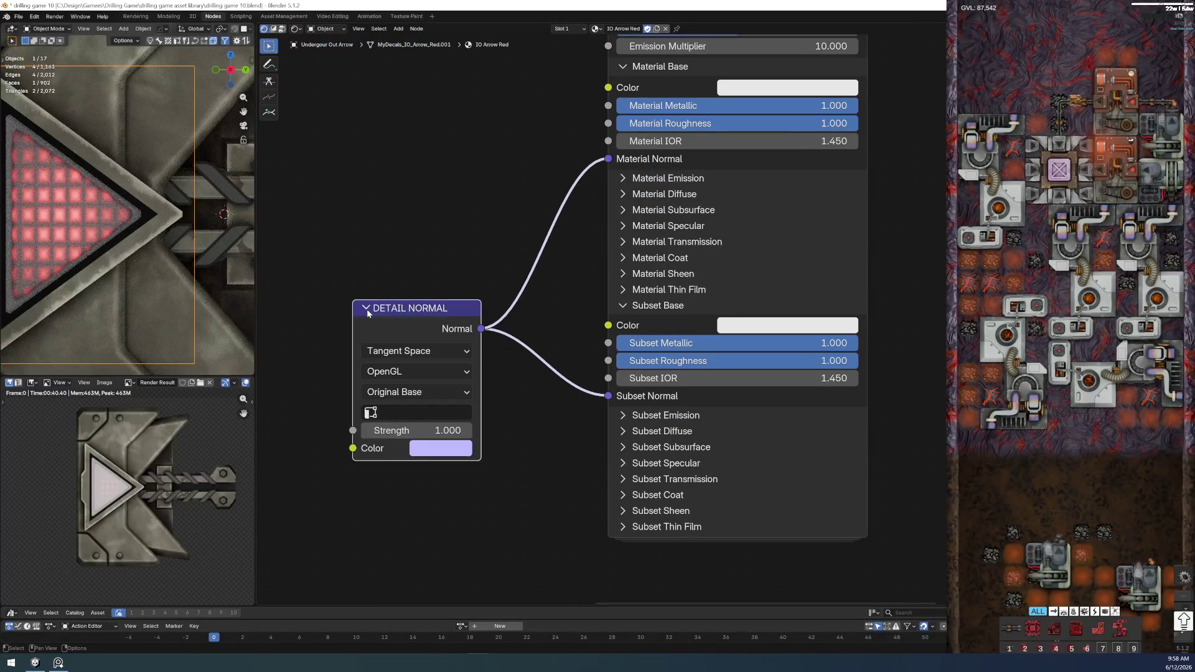
click(368, 310)
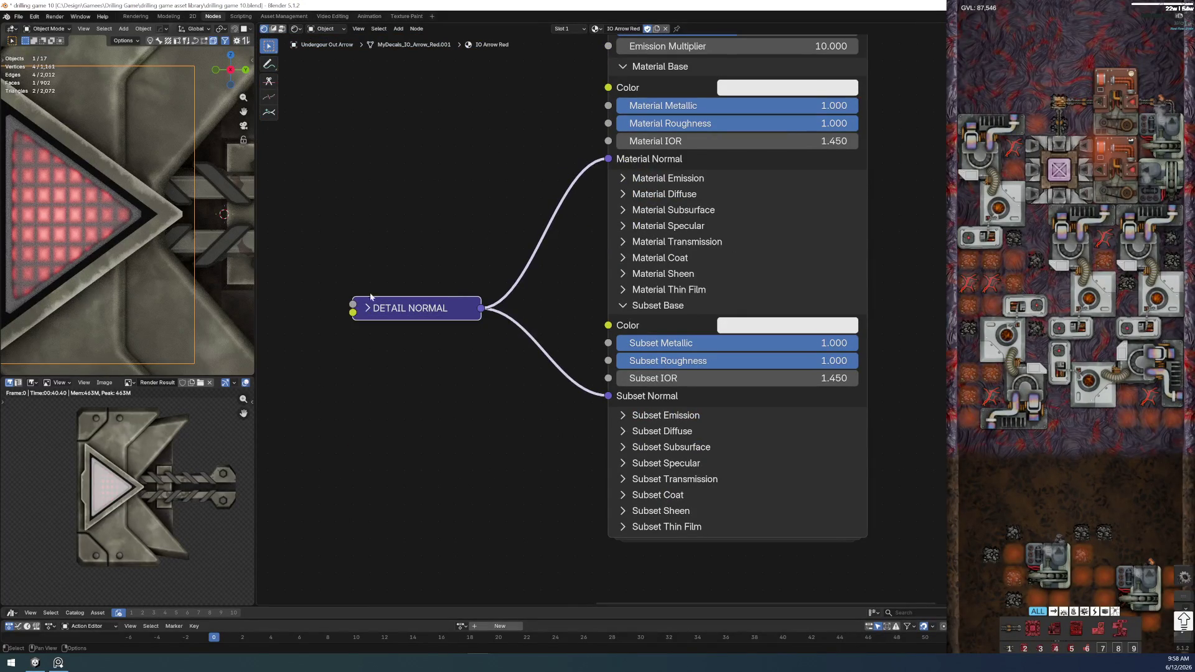
drag(445, 310, 424, 271)
middle_drag(419, 180, 356, 336)
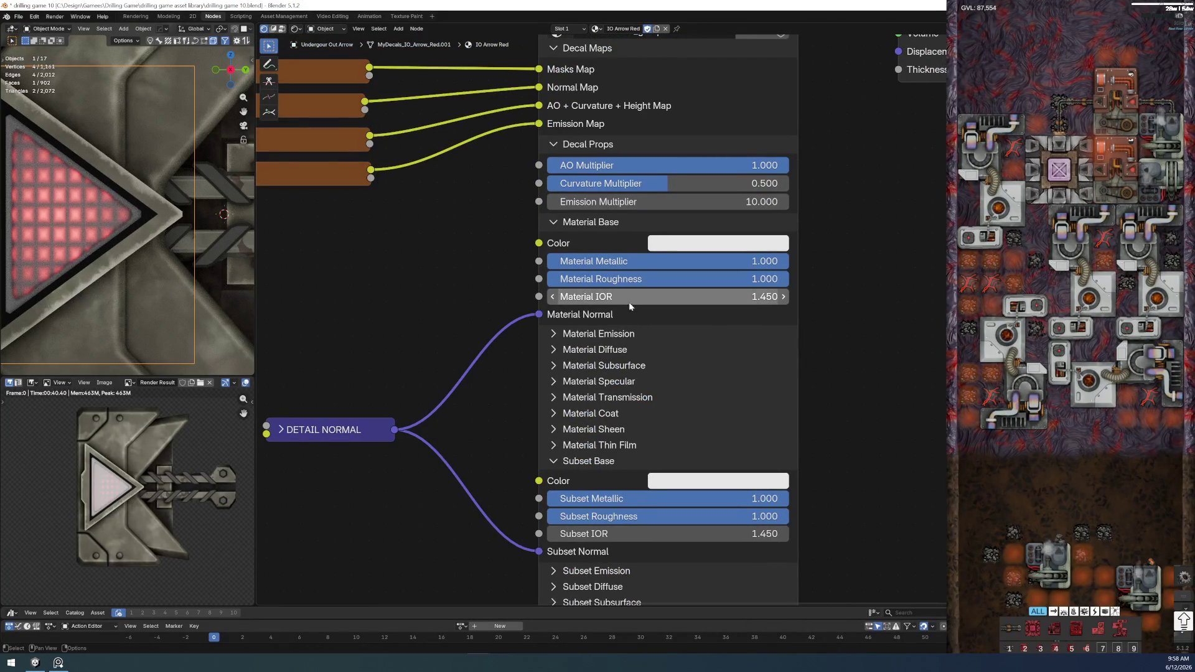
drag(590, 298, 685, 297)
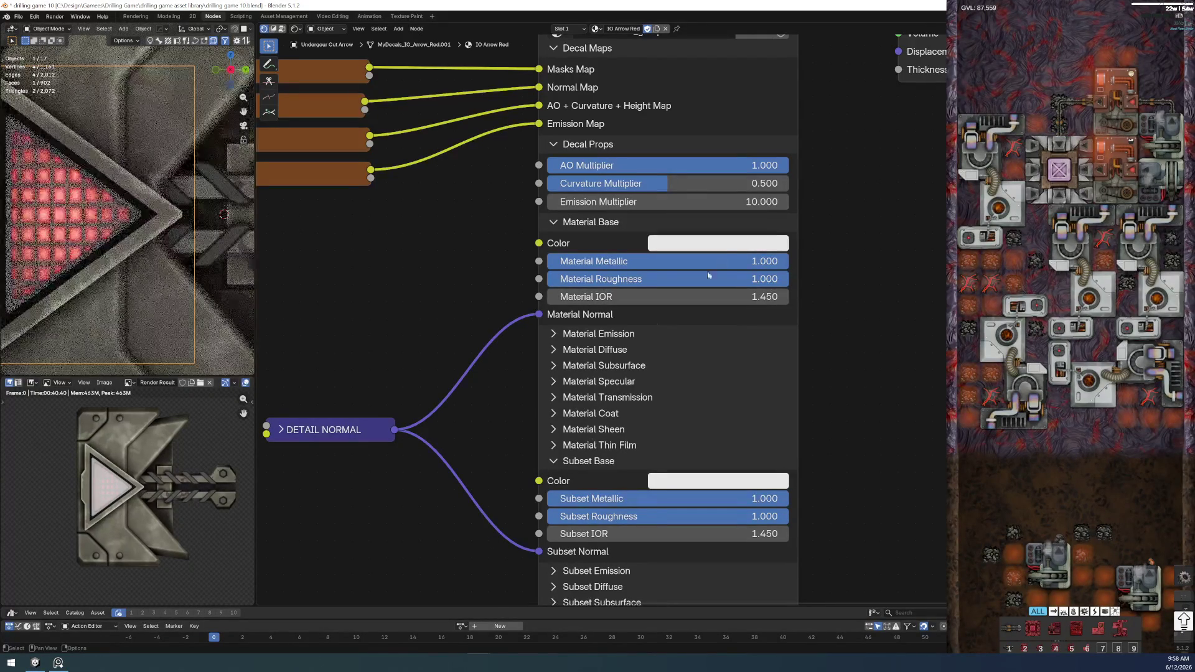
- Set both Material Base Color and Subset Base Color to black
click(729, 243)
click(804, 392)
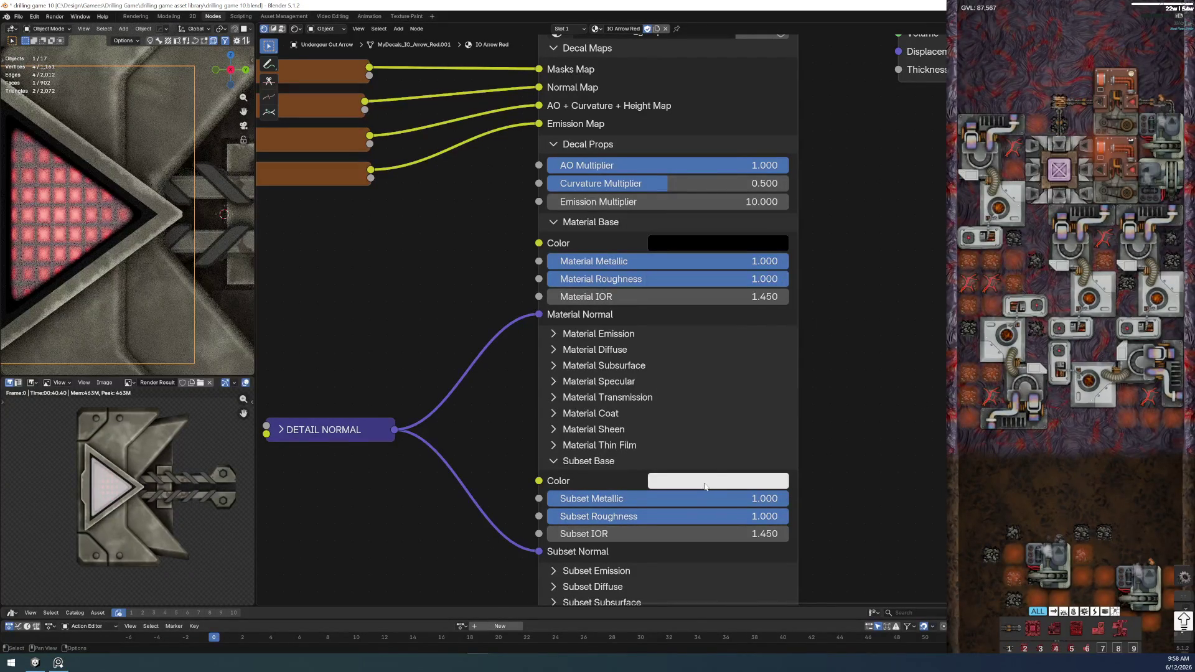
click(718, 480)
click(803, 300)
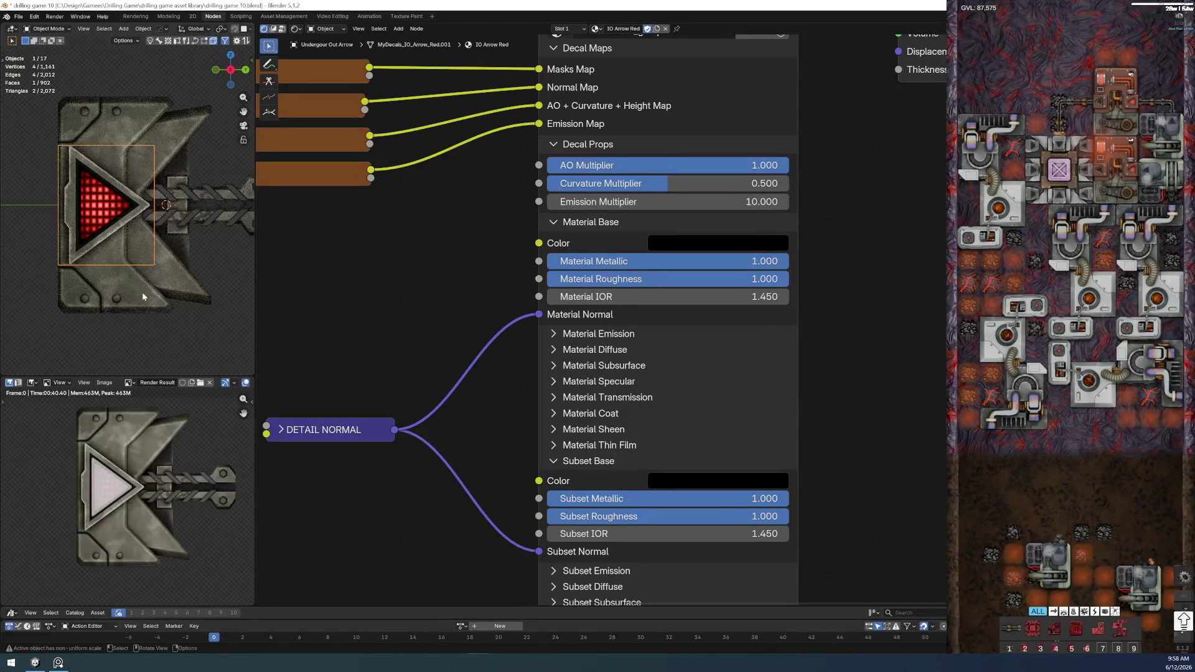
- Reset Material and Subset Metallic to 0 and Roughness to 0.5
click(687, 266)
text(0)
key(Return)
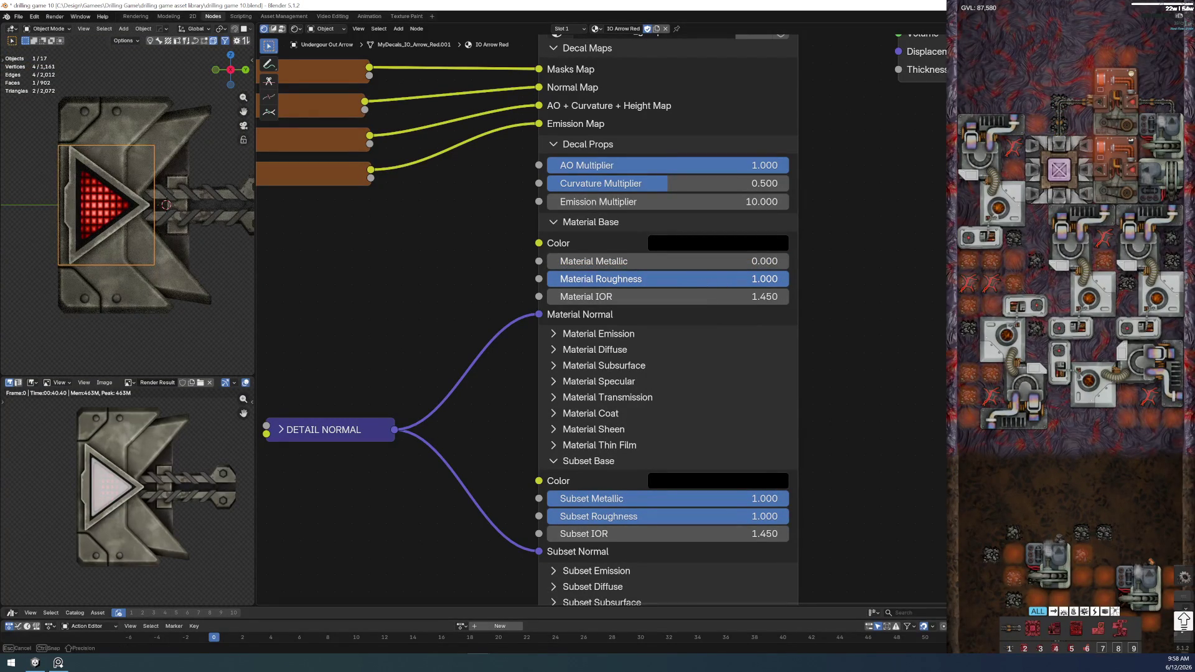
click(735, 280)
text(0.5)
key(Return)
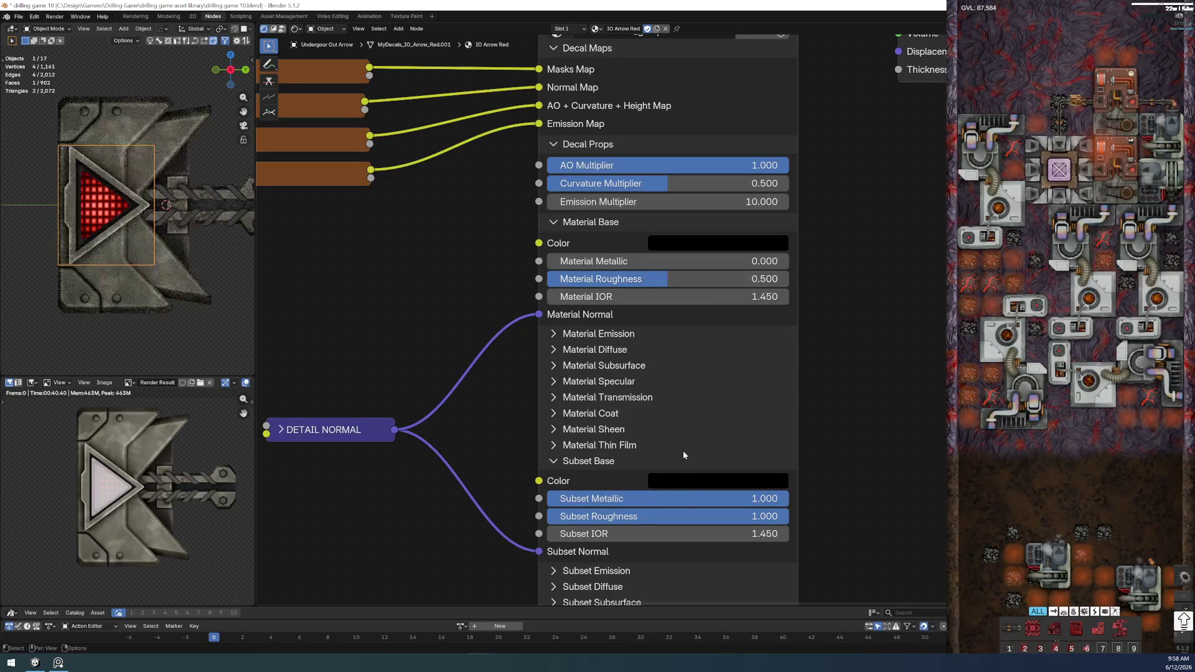
click(597, 498)
text(0)
key(Return)
click(679, 519)
text(0.5)
key(Return)
- Zoom out to review the full node tree and the rendered arrow
scroll(91, 207, up, 3)
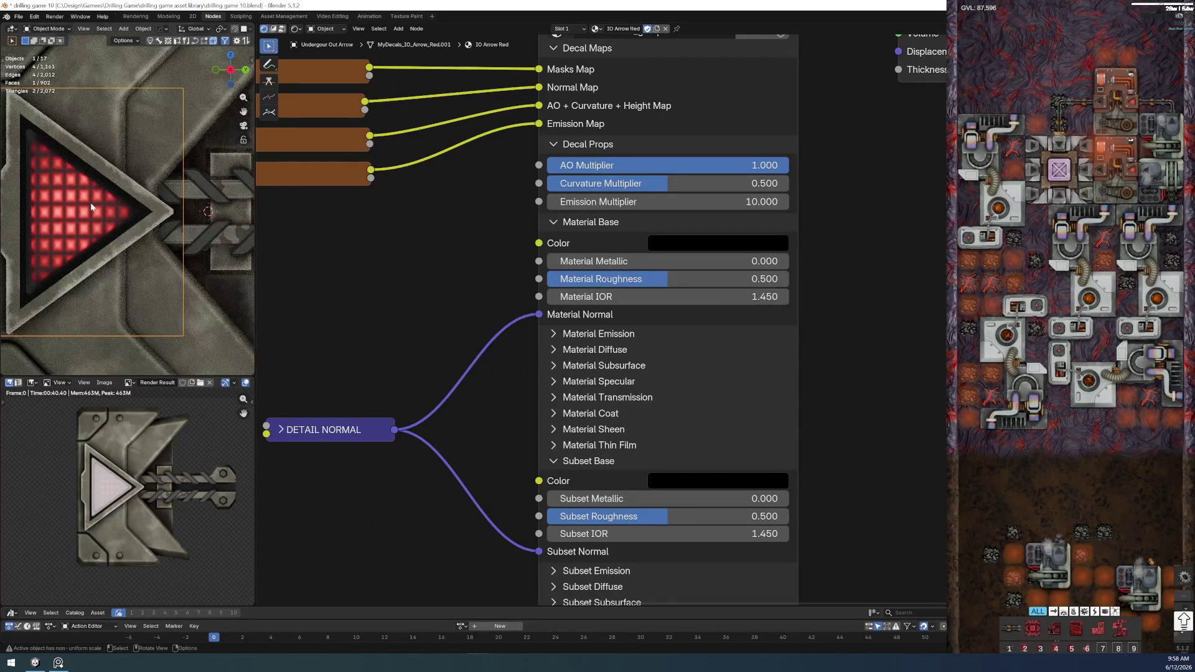
scroll(91, 207, down, 4)
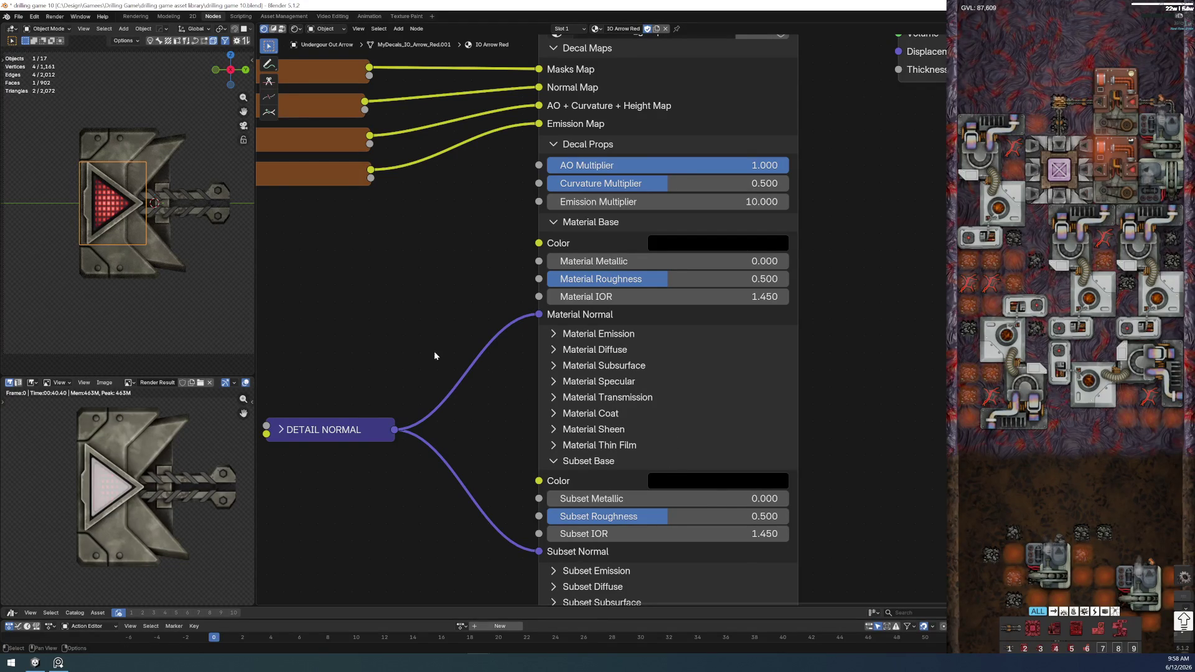
scroll(435, 351, down, 3)
scroll(116, 167, up, 2)
scroll(116, 167, down, 3)
scroll(111, 167, up, 1)
- Deselect the arrow and save the drilling game 10 file
click(120, 313)
click(18, 16)
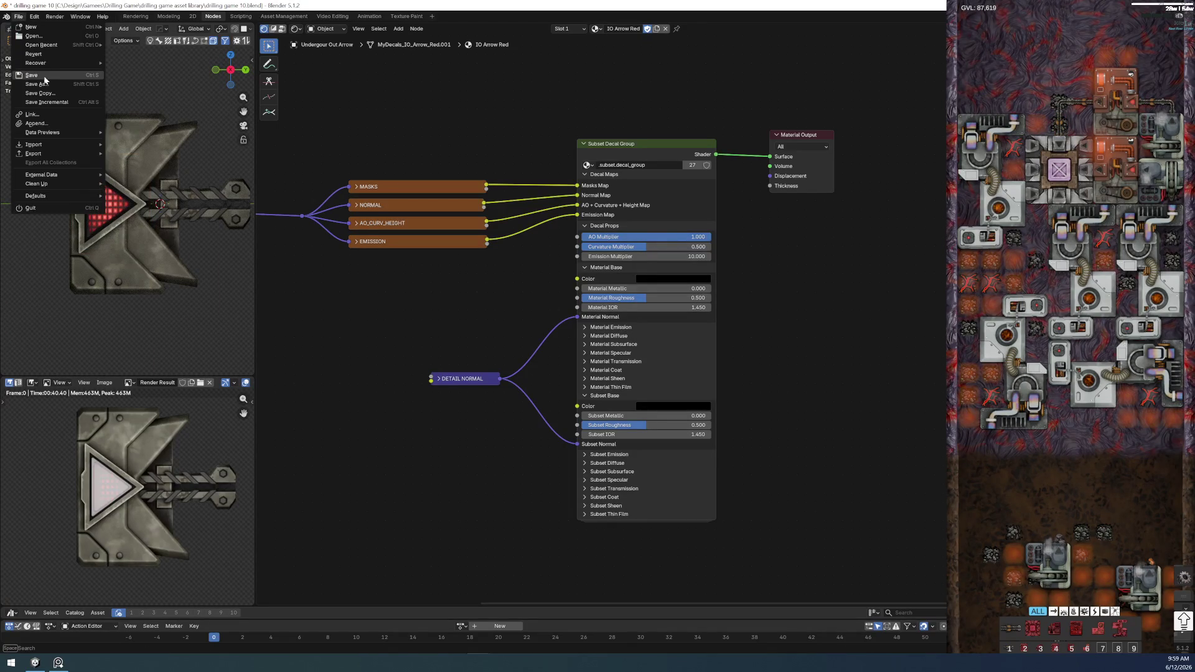
click(35, 75)
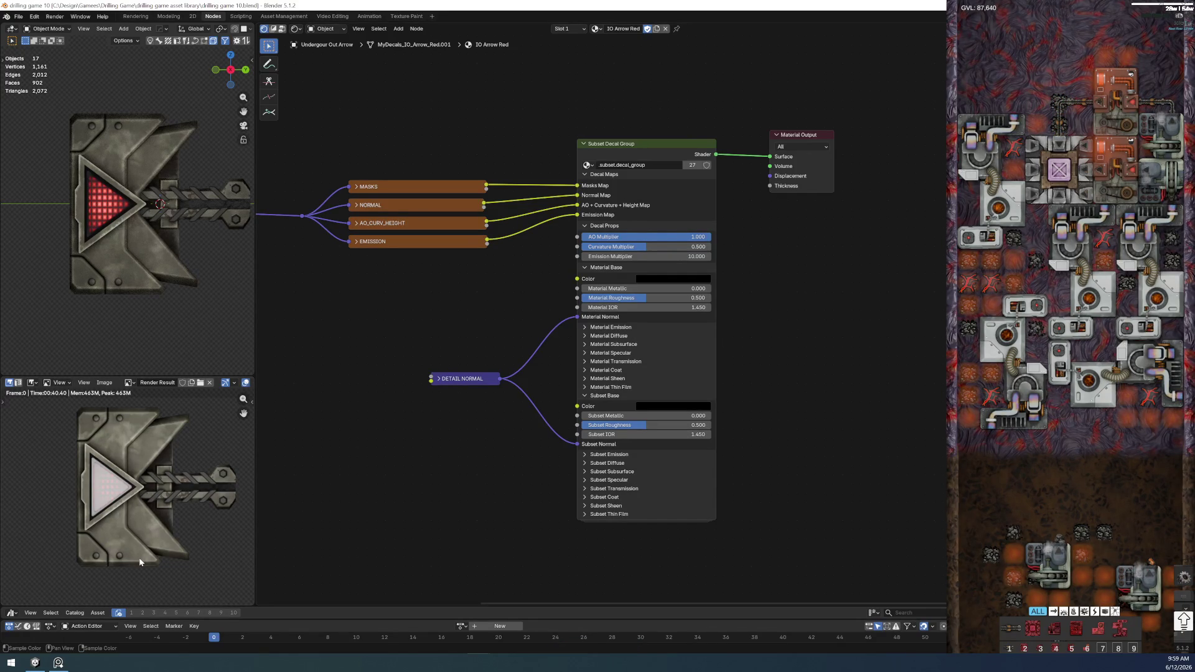
- Shrink the render preview and switch to the Rendering workspace
middle_drag(150, 563, 128, 578)
scroll(137, 573, down, 1)
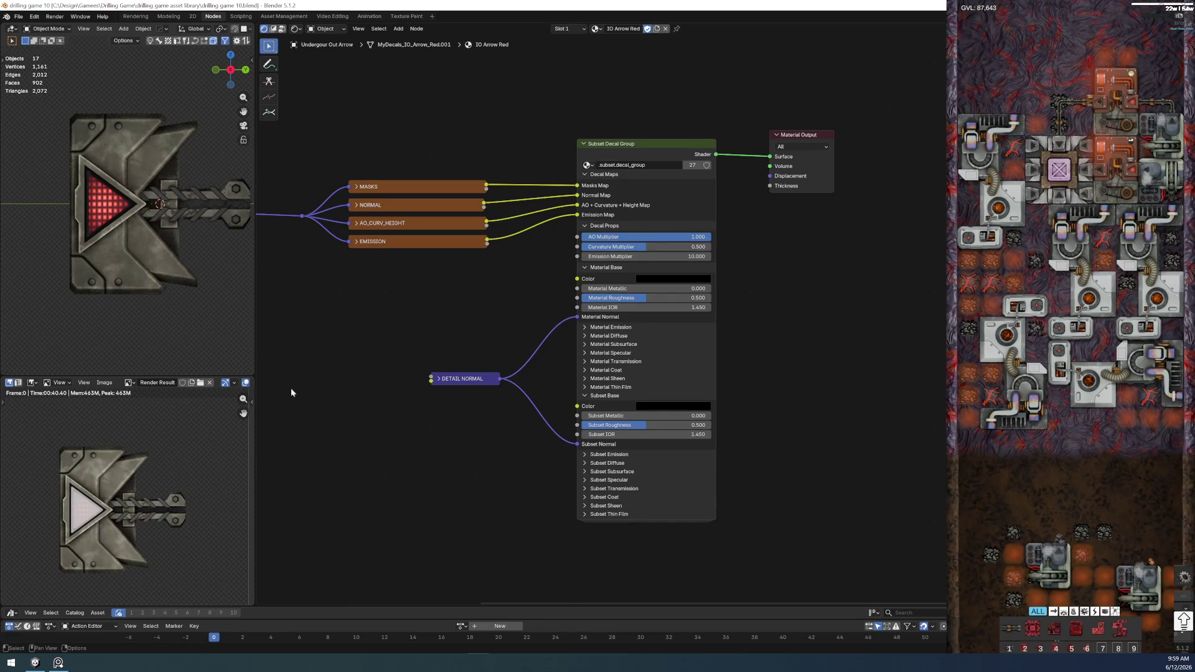
click(135, 16)
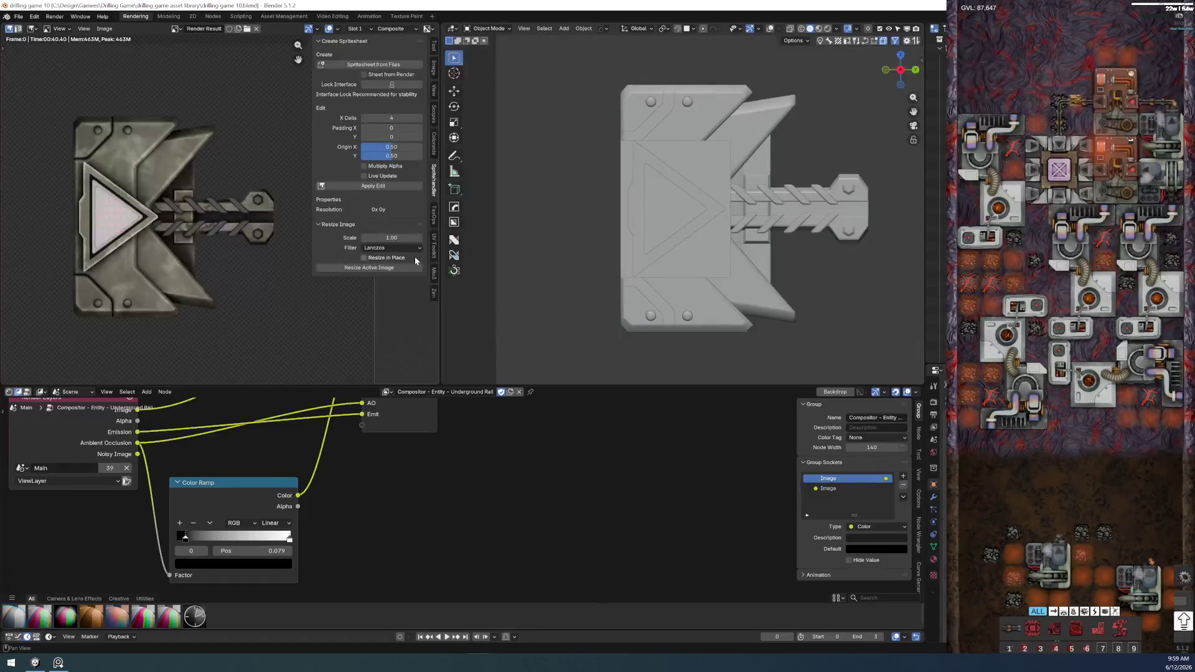
- Start an F12 render, inspect it, then cancel and close the render window
key(F12)
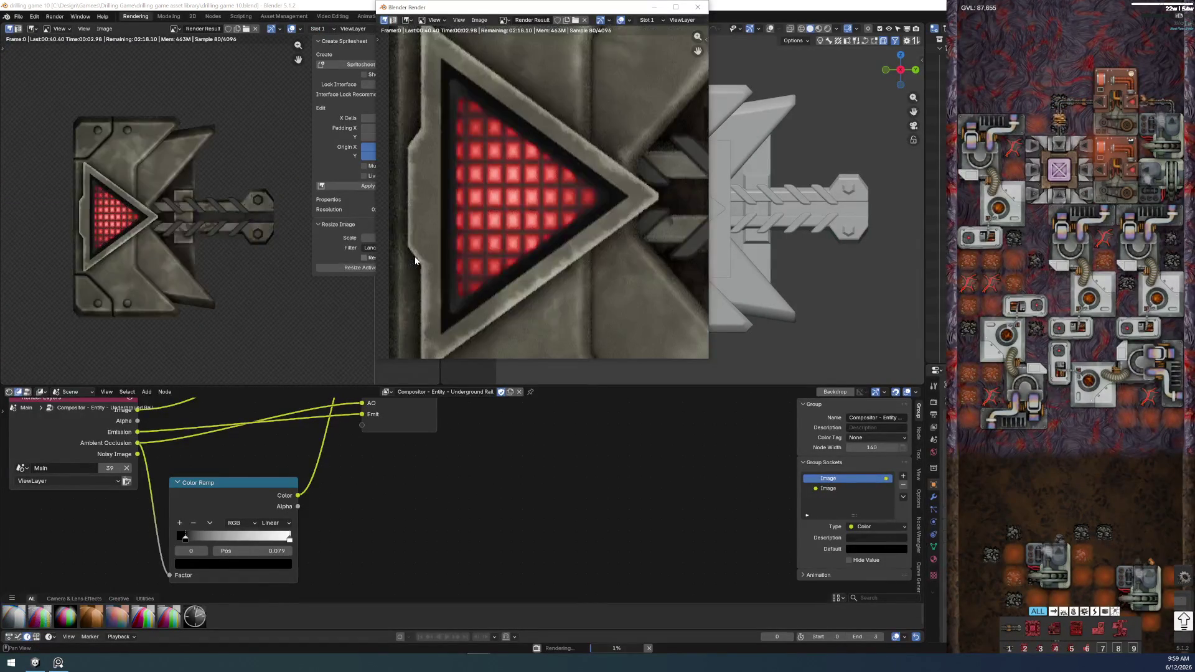
key(Home)
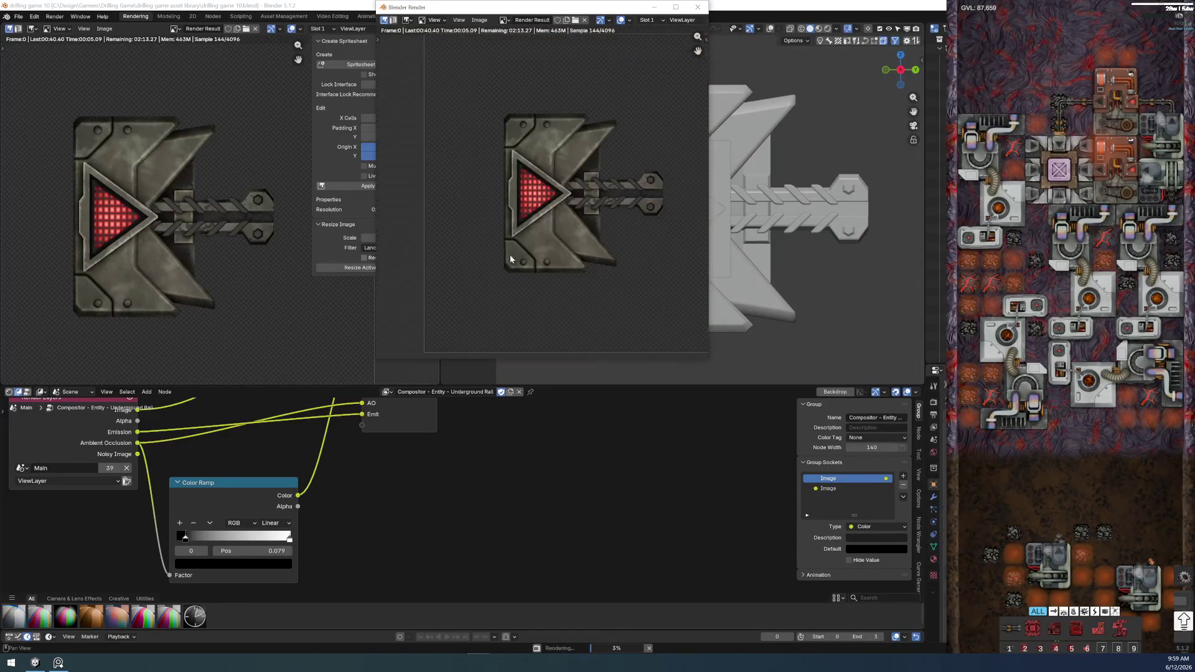
scroll(576, 225, down, 4)
scroll(585, 215, up, 2)
scroll(600, 203, up, 1)
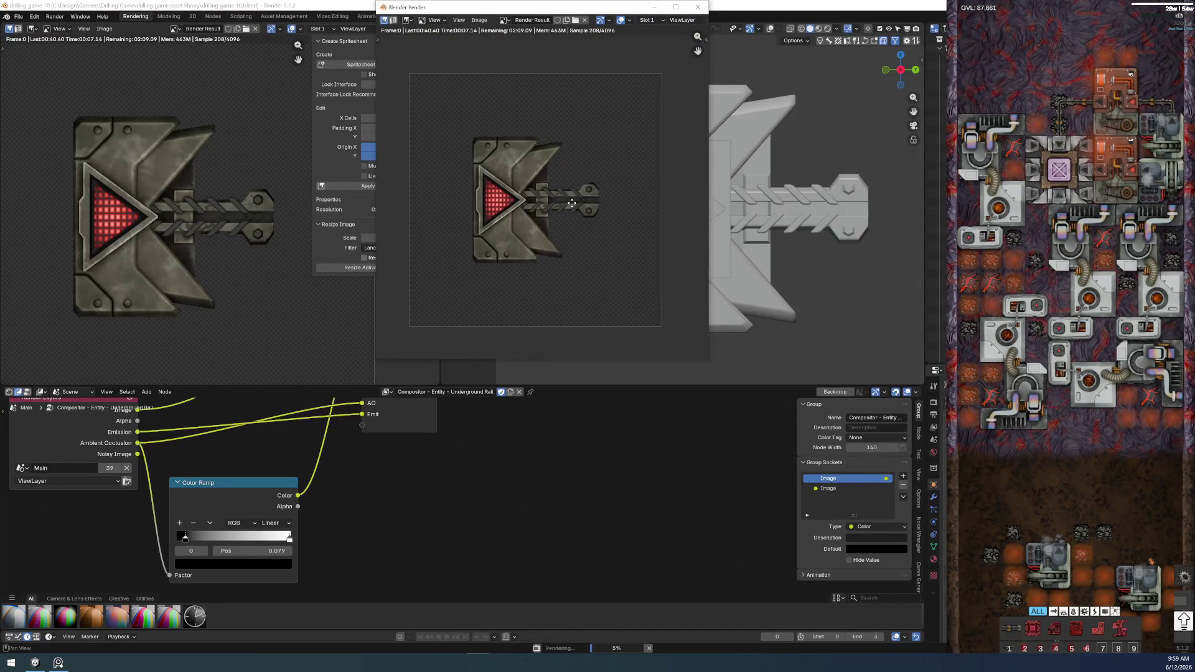
scroll(529, 266, up, 5)
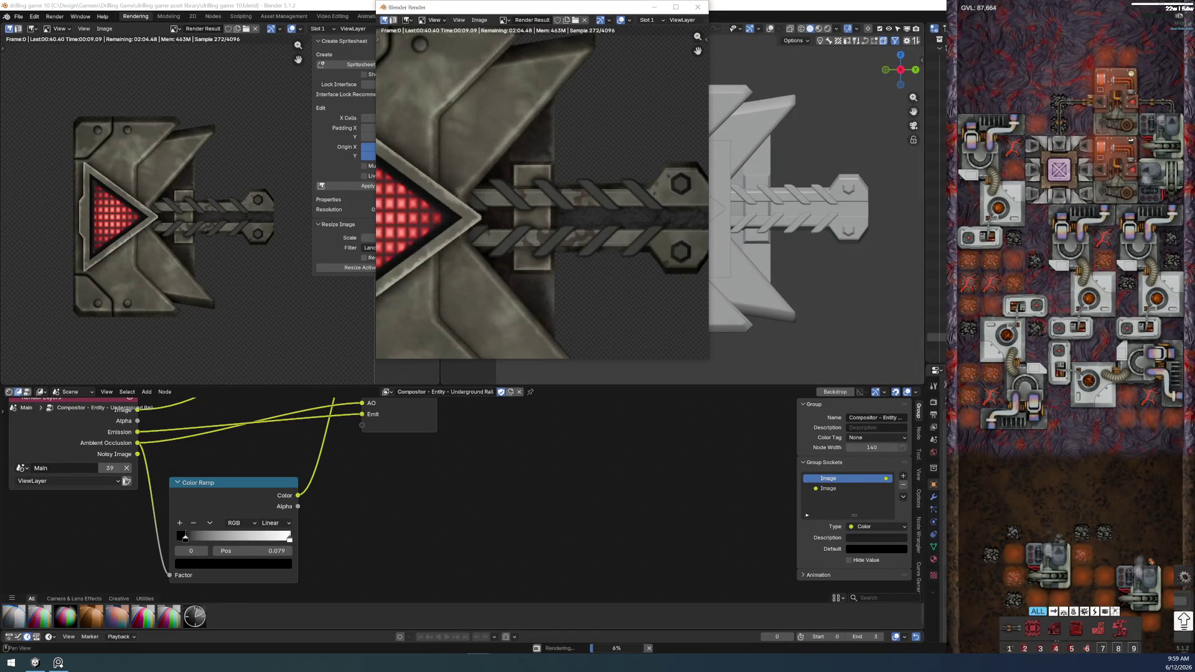
key(Escape)
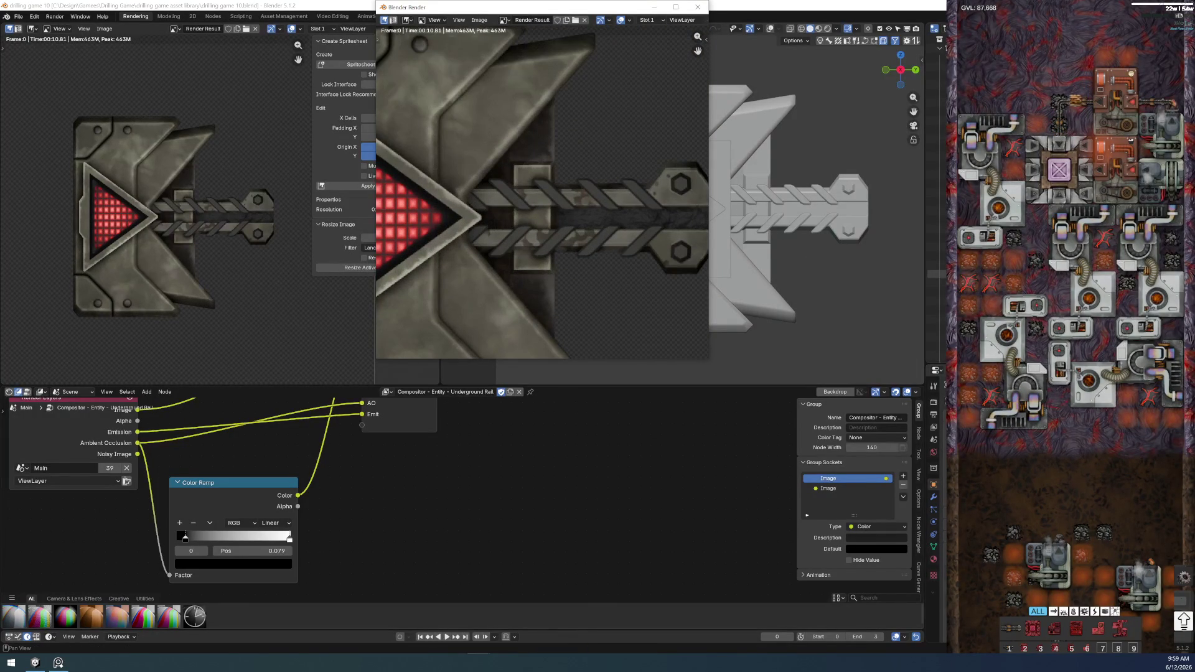
key(Escape)
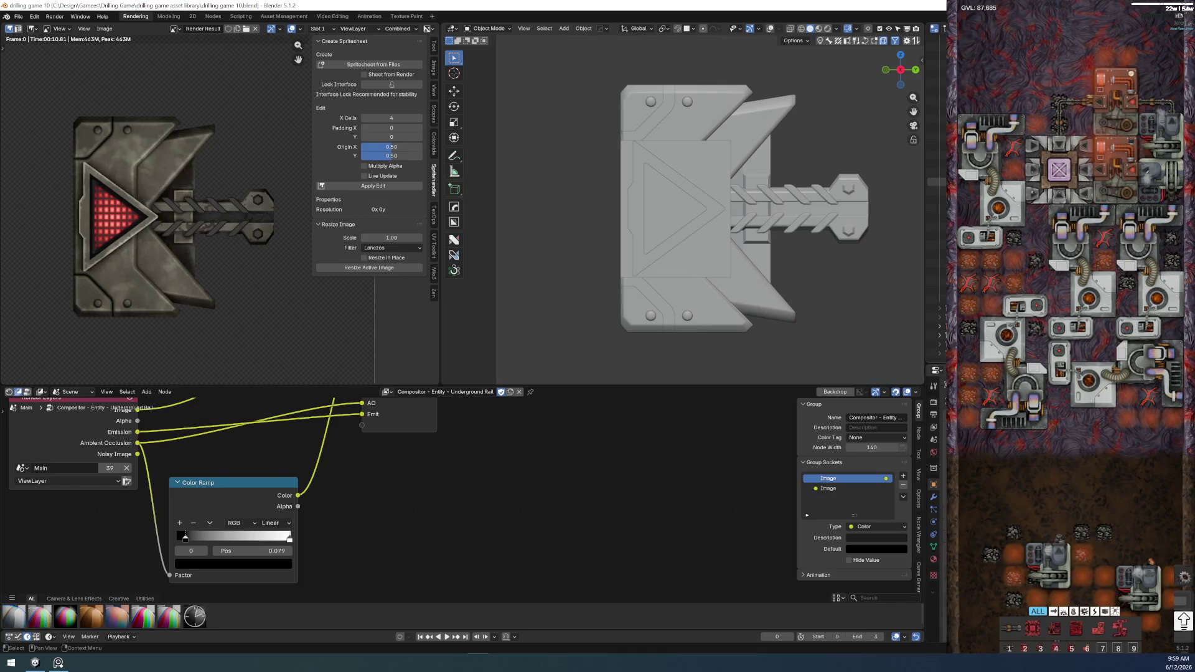
click(826, 29)
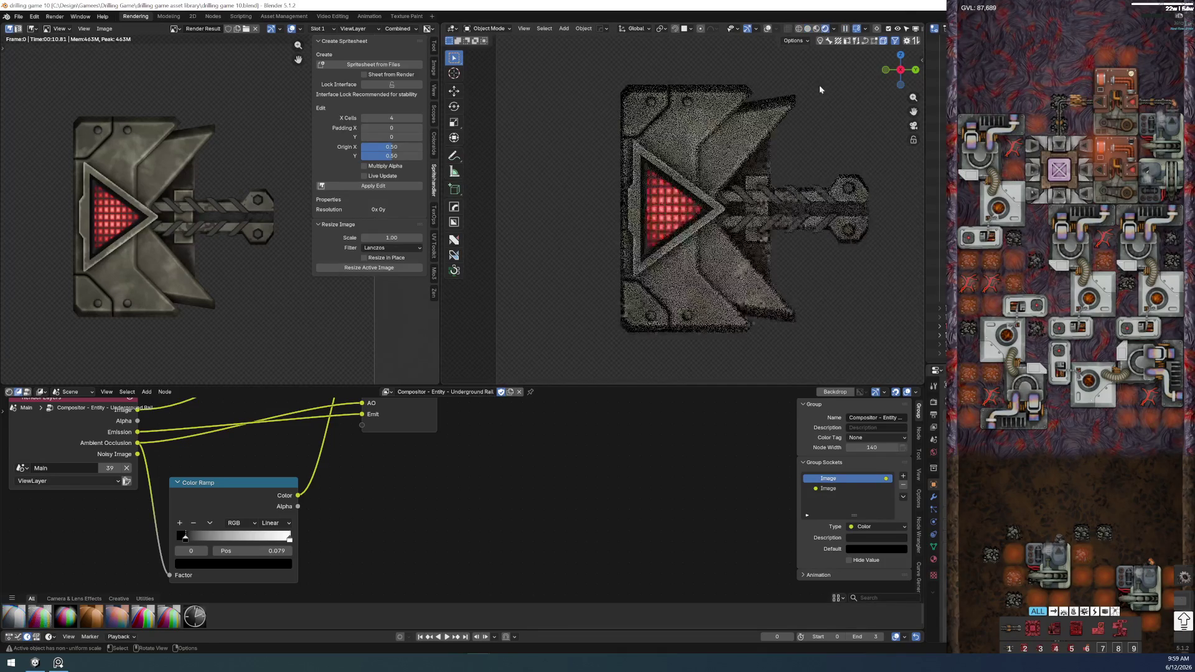
- Zoom and pan around the rendered emblem, save the file, and start a new render
scroll(798, 260, up, 5)
shift+middle_drag(758, 245, 650, 217)
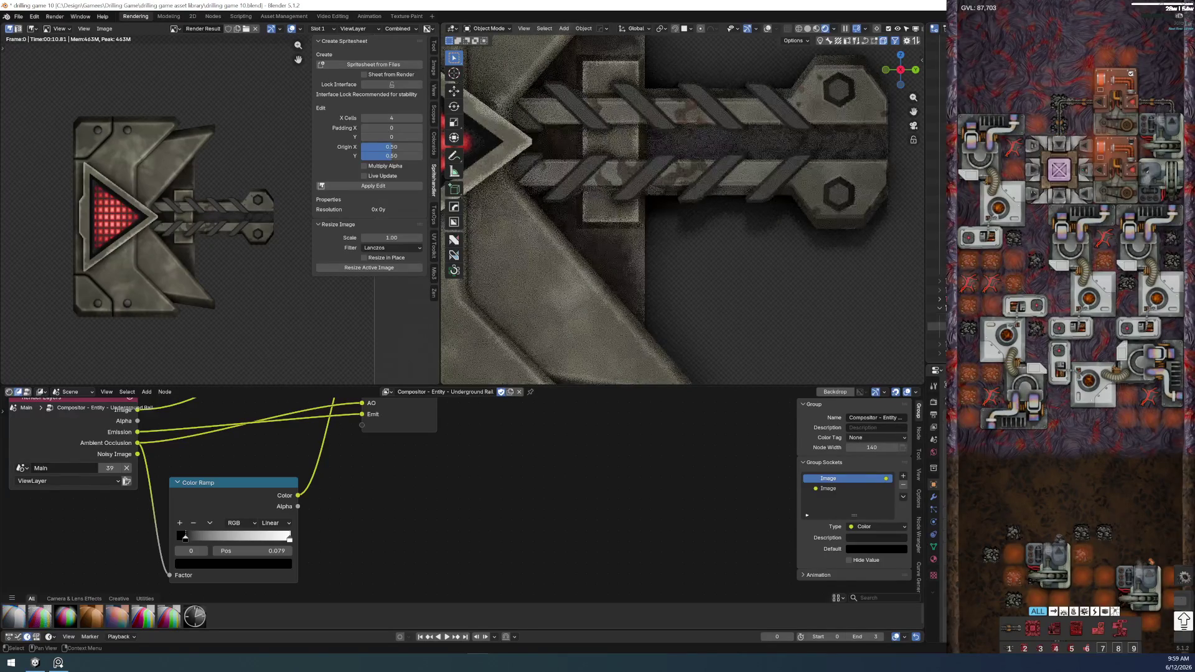
scroll(745, 259, down, 4)
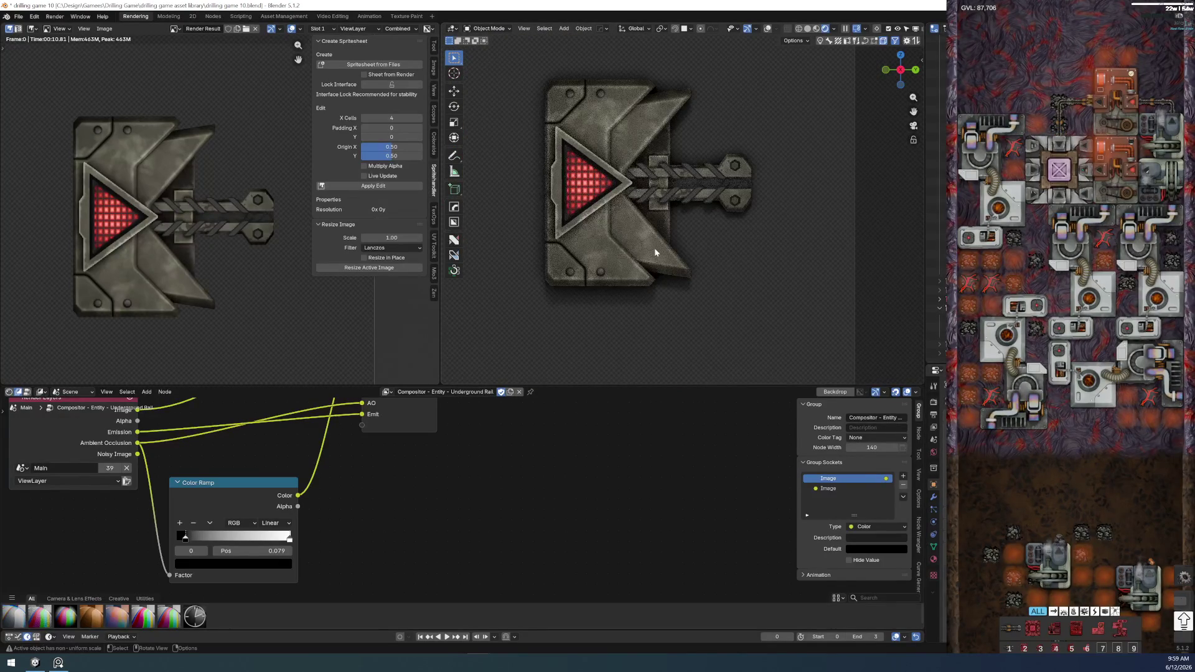
scroll(654, 252, down, 2)
click(19, 16)
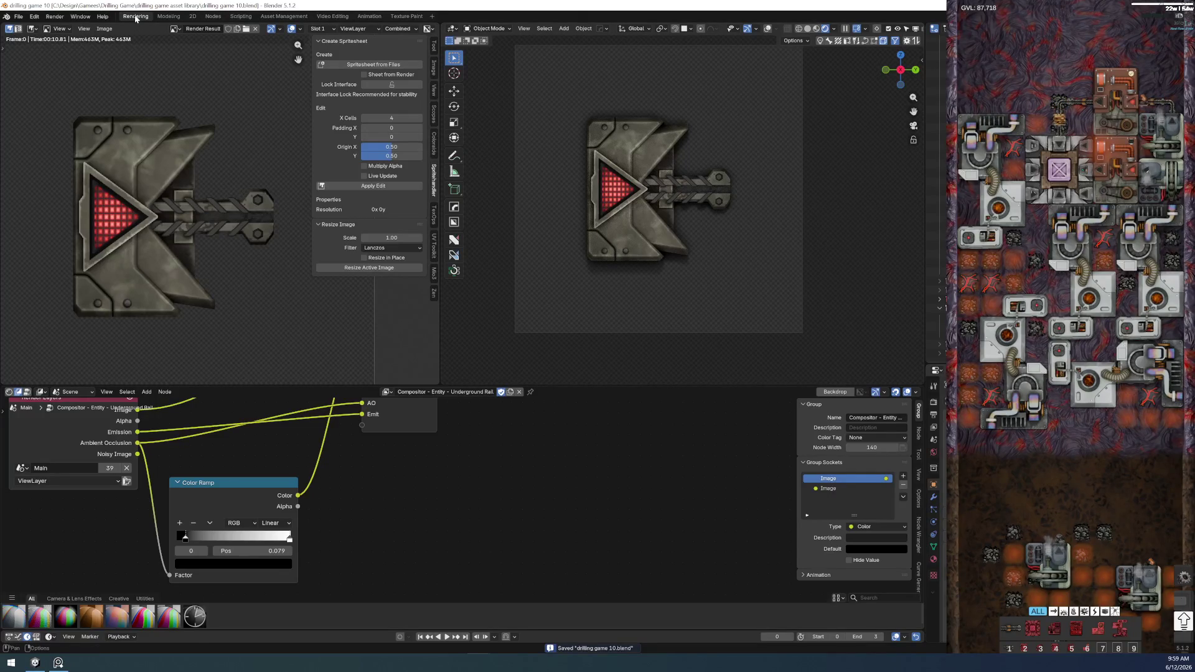
click(19, 16)
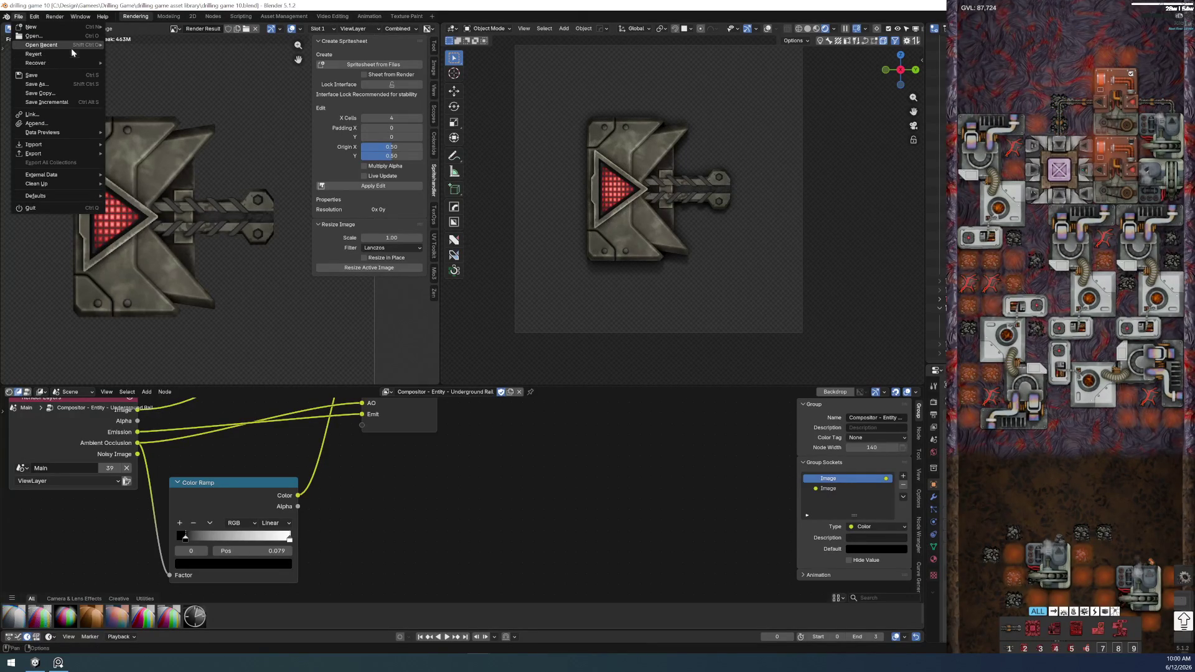
mouse_move(67, 42)
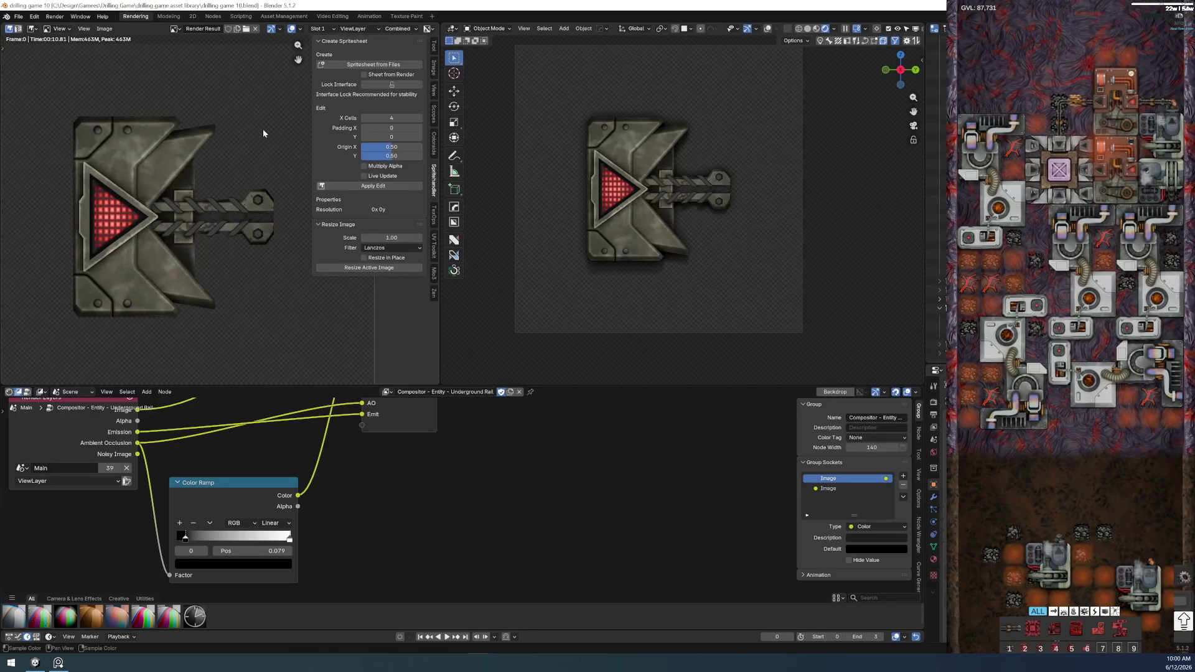
key(F12)
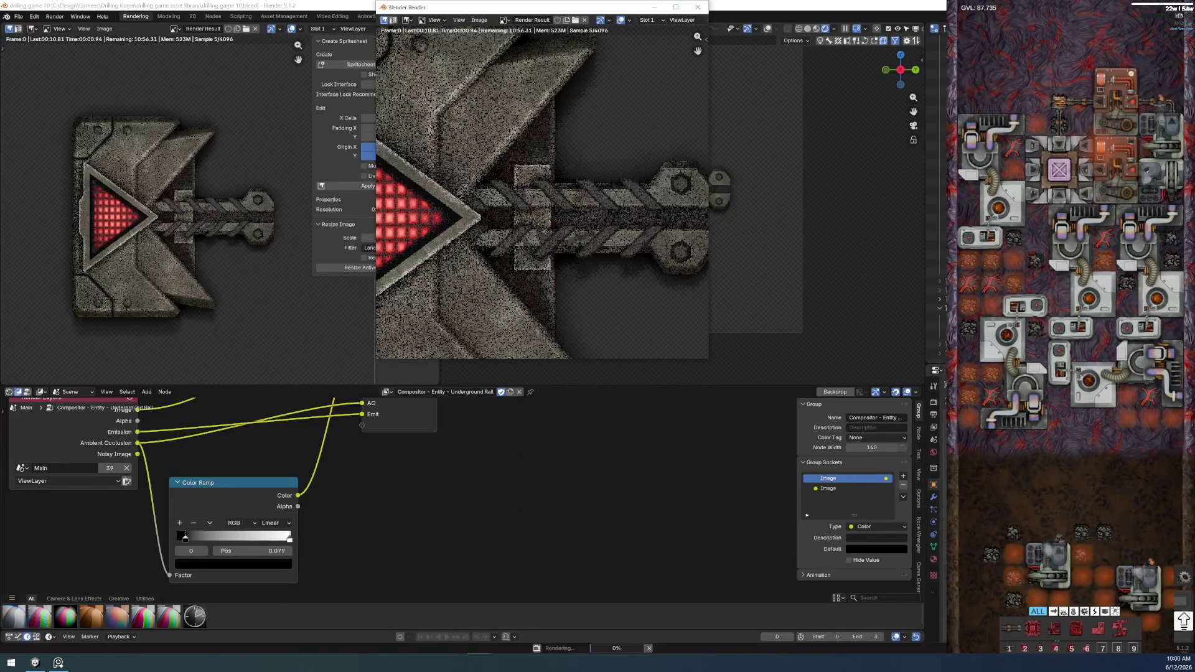
- Inspect the arrow emblem render until it finishes in 00:38.54
scroll(640, 351, down, 6)
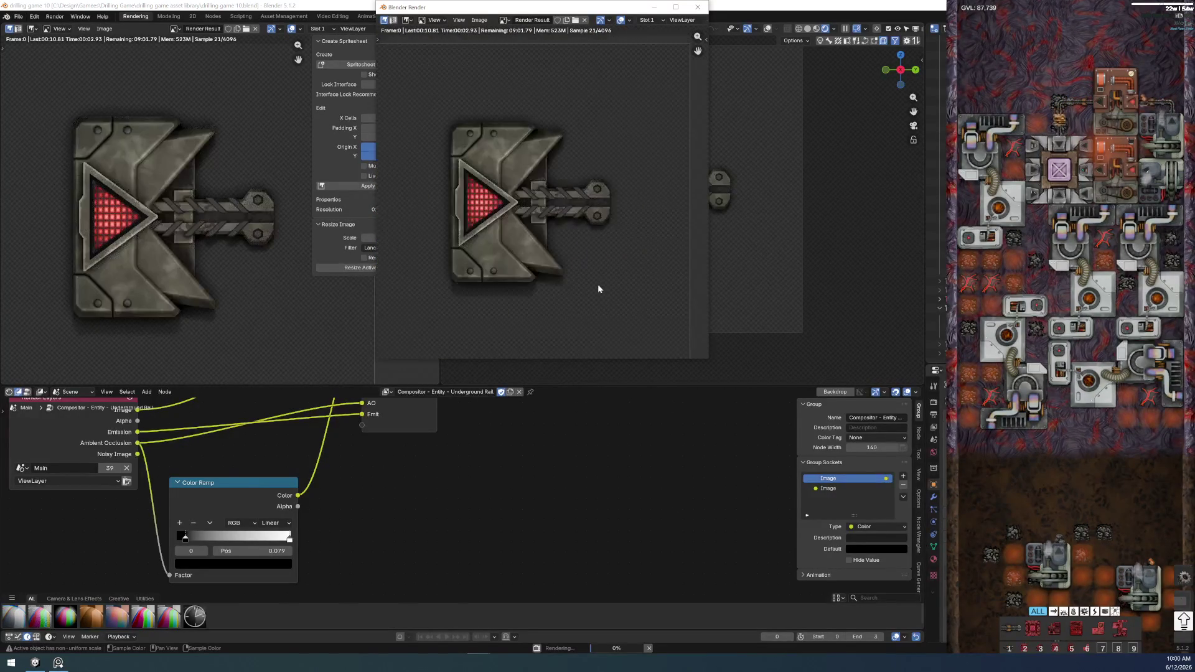
scroll(562, 260, up, 1)
mouse_move(523, 209)
middle_down()
mouse_move(536, 222)
mouse_move(515, 231)
middle_up()
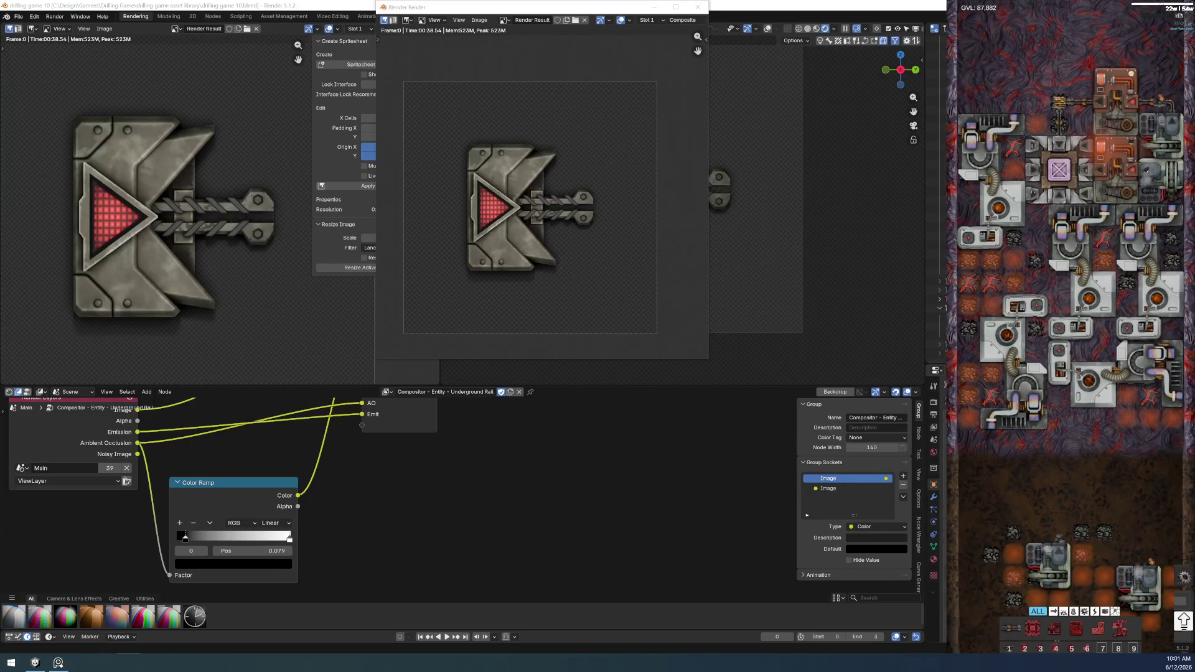
click(488, 20)
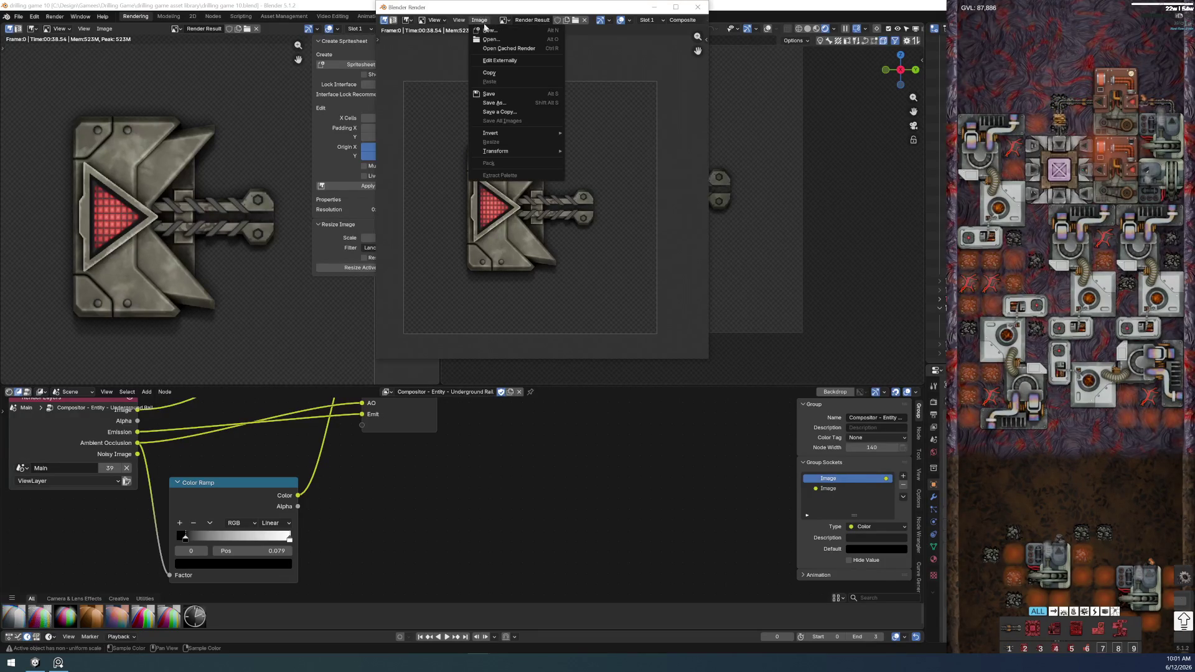
- Save the render as underground-out-teaser.png in the Drilling Game teasers folder
click(516, 102)
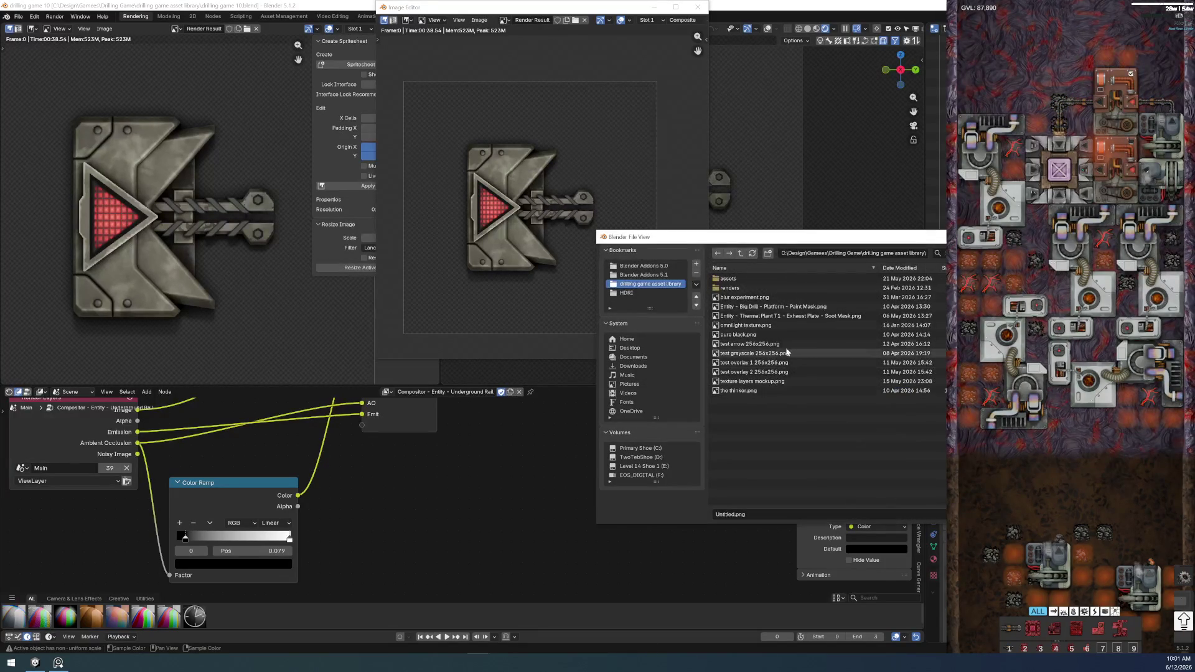
click(738, 255)
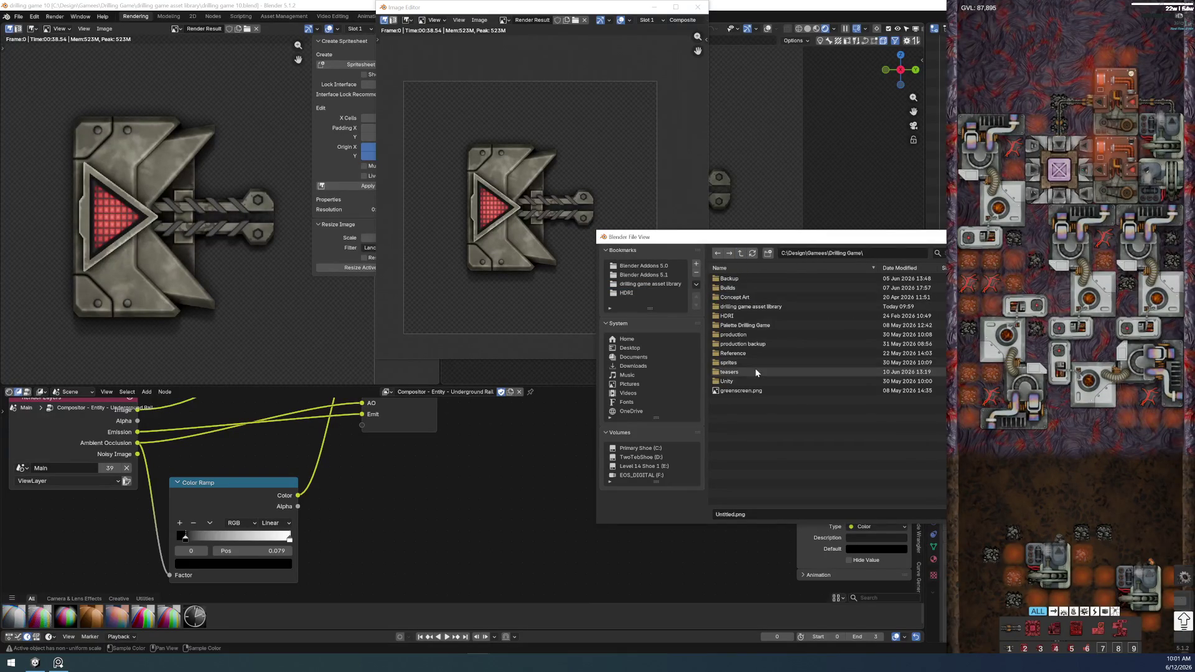
double_click(756, 372)
click(757, 515)
text(underground ou)
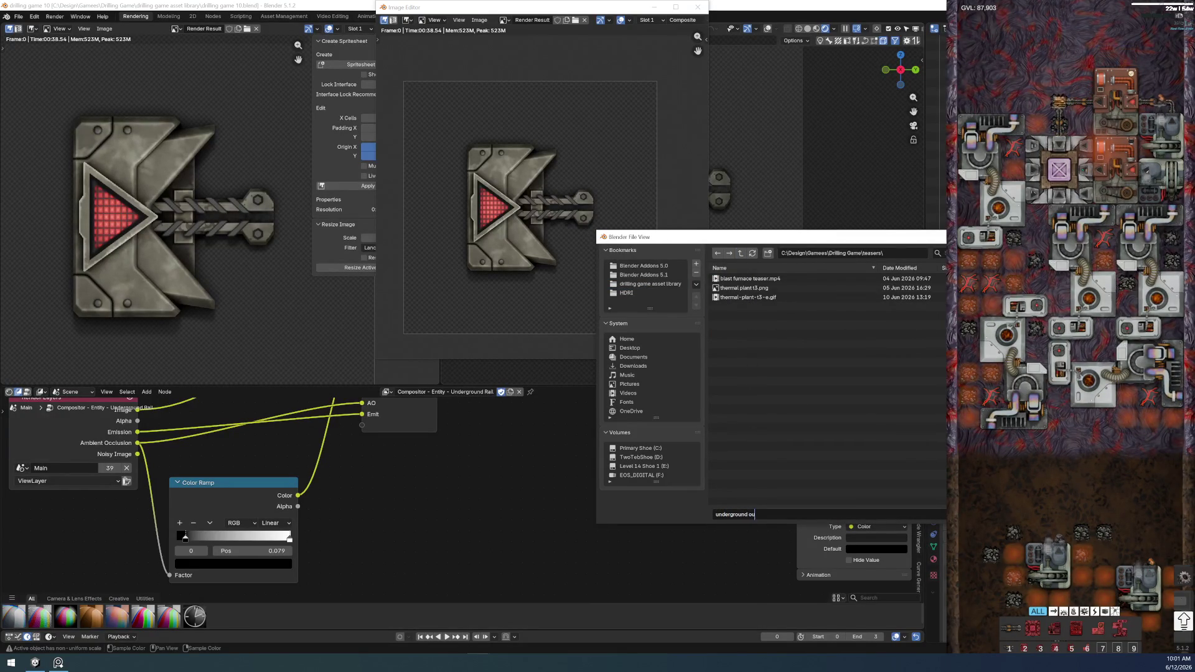
key(BackSpace)
key(BackSpace)
key(BackSpace)
text(-out-teaser)
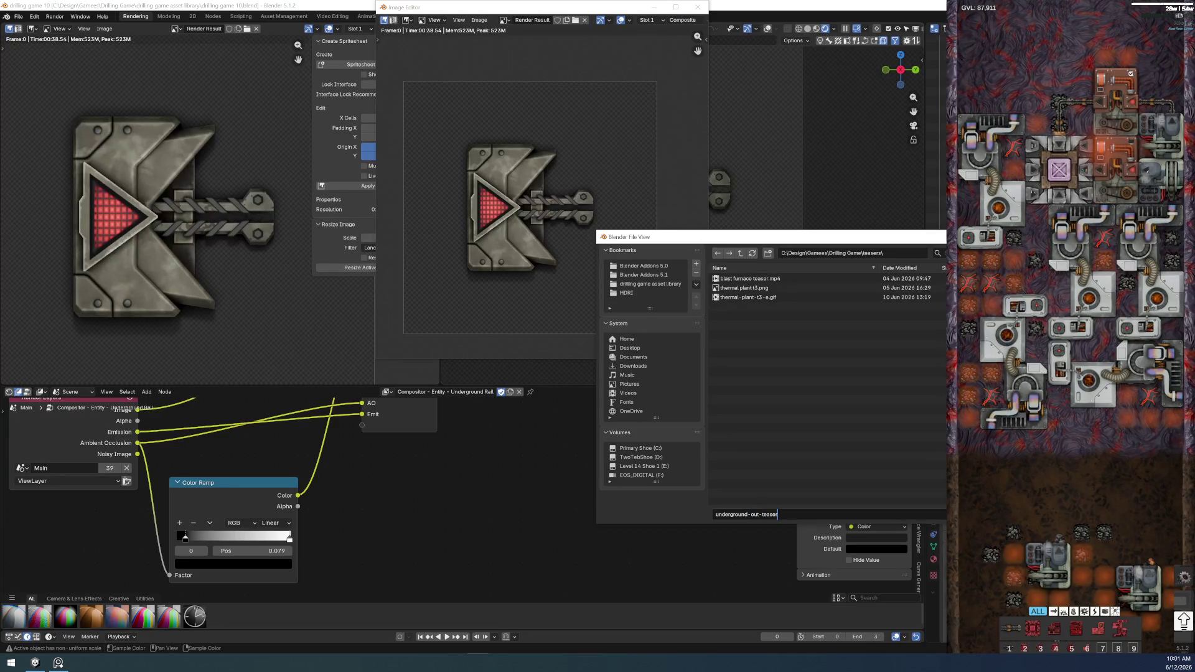
click(898, 248)
key(Return)
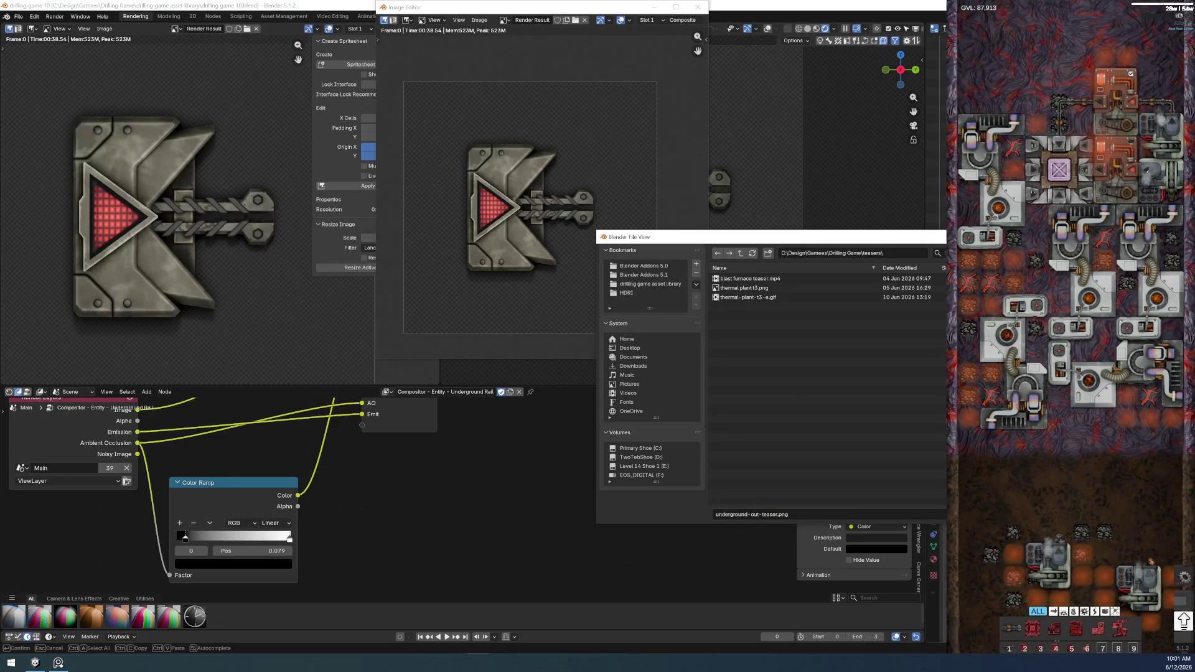
key(Return)
key(alt+Tab)
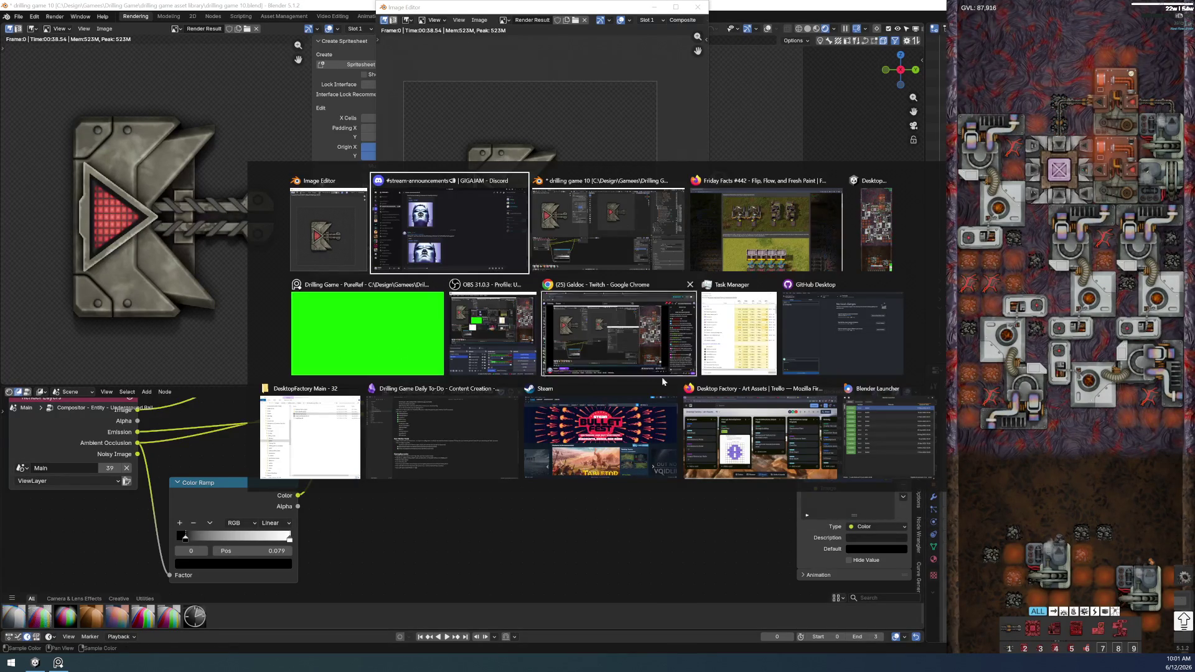
- Check the saved teaser image in File Explorer's teasers folder, then return to Blender
click(574, 230)
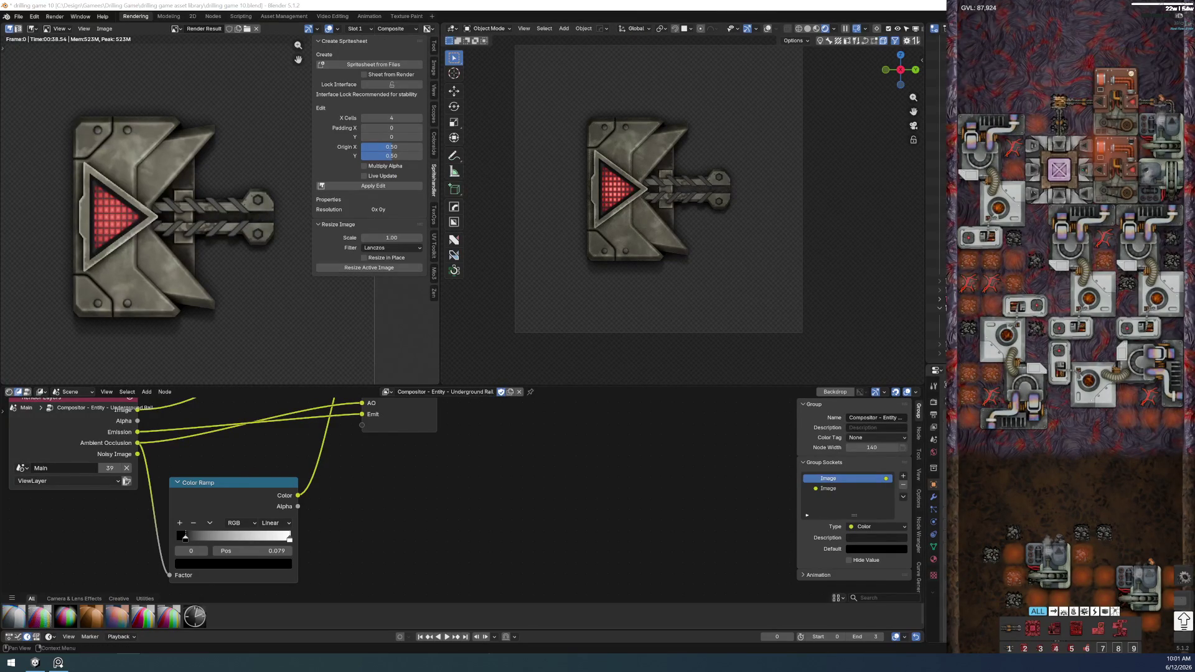
key(alt+Tab)
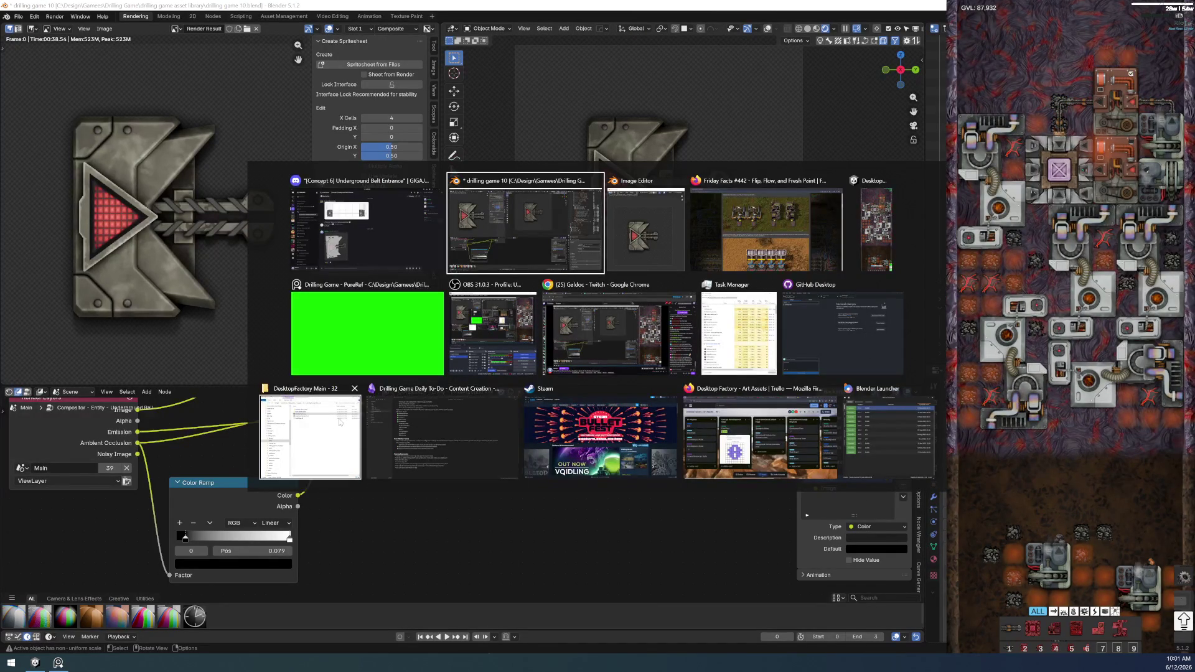
click(330, 436)
click(348, 87)
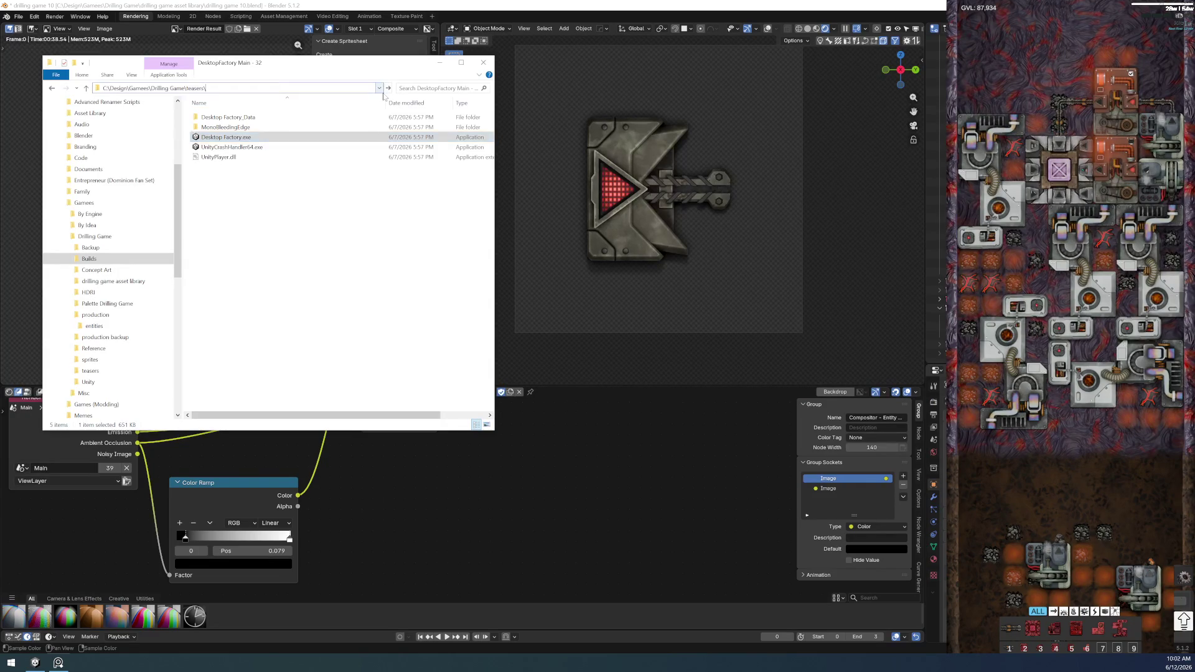
key(ctrl+v)
key(Return)
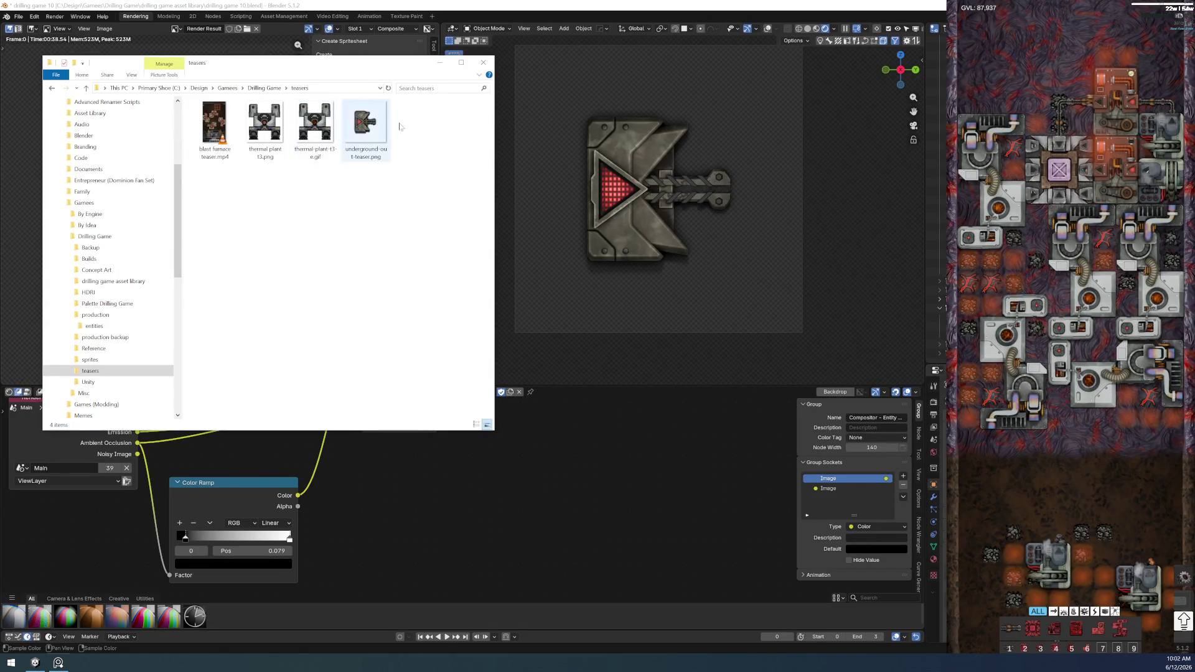
click(366, 128)
key(alt+Tab)
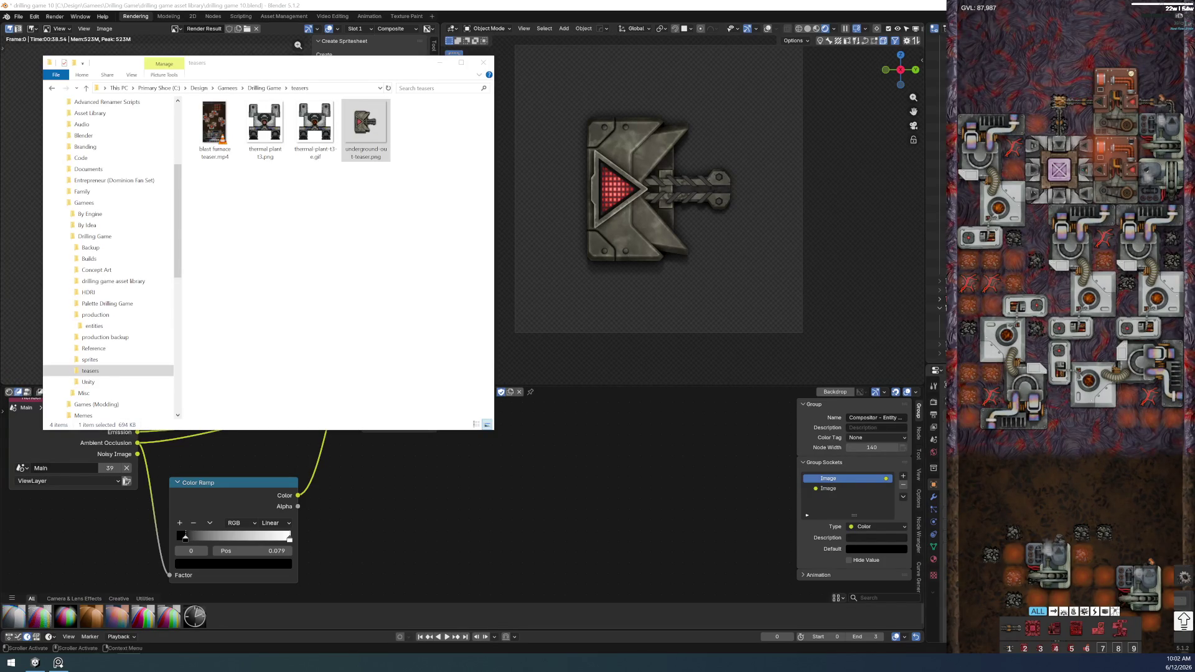
click(673, 350)
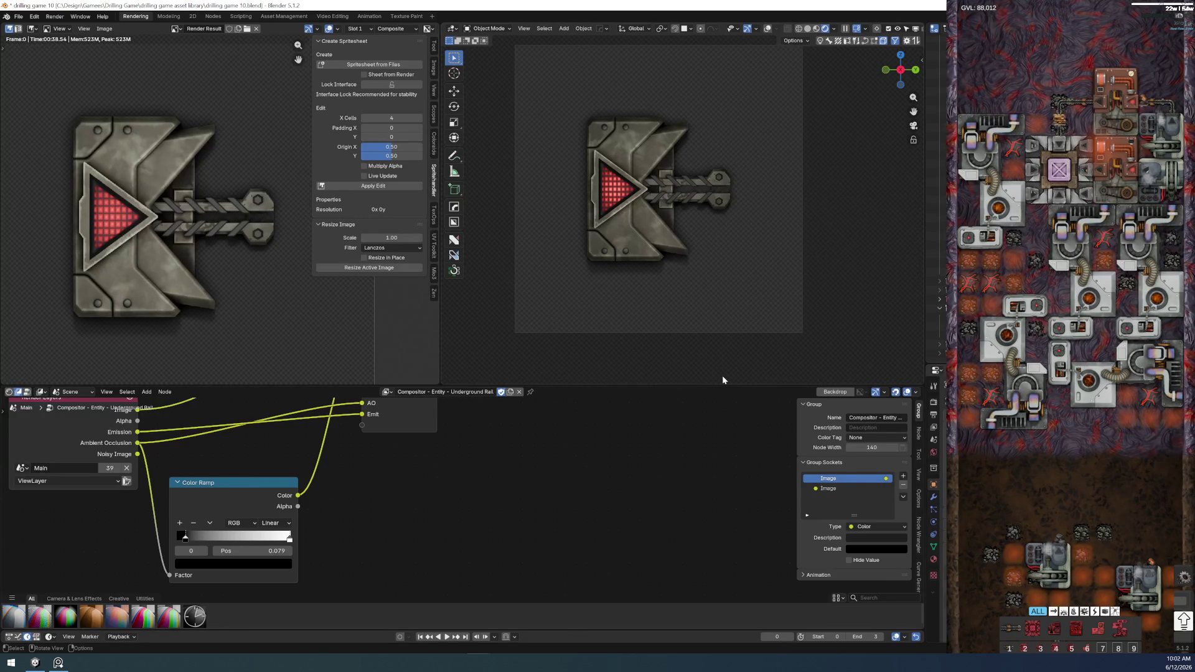
- Show the renderset list of render contexts in the sidebar beside the viewport
key(n)
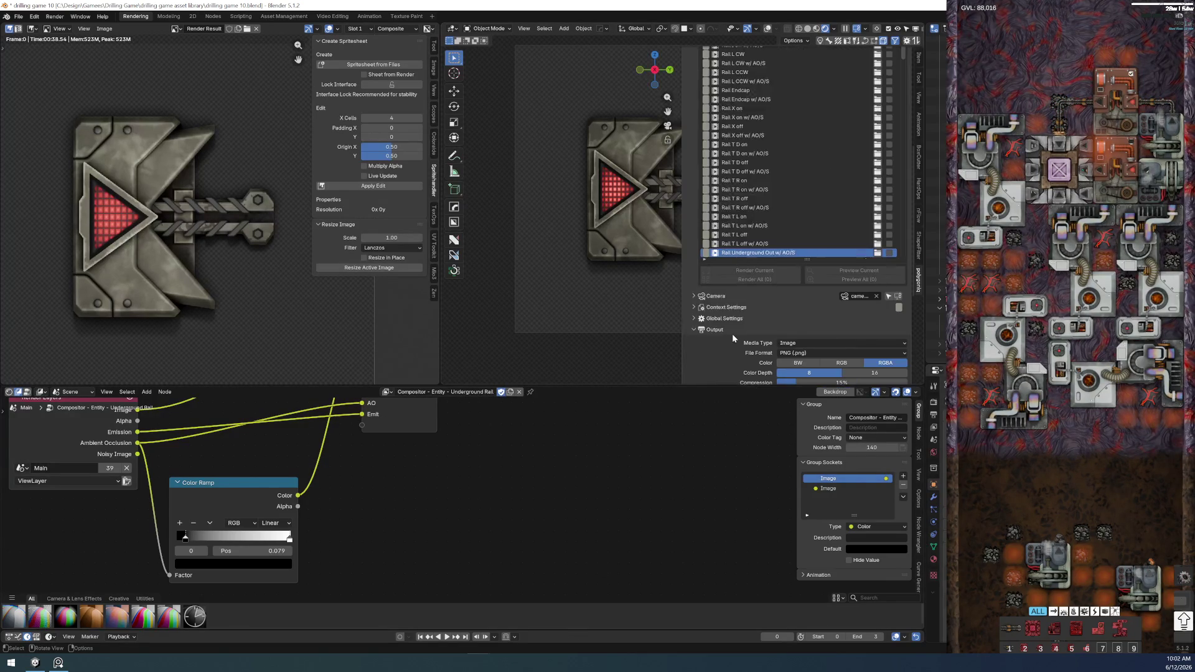
shift+middle_drag(621, 260, 521, 305)
scroll(760, 224, down, 3)
scroll(762, 224, down, 1)
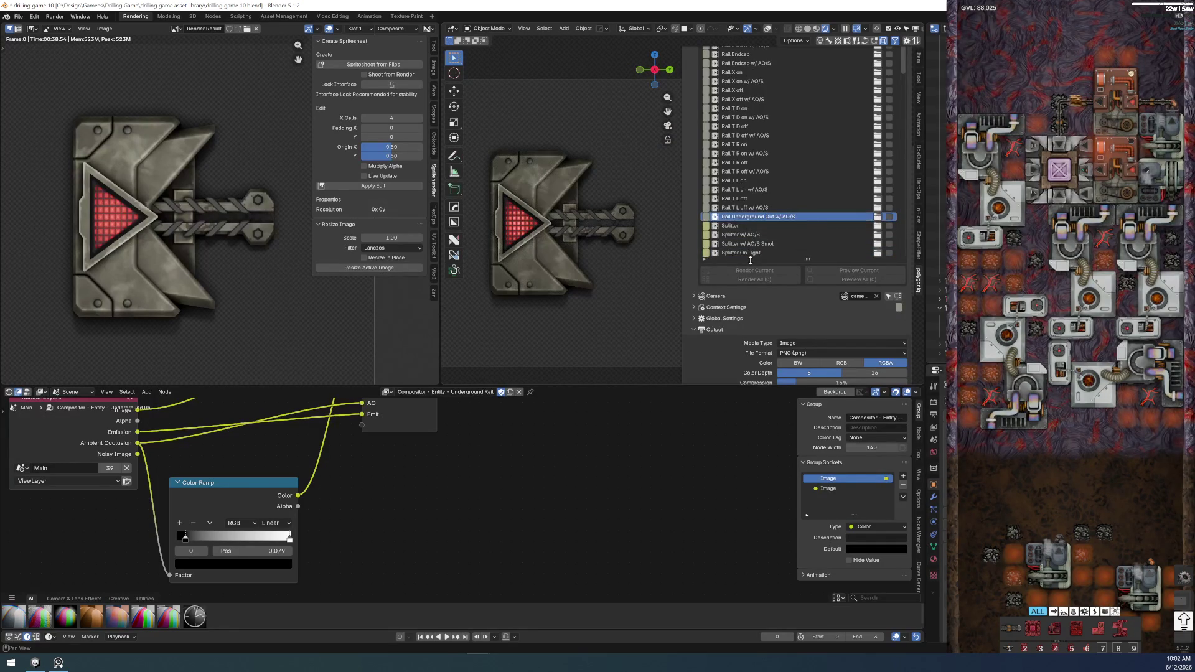
scroll(797, 152, up, 10)
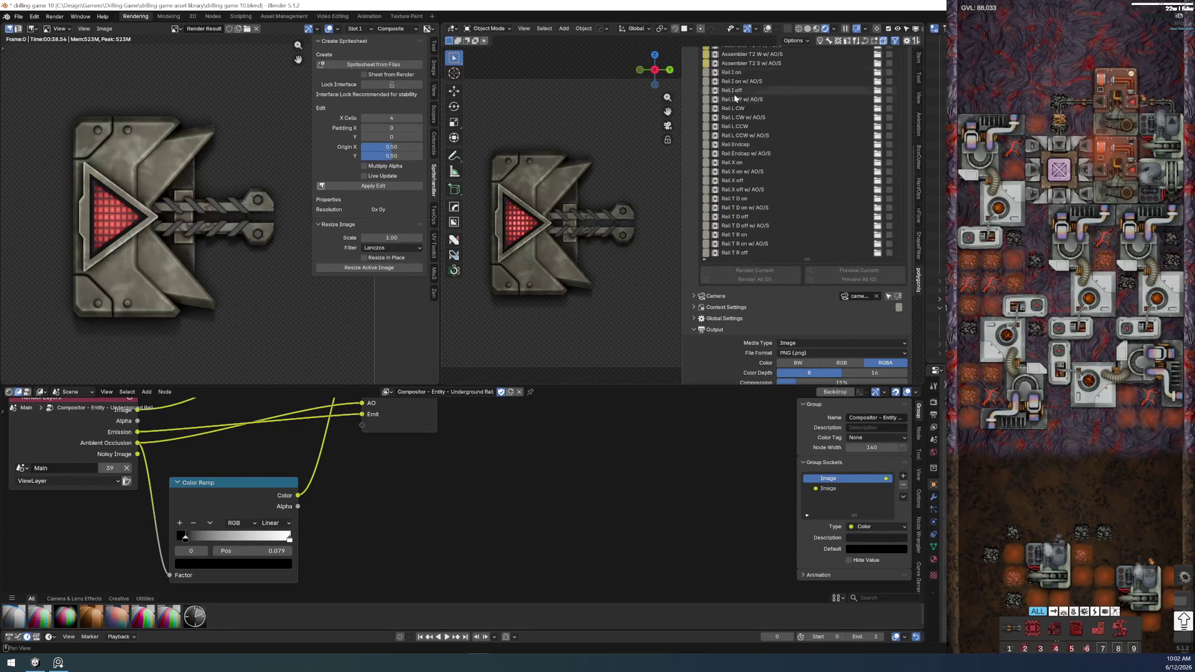
scroll(779, 201, down, 6)
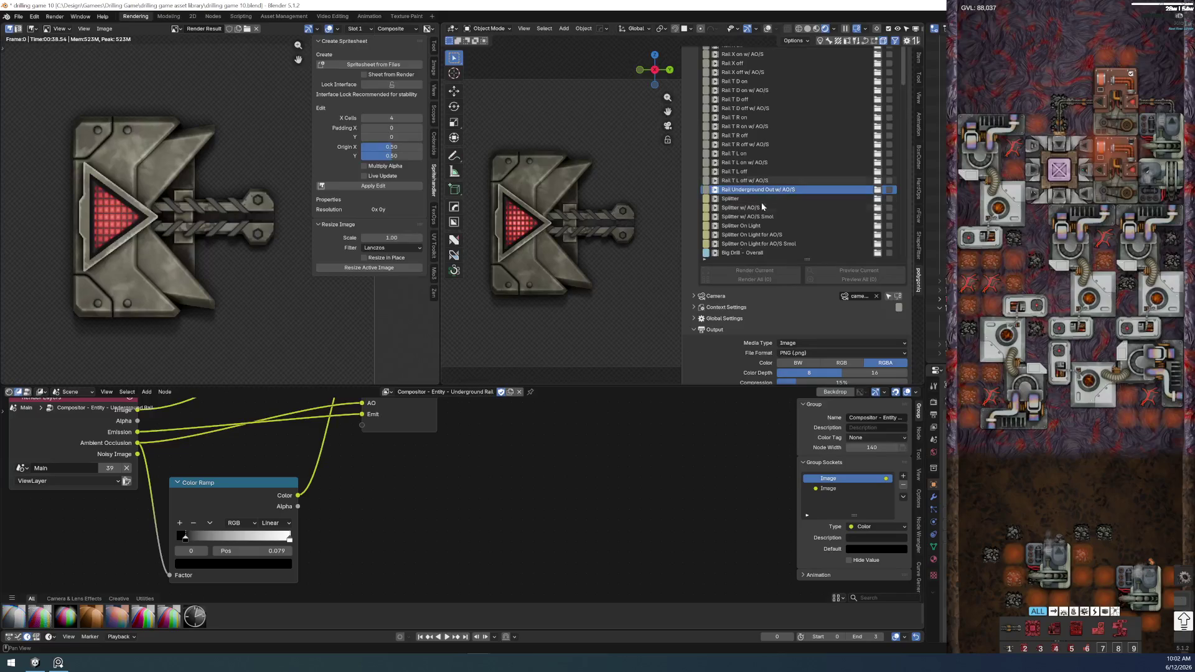
- Give the timeline more room and view the entity through the scene camera
drag(299, 629, 301, 576)
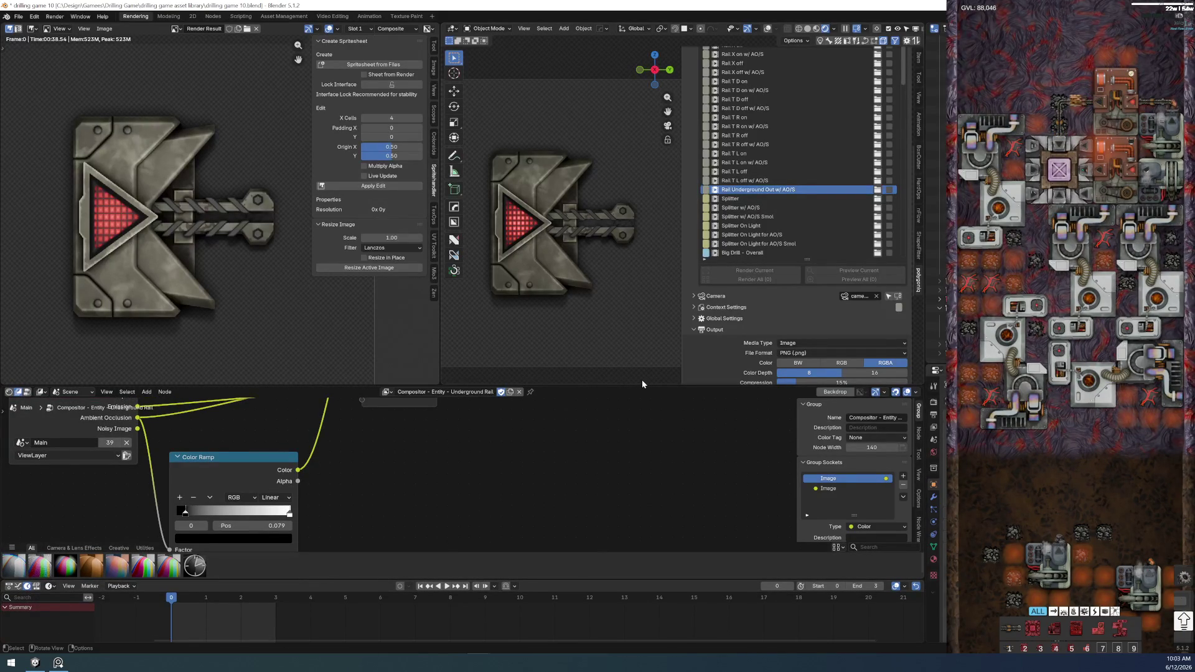
scroll(641, 381, up, 1)
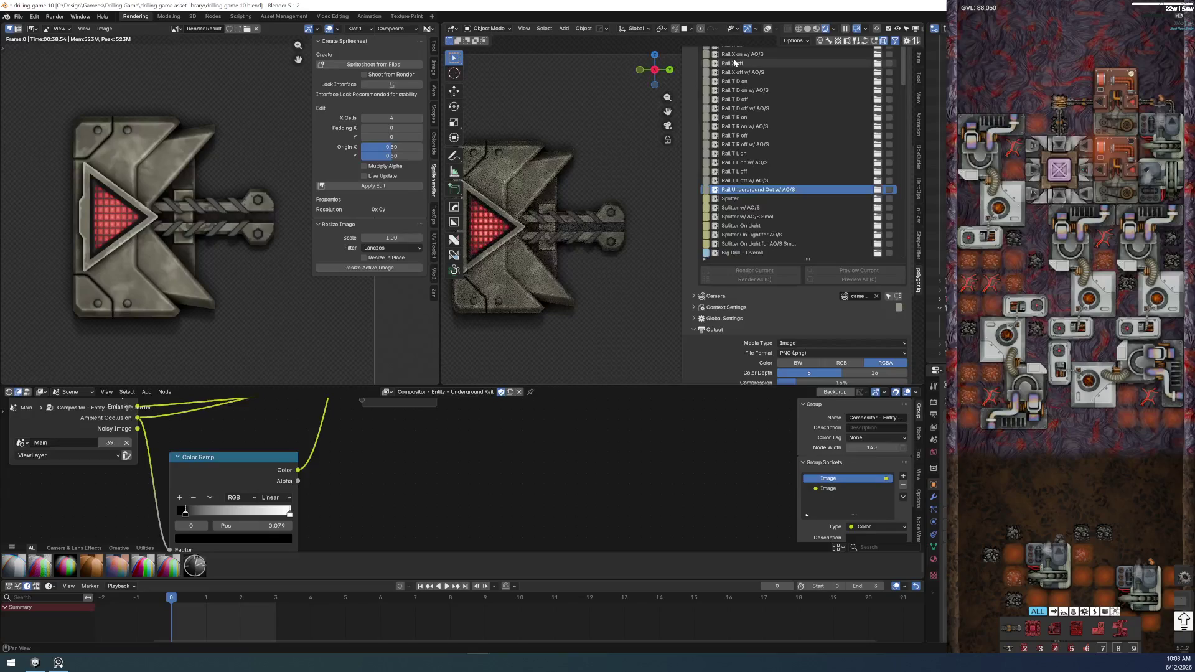
key(KP_0)
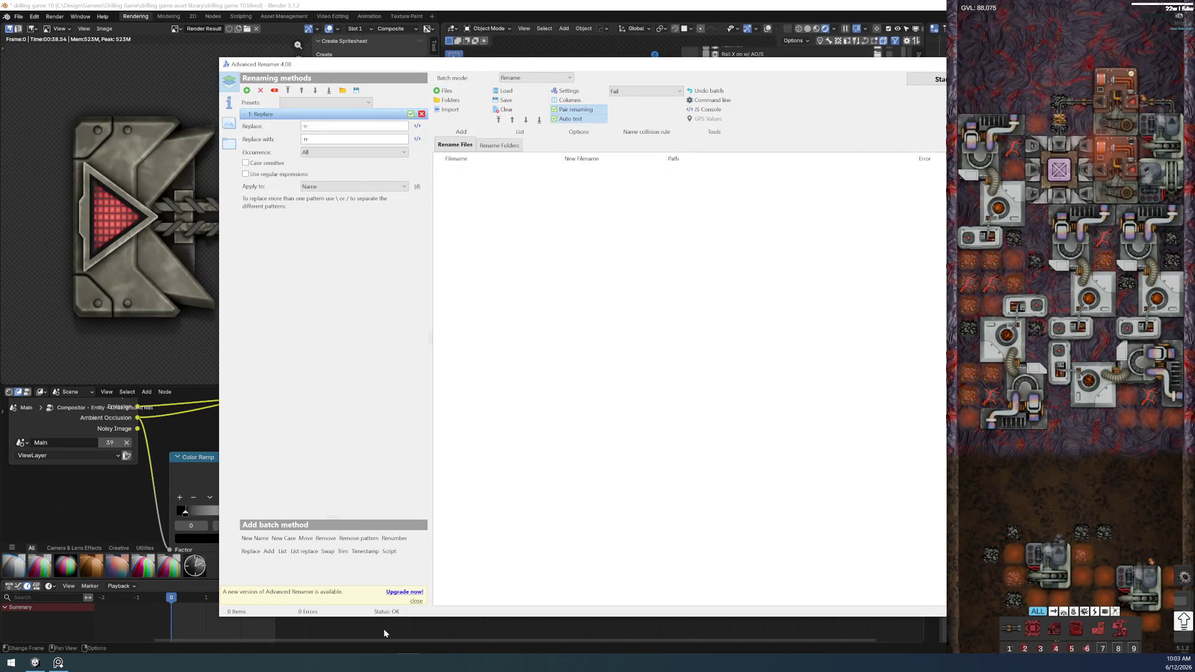
- Remove the Replace method in Advanced Renamer, then give Blender's viewport and sidebar more height
click(421, 114)
click(455, 3)
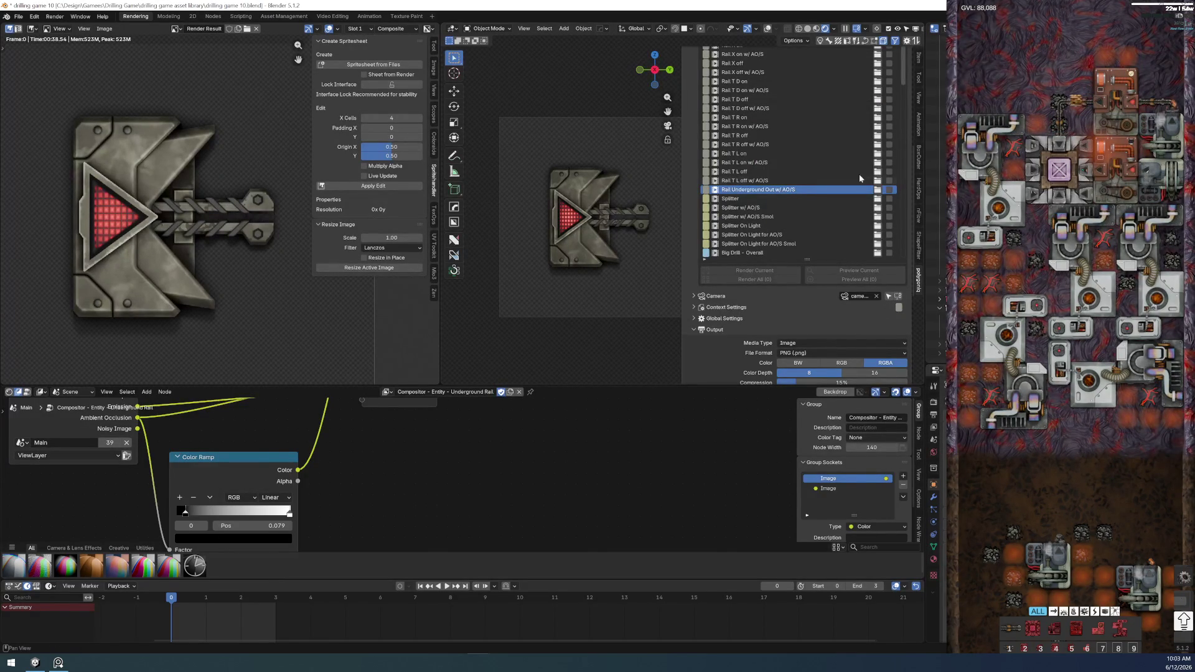
drag(588, 384, 603, 533)
- Briefly expand and collapse the World and Toolbox sections in the renderset sidebar
scroll(781, 455, down, 2)
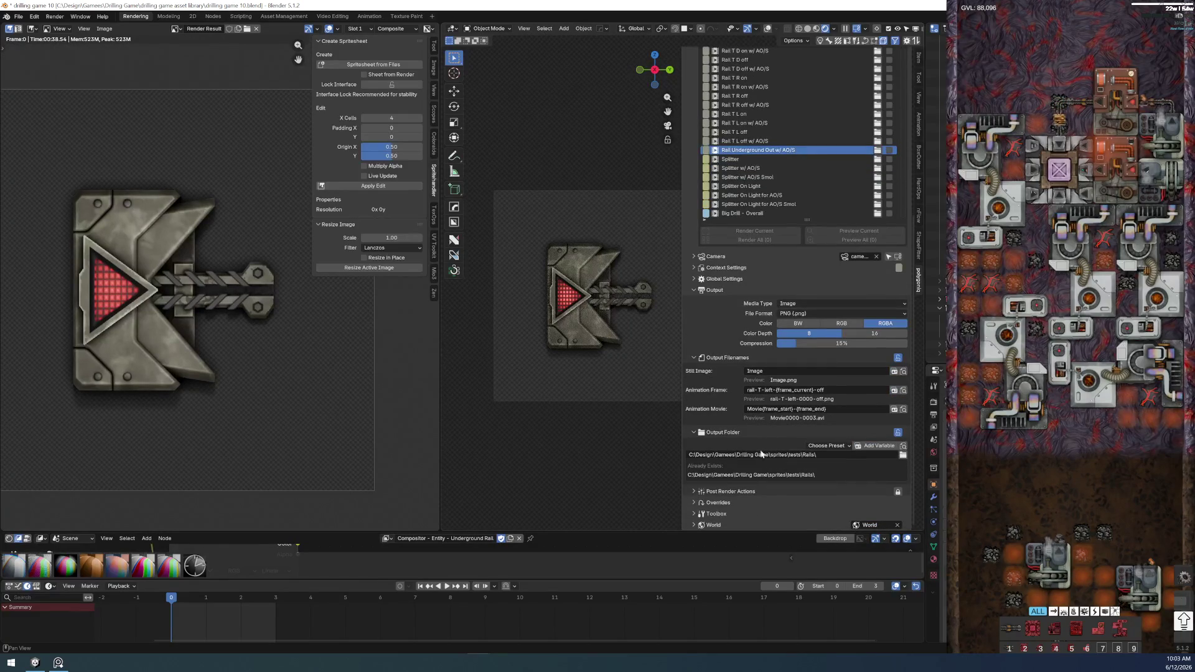
click(694, 525)
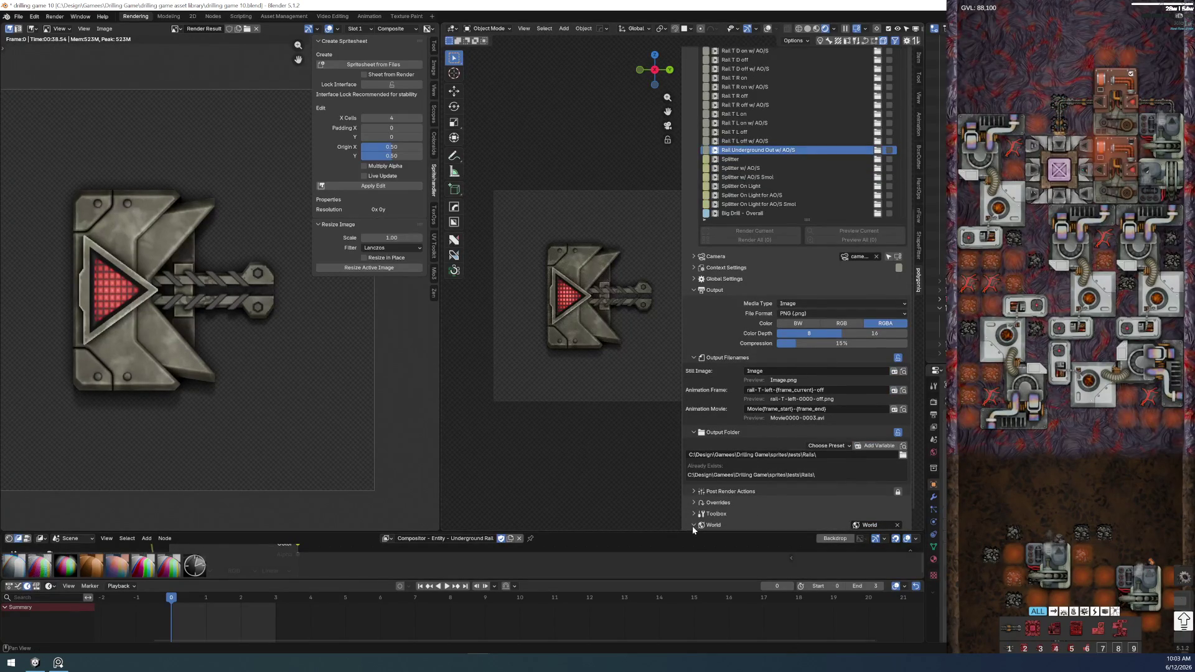
click(693, 499)
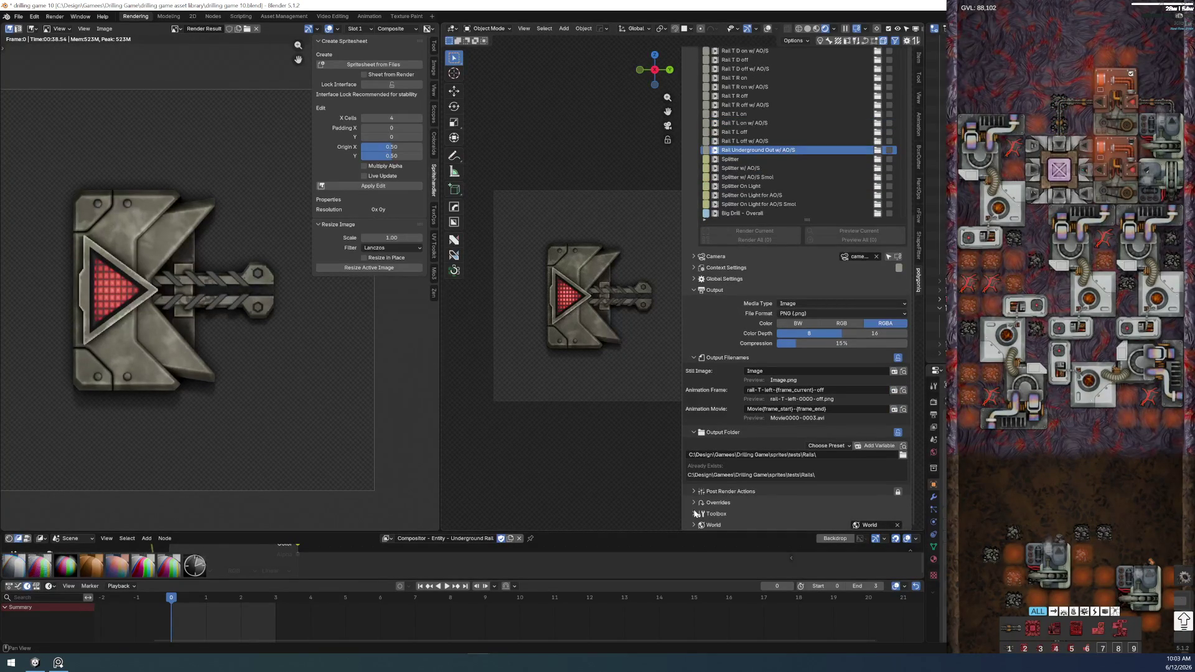
click(695, 514)
click(694, 464)
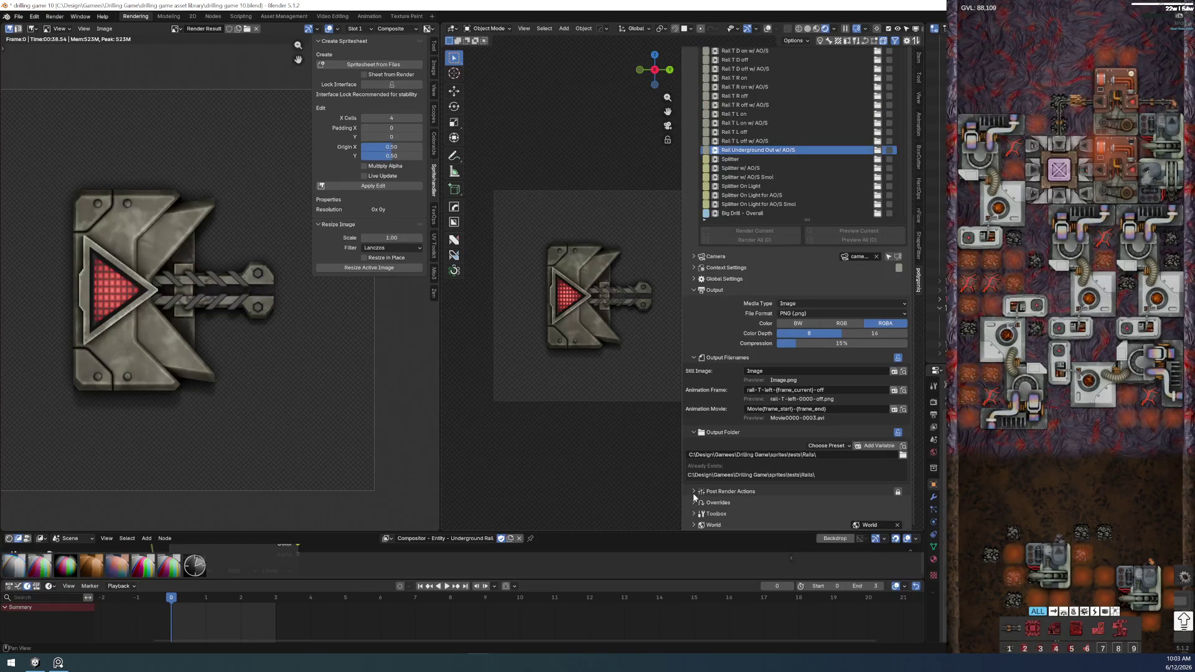
- Expand Post Render Actions and widen the sidebar to read the copy-output-file path
click(692, 490)
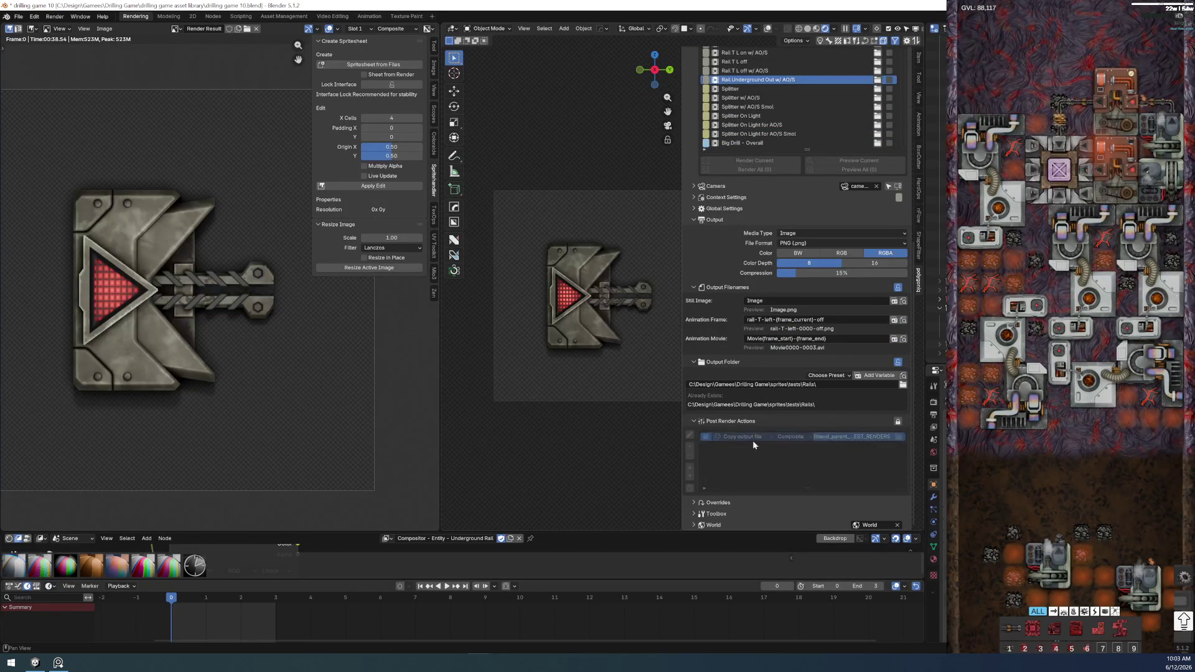
drag(683, 444, 641, 443)
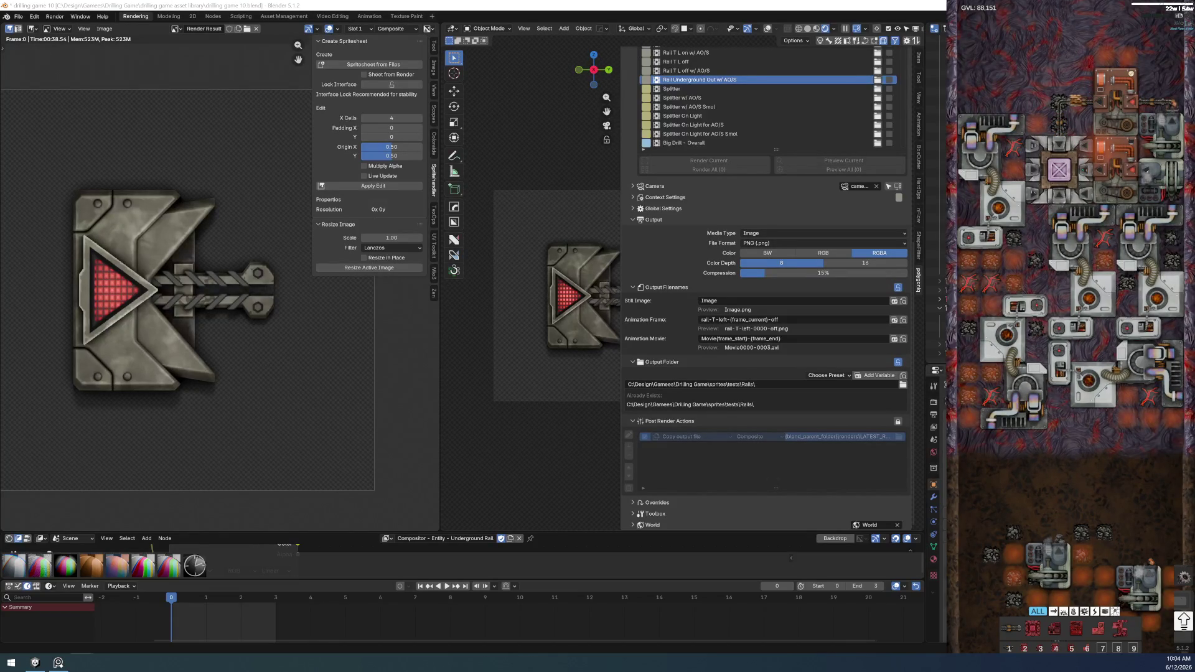
key(alt+Tab)
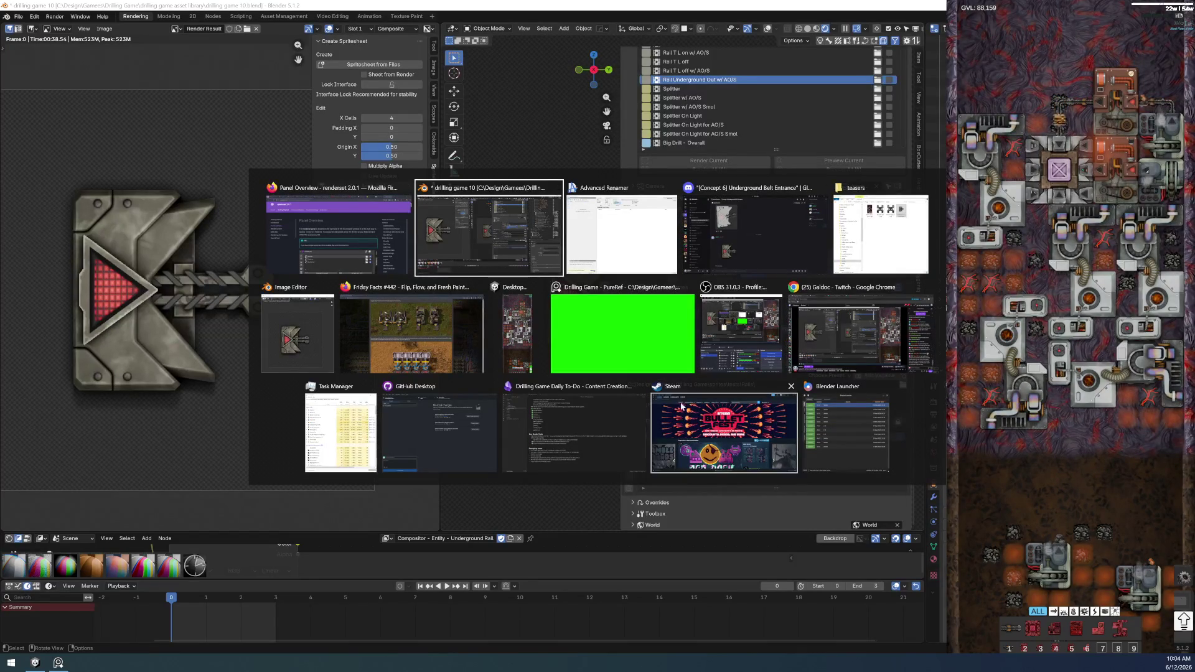
- In Firefox, open the renderset docs' Rendering And Outputs page and read to its Post Render Actions note
click(384, 351)
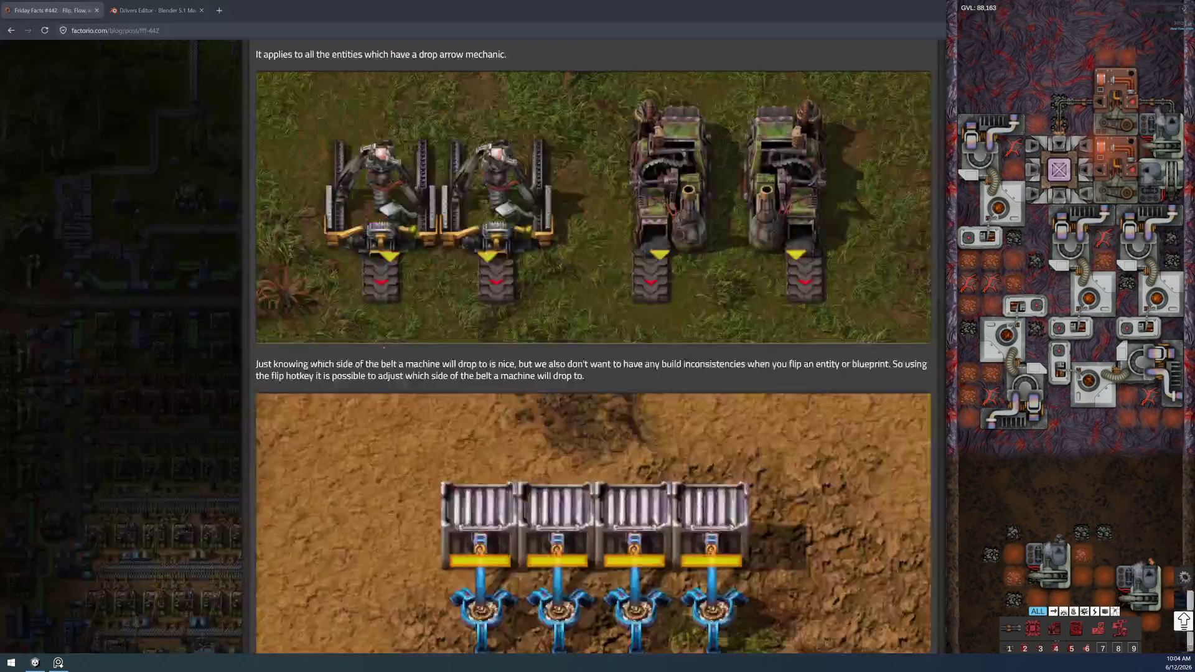
drag(284, 6, 285, 7)
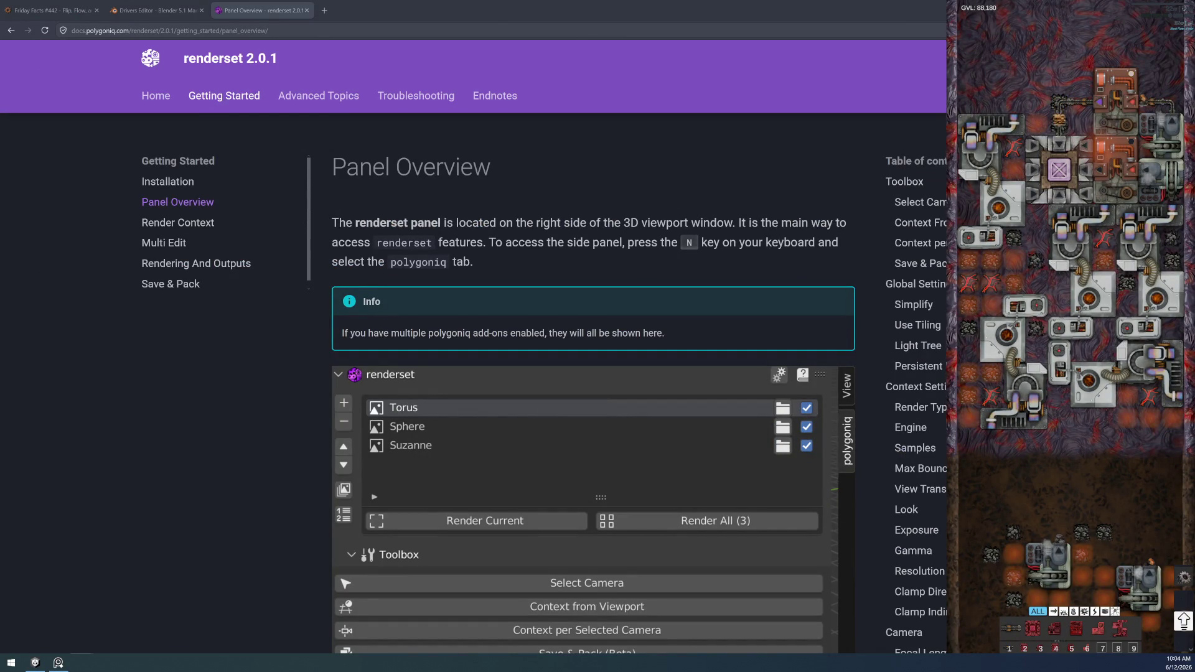
click(187, 266)
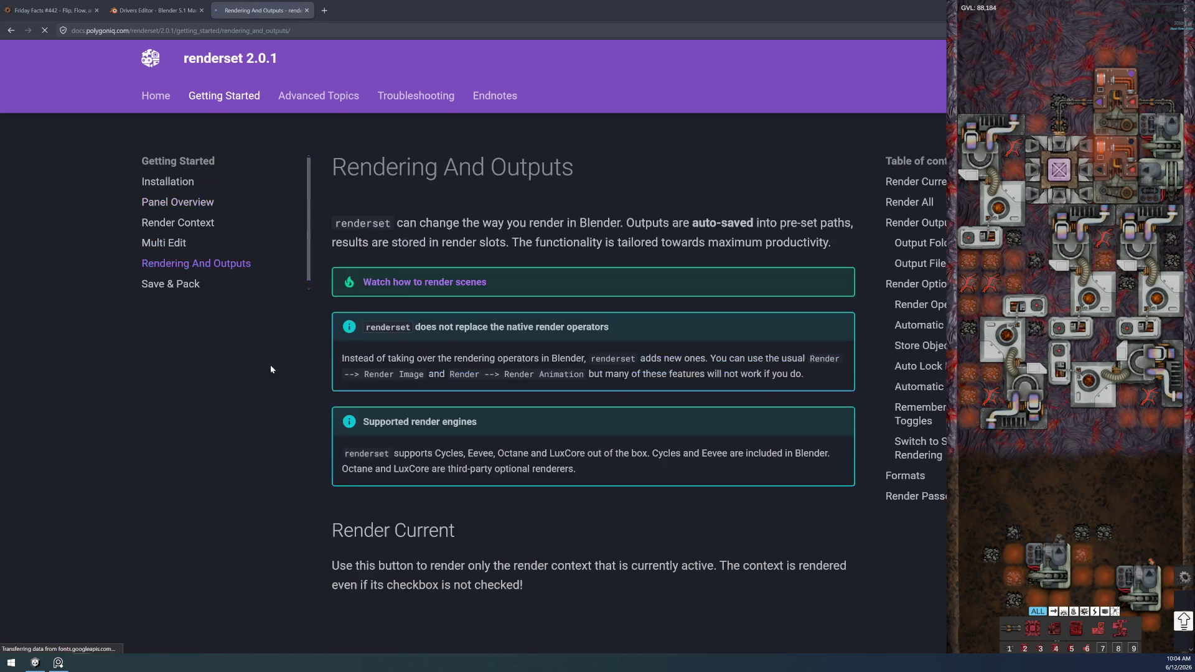
scroll(462, 476, down, 15)
scroll(459, 484, down, 15)
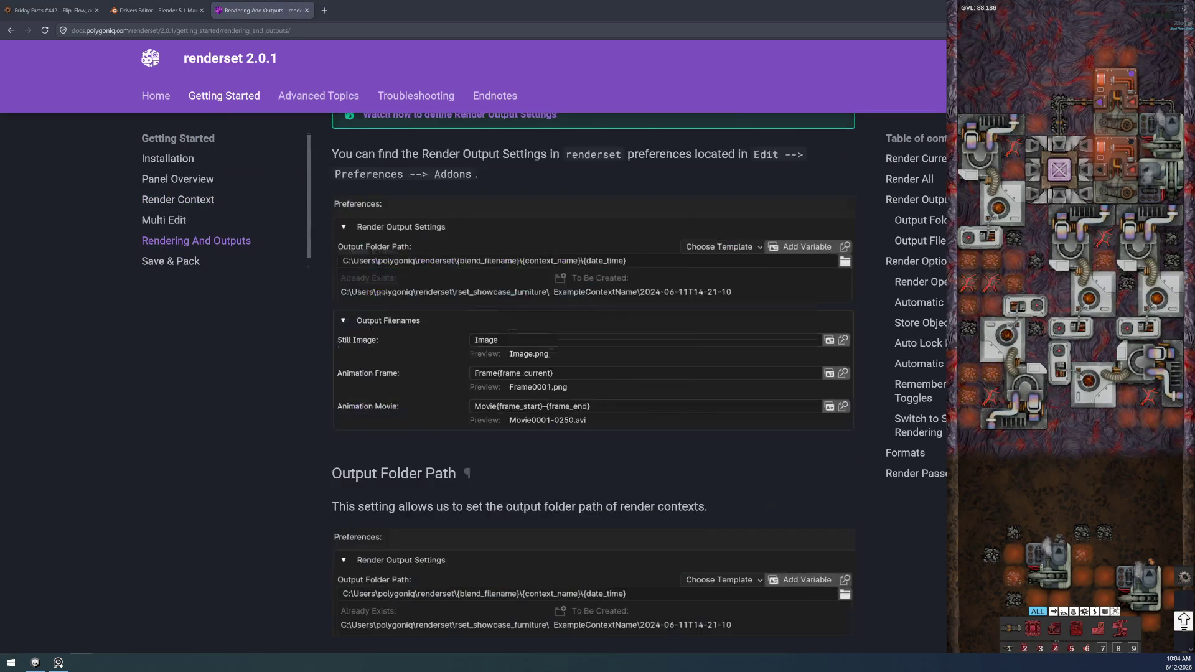
scroll(454, 461, up, 8)
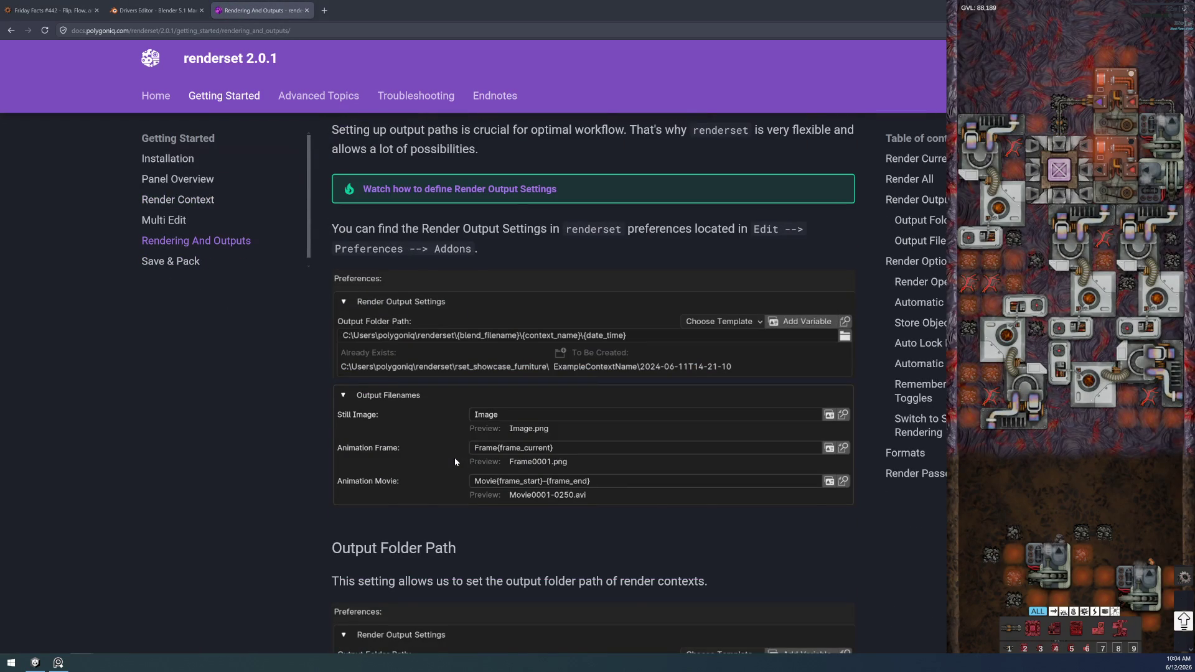
scroll(454, 461, down, 5)
scroll(462, 458, down, 10)
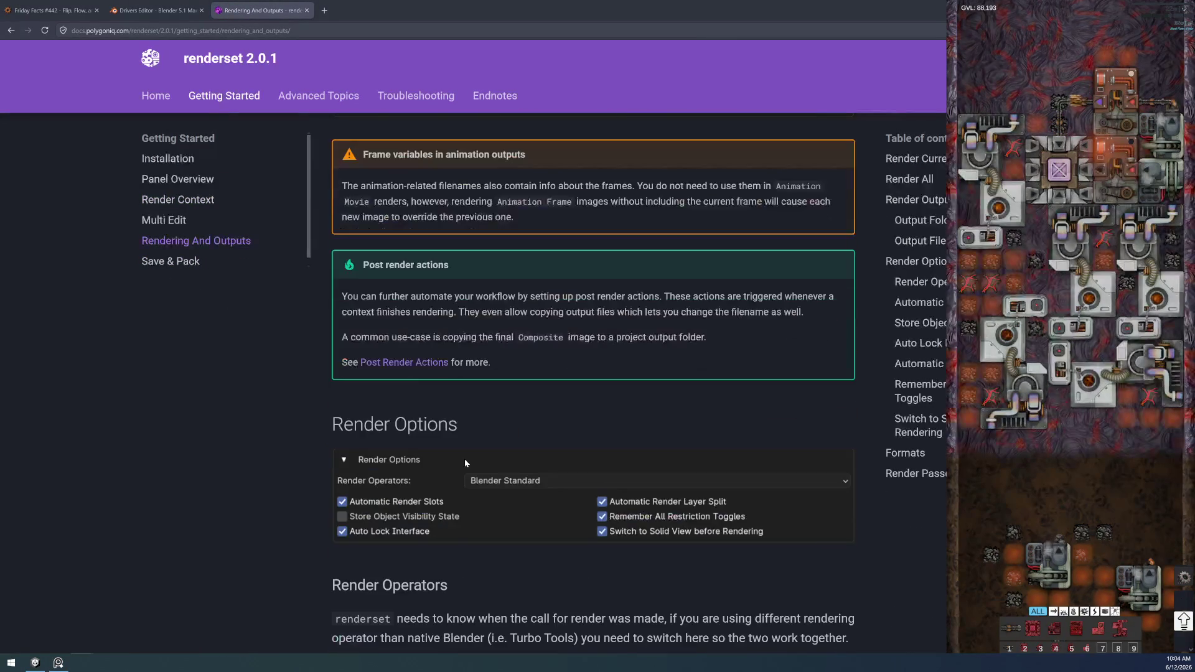
scroll(465, 462, up, 5)
scroll(466, 461, down, 5)
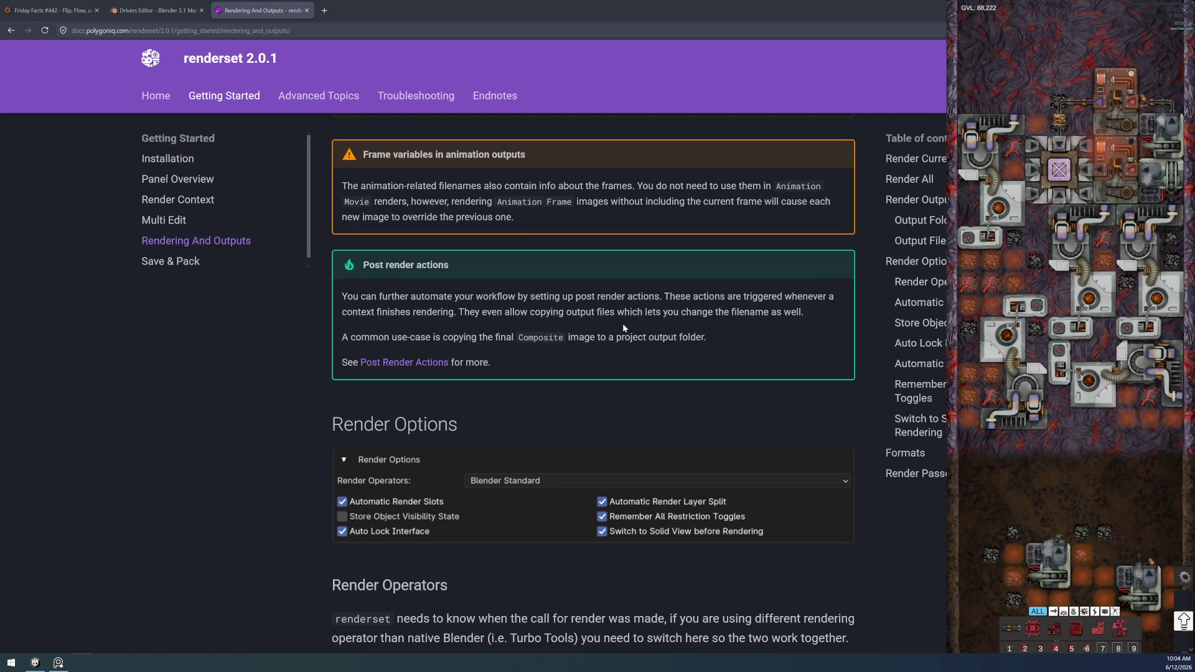
right_click(405, 367)
- Open Post Render Actions in a new tab and read its supported action types, like copy output file
click(425, 370)
click(364, 10)
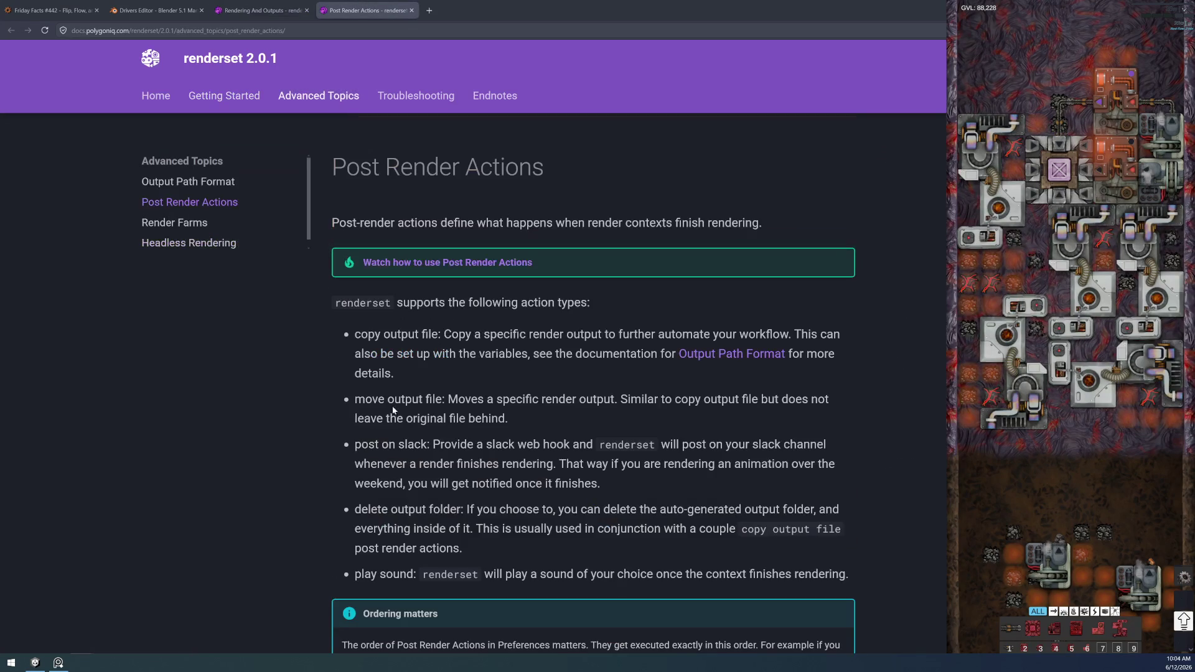
scroll(593, 374, down, 5)
scroll(593, 374, up, 2)
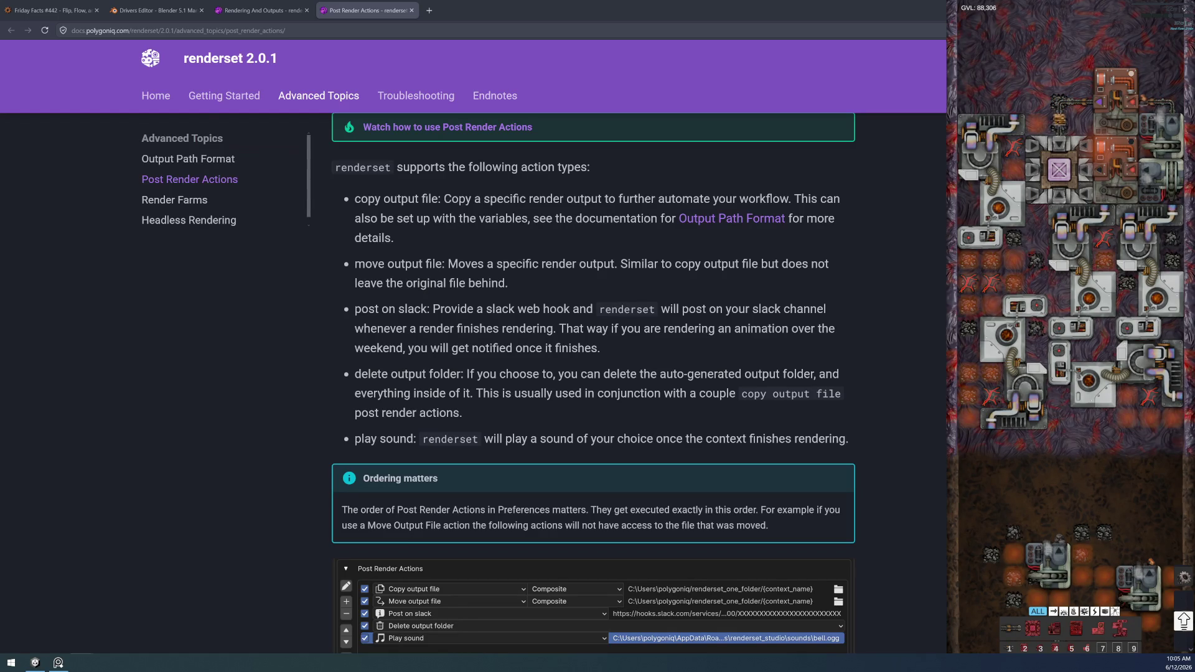
scroll(452, 397, down, 3)
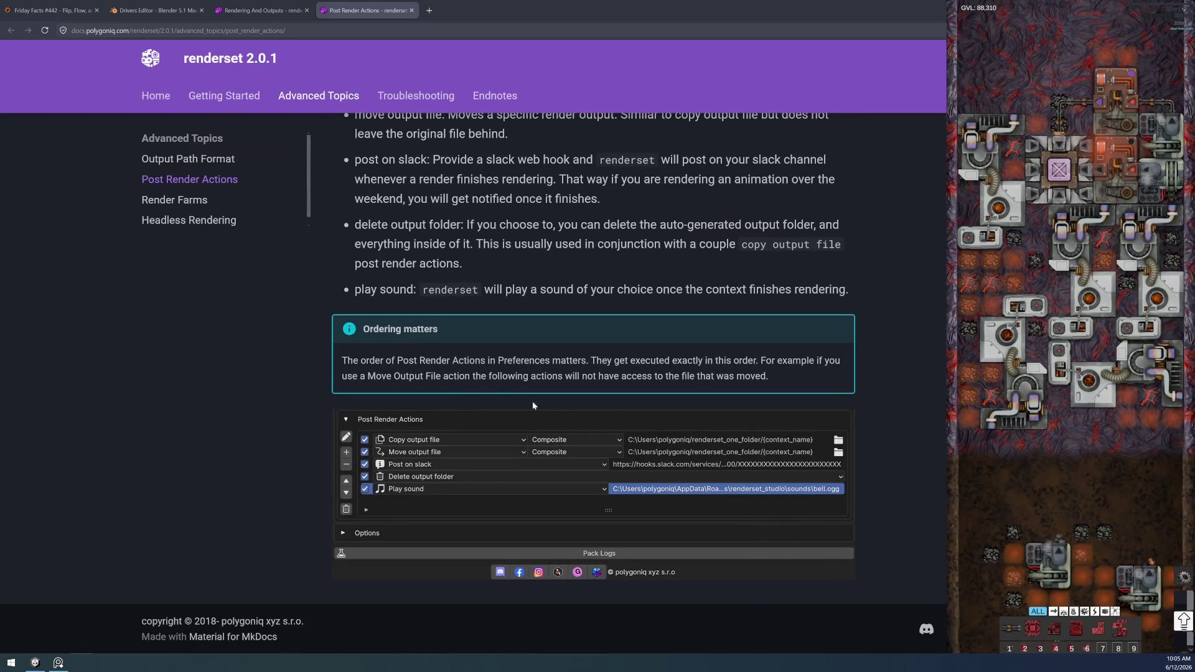
scroll(539, 399, up, 5)
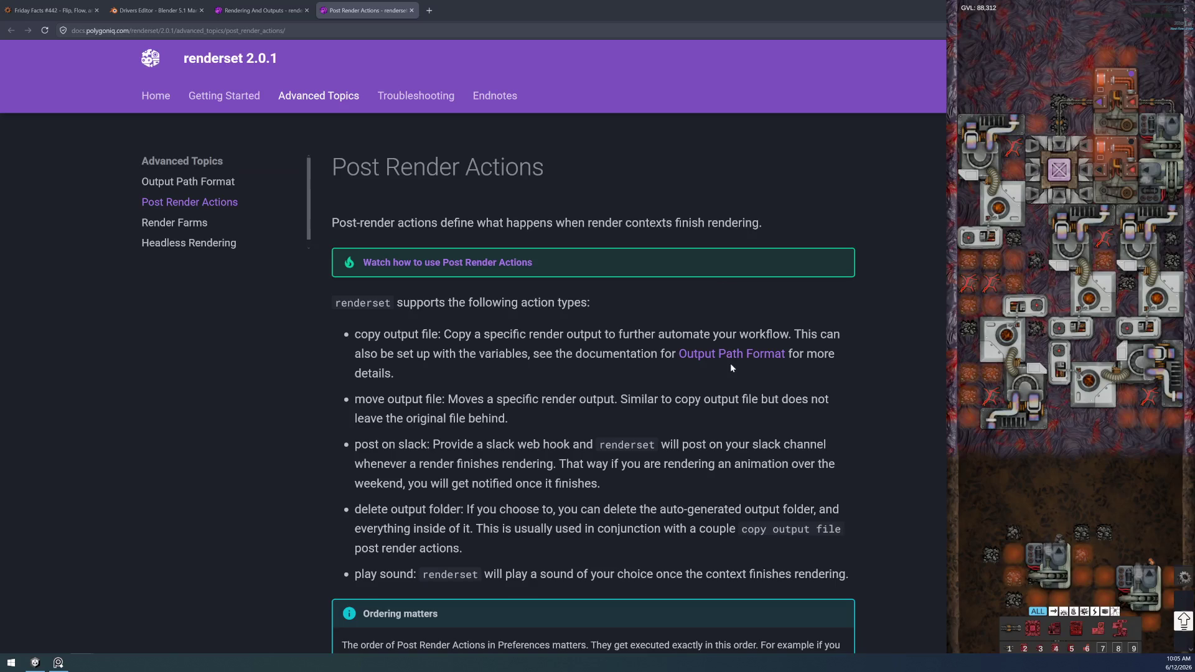
right_click(731, 358)
- Open Output Path Format in a new tab and read through the whole page
click(764, 364)
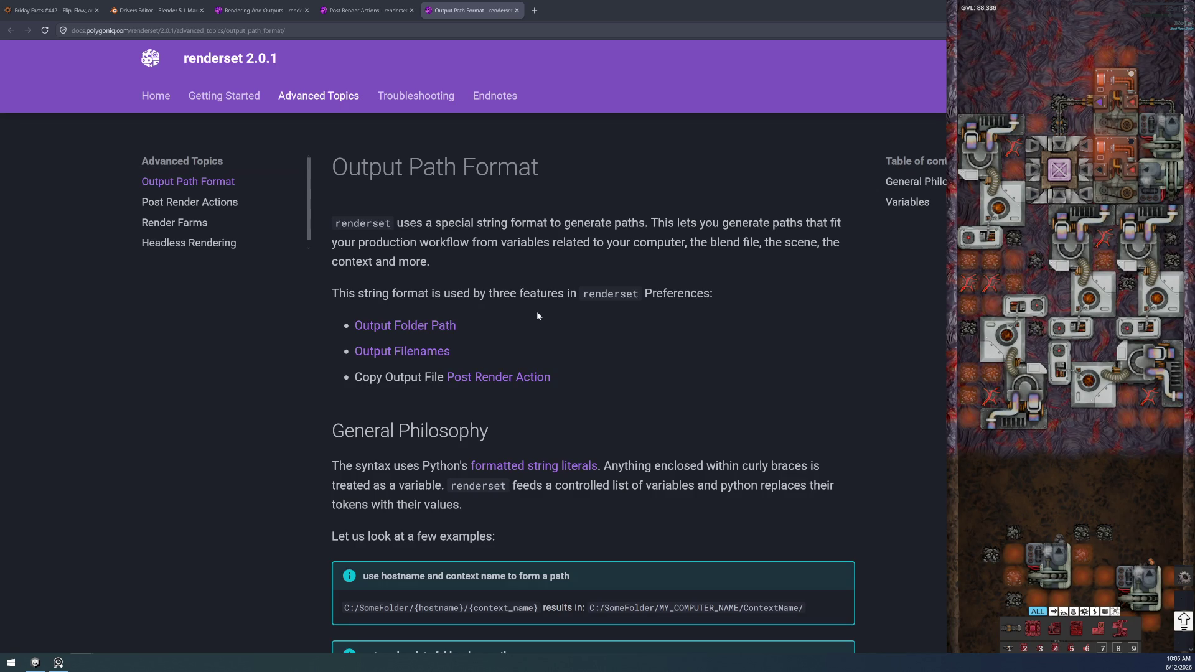
scroll(625, 429, down, 3)
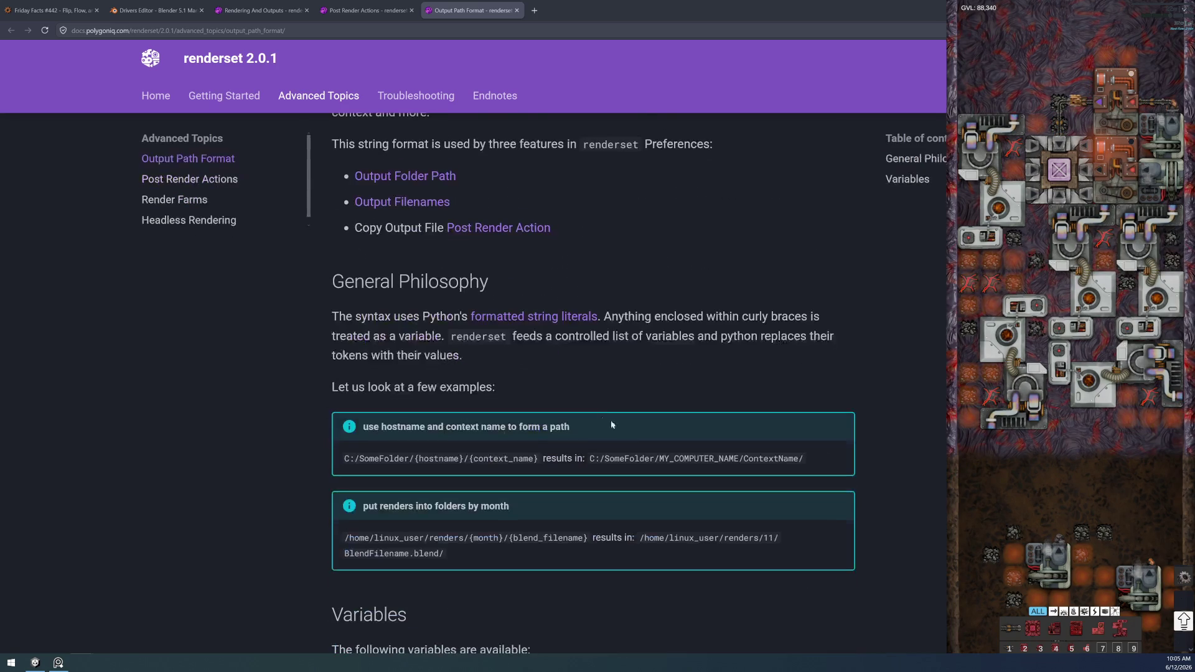
scroll(597, 415, down, 1)
scroll(488, 378, up, 3)
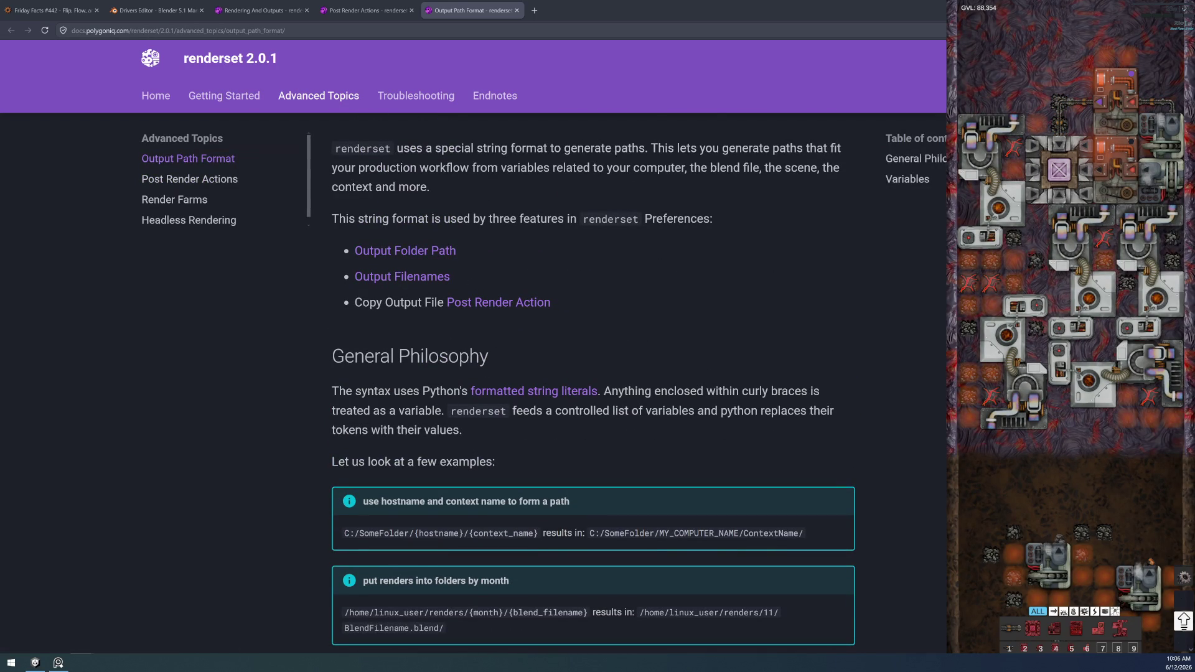
scroll(559, 378, down, 3)
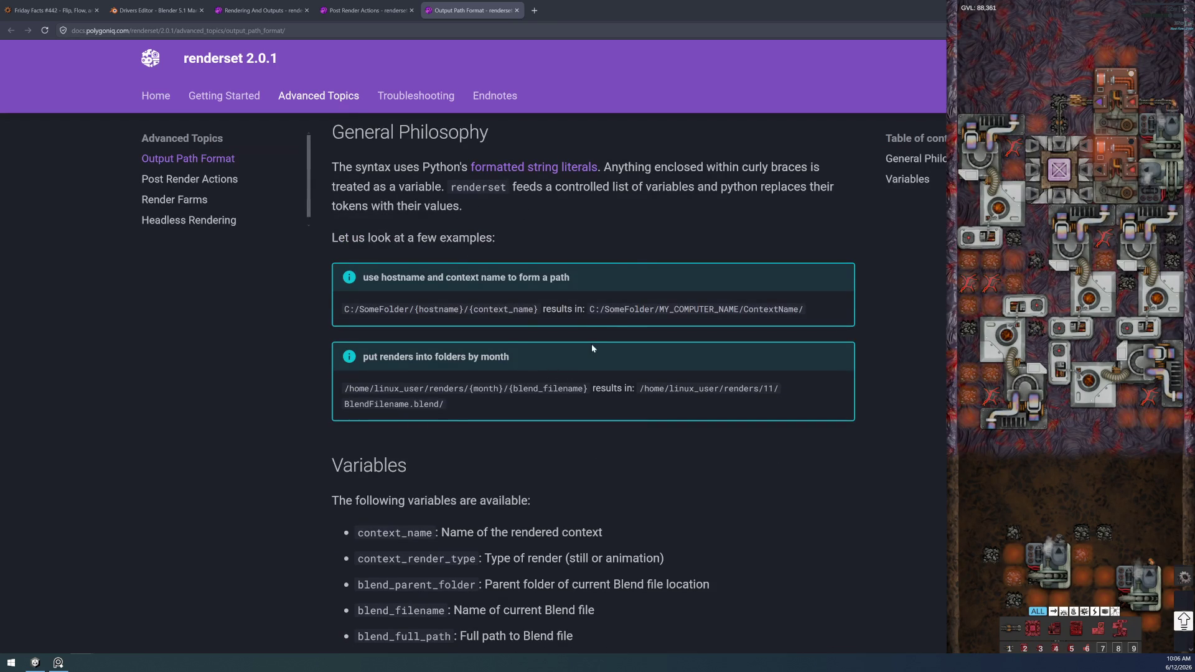
scroll(591, 344, down, 3)
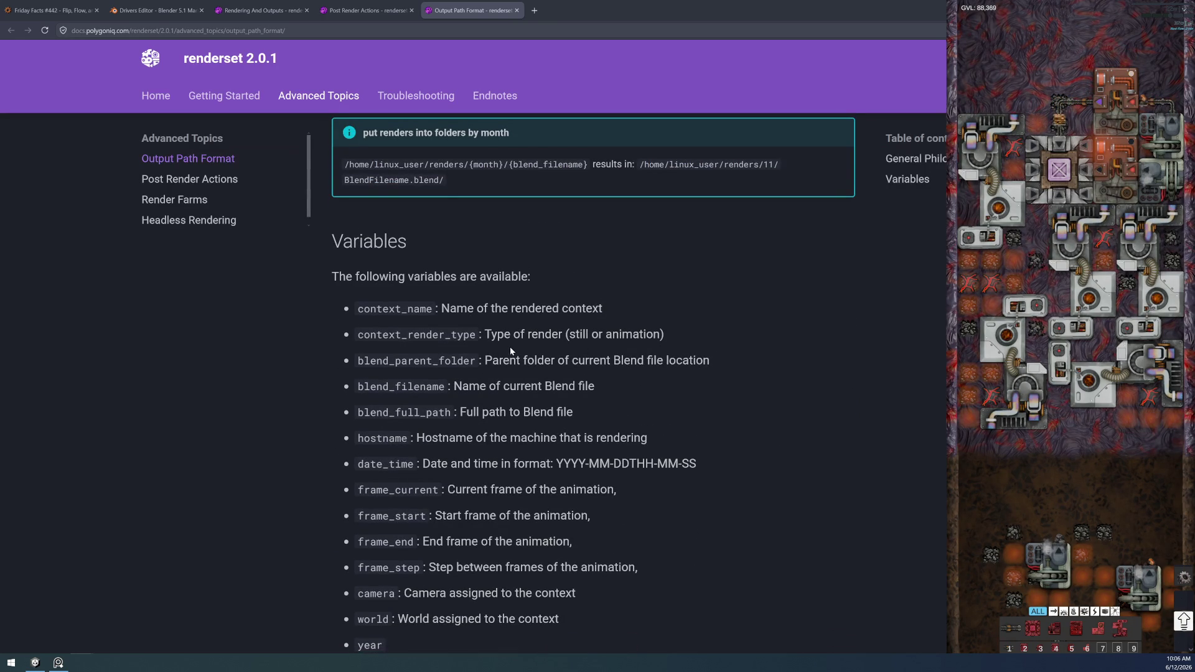
scroll(511, 354, down, 2)
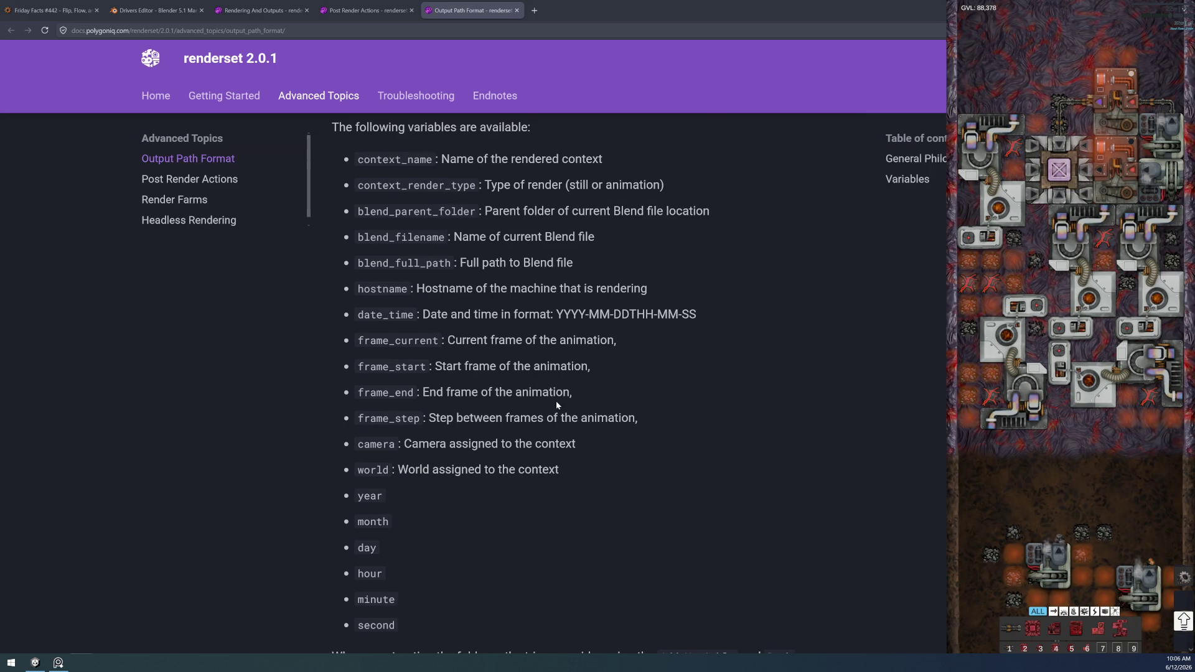
scroll(555, 404, down, 2)
scroll(552, 415, down, 4)
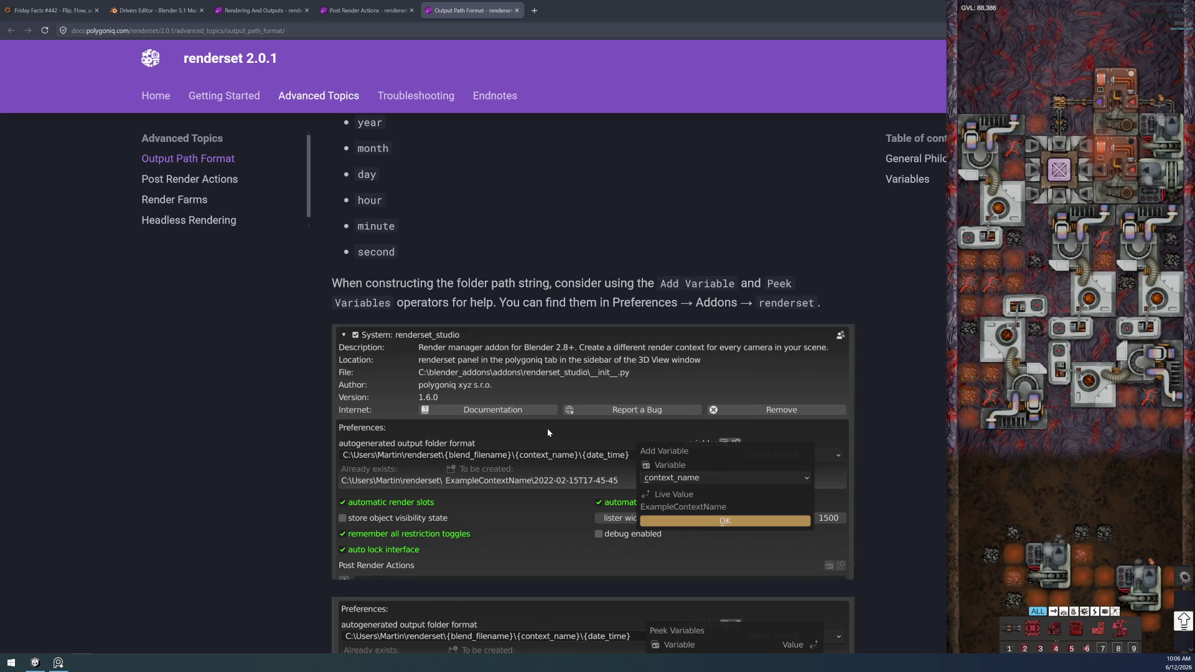
scroll(547, 429, down, 3)
scroll(548, 430, up, 7)
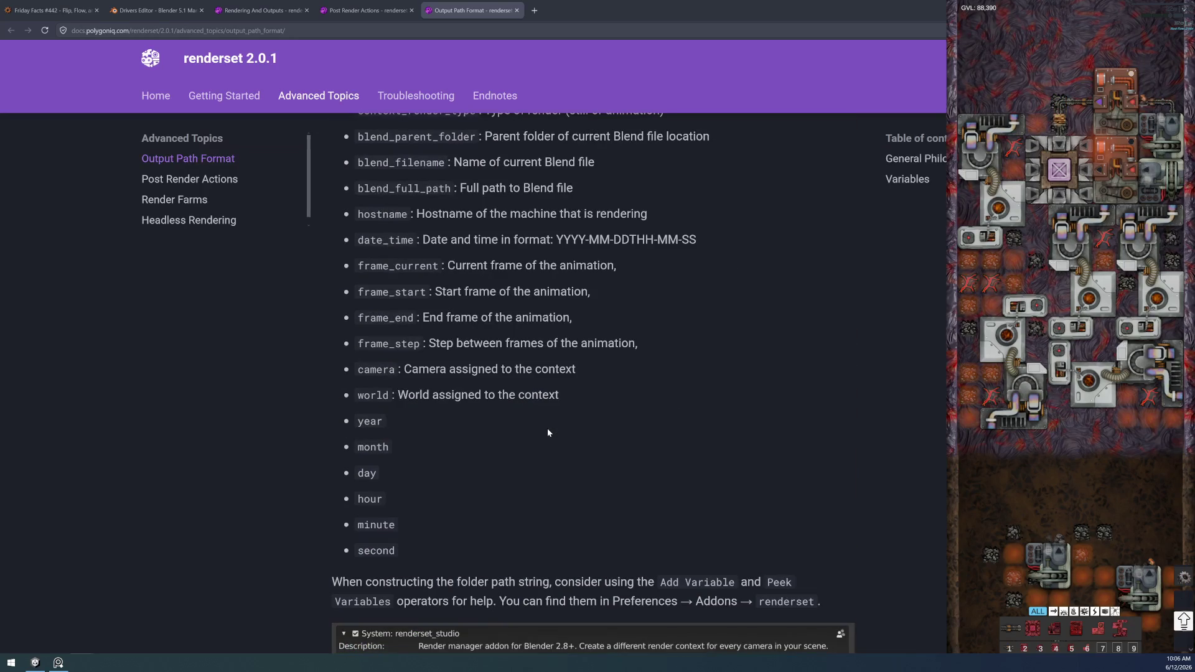
scroll(547, 428, up, 3)
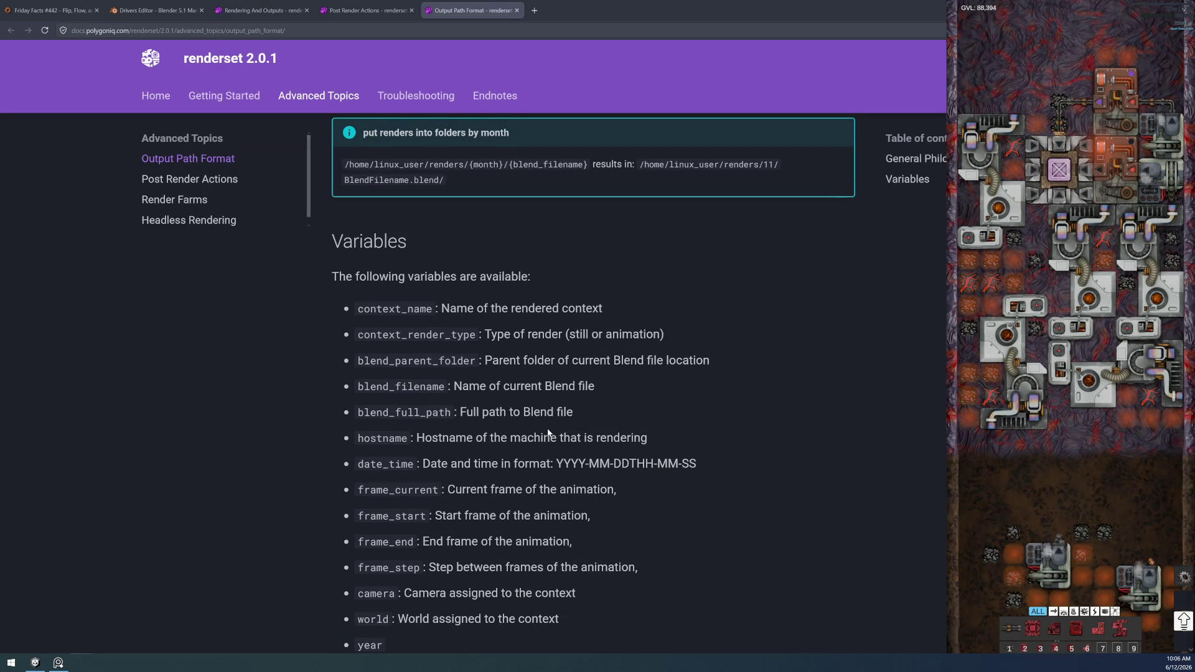
scroll(548, 432, down, 7)
scroll(547, 428, down, 4)
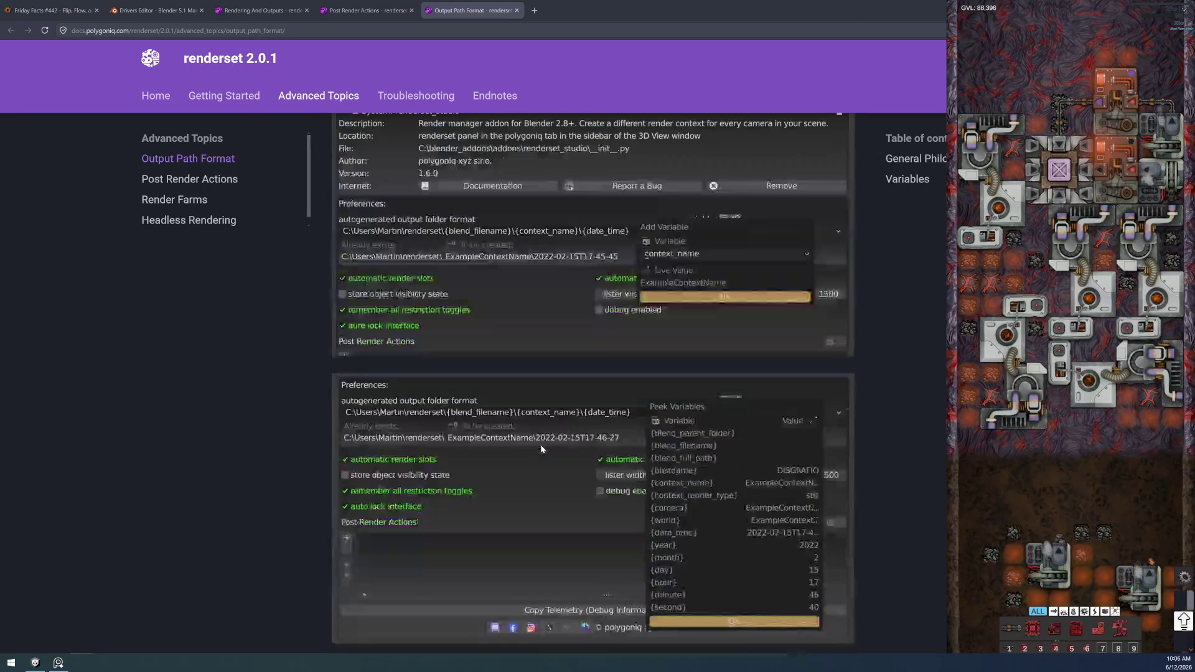
scroll(540, 444, up, 3)
scroll(541, 445, down, 2)
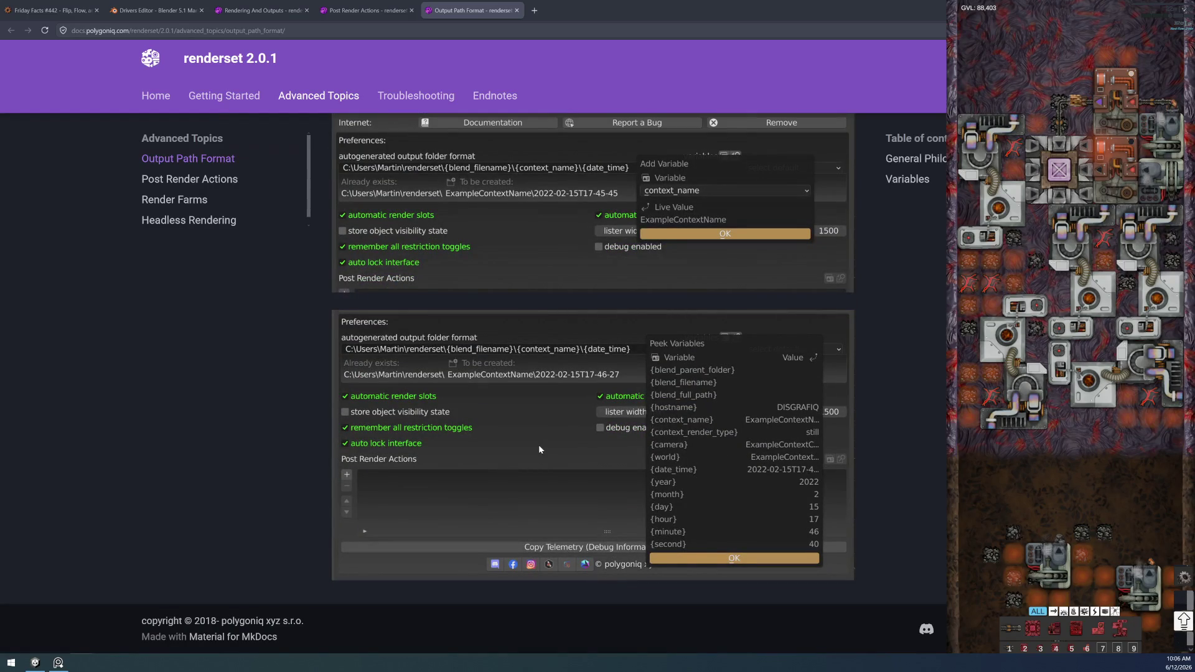
scroll(539, 444, up, 4)
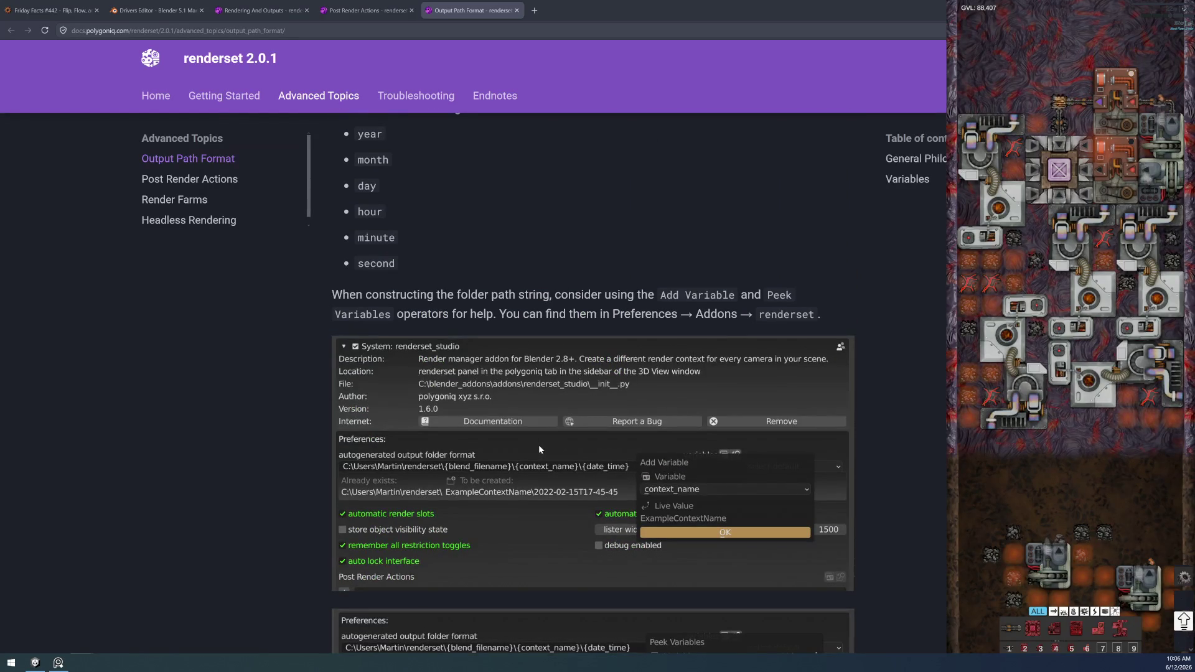
scroll(539, 445, up, 3)
scroll(539, 444, up, 2)
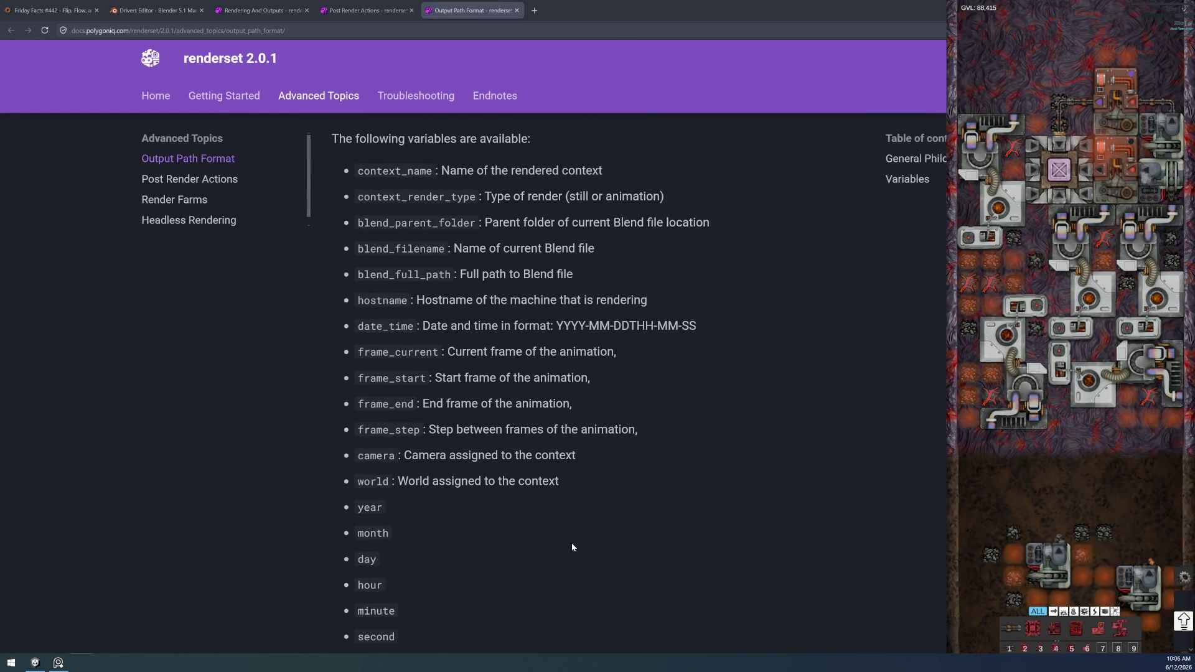
scroll(573, 548, up, 1)
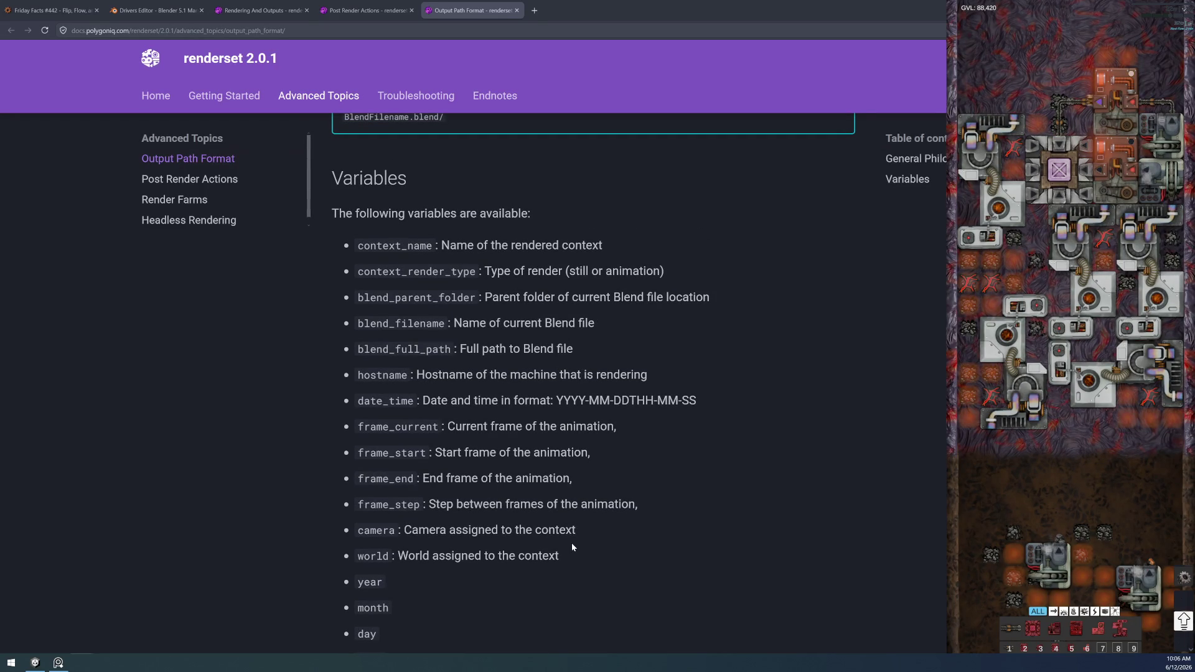
scroll(571, 547, up, 1)
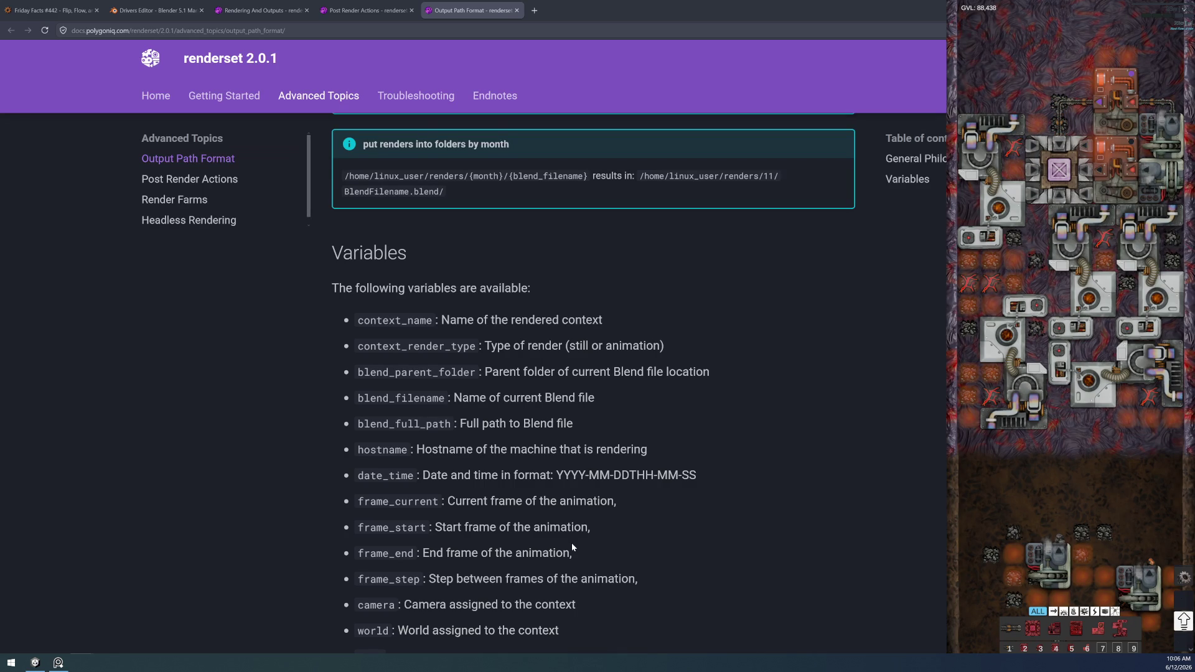
scroll(572, 543, up, 6)
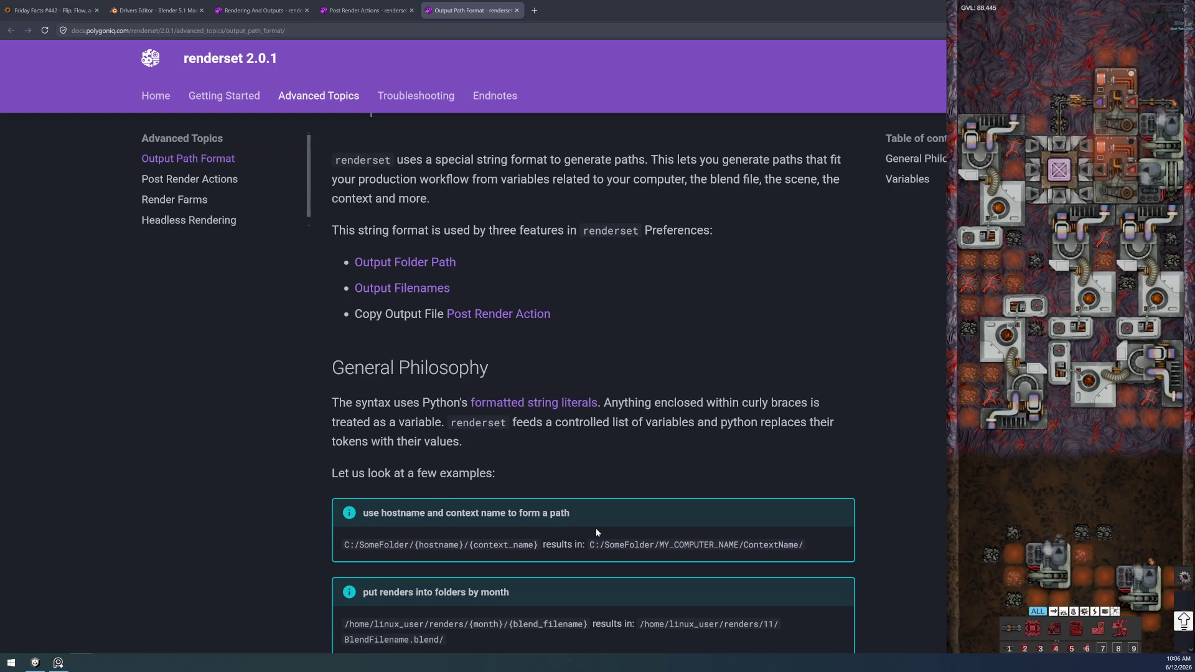
scroll(596, 531, up, 1)
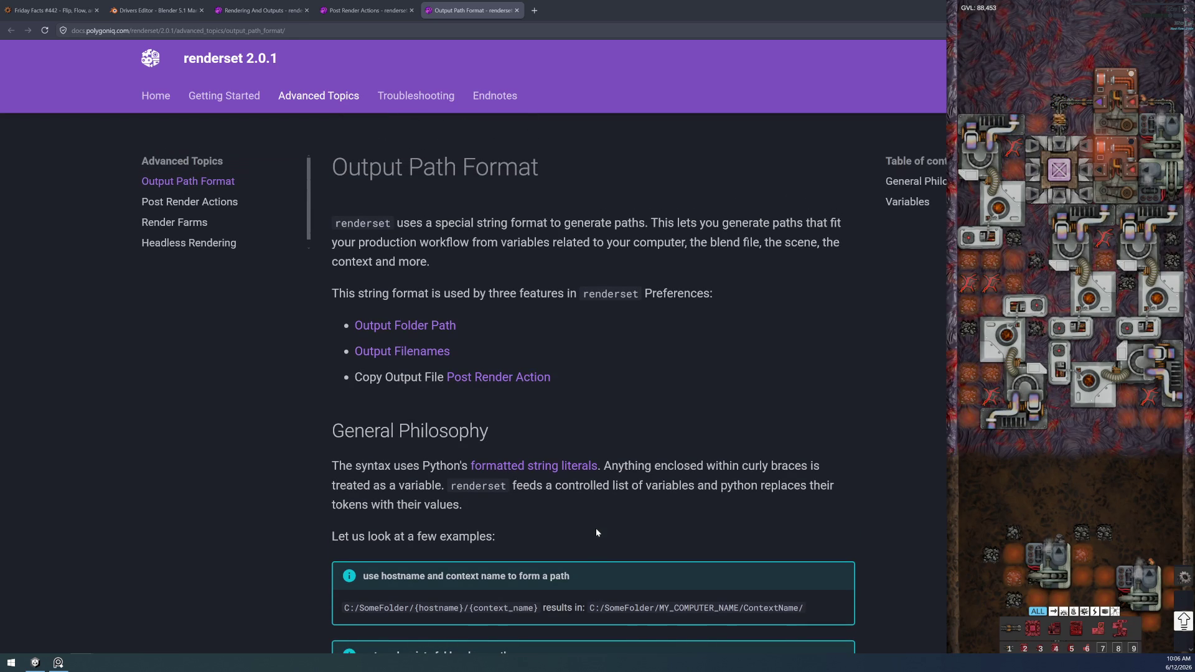
scroll(629, 386, down, 3)
scroll(637, 452, up, 3)
- Review the Variables section, such as {hostname} and {context_name}, then return to Blender
click(915, 203)
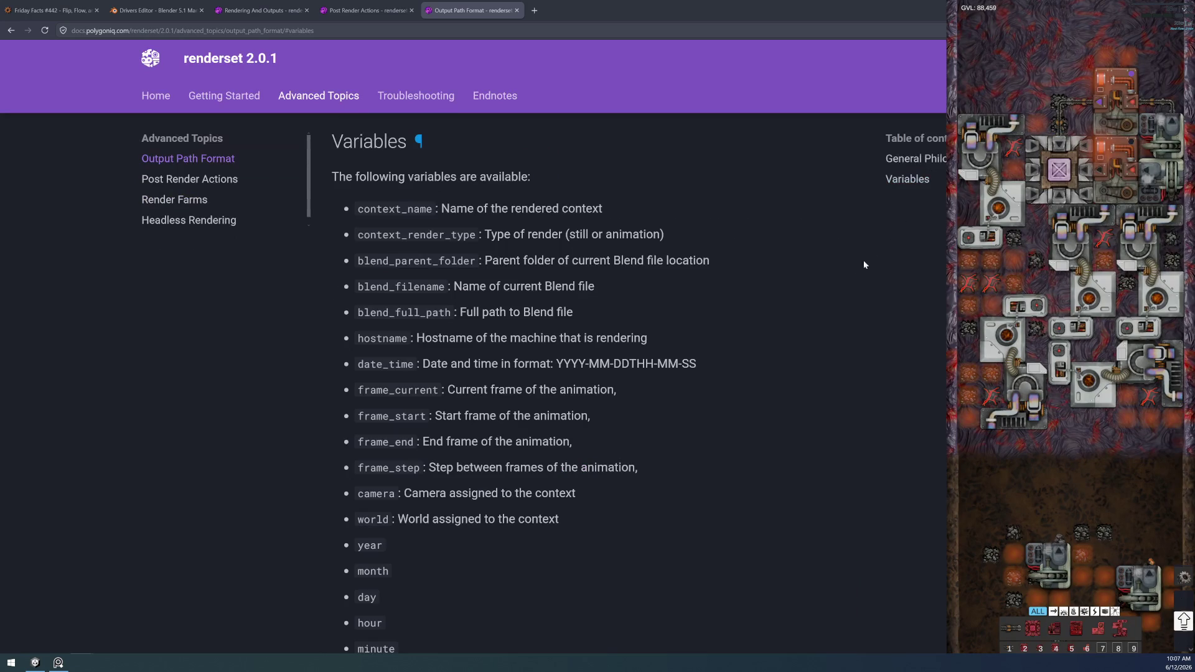
scroll(787, 310, down, 5)
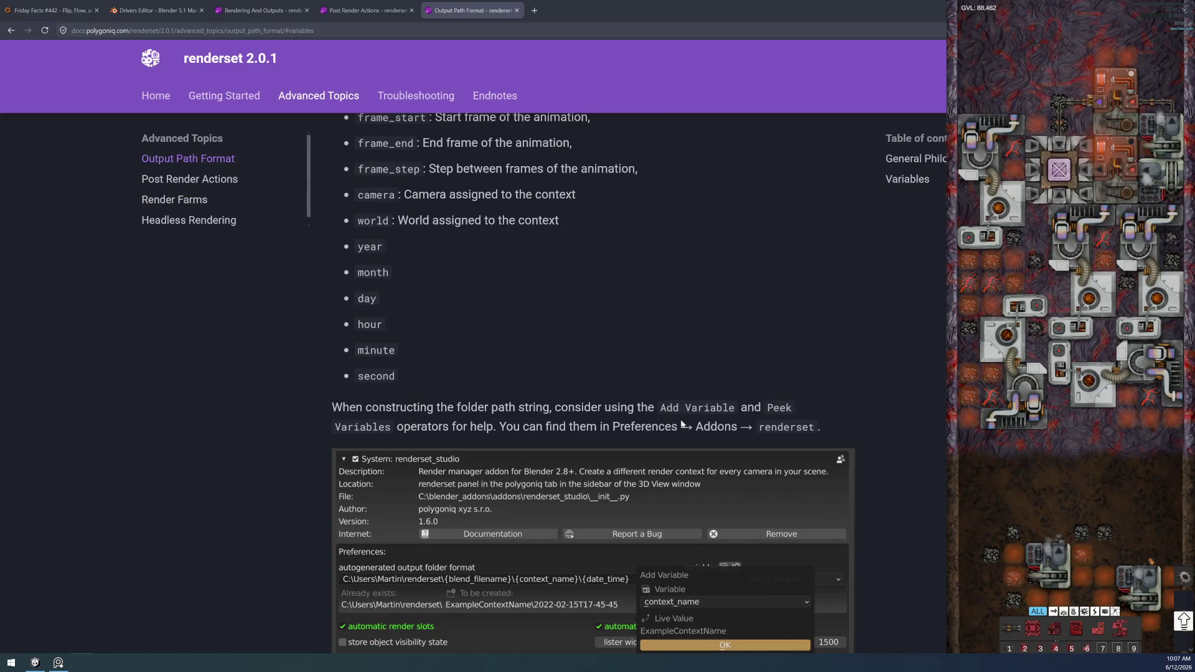
scroll(548, 459, up, 5)
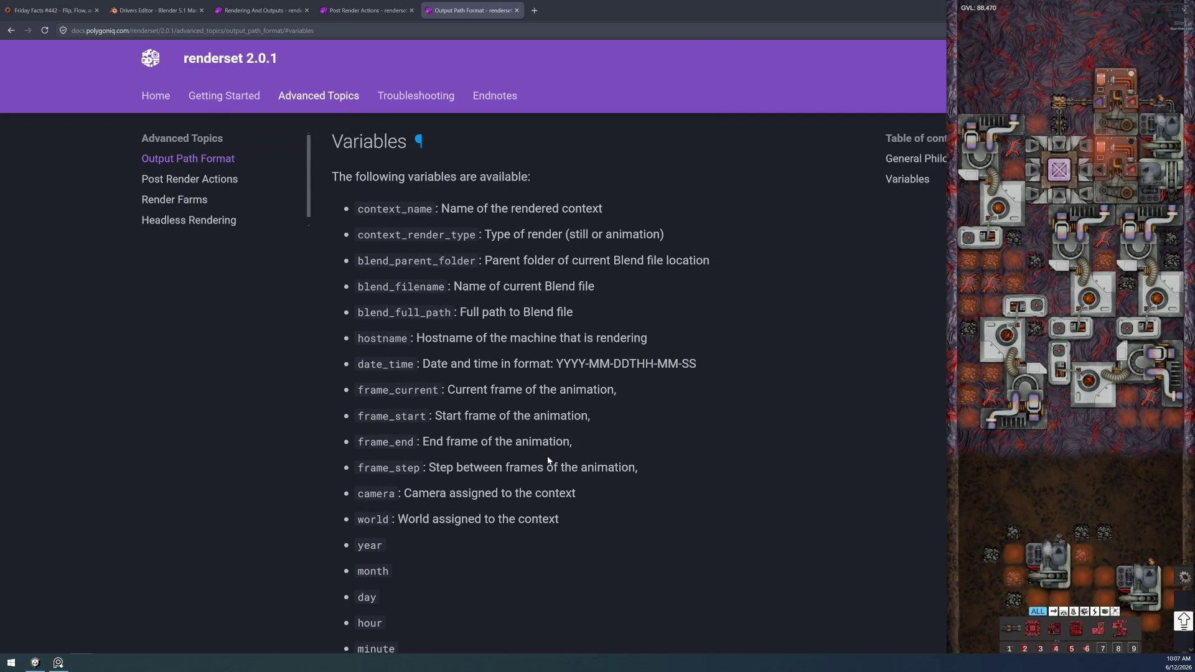
scroll(548, 453, down, 10)
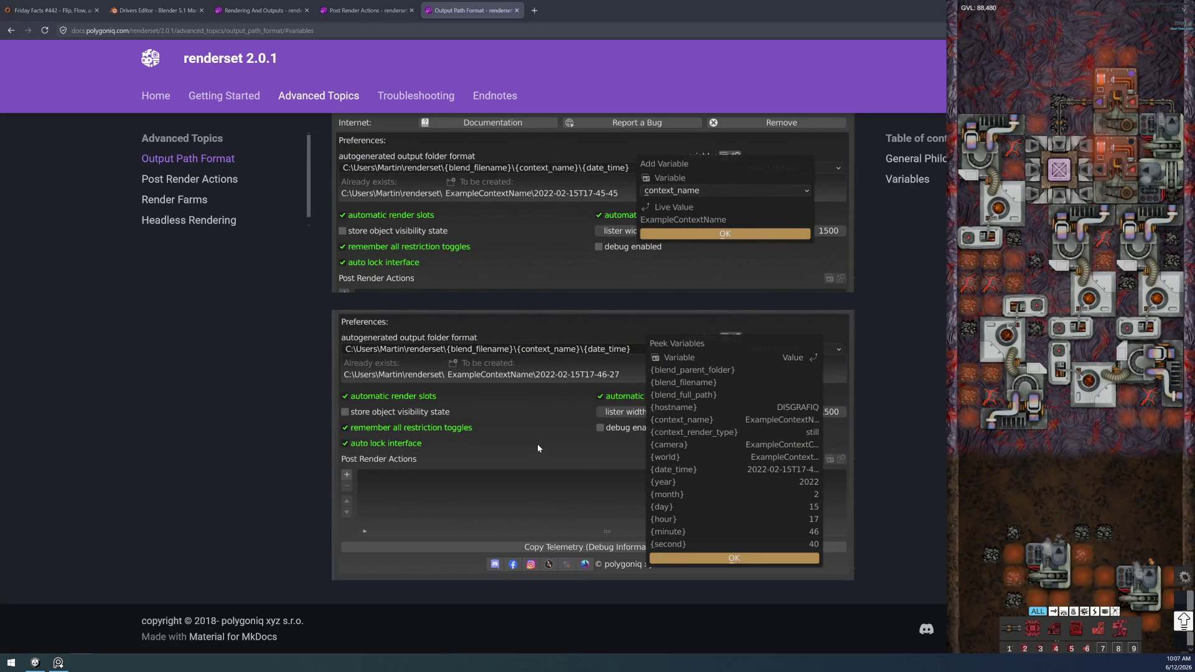
scroll(538, 448, up, 3)
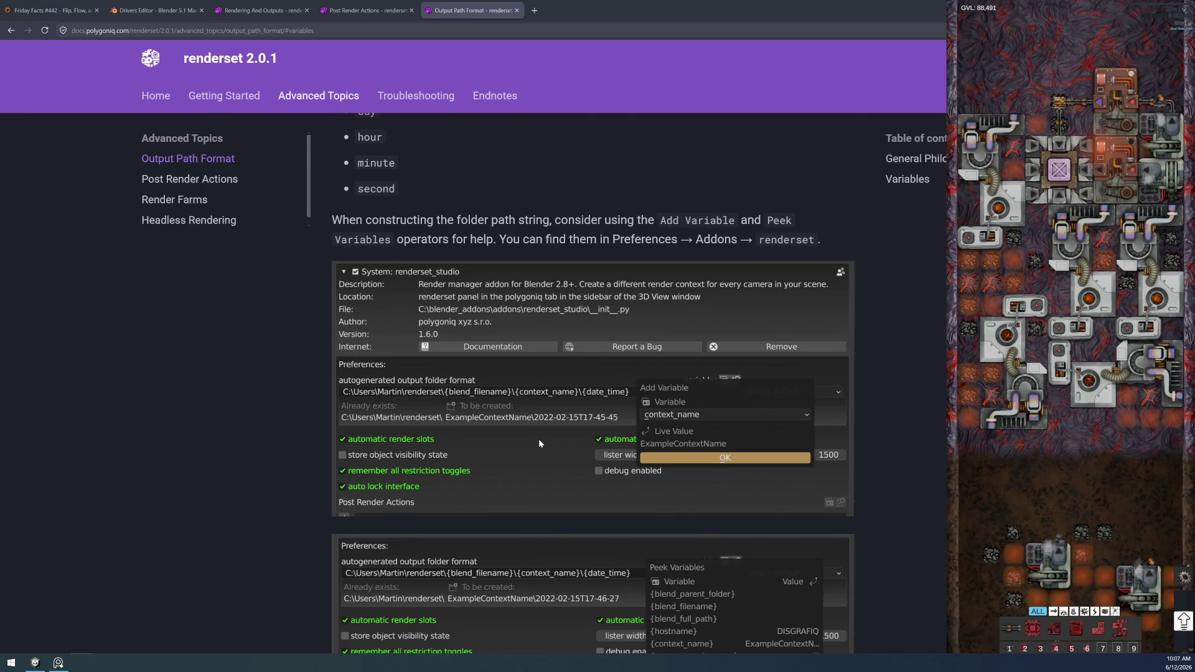
scroll(539, 439, down, 3)
scroll(533, 467, up, 7)
scroll(586, 515, up, 10)
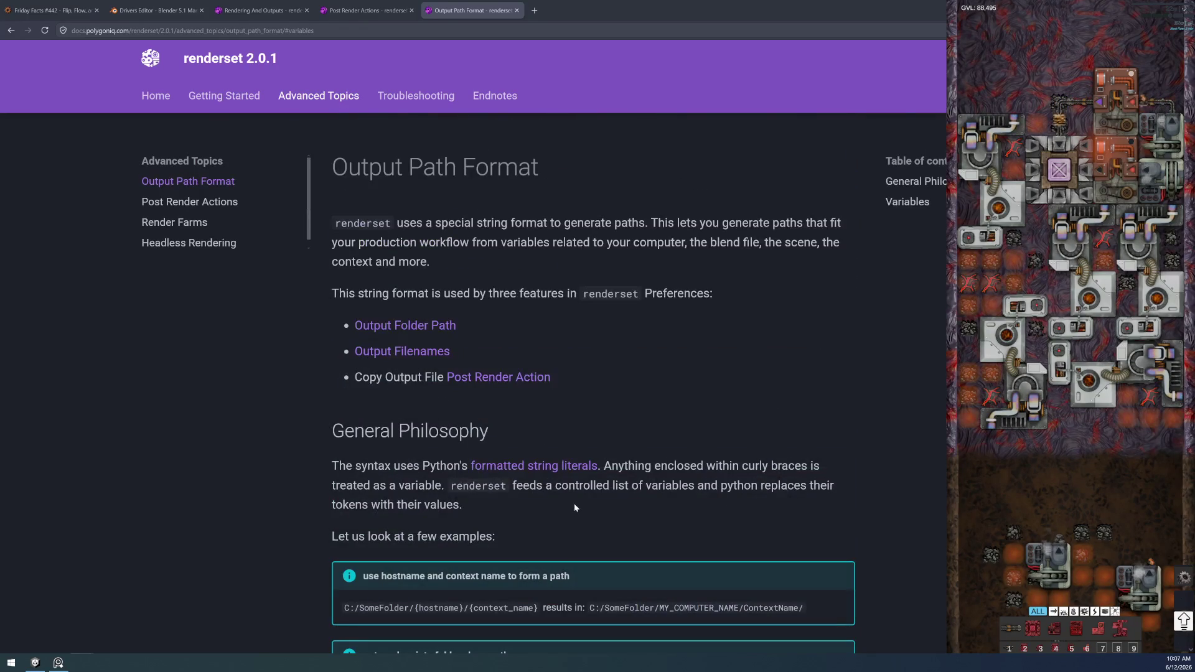
key(alt+Tab)
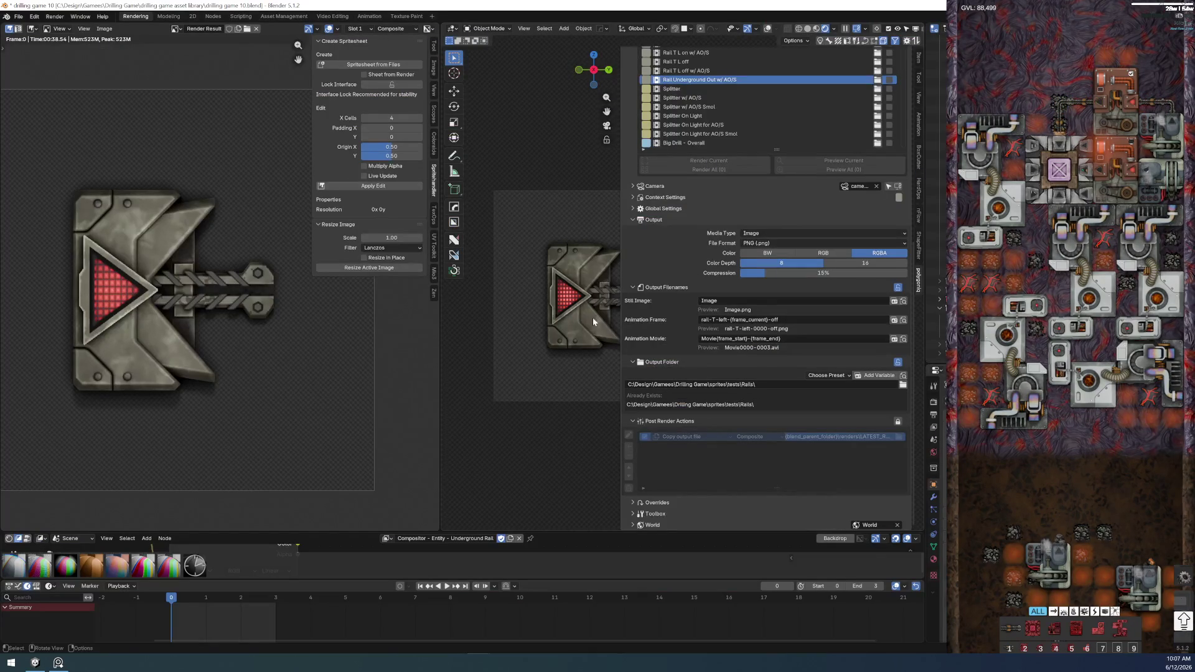
- Widen the 3D viewport and collapse Post Render Actions so the output folder settings are visible
drag(441, 381, 284, 381)
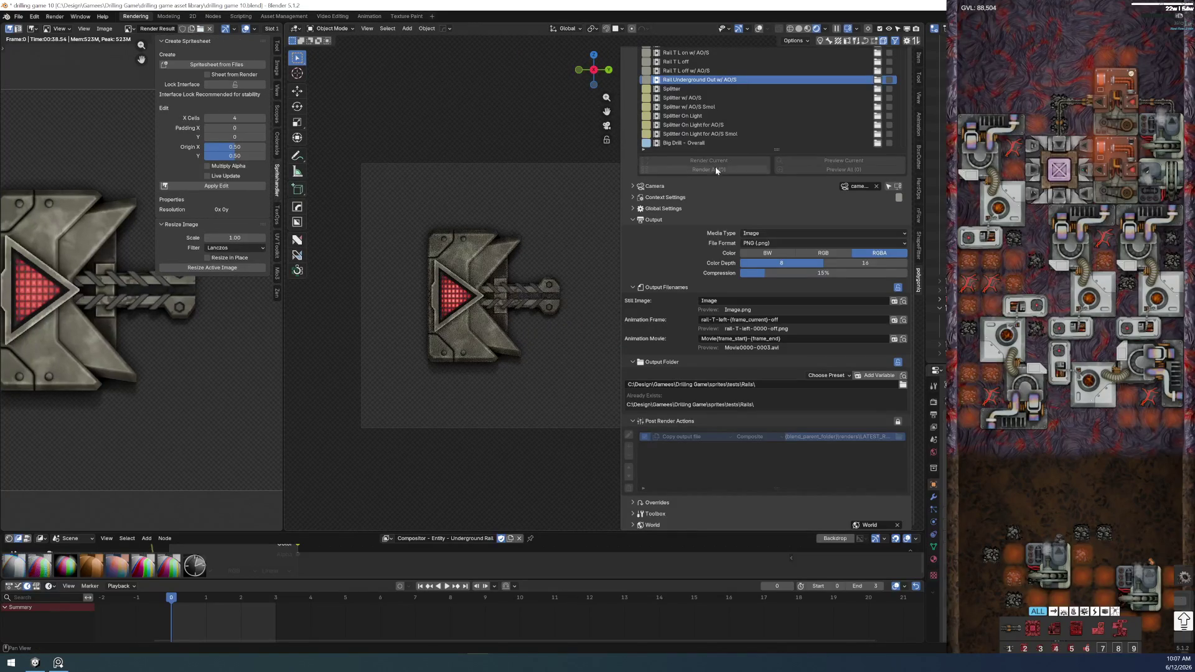
scroll(674, 408, up, 1)
scroll(679, 405, up, 1)
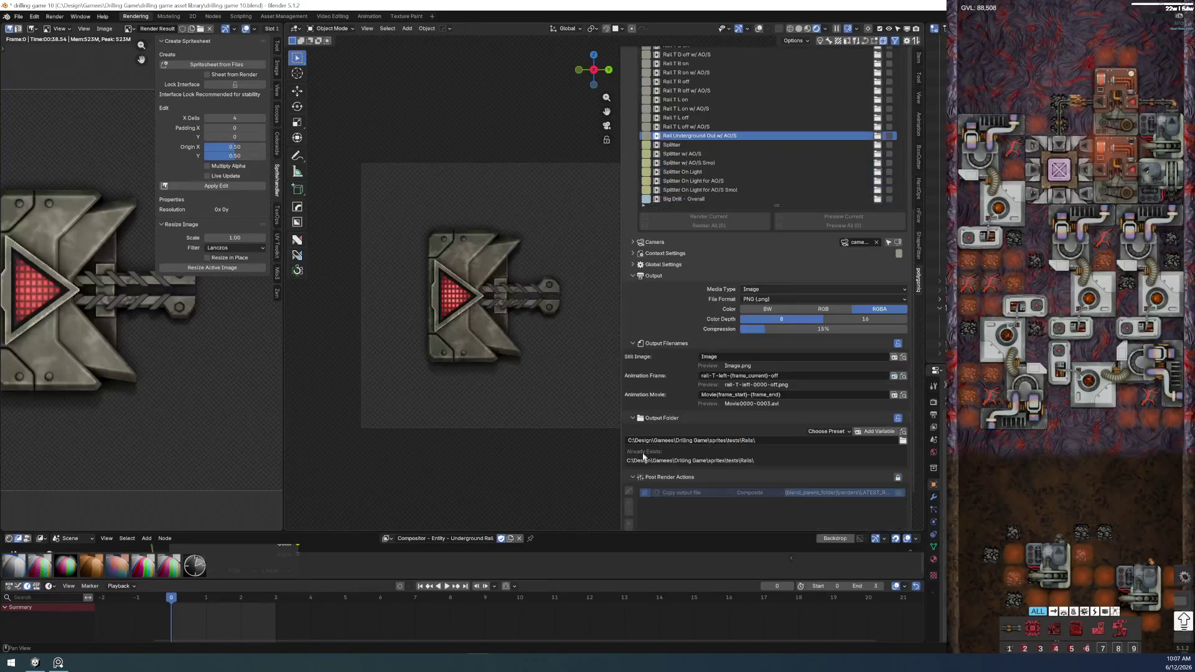
click(634, 477)
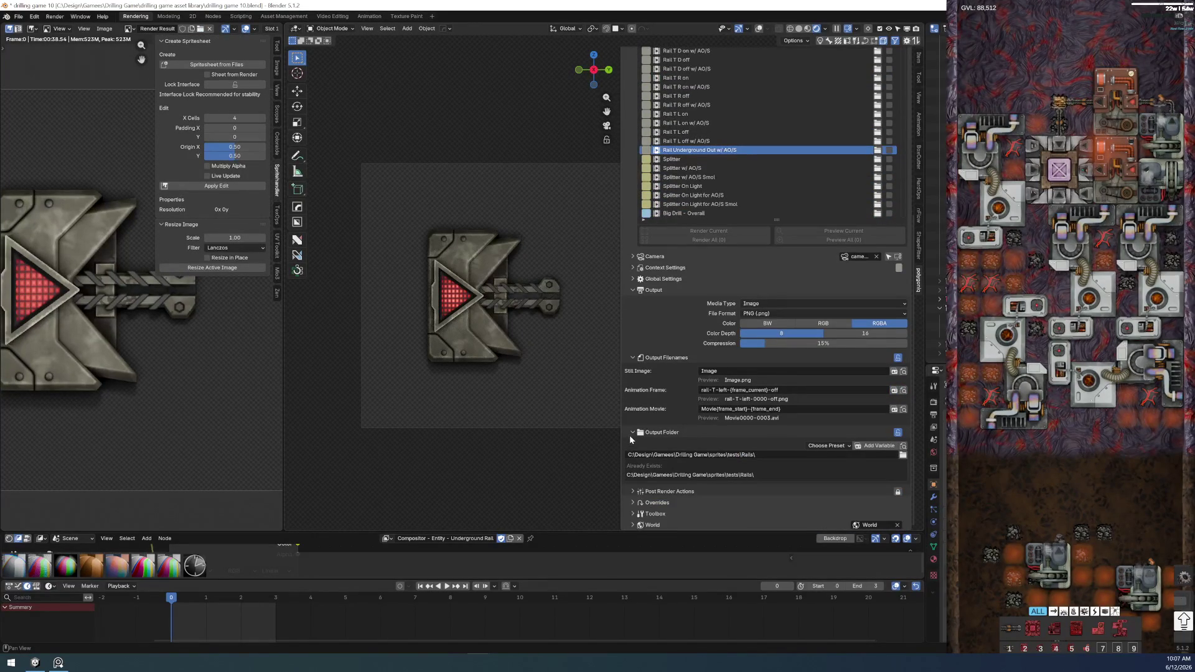
click(903, 455)
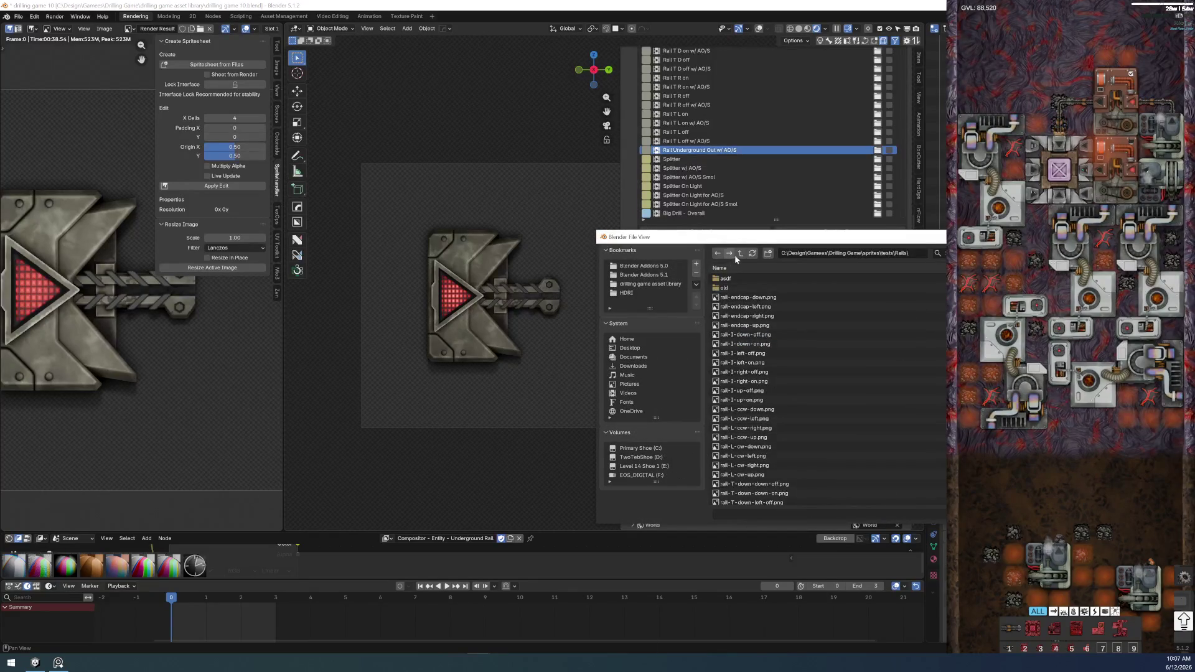
- Browse up from Rails to the Drilling Game folder, then into production\entities\renders
click(739, 255)
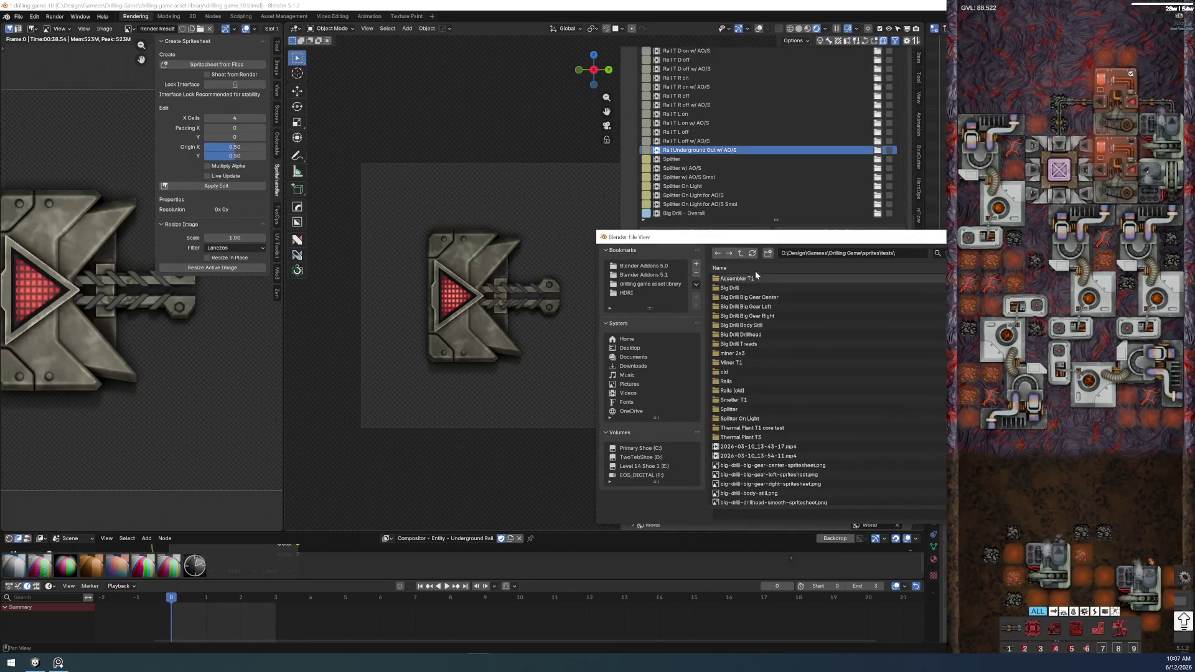
click(739, 255)
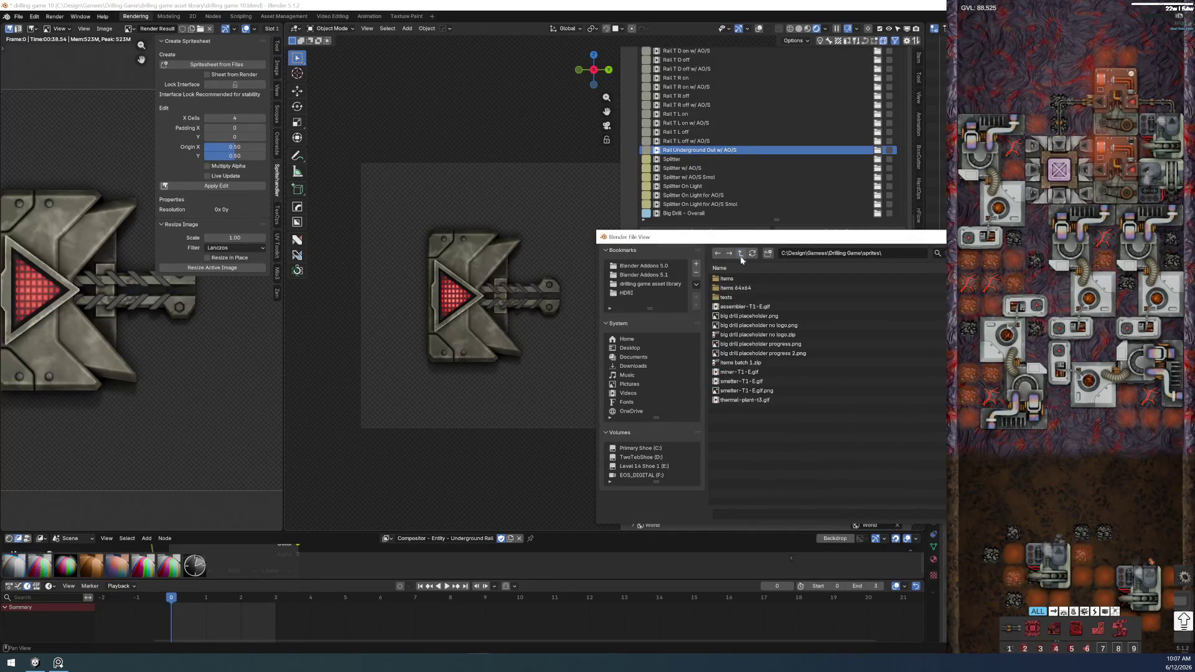
click(741, 254)
click(738, 335)
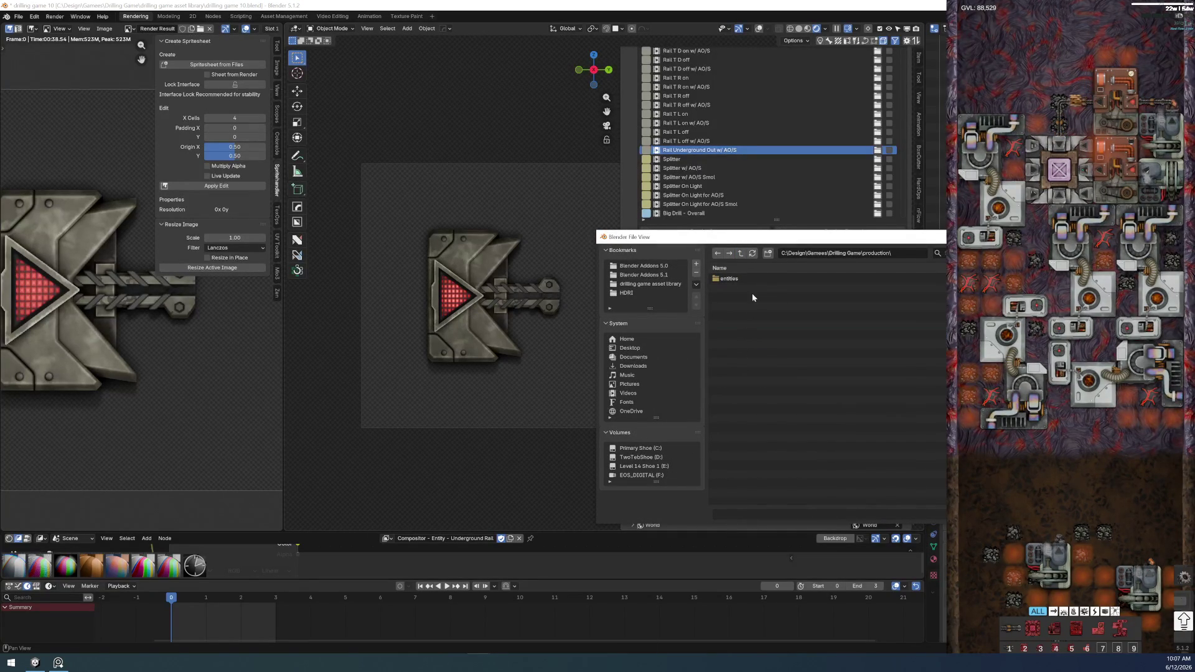
click(743, 276)
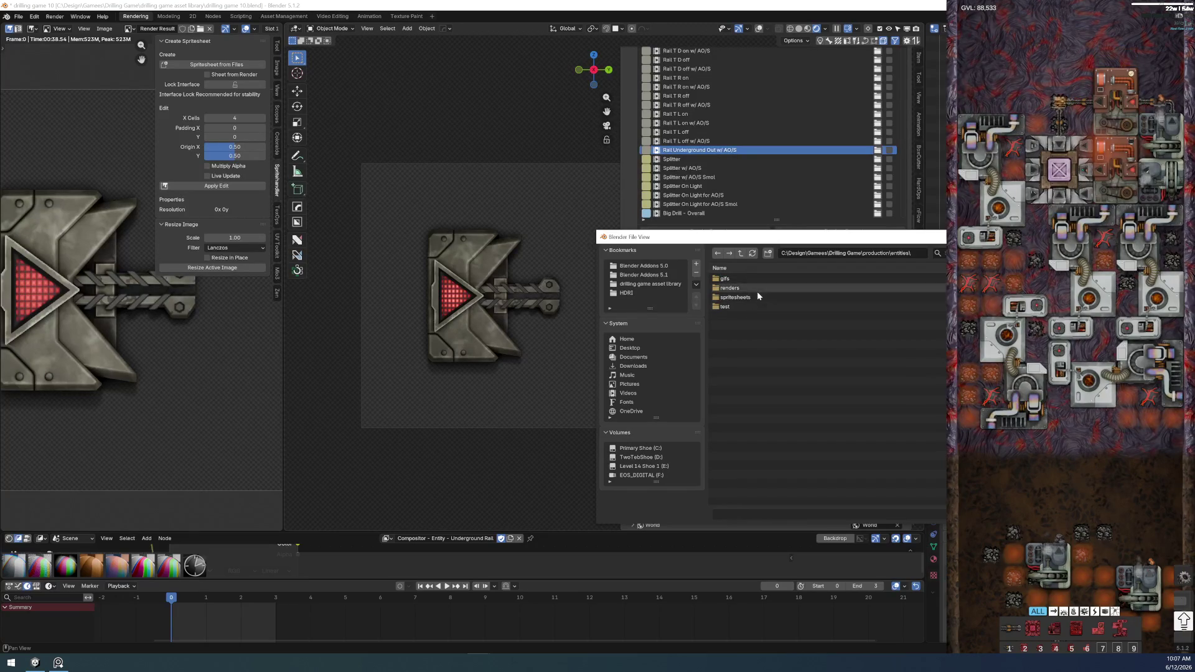
click(756, 288)
- Create an underground-rail folder in renders and accept it as the output folder
click(768, 256)
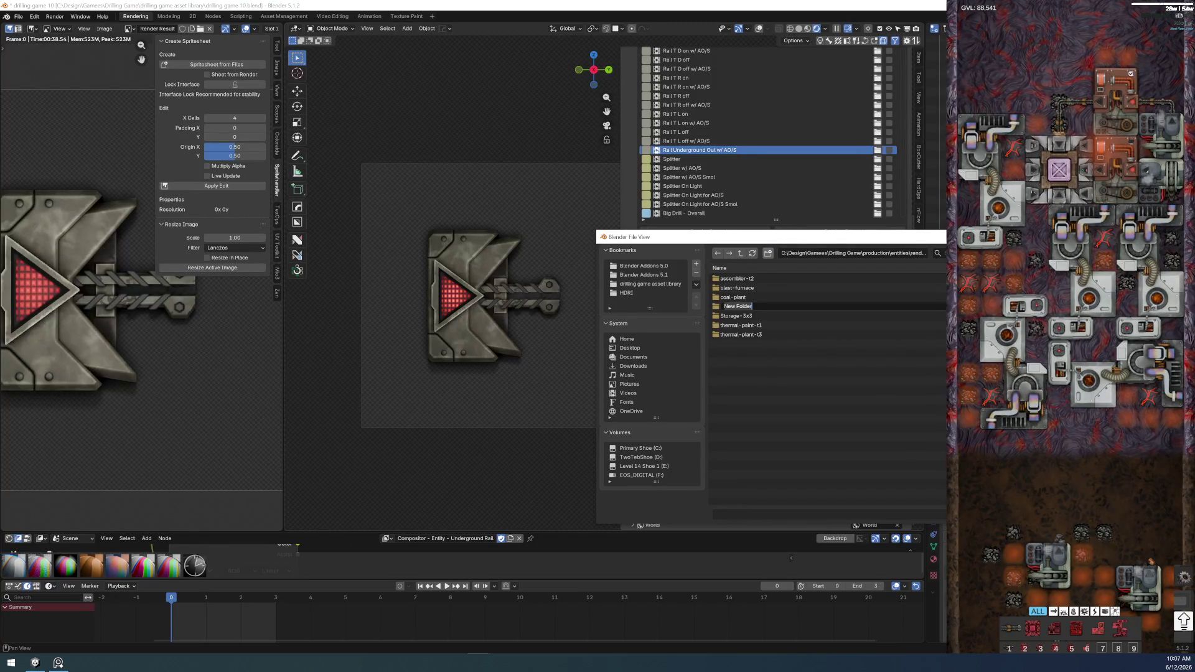
text(underground-rail)
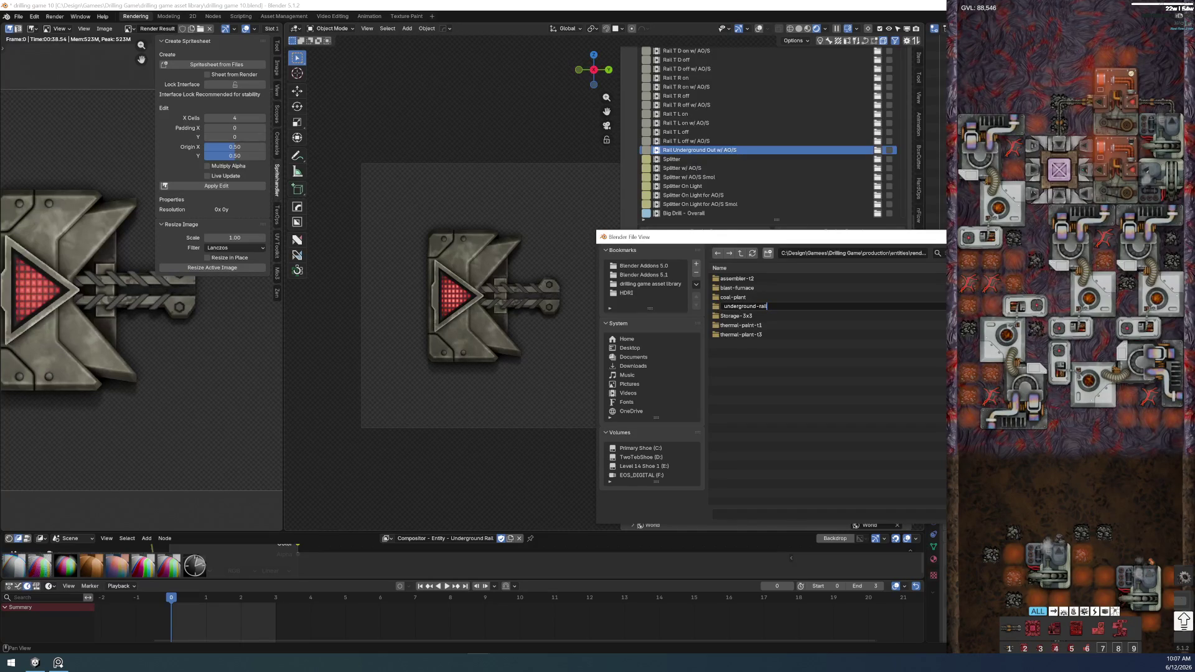
key(Return)
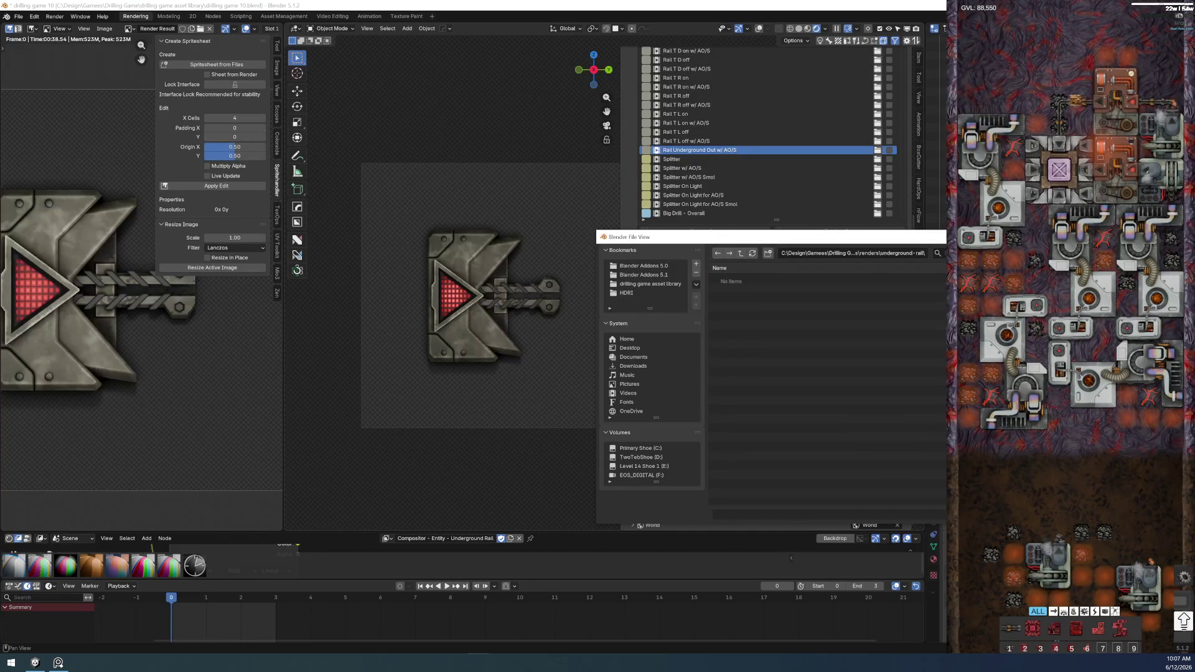
key(Return)
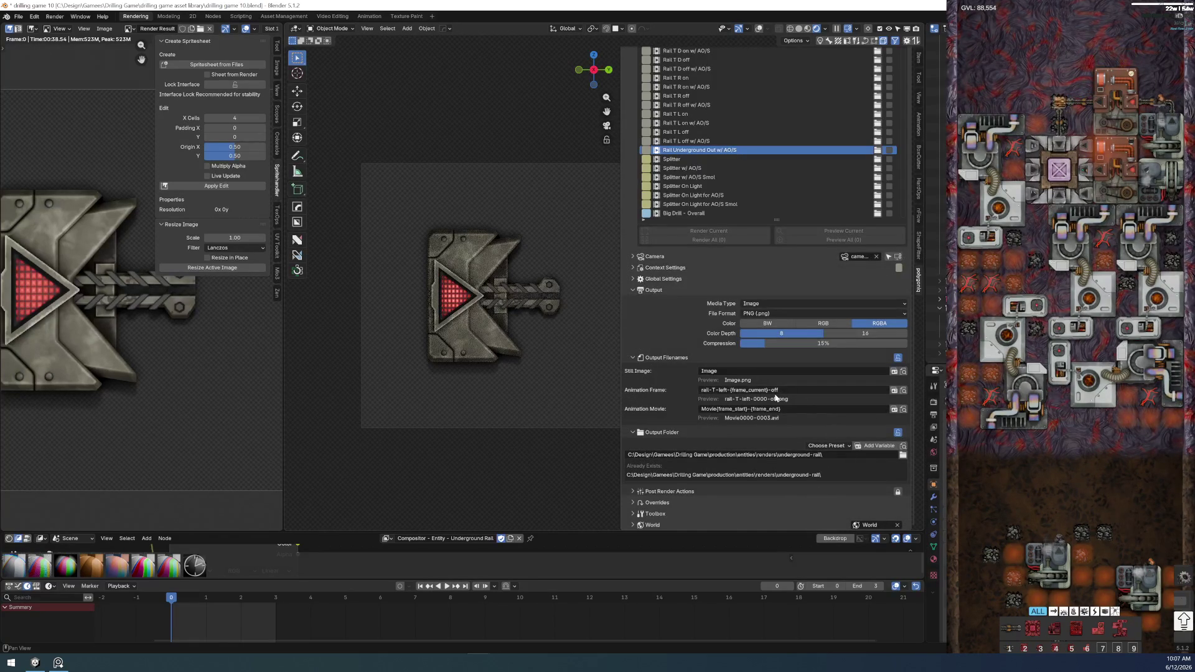
click(709, 391)
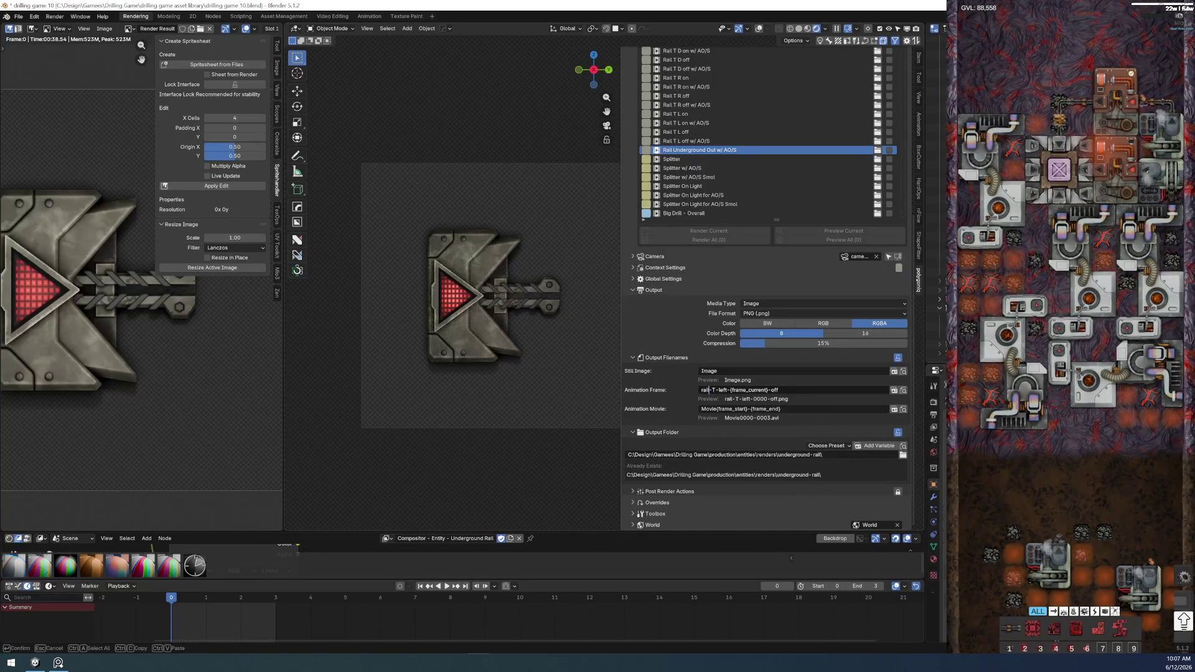
- Rename the animation frame output to underground-rail-out-{frame_current}, previewing underground-rail-out-0000.png
key(Home)
text(underground-)
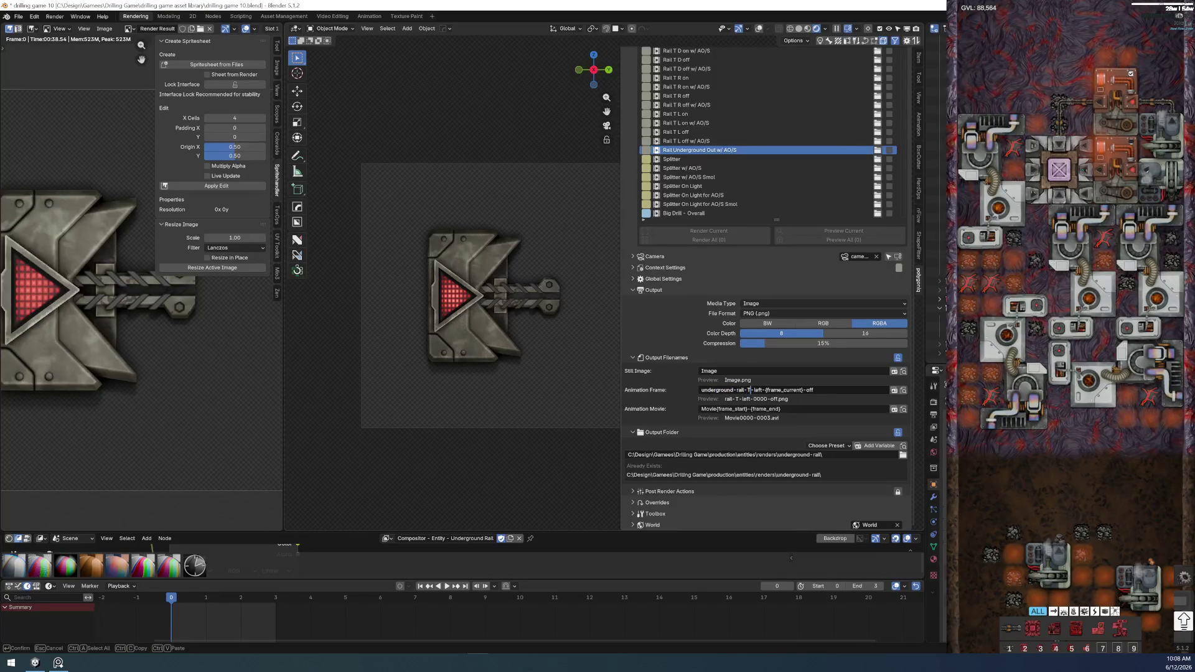
key(Delete)
key(Delete)
key(Delete)
text(out)
key(Right)
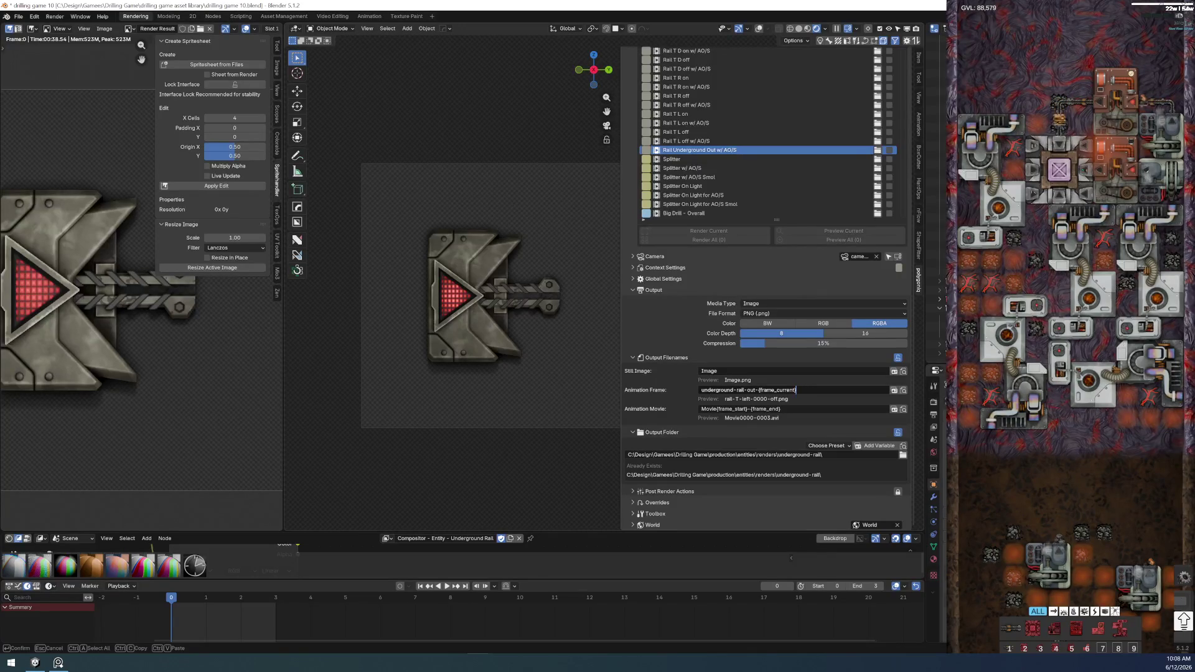
click(726, 345)
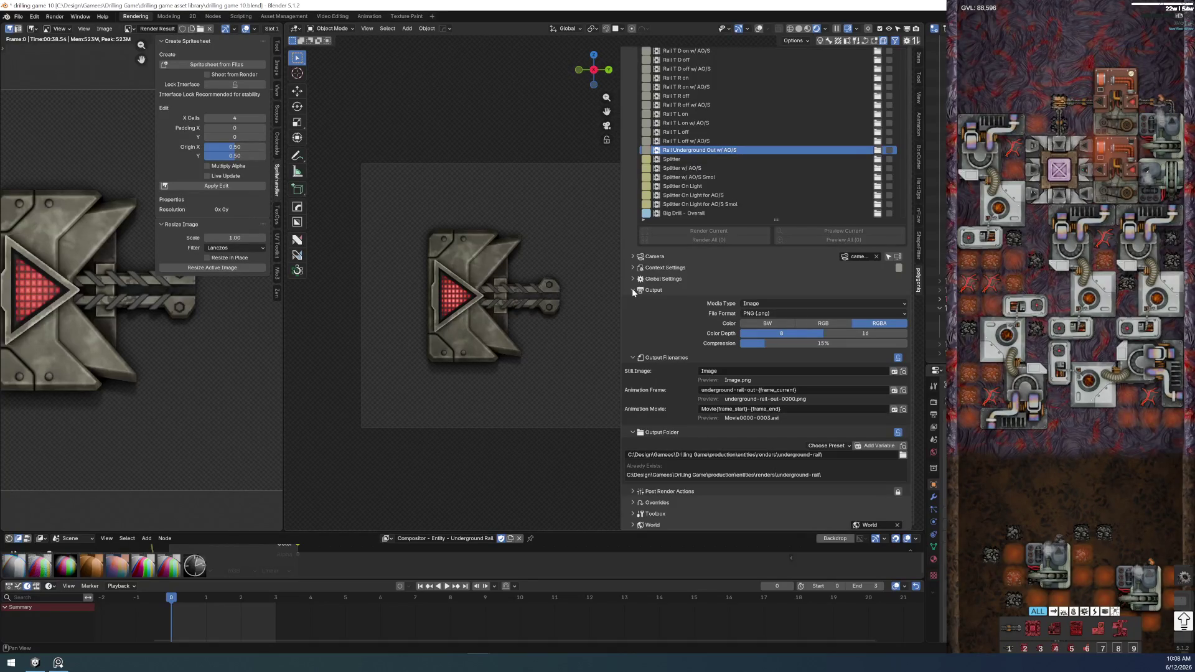
click(633, 256)
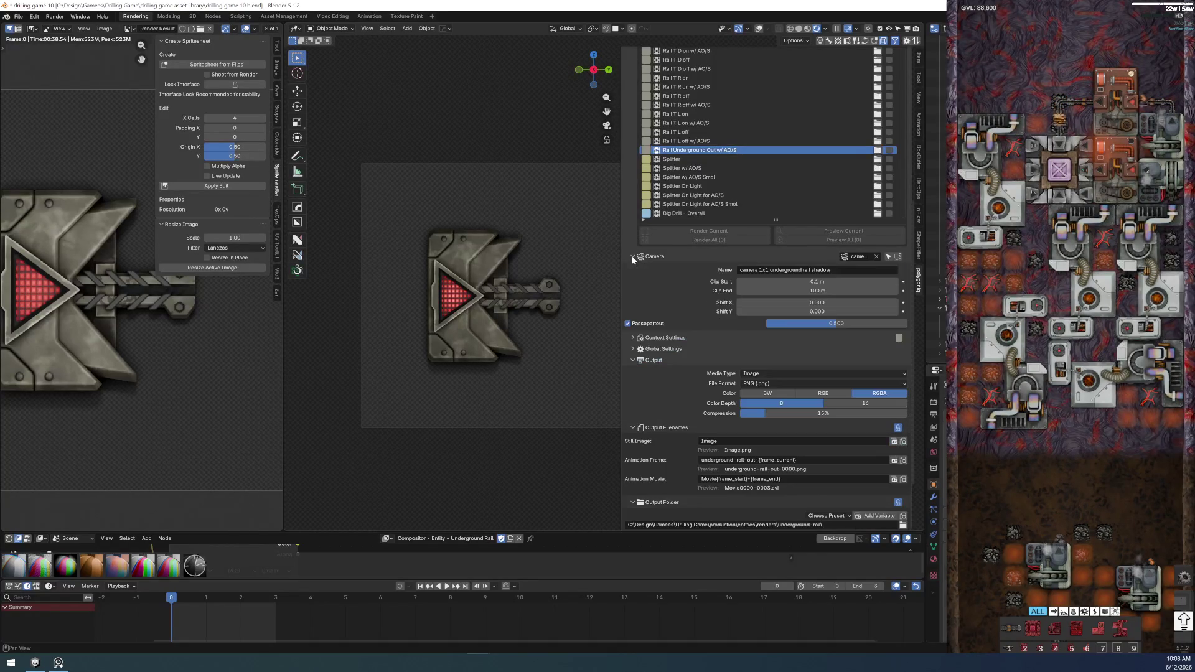
- In Context Settings, set both Resolution X and Y to 256 px
click(632, 257)
click(633, 267)
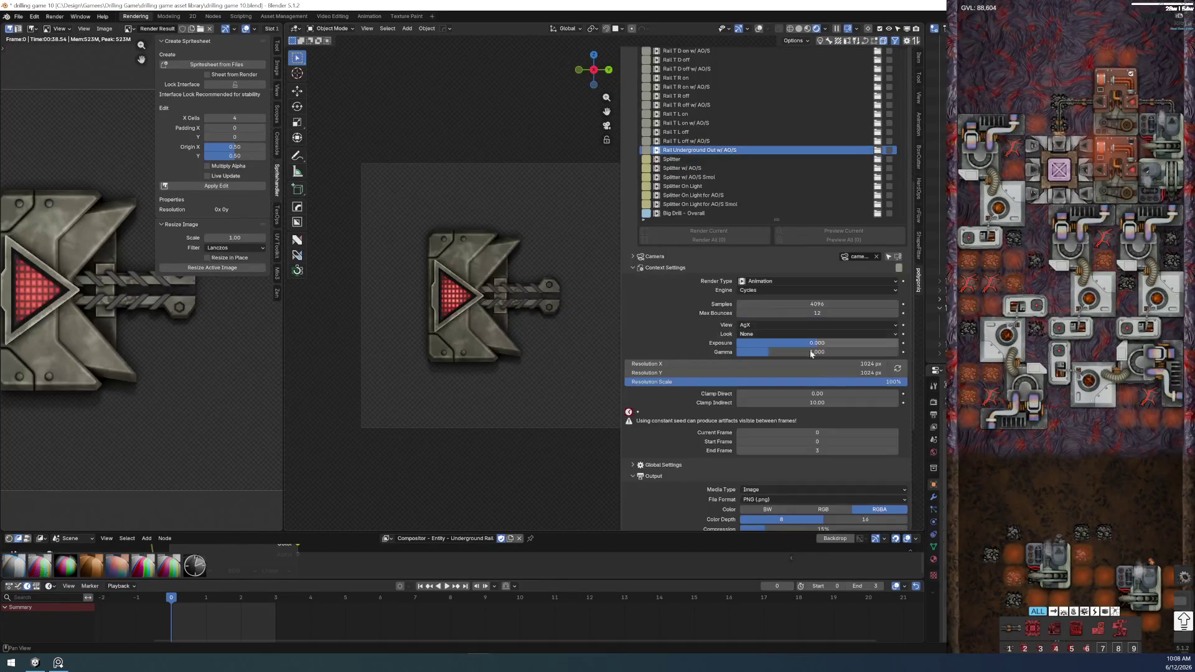
drag(822, 364, 823, 373)
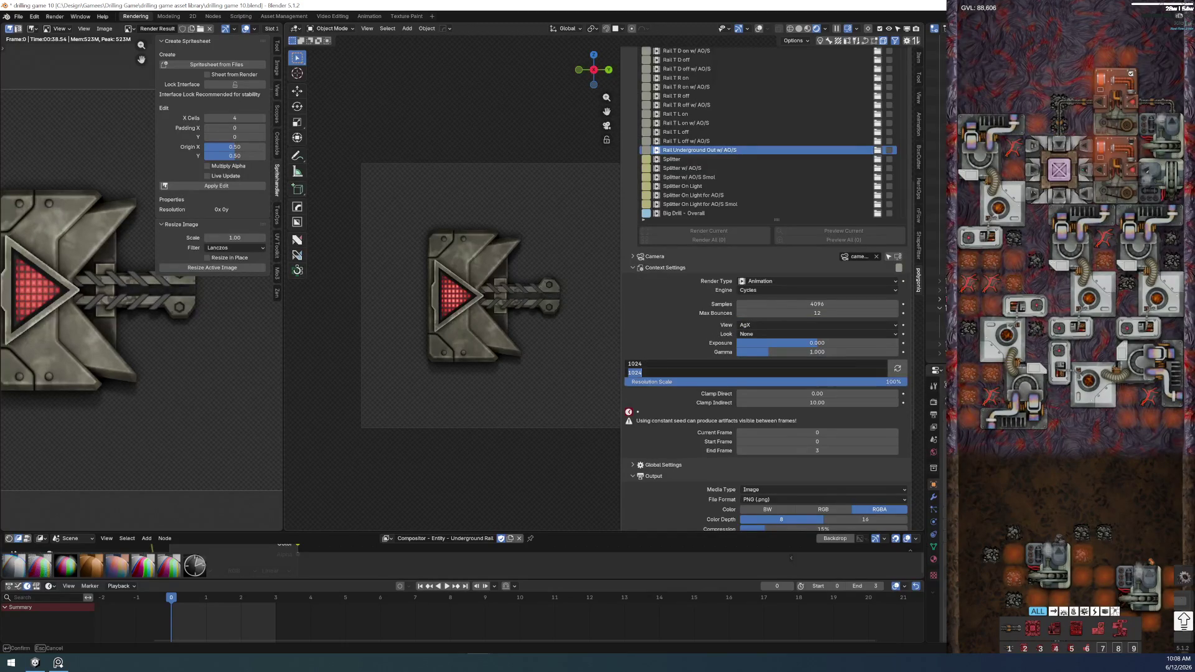
text(256)
key(Return)
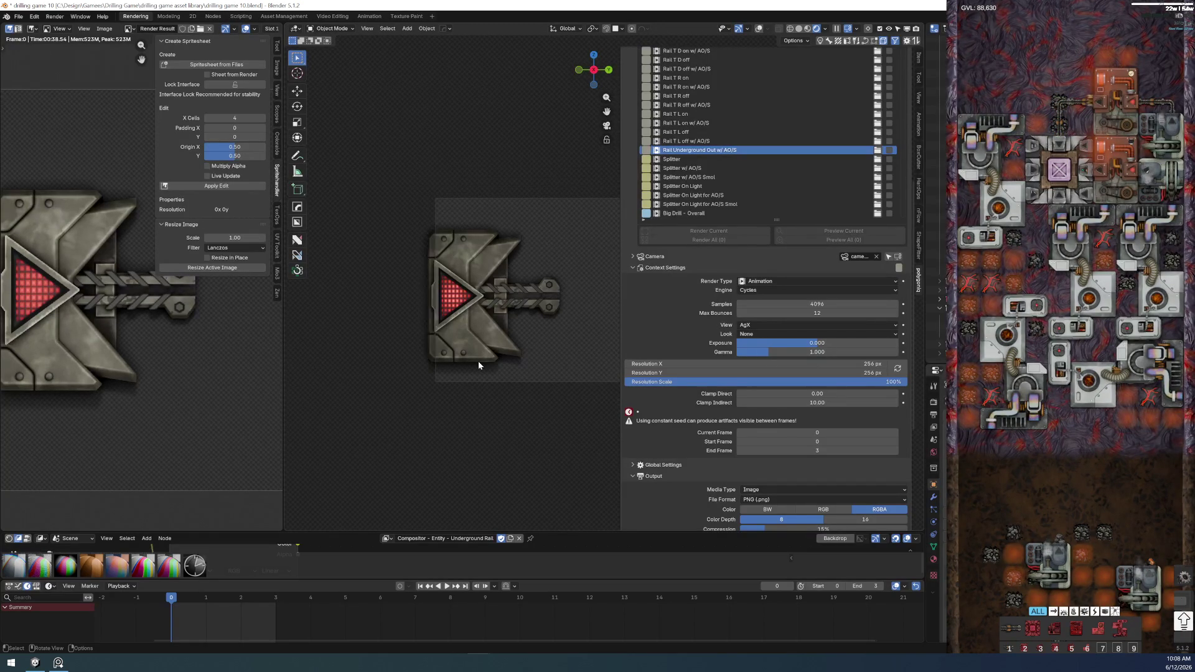
scroll(642, 376, down, 8)
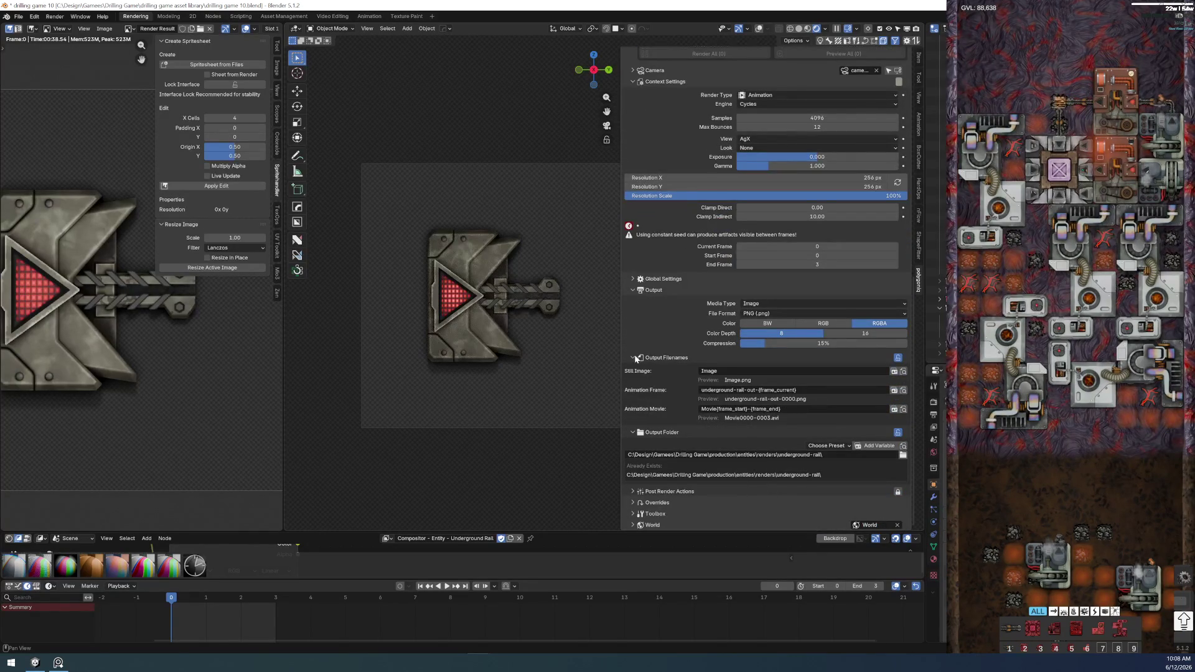
- Collapse Output, select the Rail I on render job, and move the timeline to frame 2
scroll(633, 349, up, 3)
click(632, 349)
scroll(693, 379, up, 4)
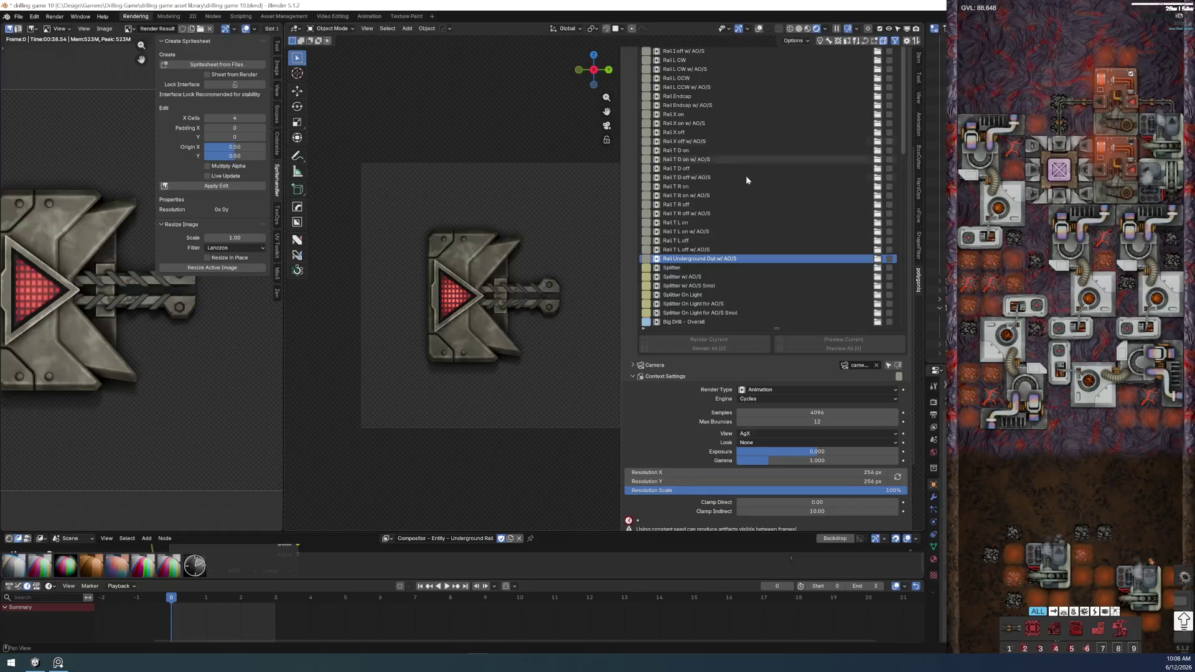
scroll(710, 264, up, 12)
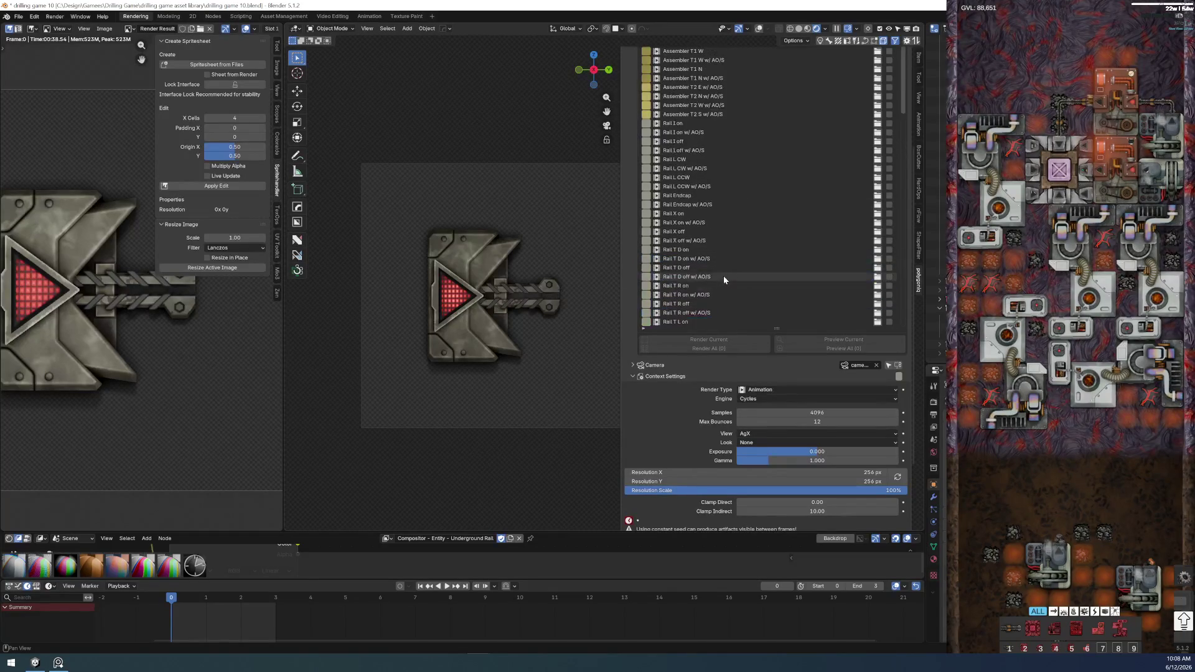
scroll(687, 199, down, 5)
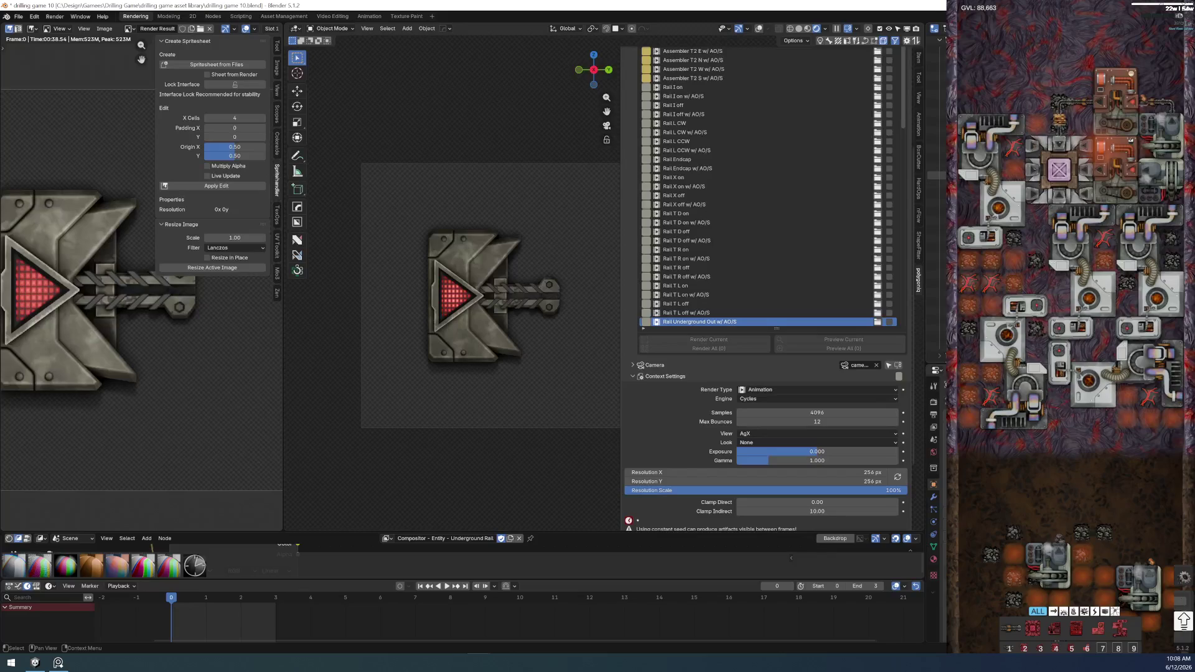
click(722, 87)
mouse_move(166, 602)
mouse_down()
mouse_move(233, 595)
mouse_move(171, 595)
mouse_up()
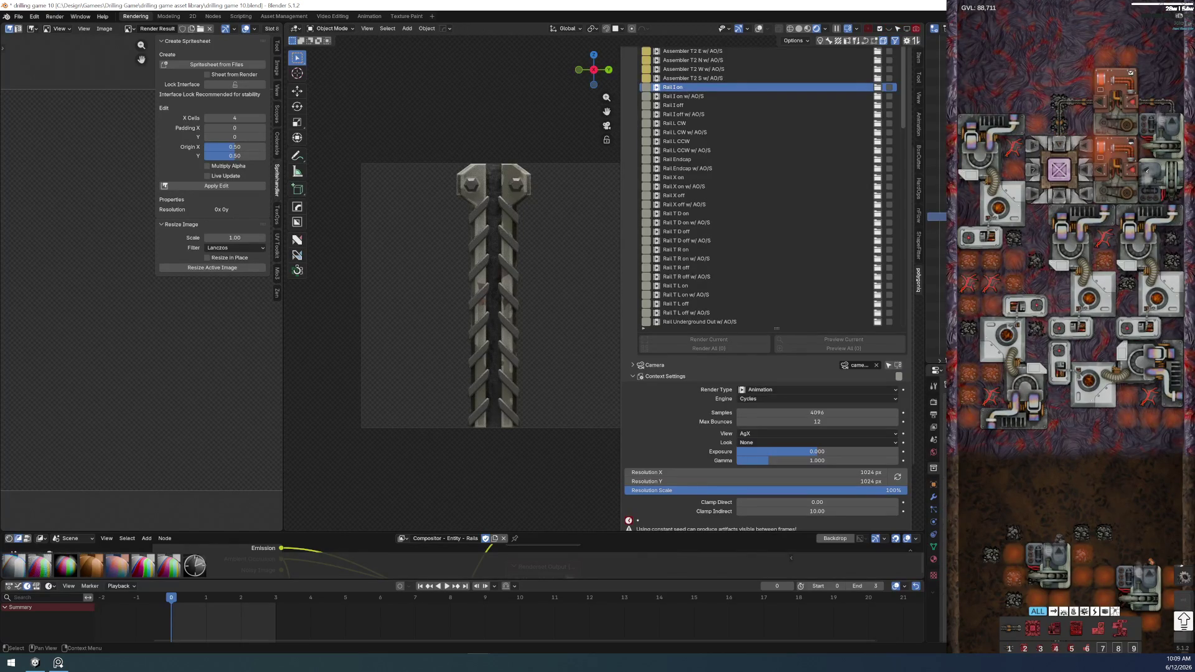
scroll(761, 261, down, 5)
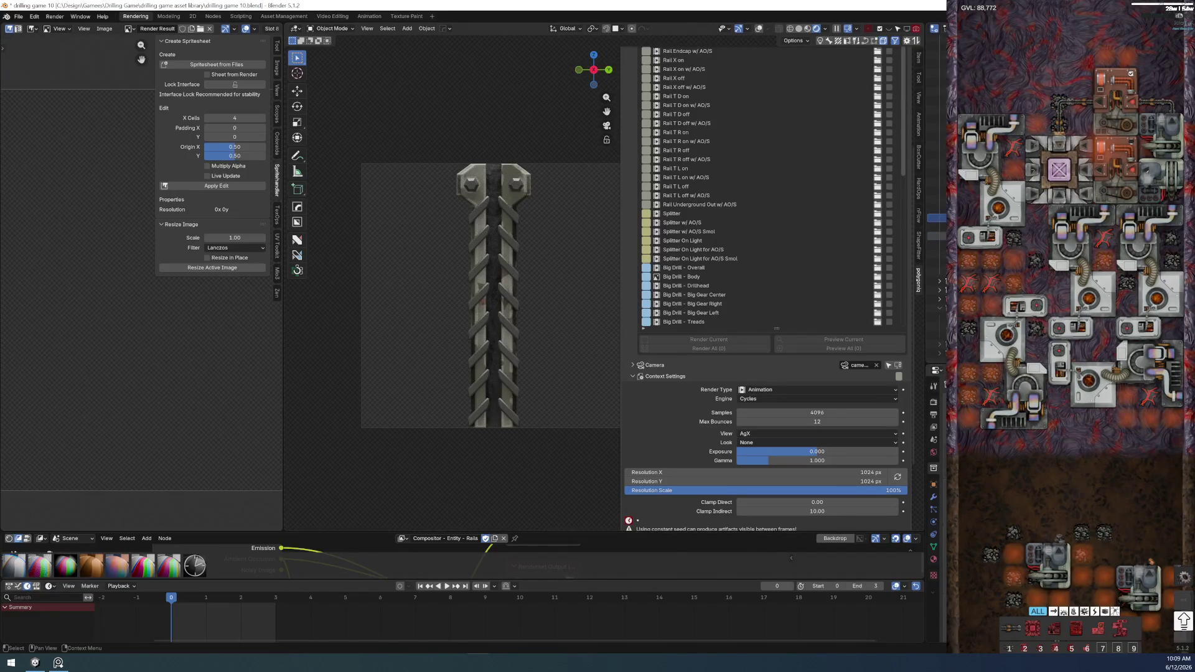
- Open Blender's File menu to reach the save commands
click(18, 16)
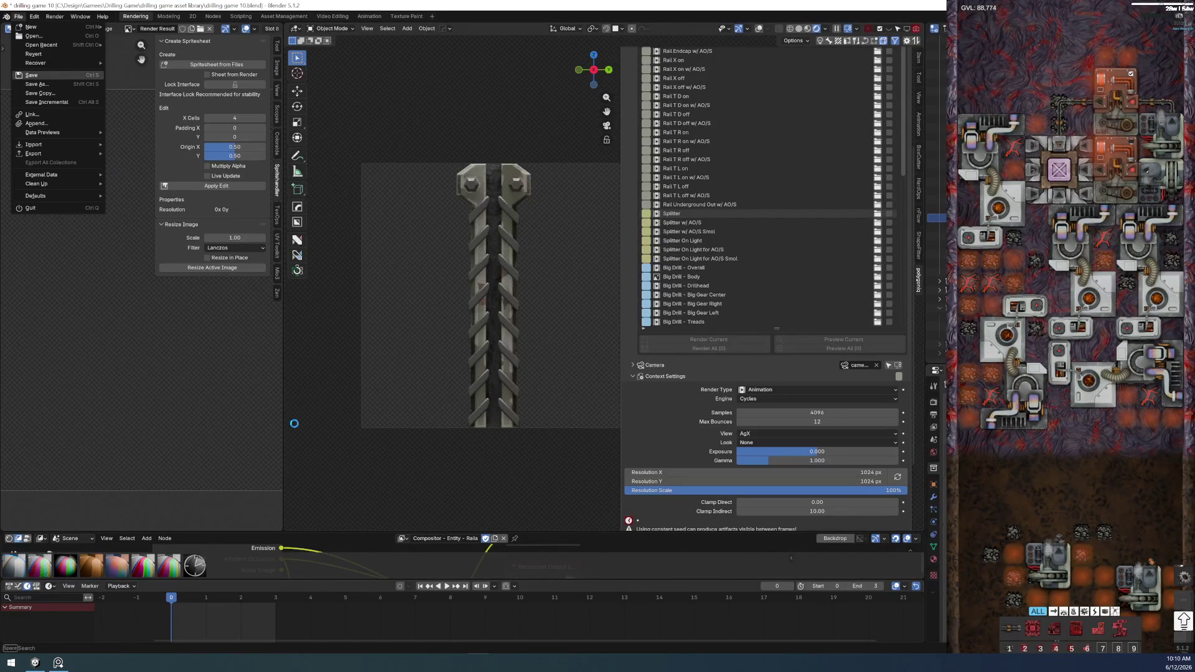
- Add a top-level task 'Update Rail Graphics with modernized textures / lighting' below BBB Machine
key(alt+Tab)
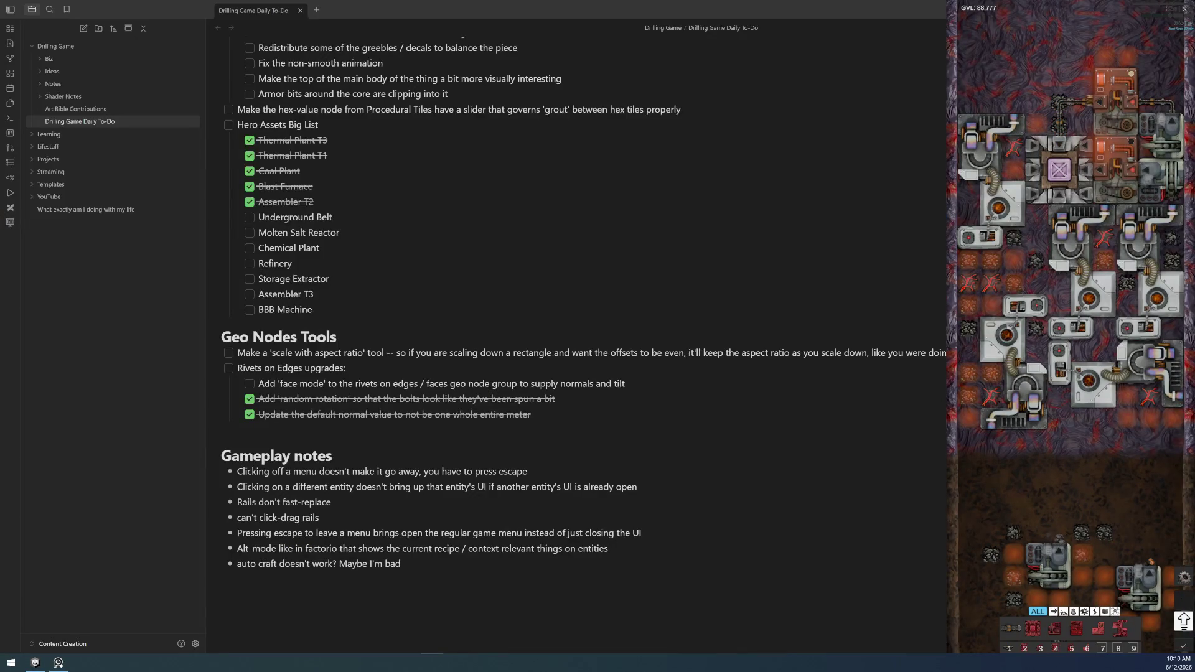
key(Return)
key(shift+Tab)
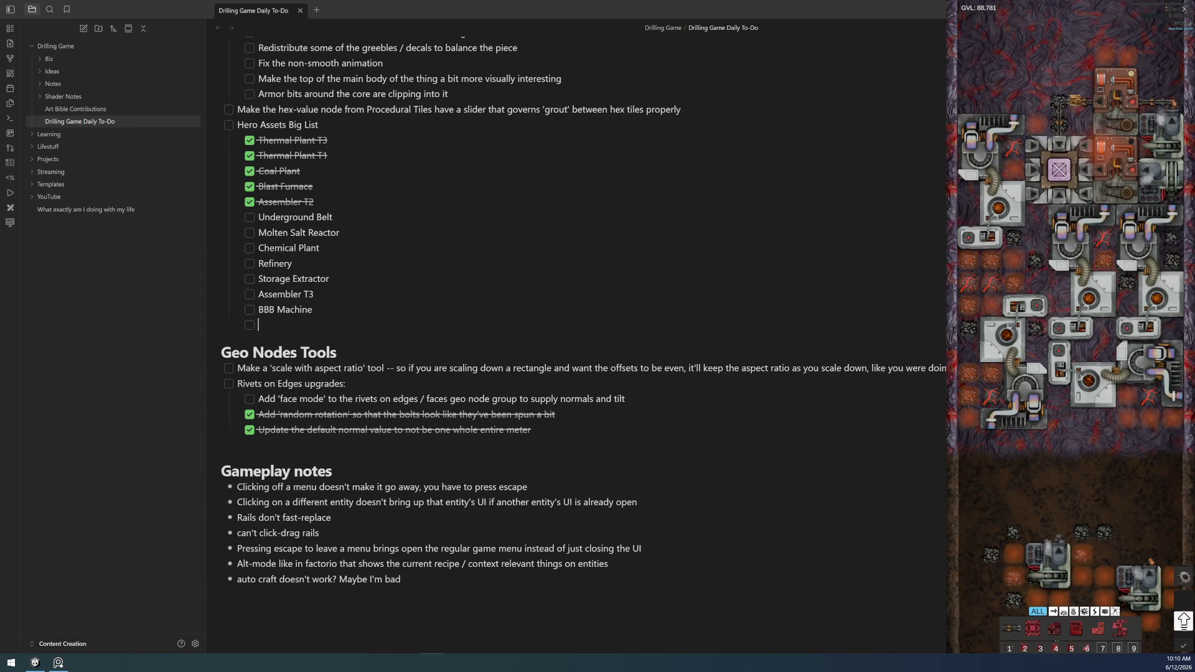
text(Upda)
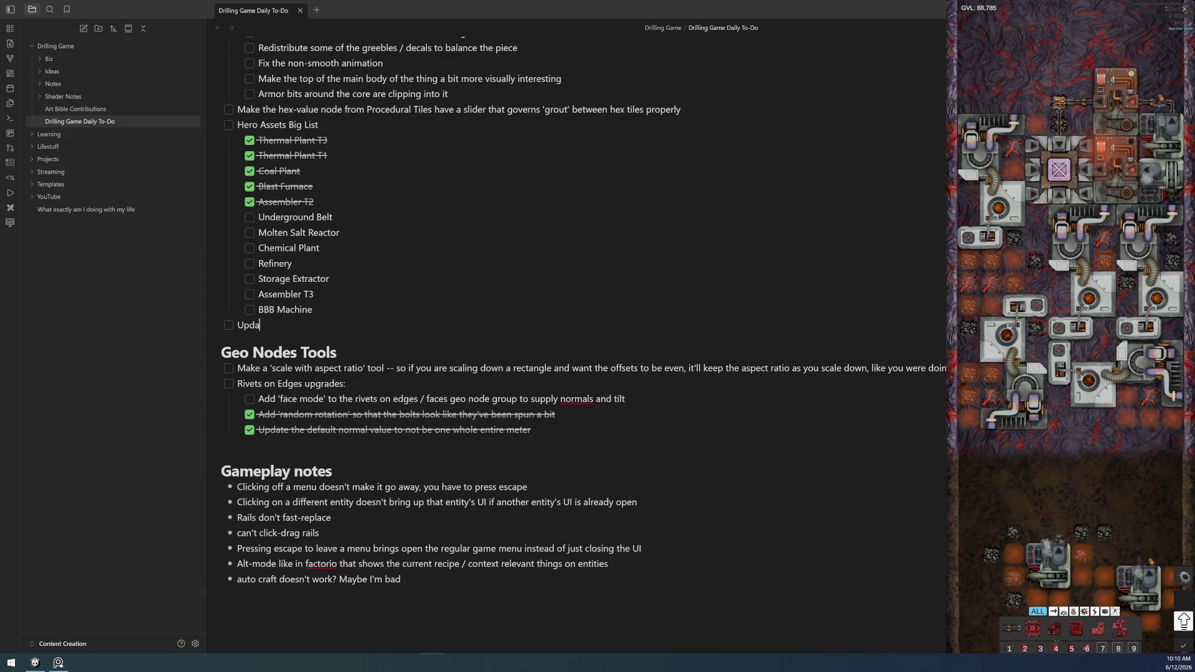
text(te Rail Graphics wit)
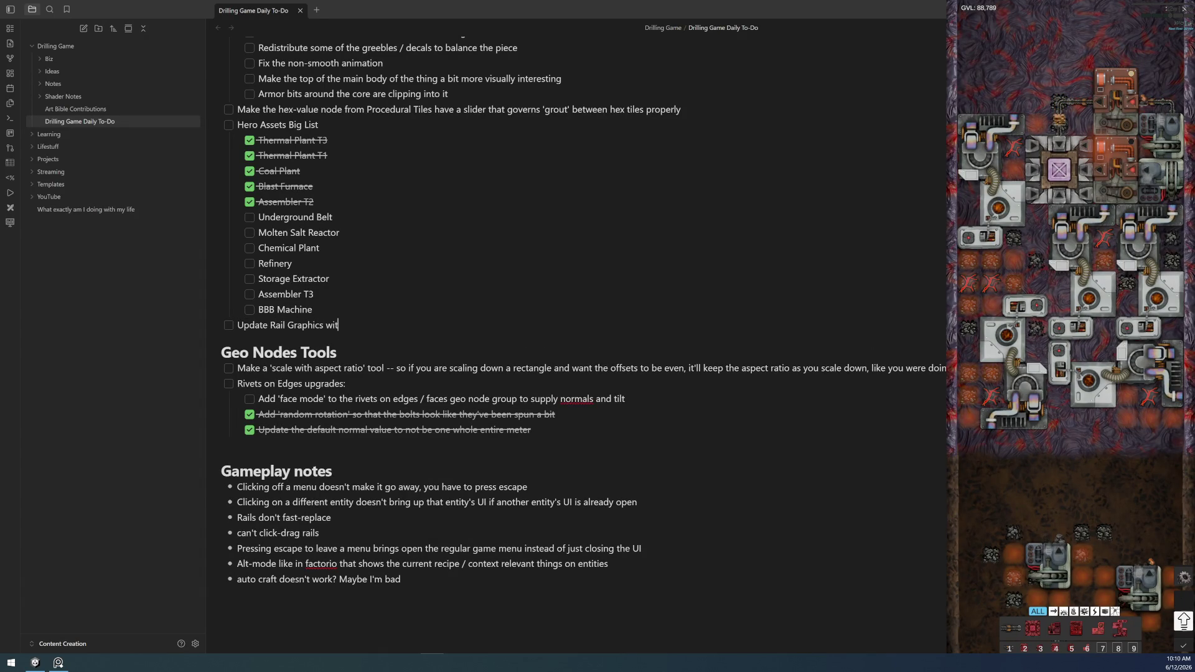
text(h mondernize)
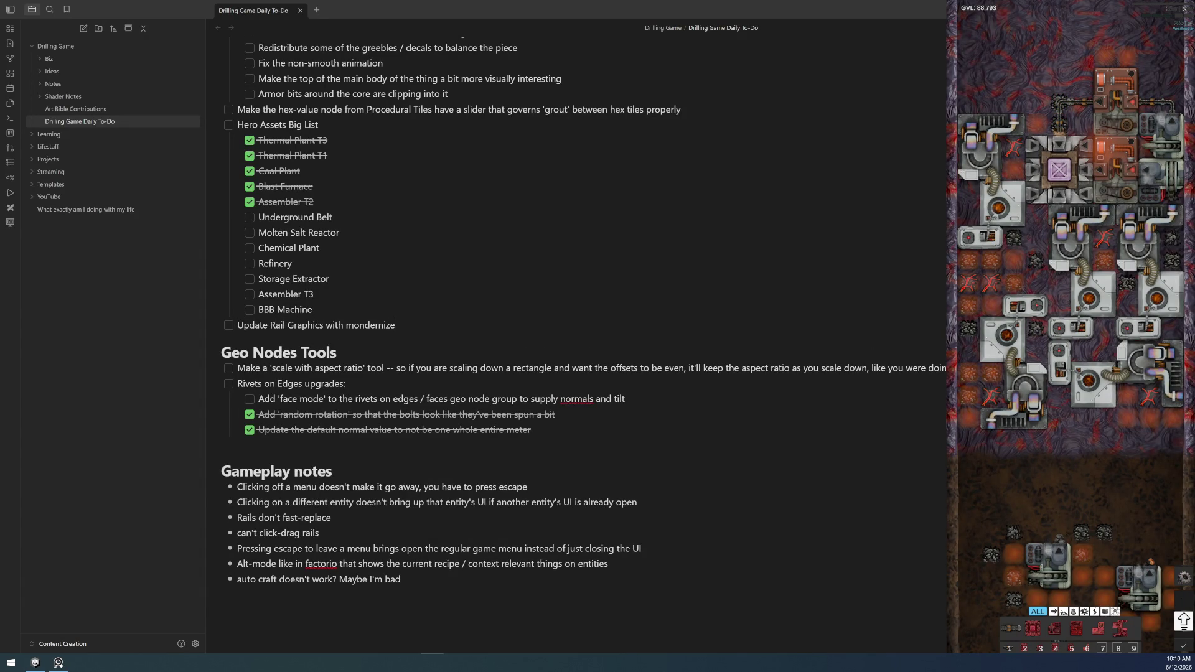
text(d textures / lighting)
- Add a task to update the 2x2 Miner and Smelter t1 textures, lighting and naming
key(Return)
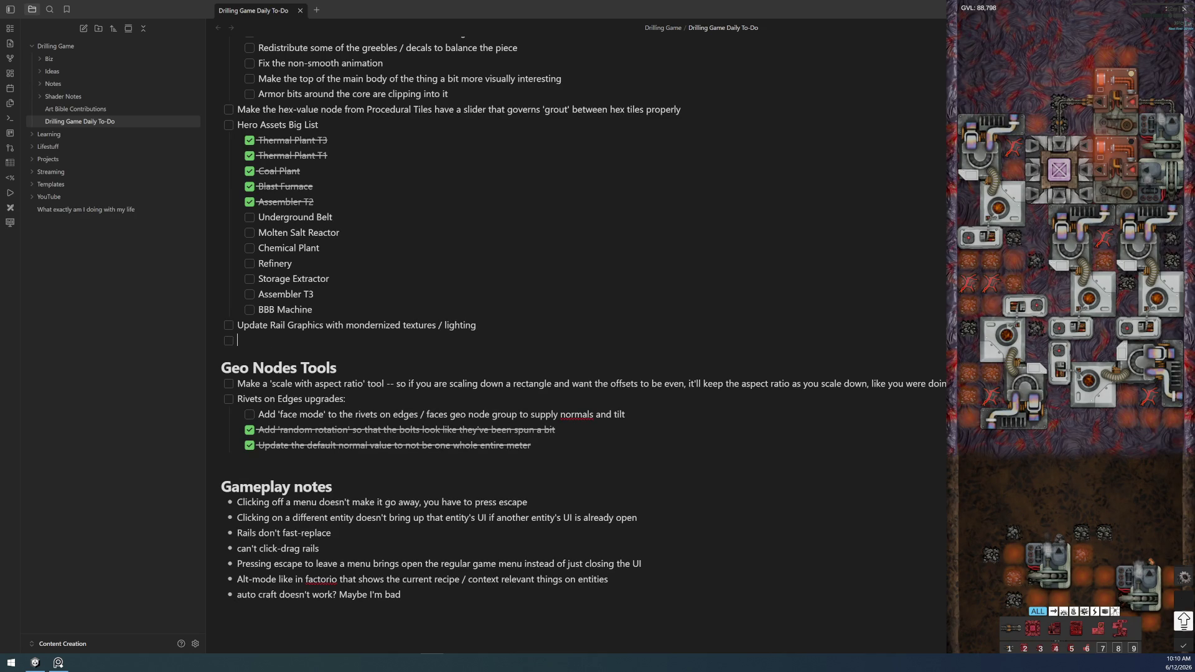
text(Update Miner)
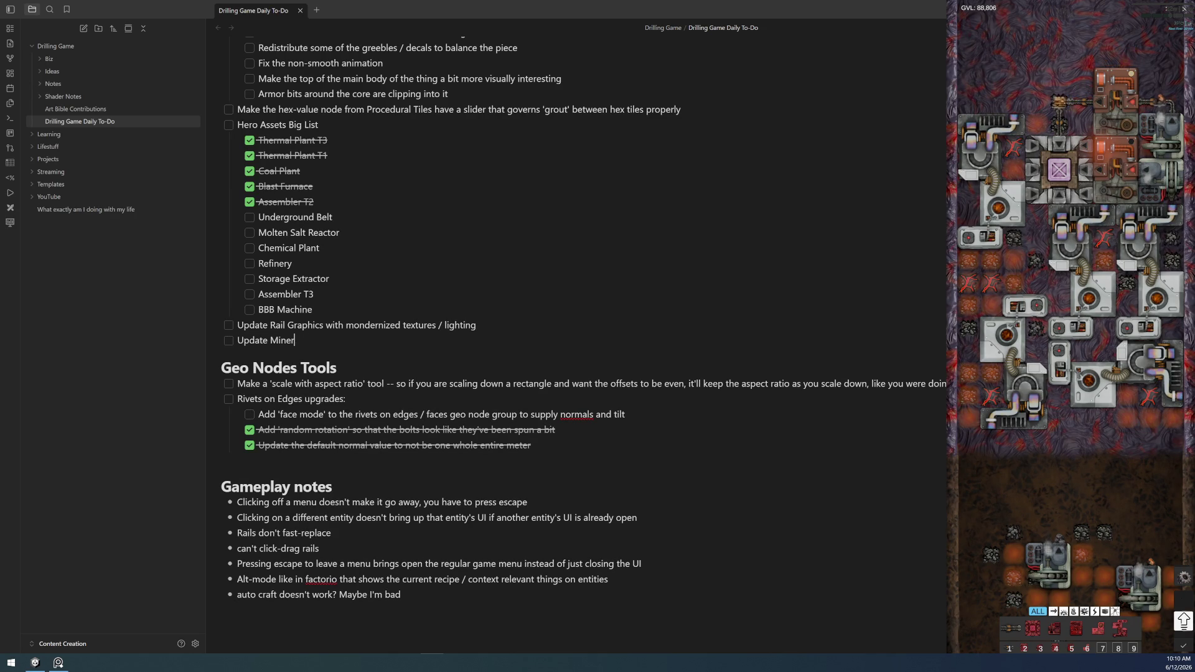
click(270, 341)
text(2x2)
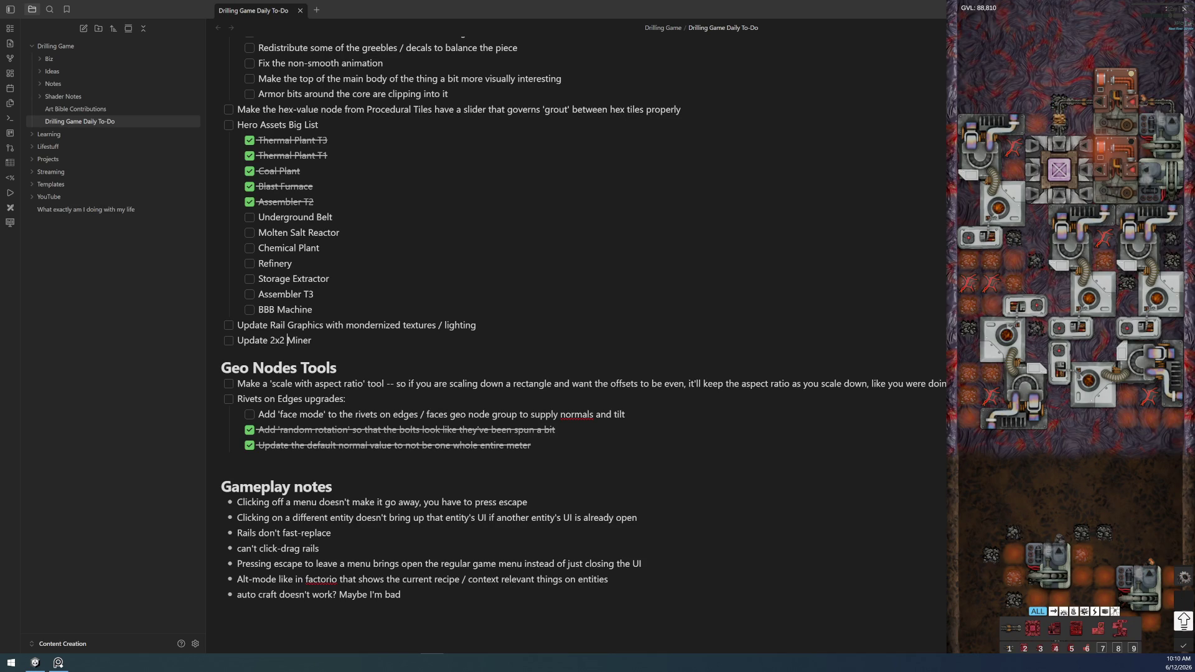
click(311, 341)
text(and Smelter t1 to)
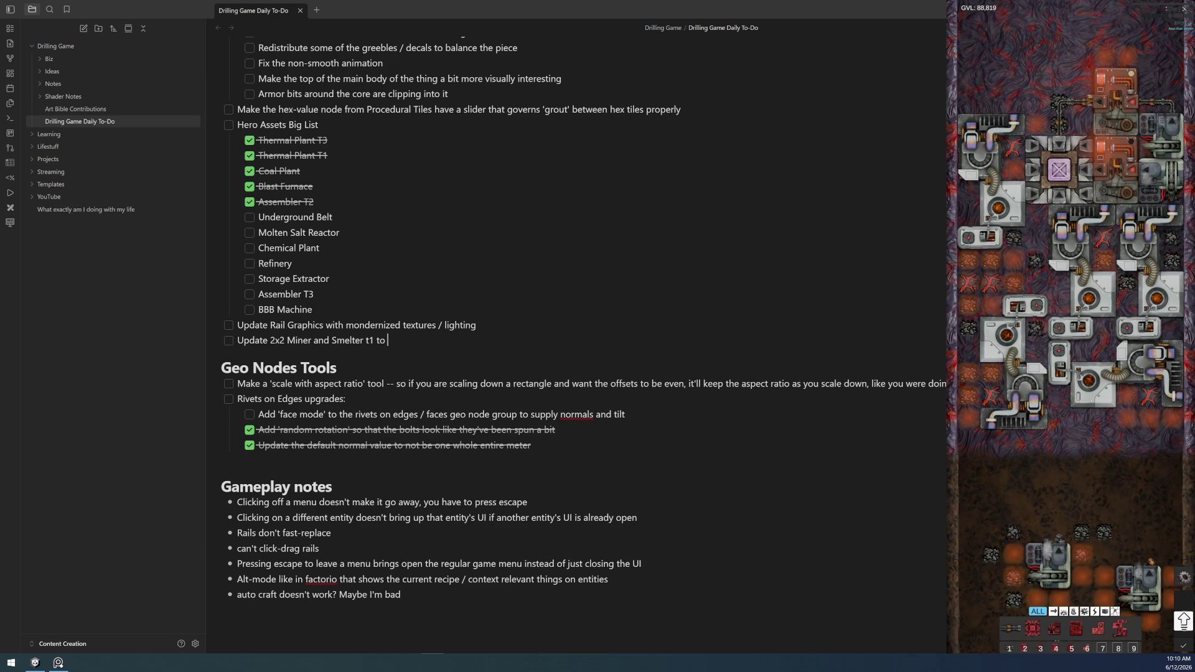
key(BackSpace)
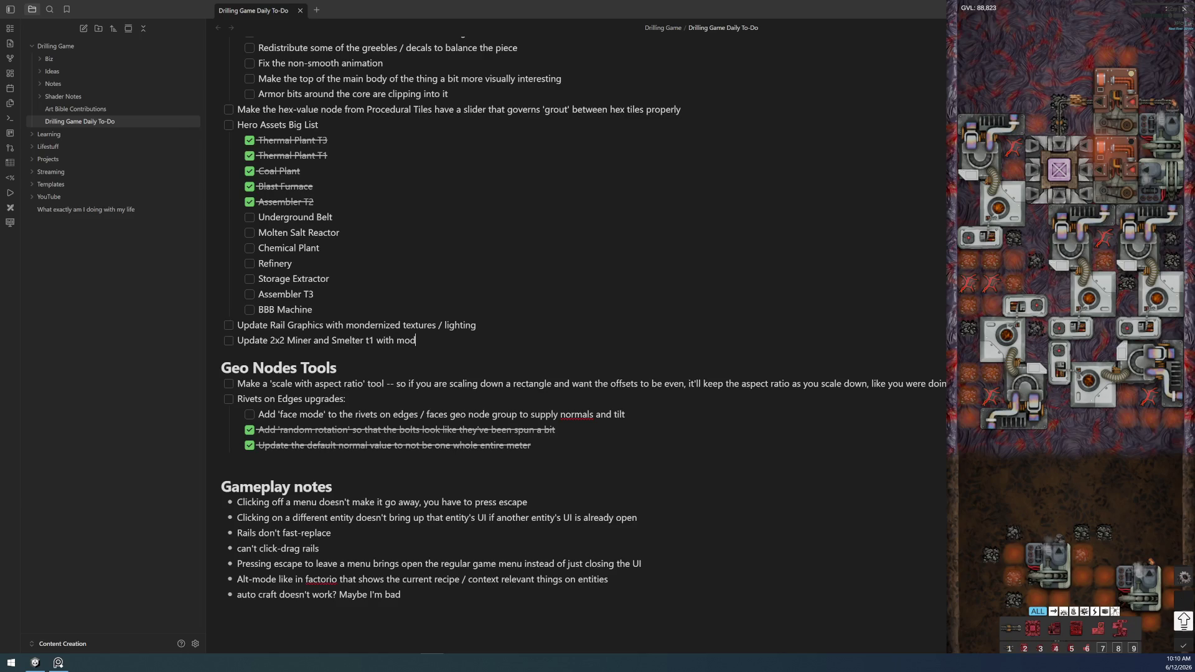
text(sxt)
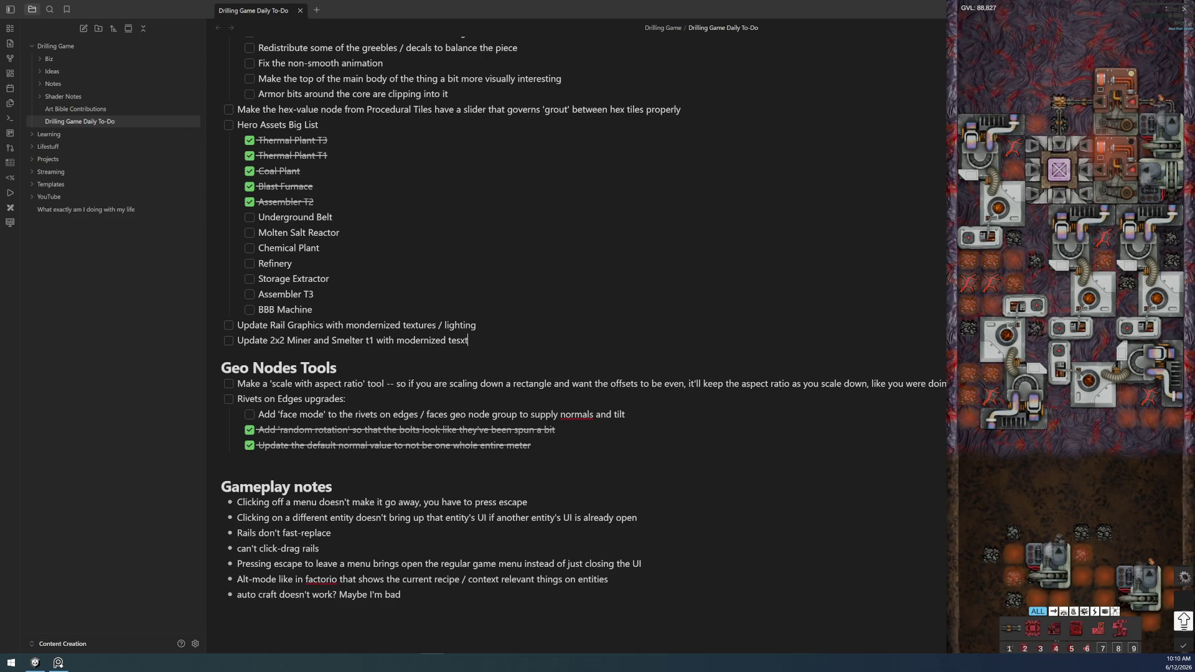
text(g /)
text(aming conventions)
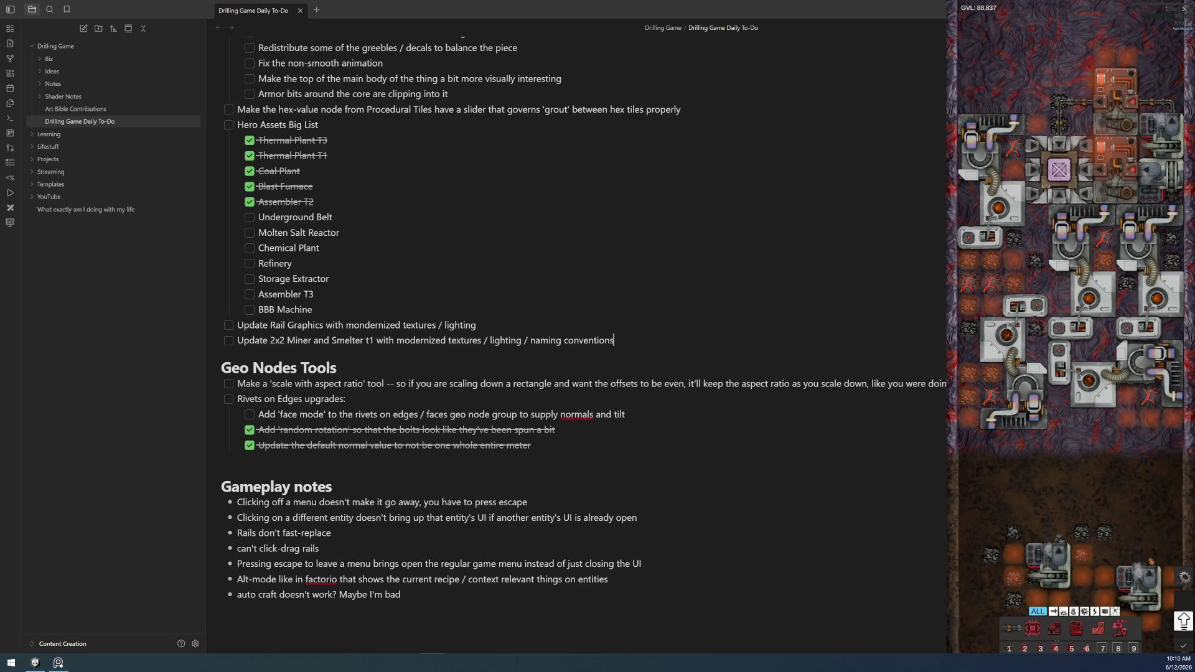
key(alt+Tab)
scroll(720, 218, up, 10)
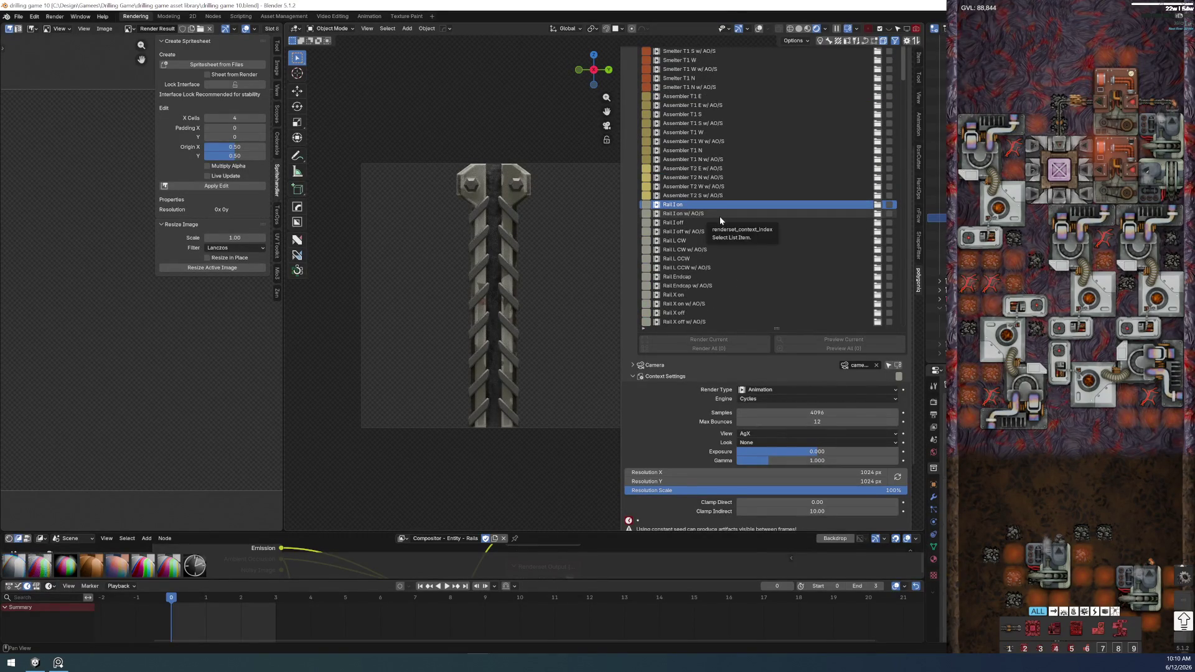
- Reword the Miner task to list Miner, Smelter t1, and Assembler t1
key(alt+Tab)
click(329, 340)
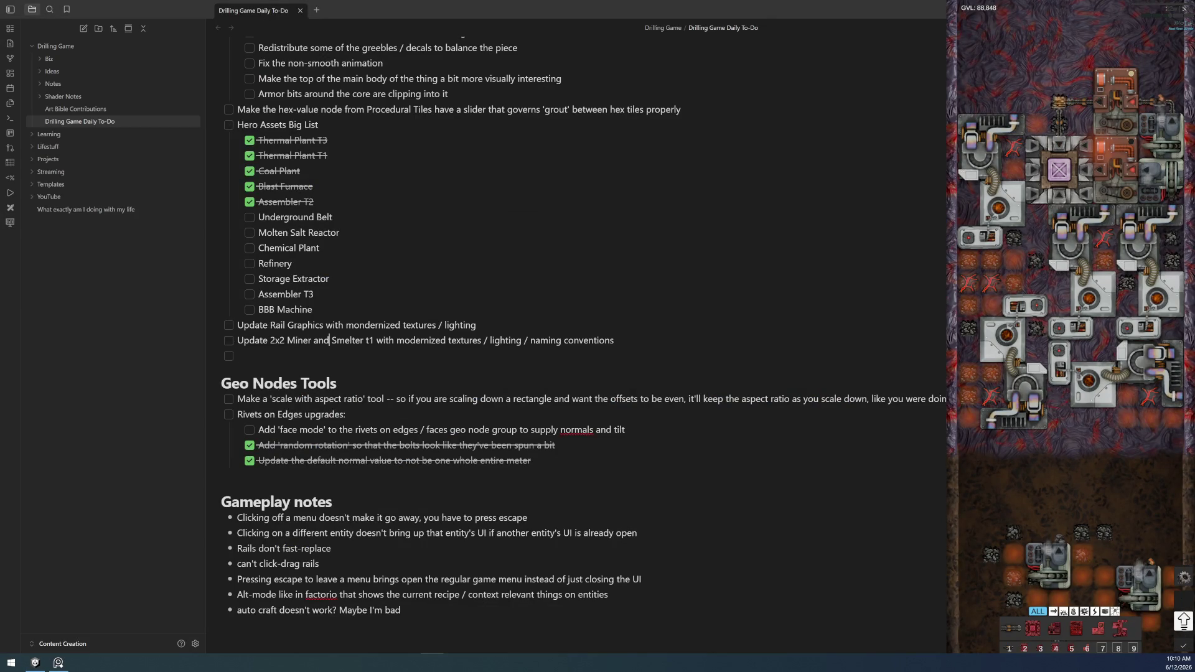
key(BackSpace)
key(BackSpace)
key(BackSpace)
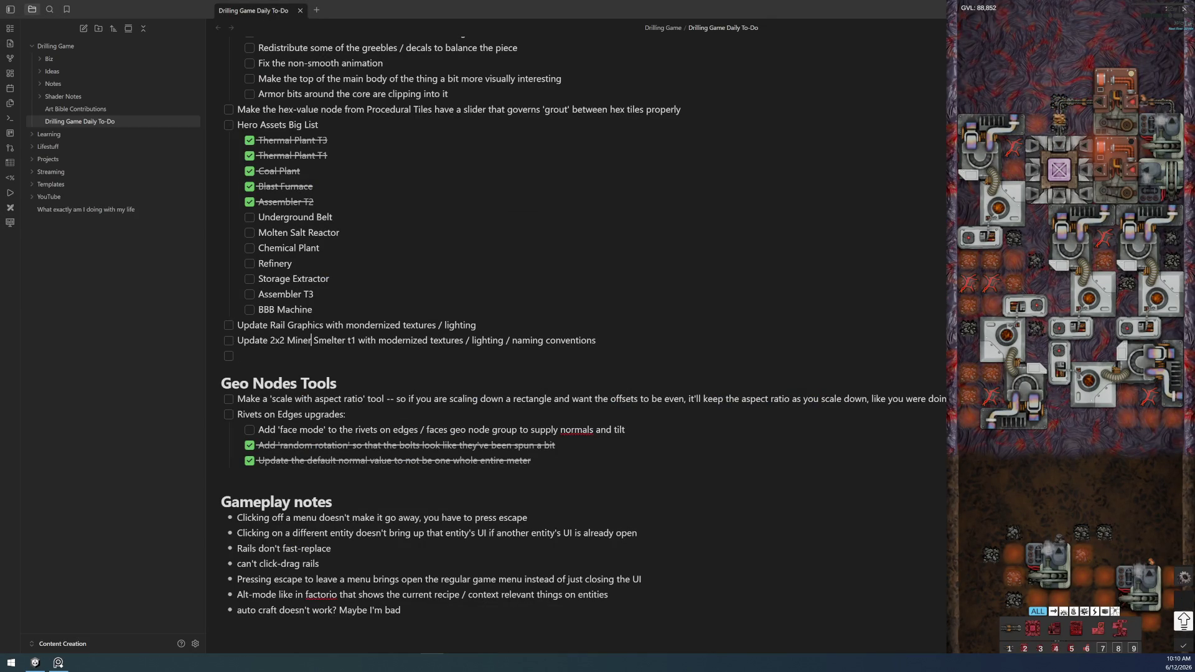
text(,)
click(358, 341)
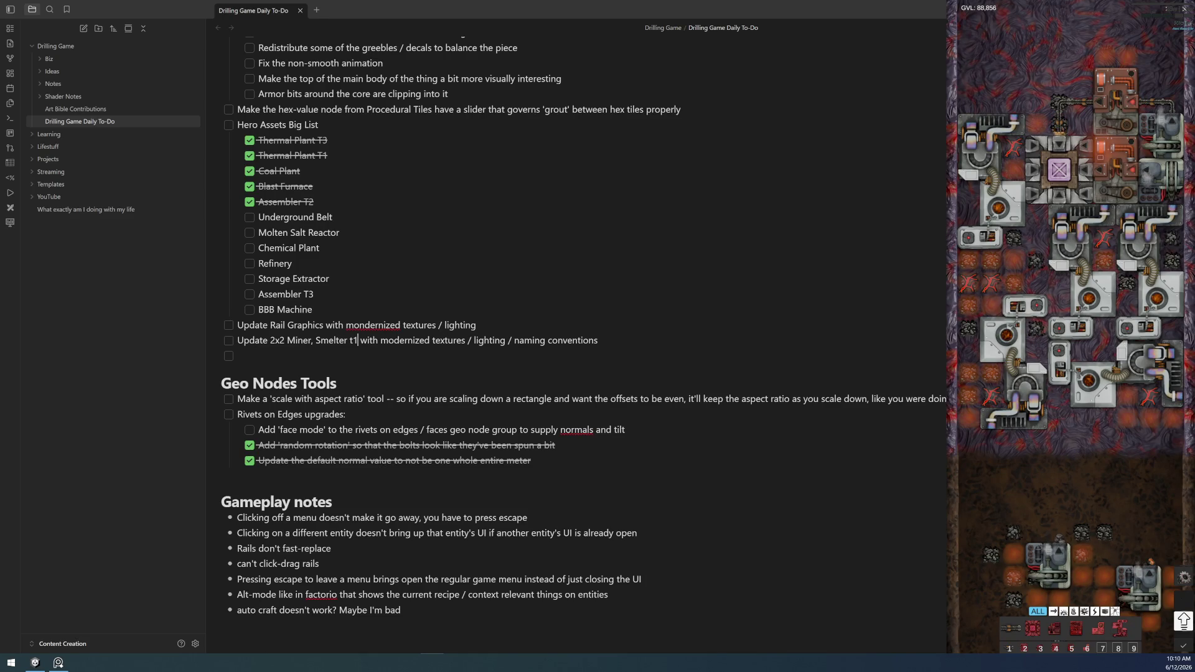
text(, and Assembler t)
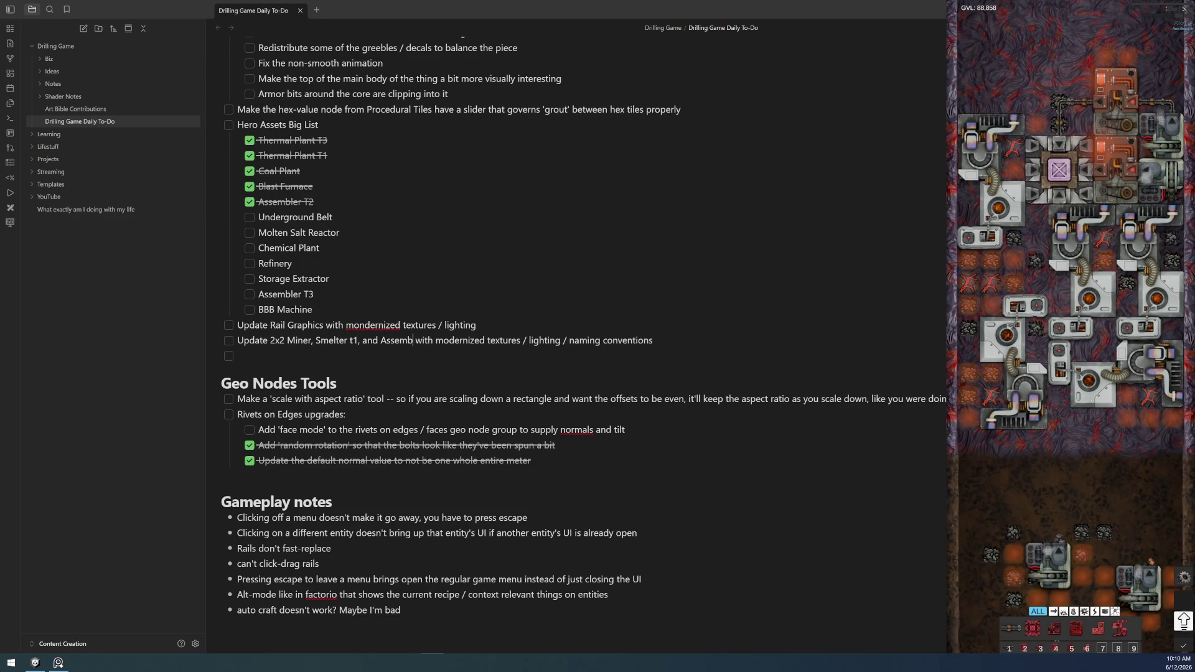
text(1)
- Add indented checkbox subtasks Miner, Smelter and Assembler T1 under the task
key(Return)
key(Tab)
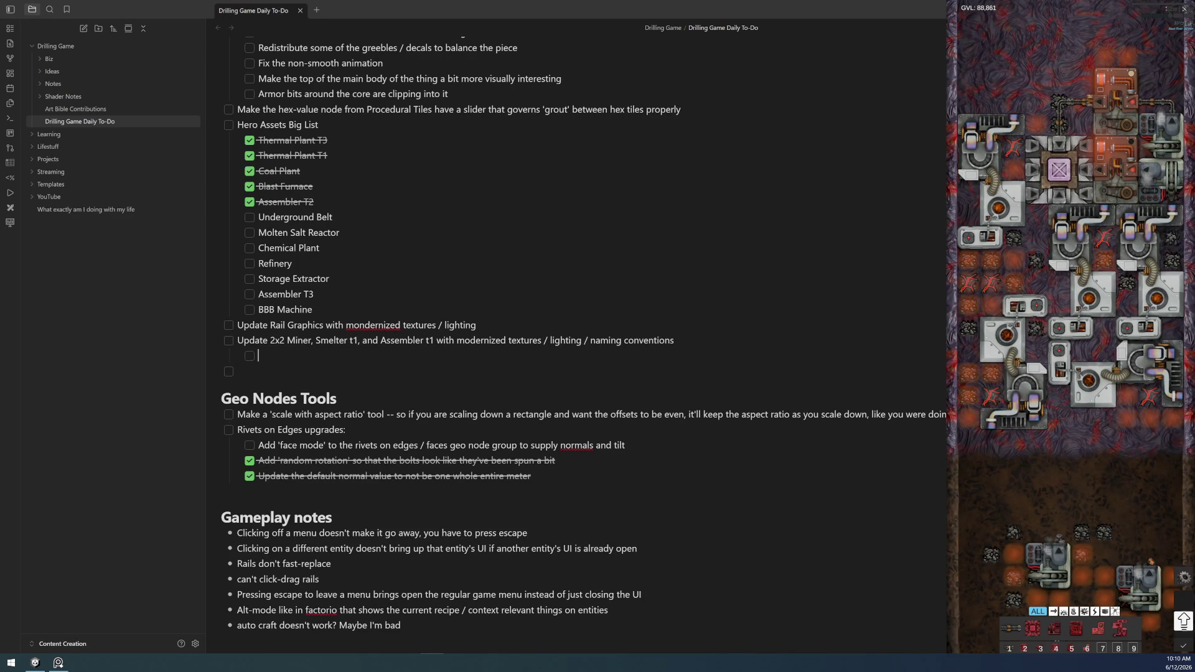
text(Miner)
key(Return)
text(Smelter)
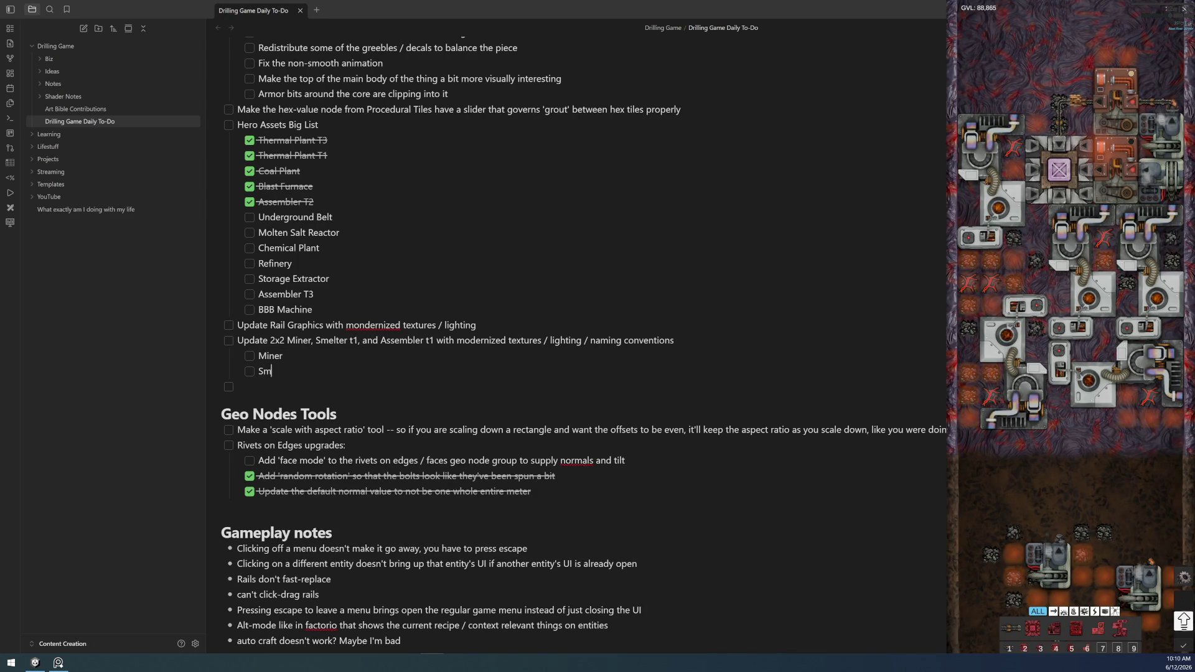
key(Return)
text(Assembler Tt)
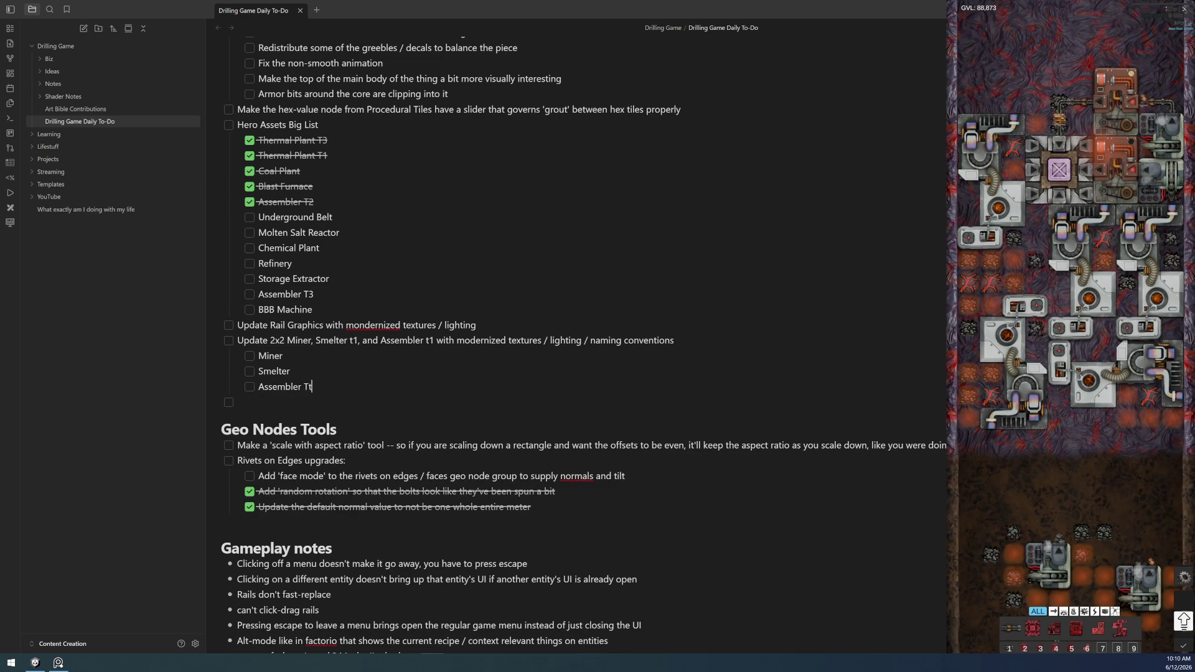
key(BackSpace)
text(1)
click(290, 371)
click(283, 356)
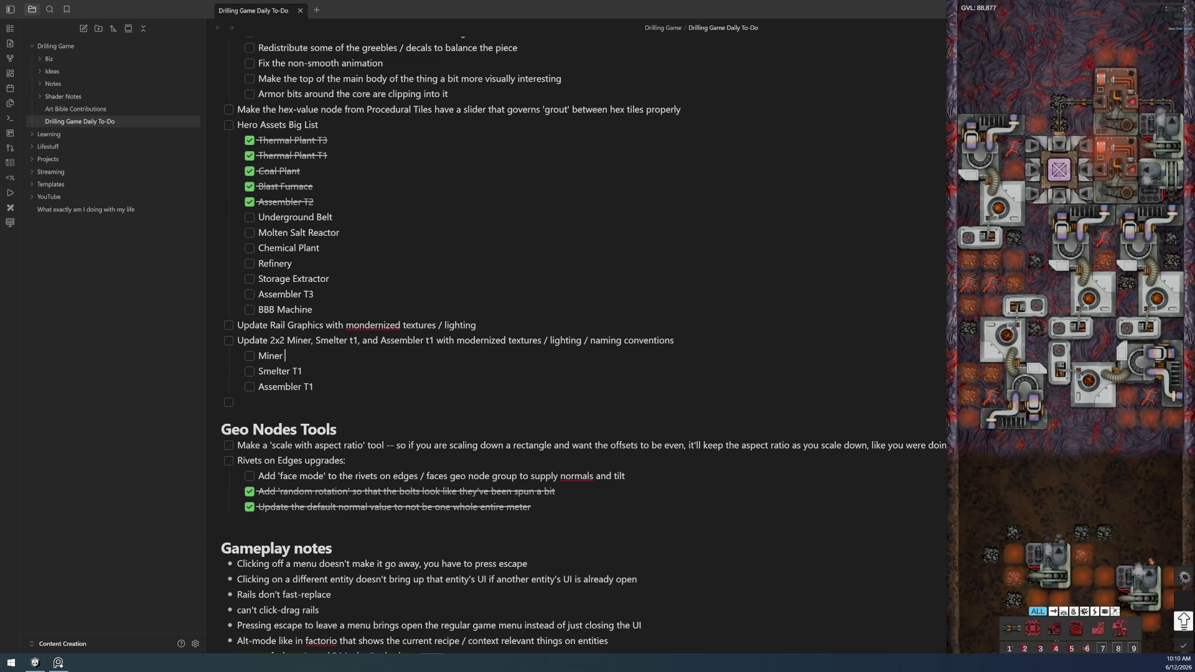
text(T1)
- Add Rail Graphics to the combined task and delete the old standalone Rail Graphics line
key(Return)
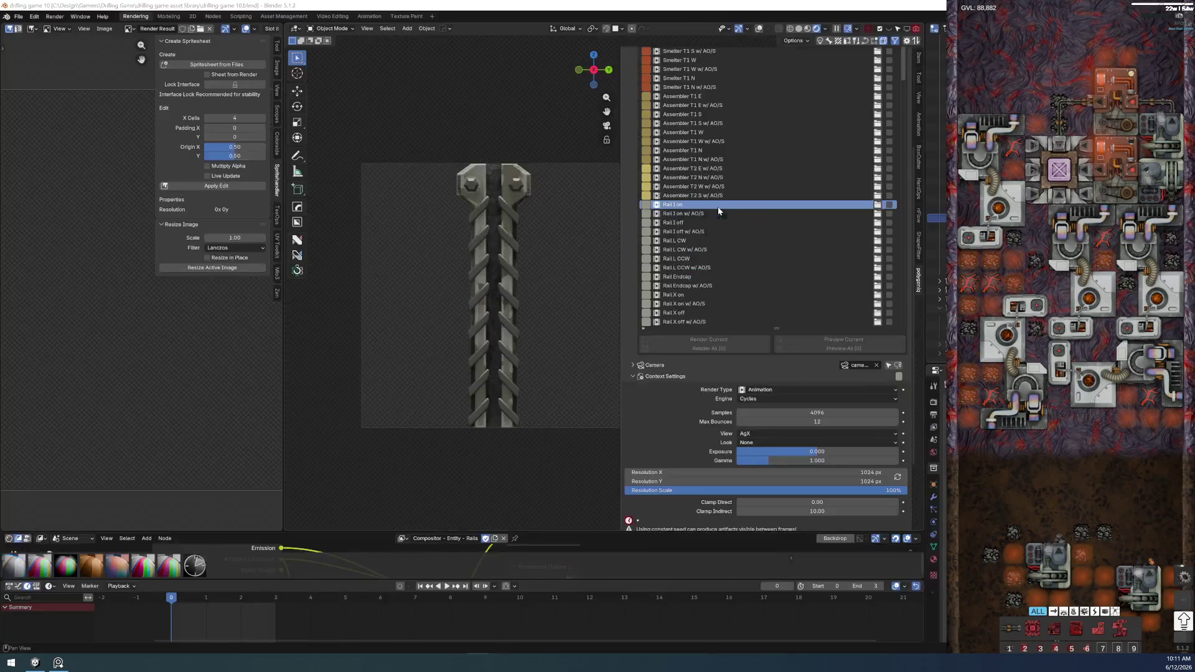
text(Rail Graphics with mondernized textures / lighting)
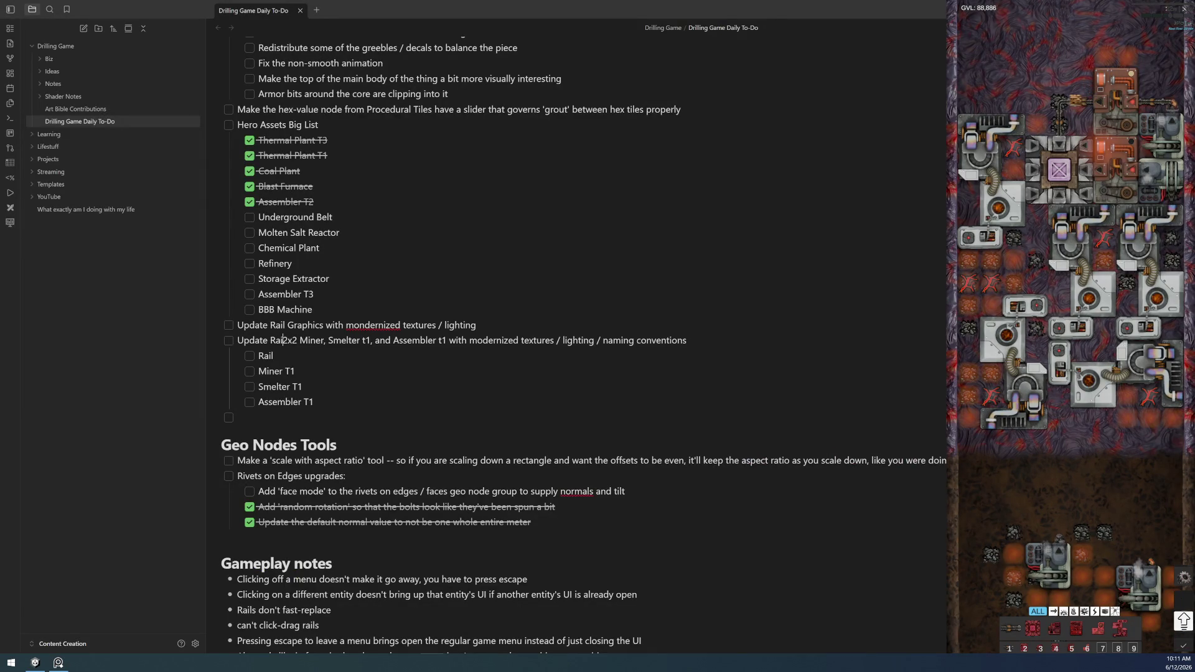
key(BackSpace)
text(,)
key(Up)
key(End)
key(shift+Home)
key(BackSpace)
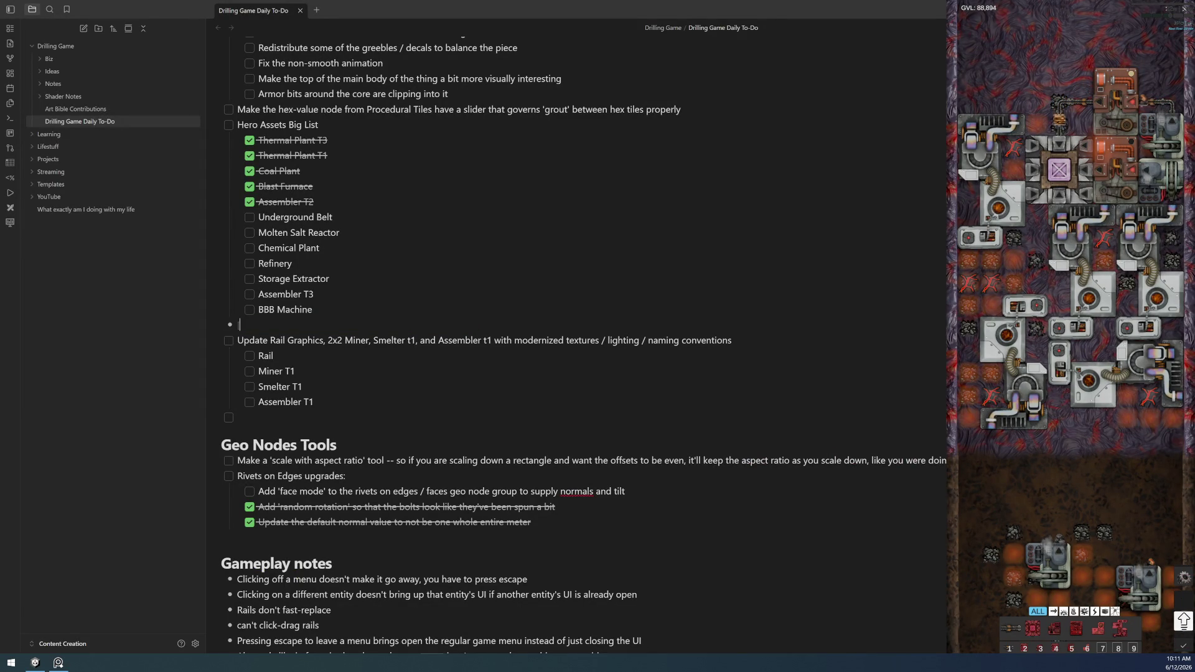
key(BackSpace)
key(BackSpace)
key(BackSpace)
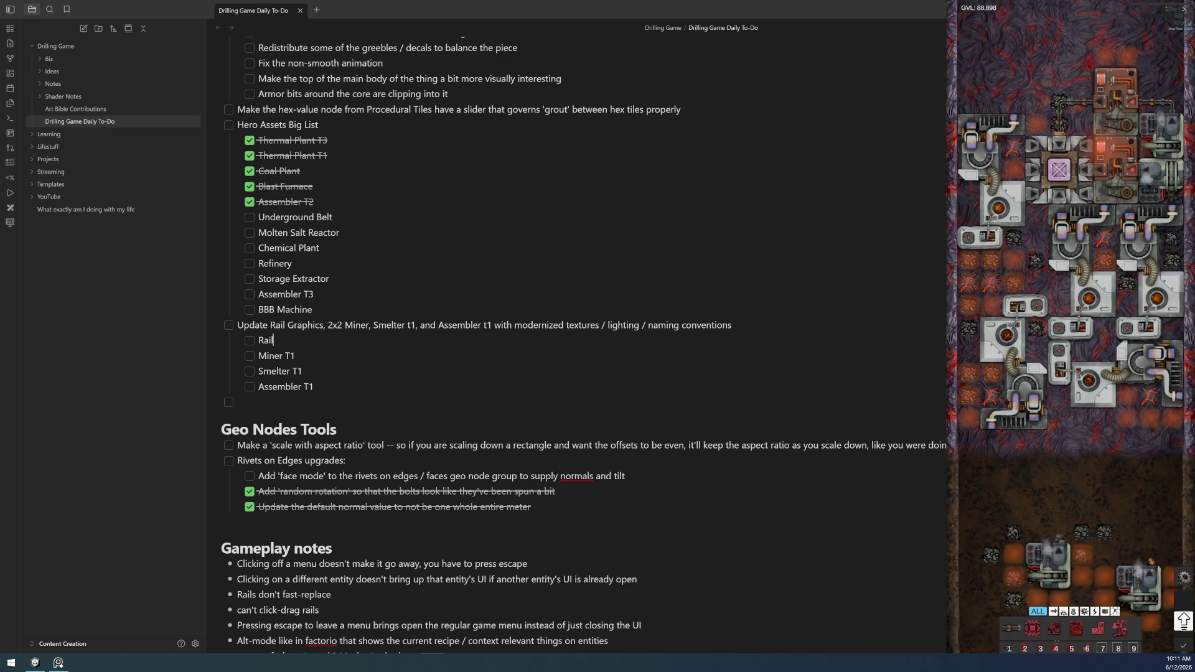
key(alt+Tab)
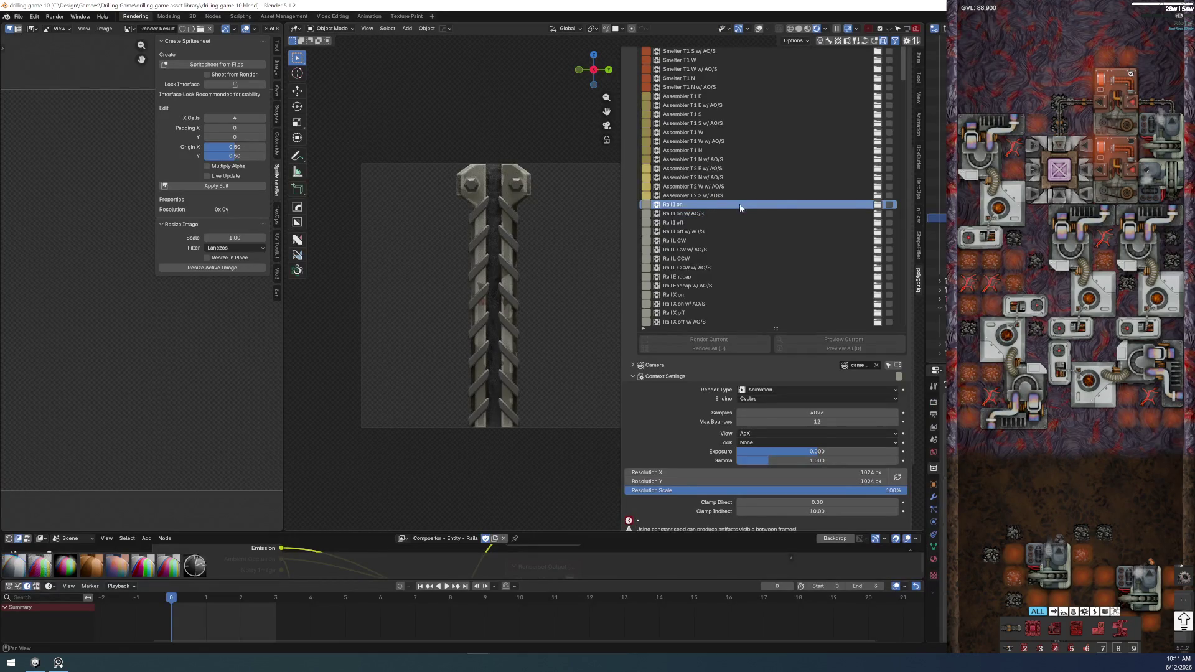
- Select the Assembler T1 N entry in the renderset list to preview it
click(794, 150)
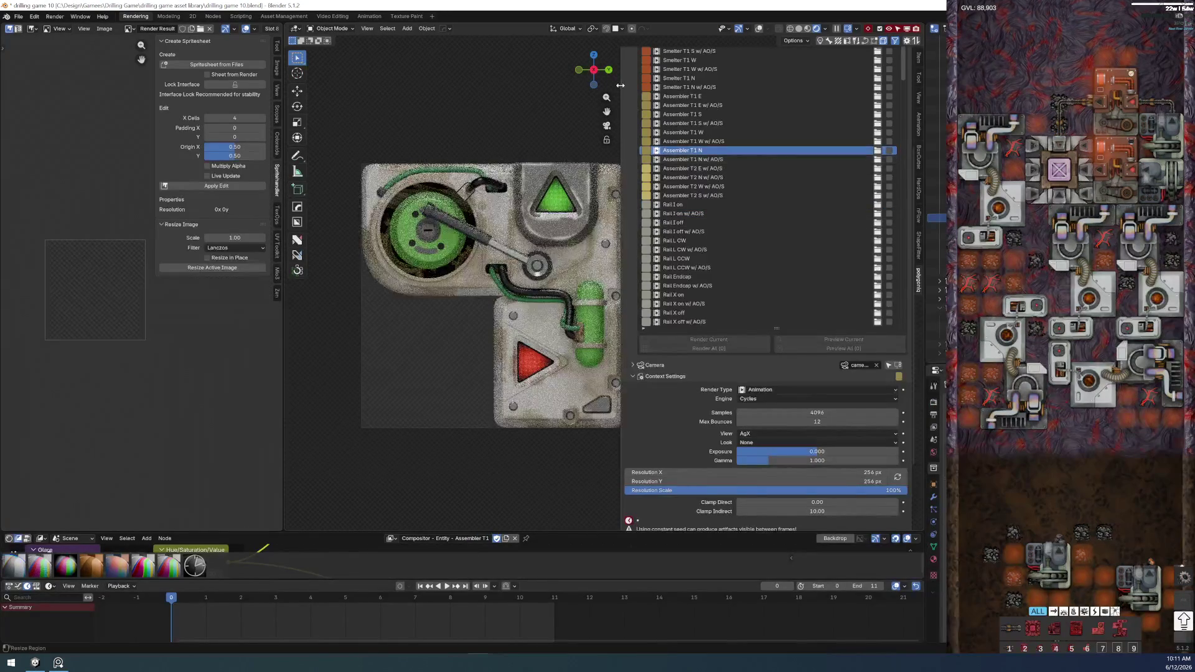
scroll(627, 99, up, 5)
scroll(627, 99, down, 10)
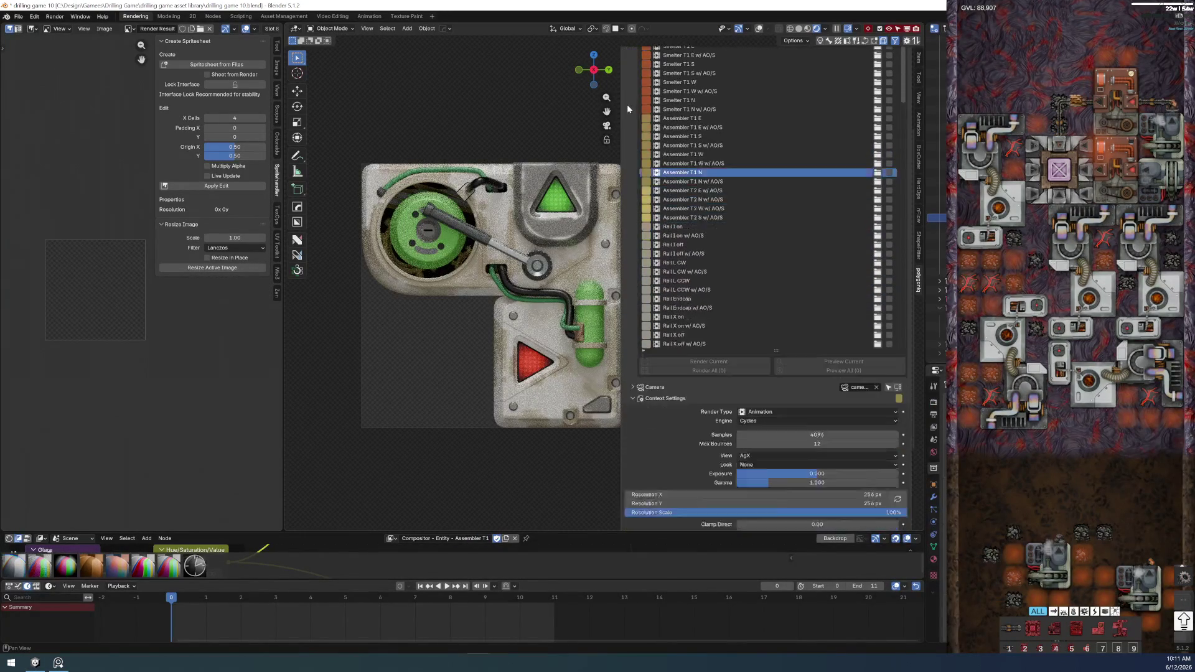
scroll(727, 181, down, 10)
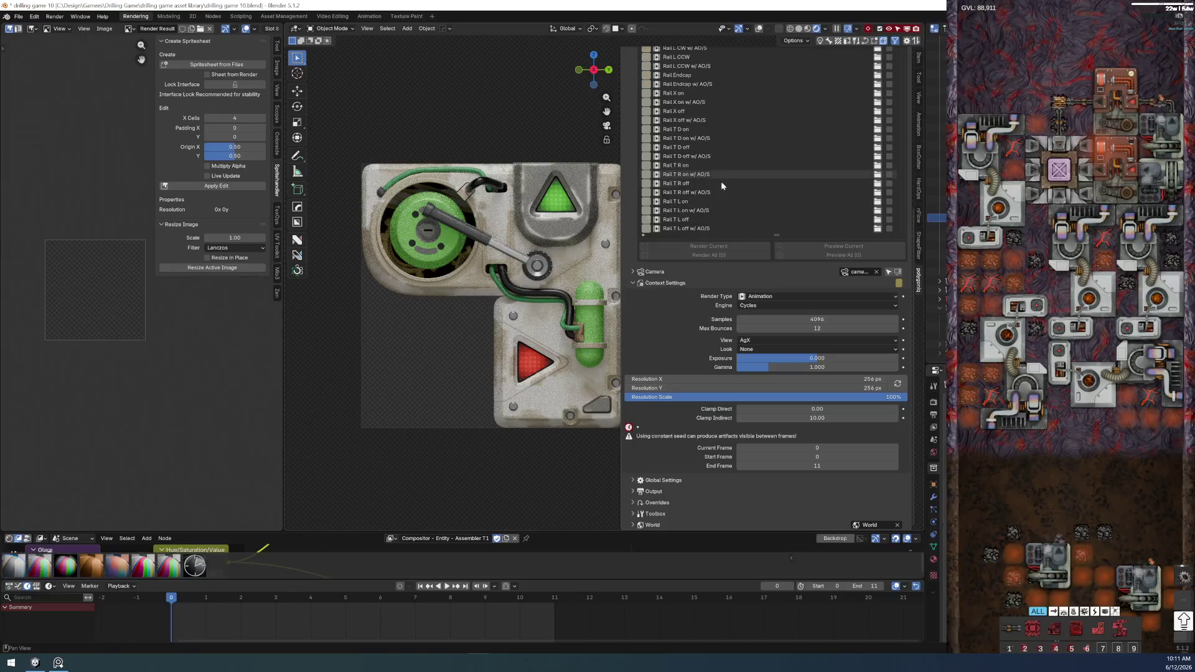
- Insert 'Splitter,' into the Obsidian update task line after Rail Graphics
key(alt+Tab)
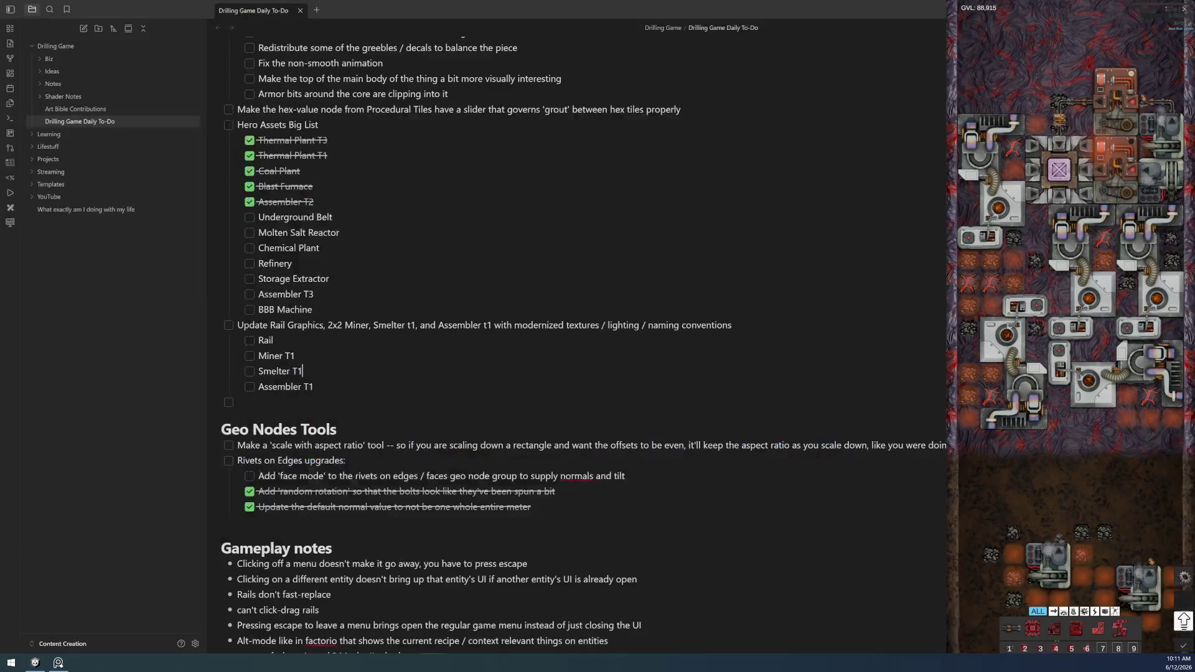
text(Splitter,)
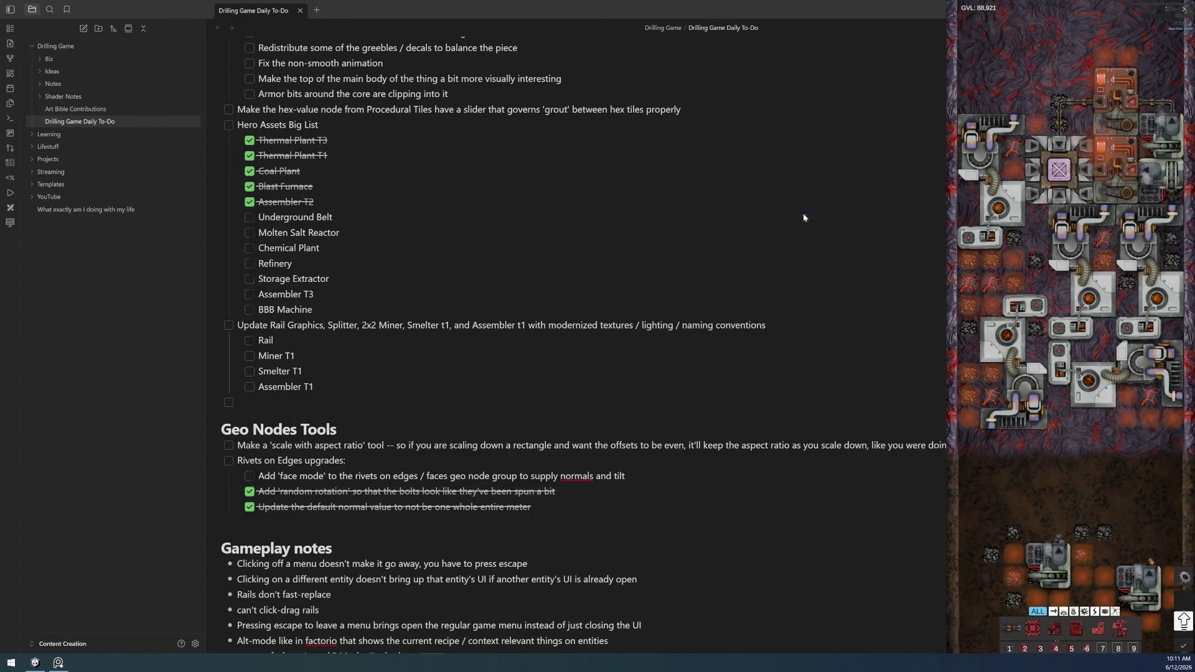
key(alt+Tab)
scroll(771, 189, down, 18)
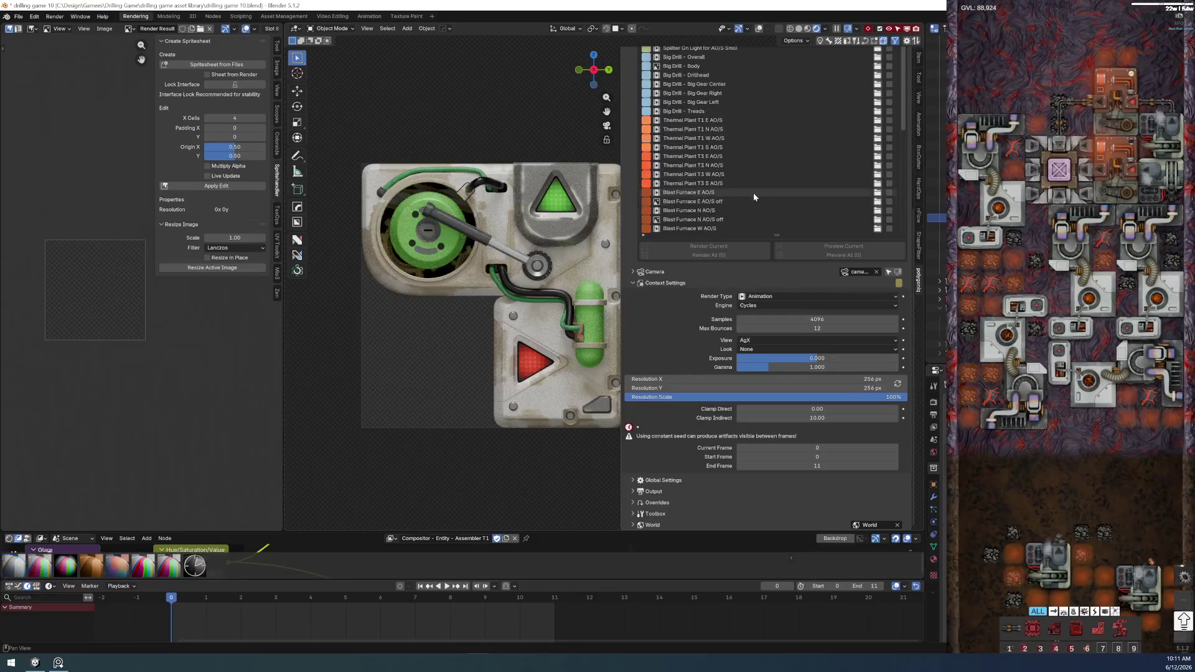
- Resize the render list, save the renderset file via File > Save, and return to Obsidian
scroll(728, 173, up, 7)
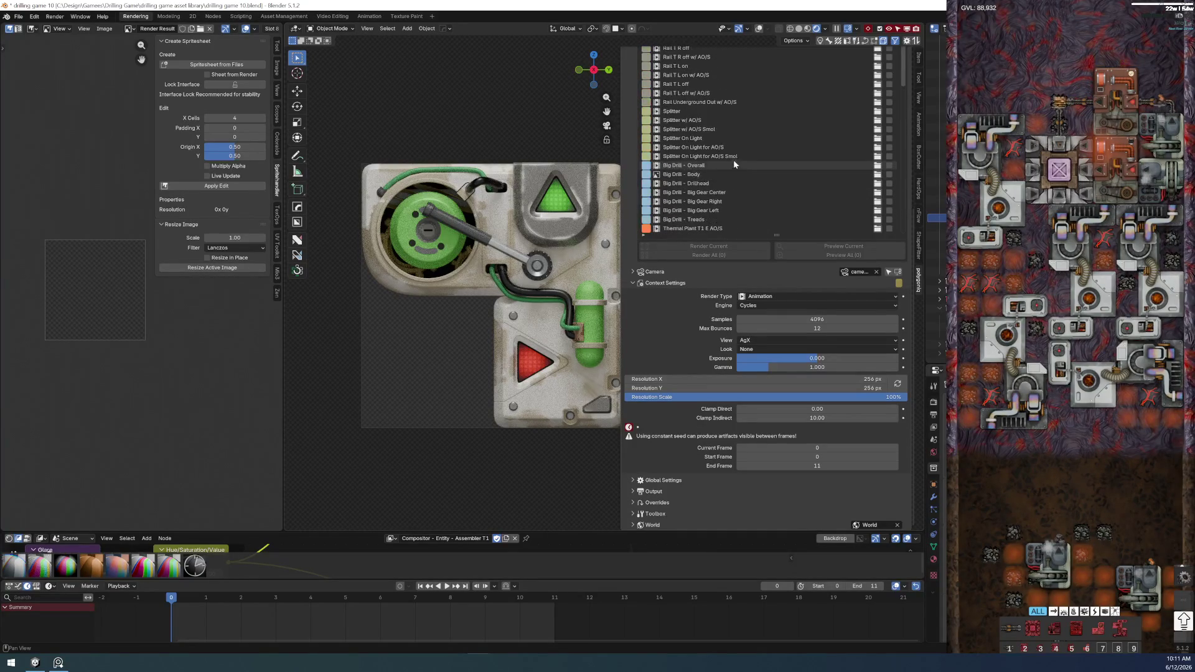
shift+scroll(629, 203, down, 14)
click(35, 662)
click(35, 662)
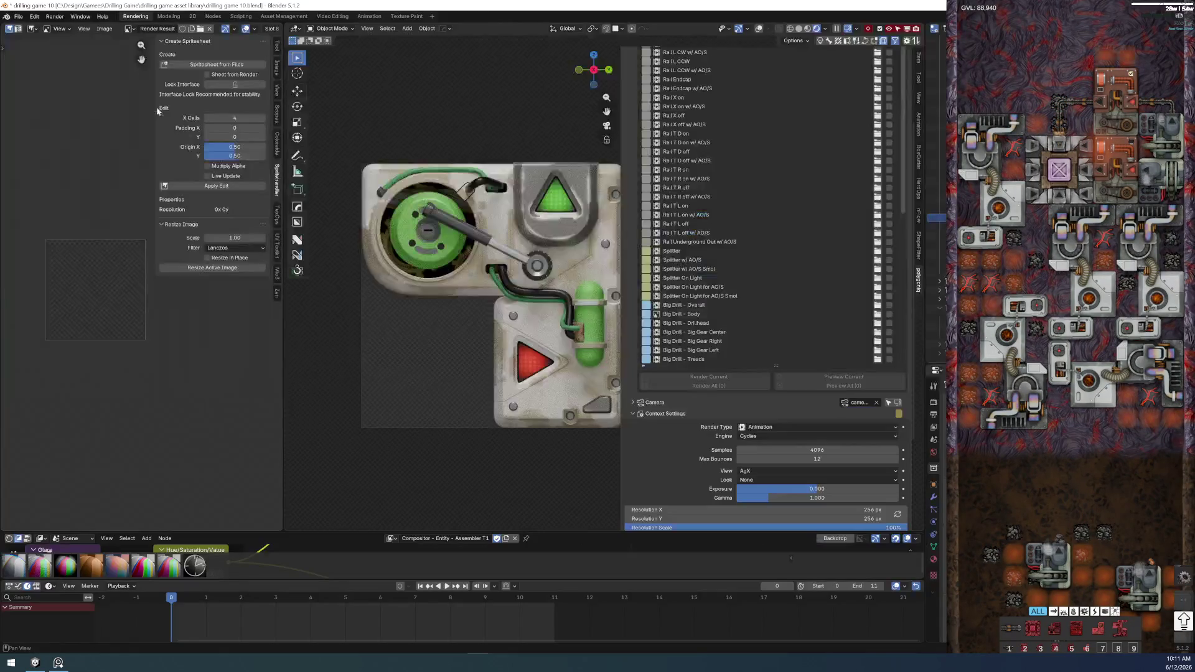
click(19, 16)
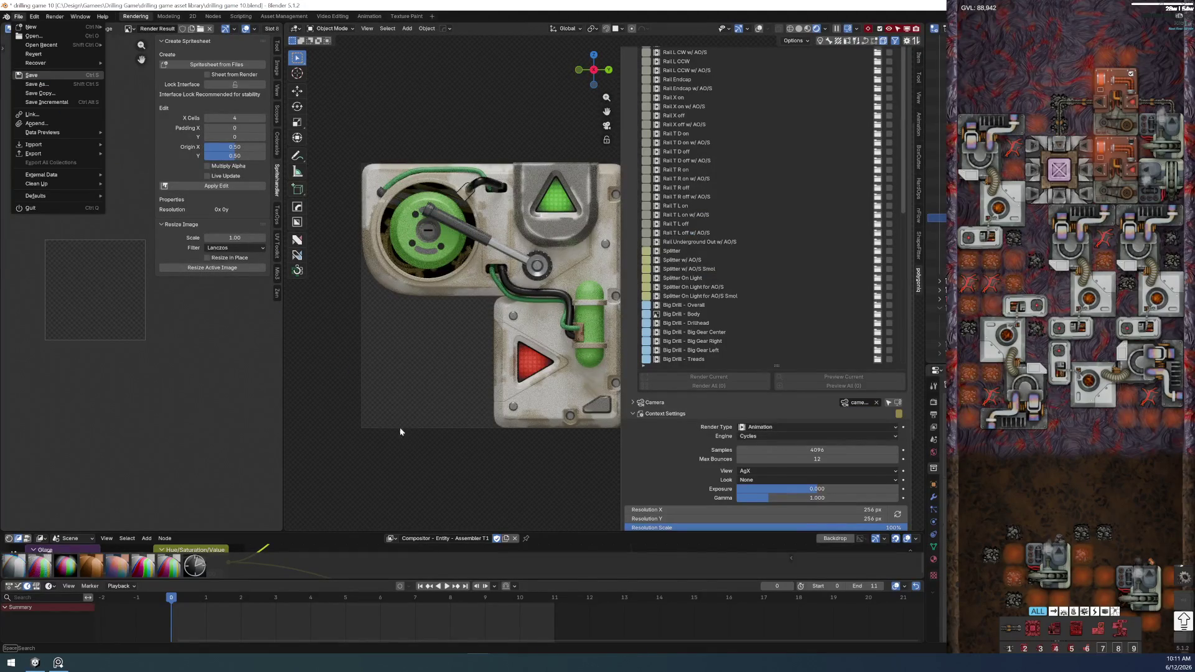
key(alt+Tab)
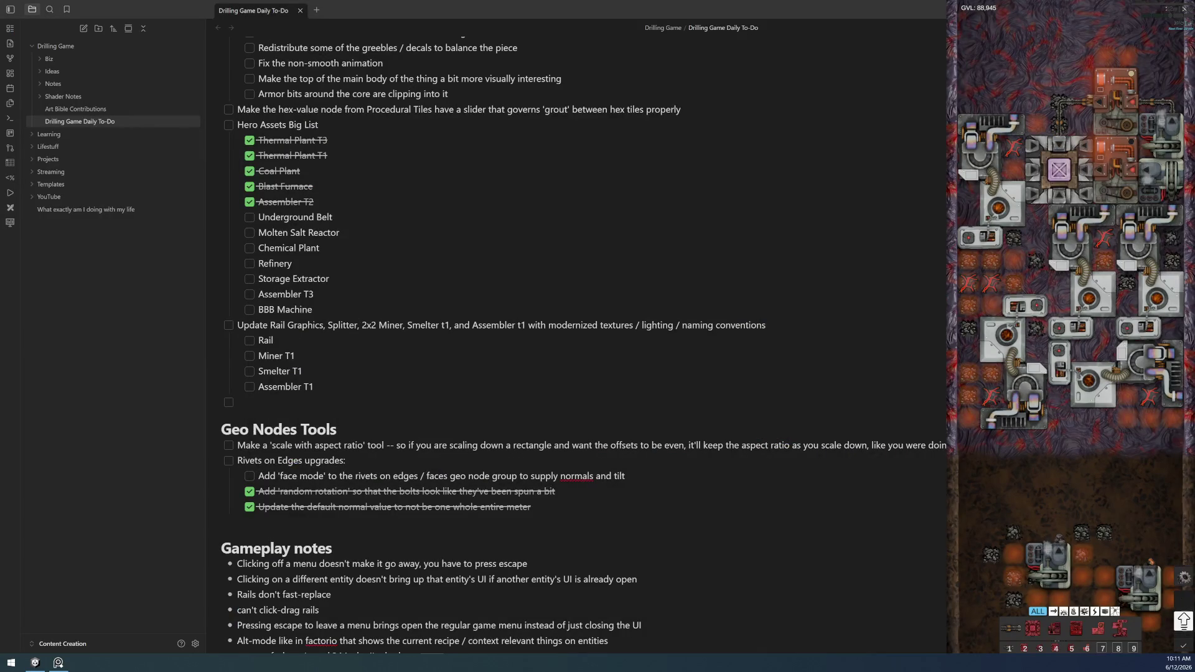
- Add a Splitter subtask after Rail, rename Miner T1 to '2x2 Miner', and delete the empty checkbox
key(Return)
text(Splitter)
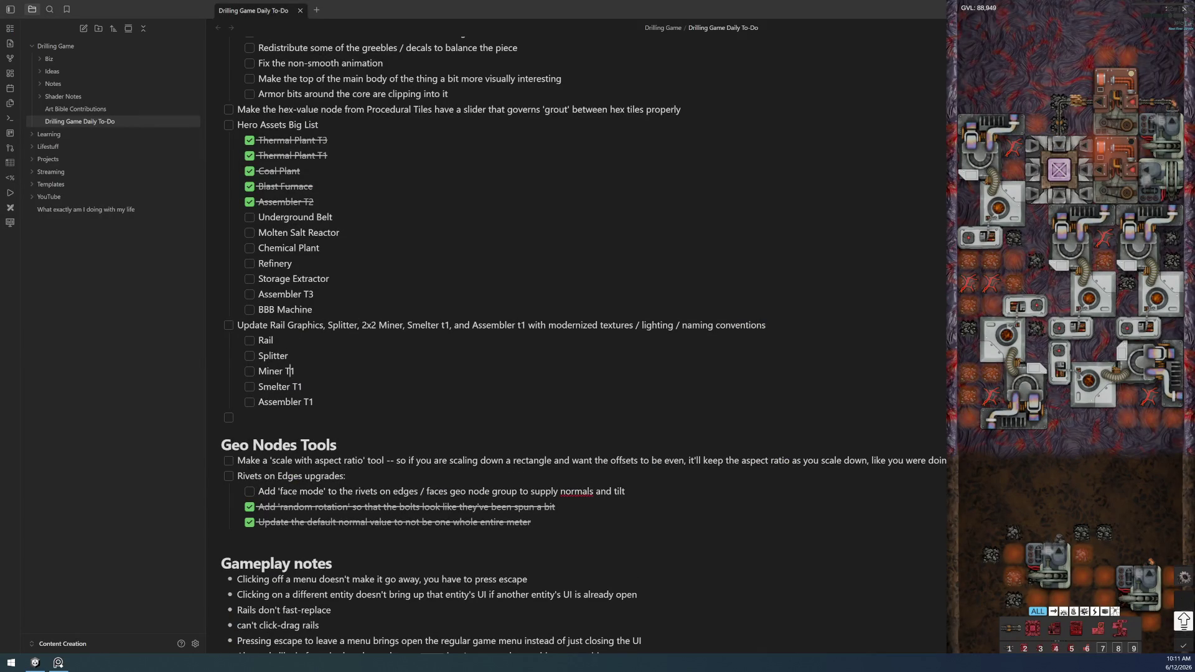
text(x2)
key(End)
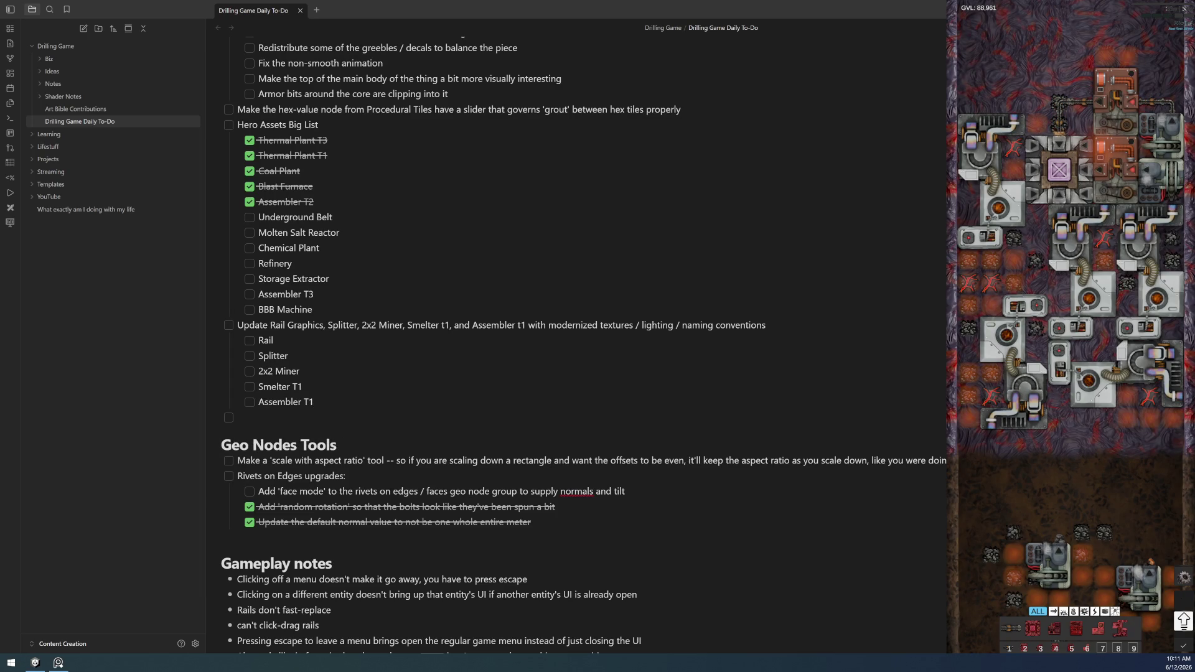
key(BackSpace)
key(BackSpace)
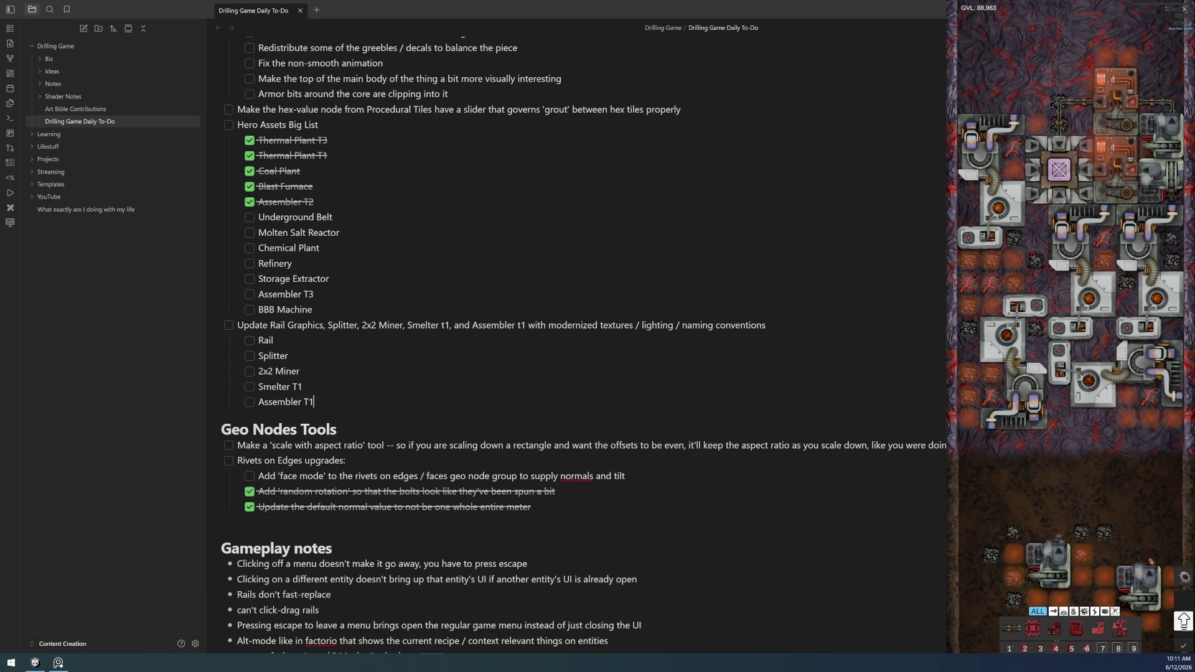
key(alt+Tab)
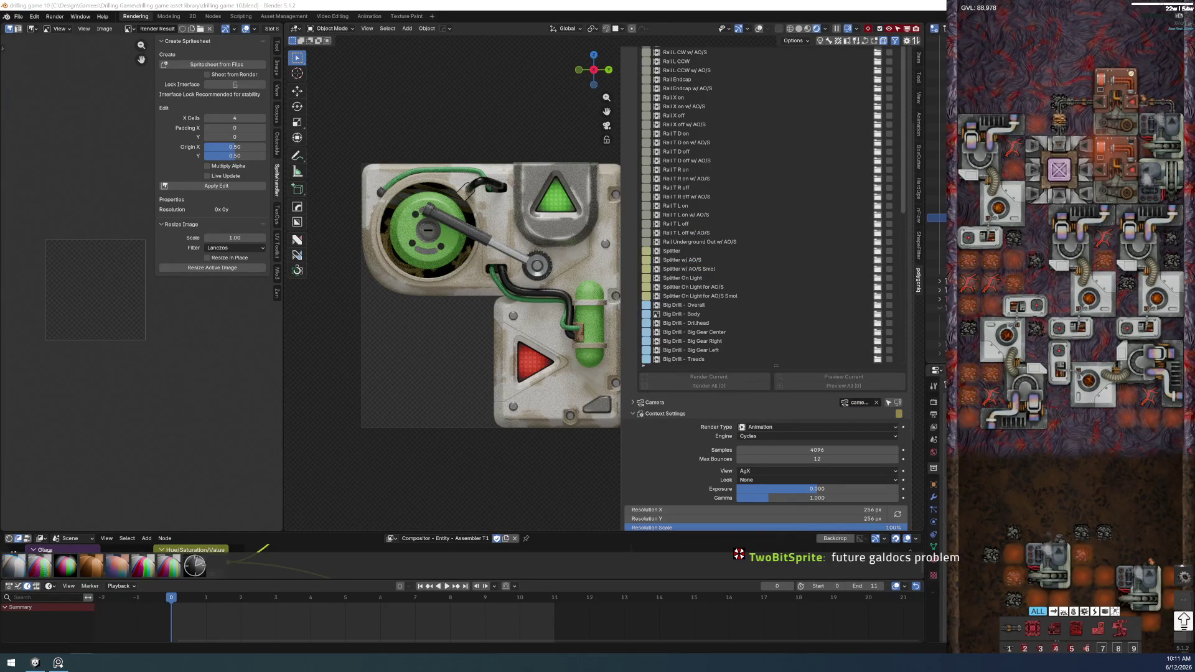
- Select the Rail Underground Out w/ AO/S render entry and shift the preview
scroll(736, 228, up, 3)
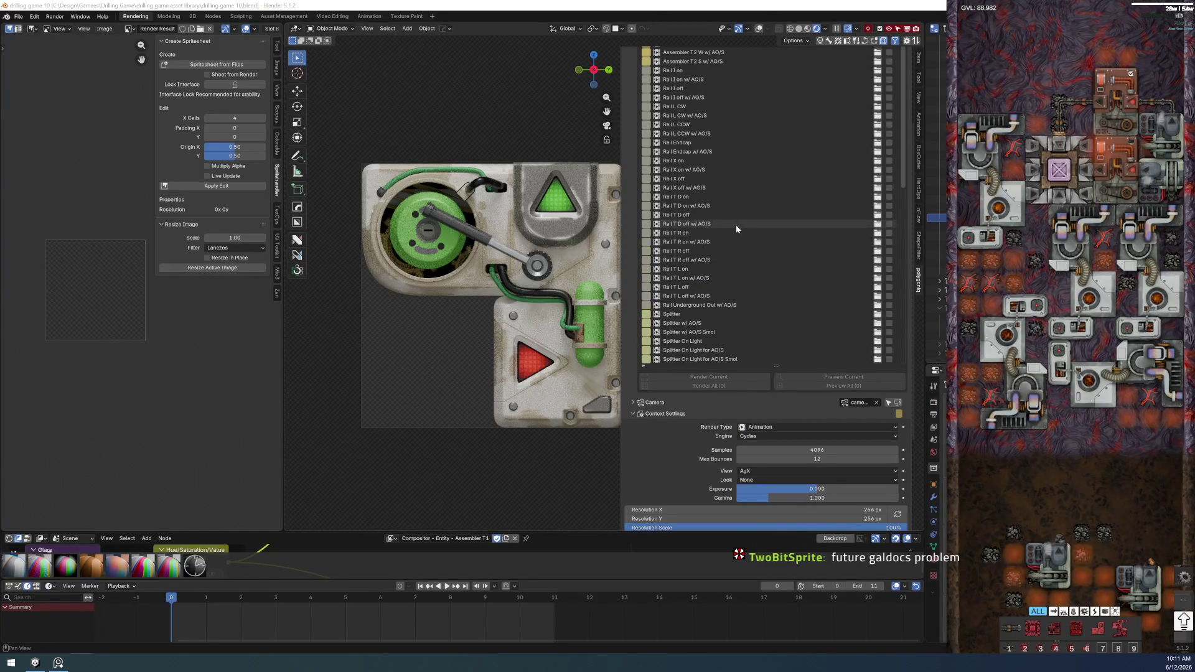
click(708, 311)
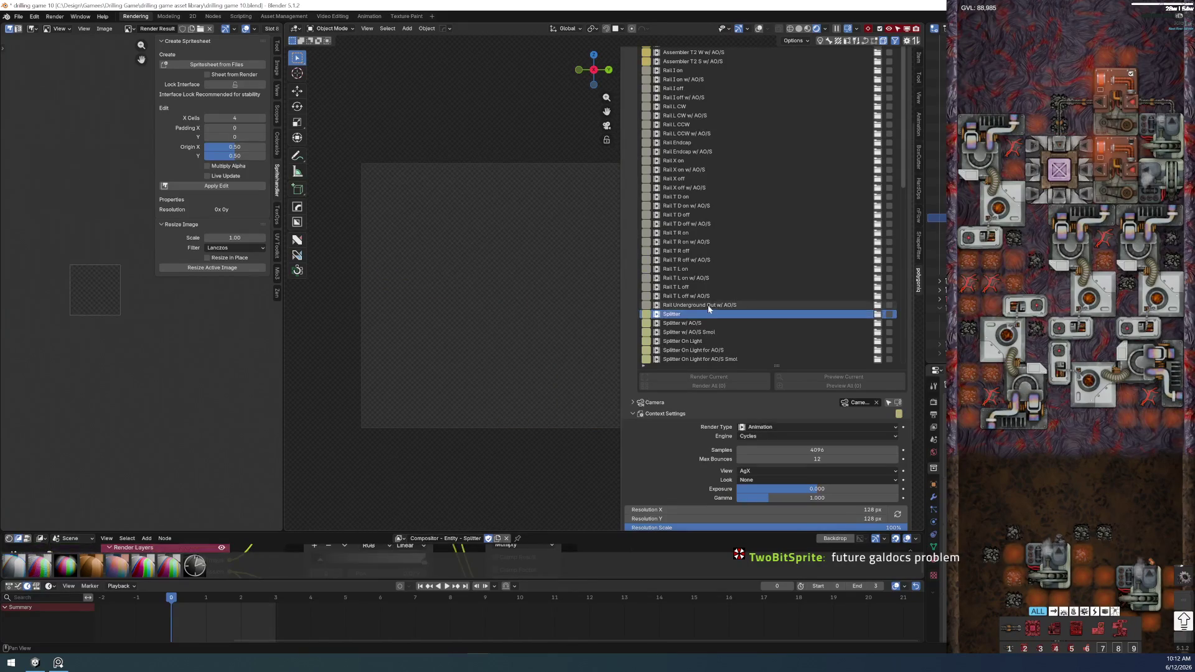
click(707, 305)
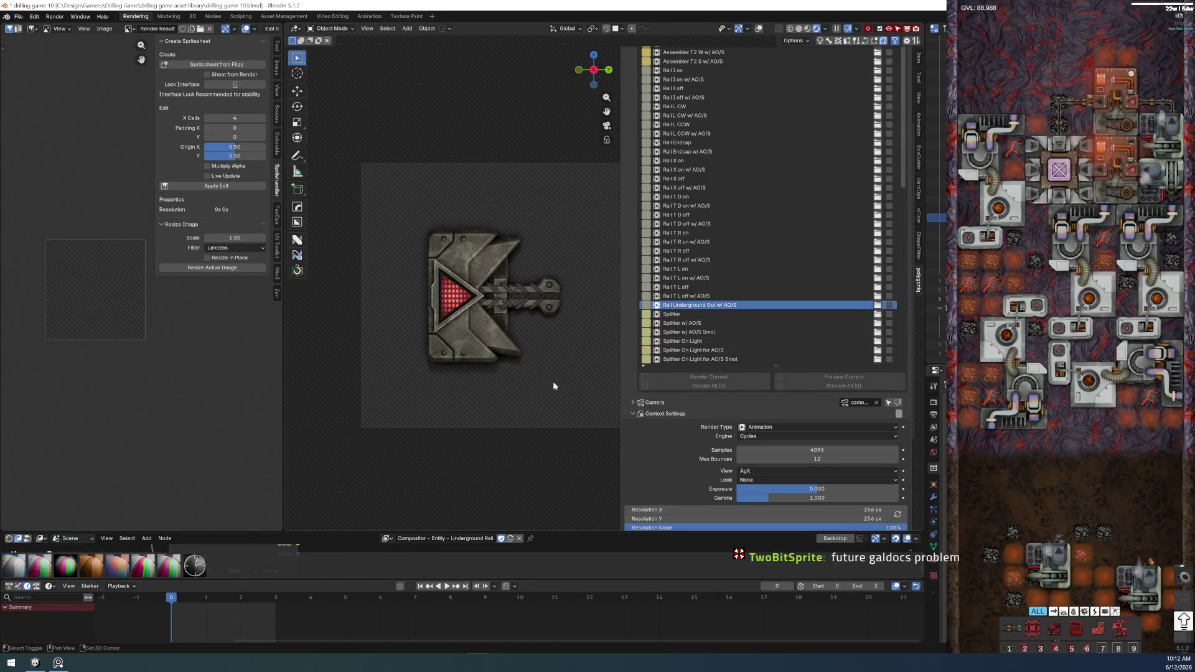
middle_drag(553, 386, 514, 396)
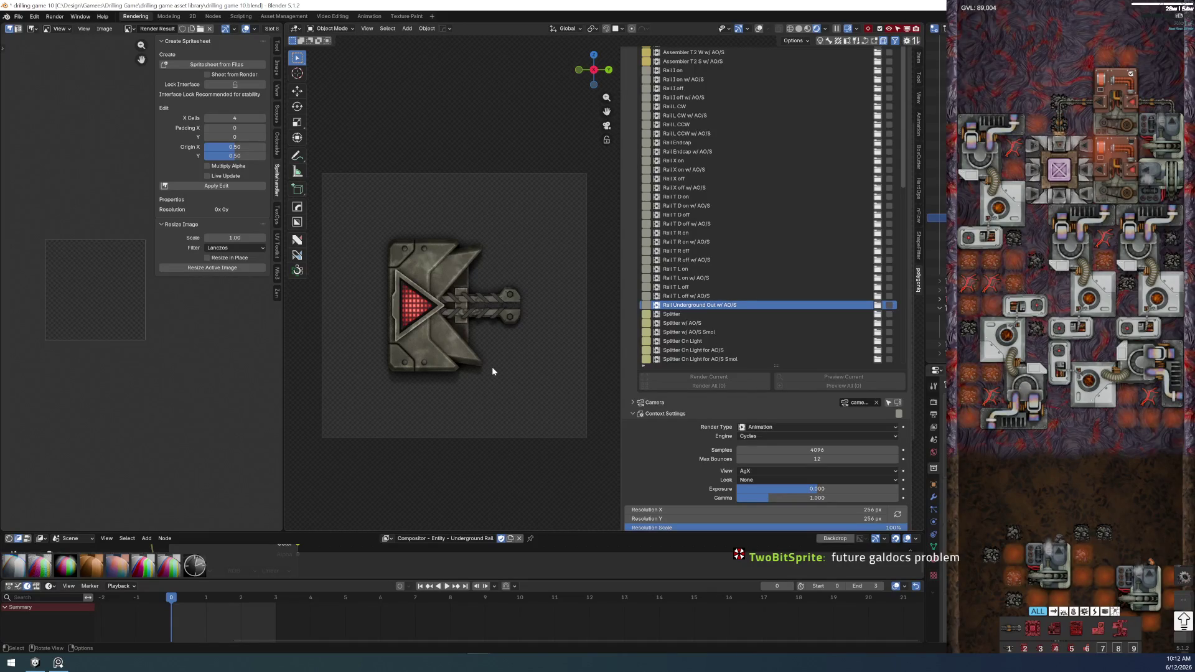
- Return to camera view and select the triangle arrow bezel piece
scroll(491, 371, up, 3)
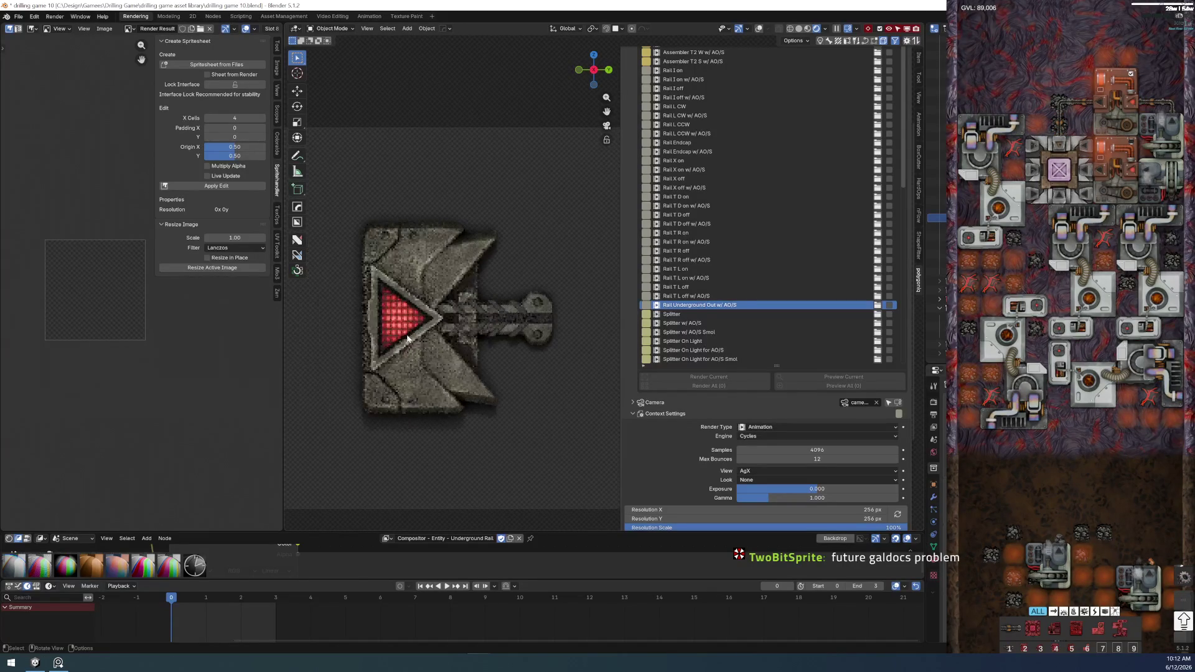
middle_drag(442, 321, 424, 352)
key(KP_0)
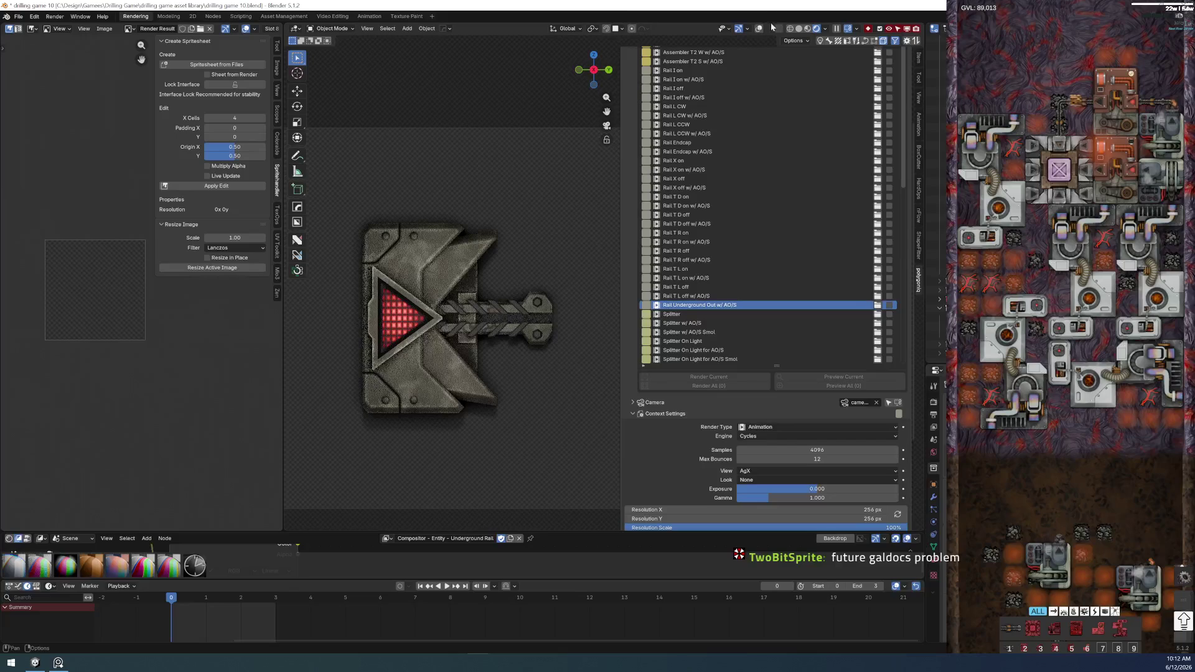
click(381, 319)
scroll(381, 319, up, 1)
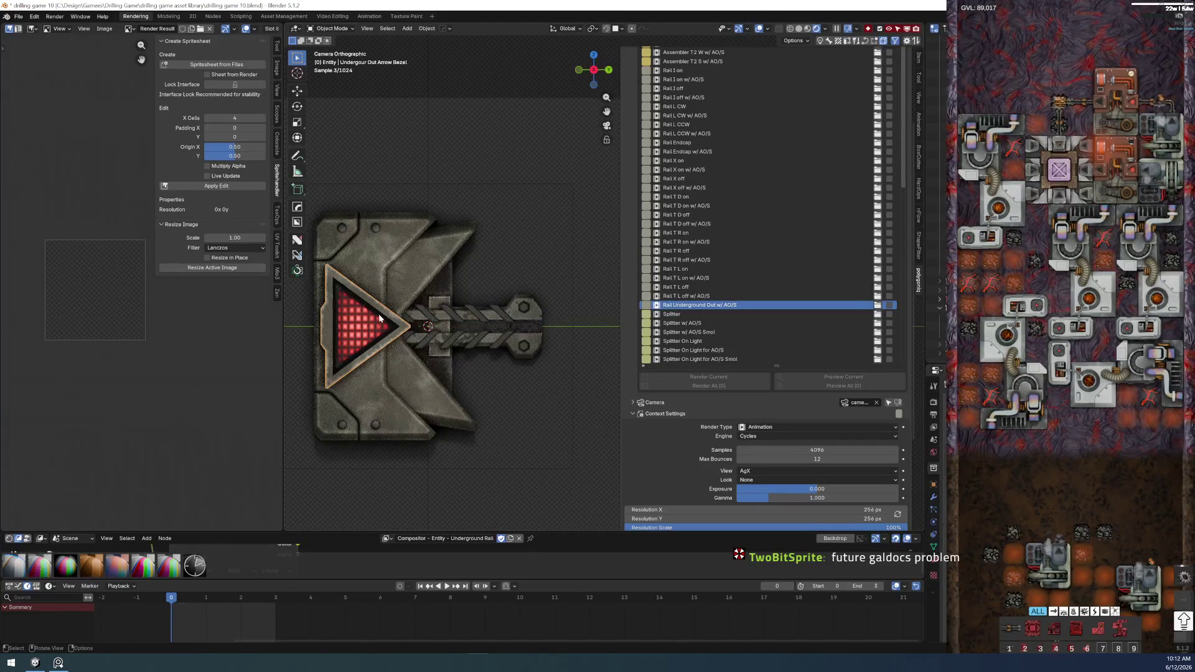
- Select the Underground Out Body and parent it with Object (Keep Transform)
click(365, 319)
click(409, 330)
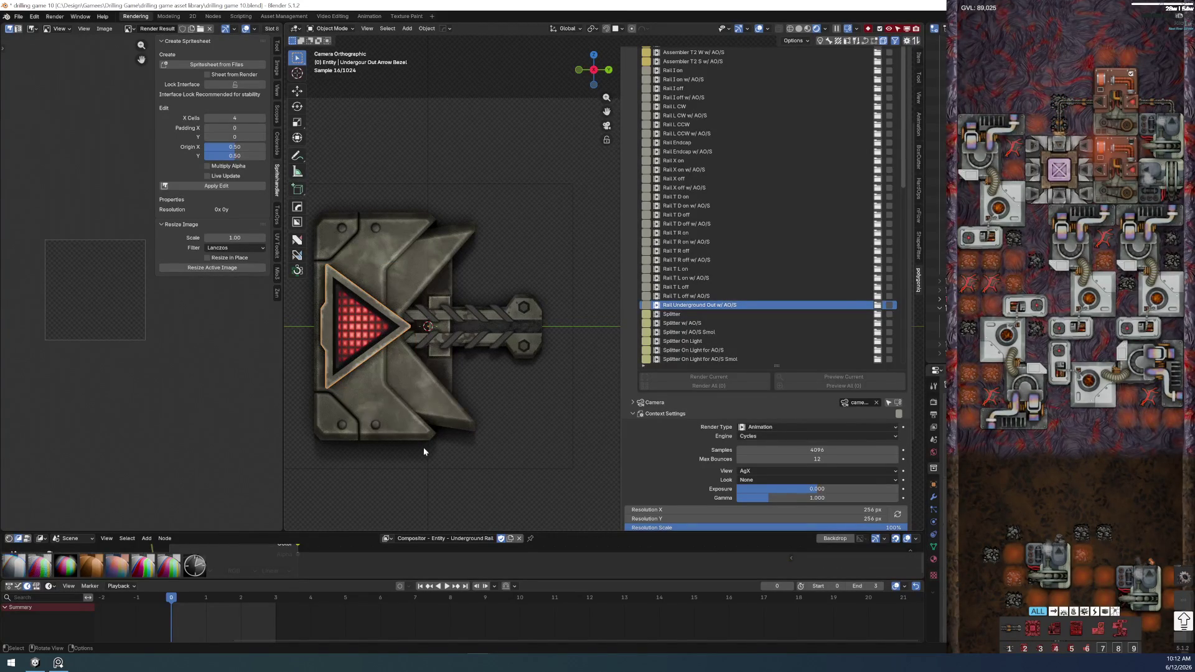
click(384, 416)
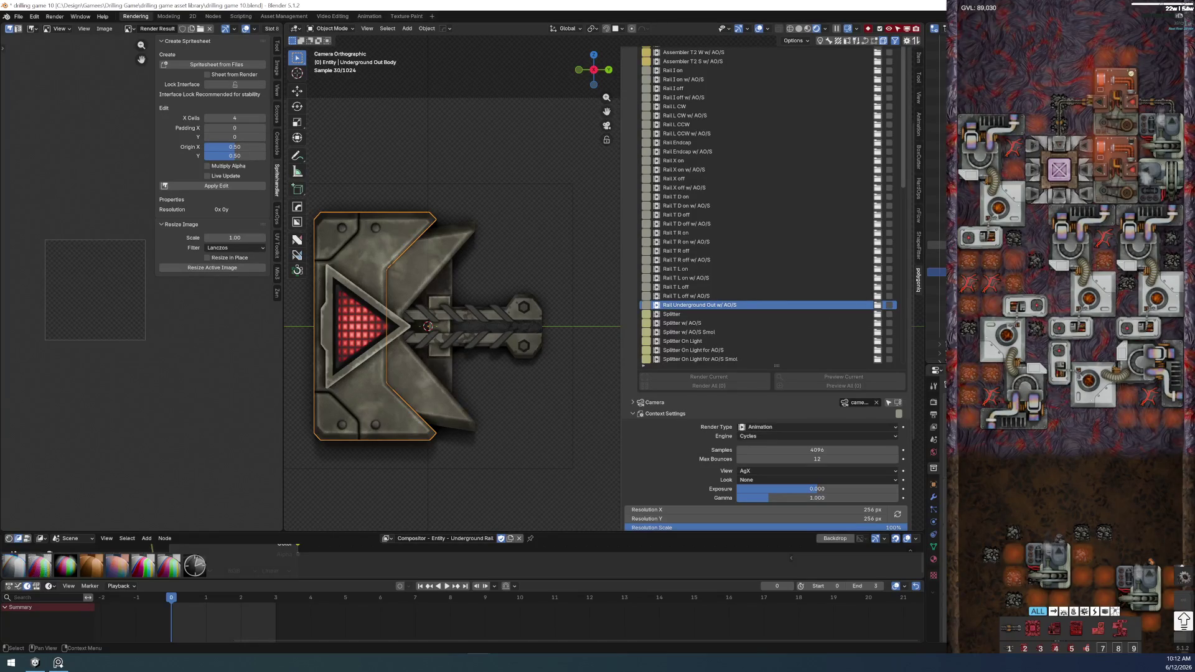
key(a)
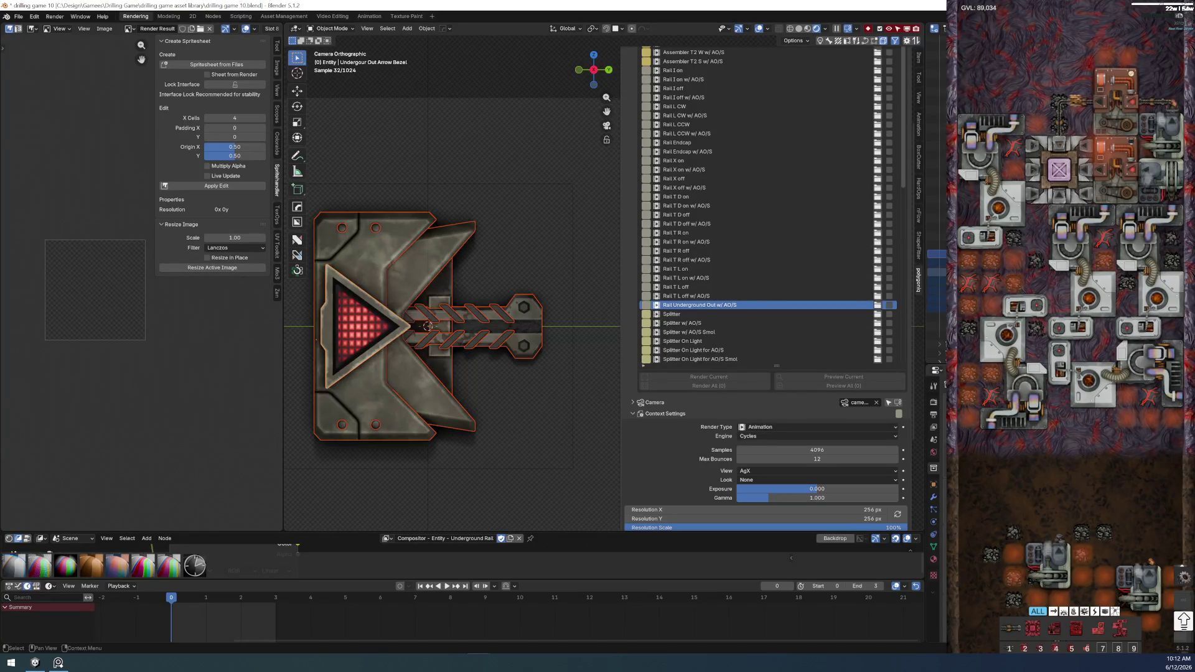
click(443, 353)
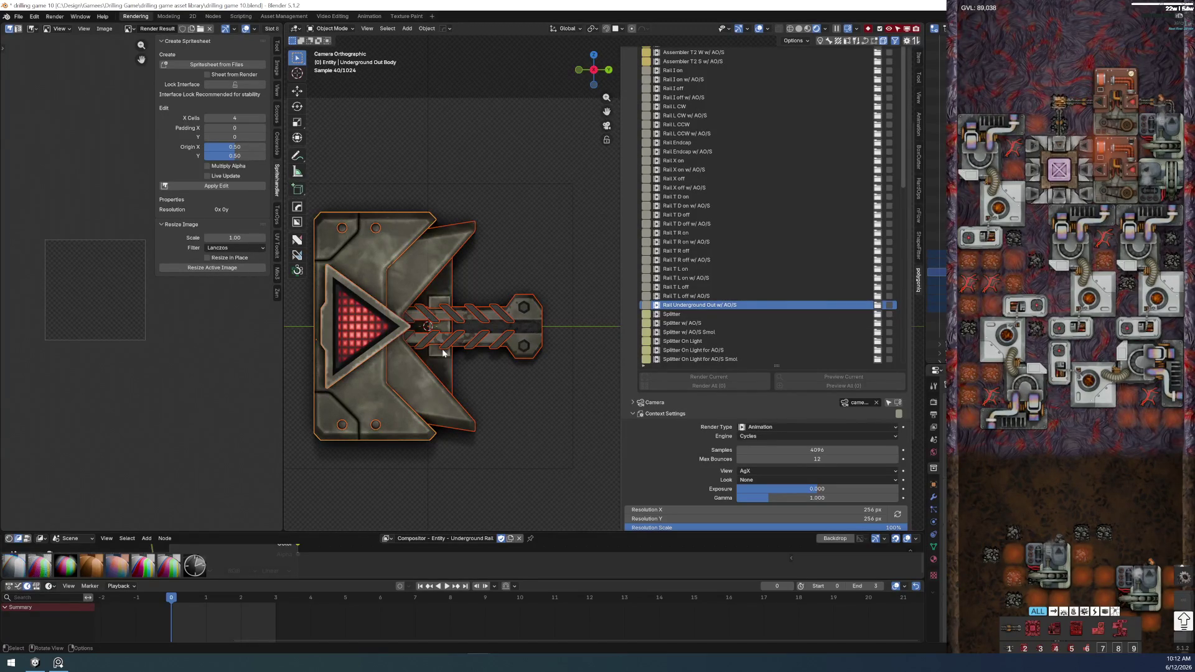
key(ctrl+p)
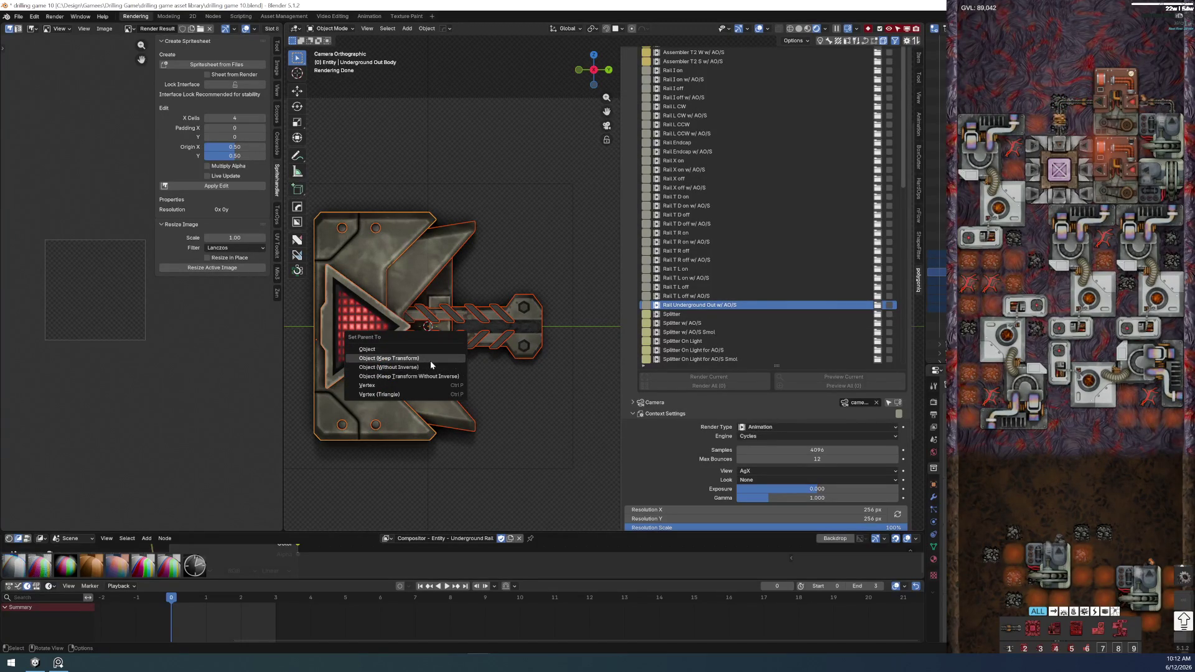
click(430, 359)
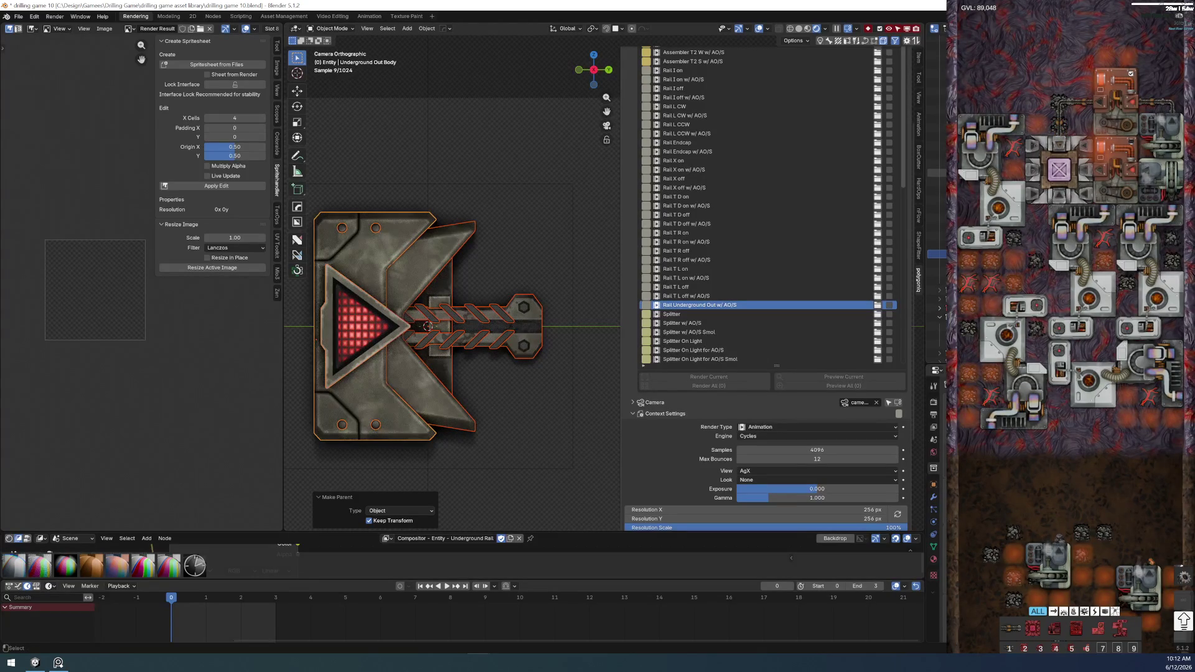
- Parent the Underground Out Body to root rails with Keep Transform, then check frame 2
click(937, 173)
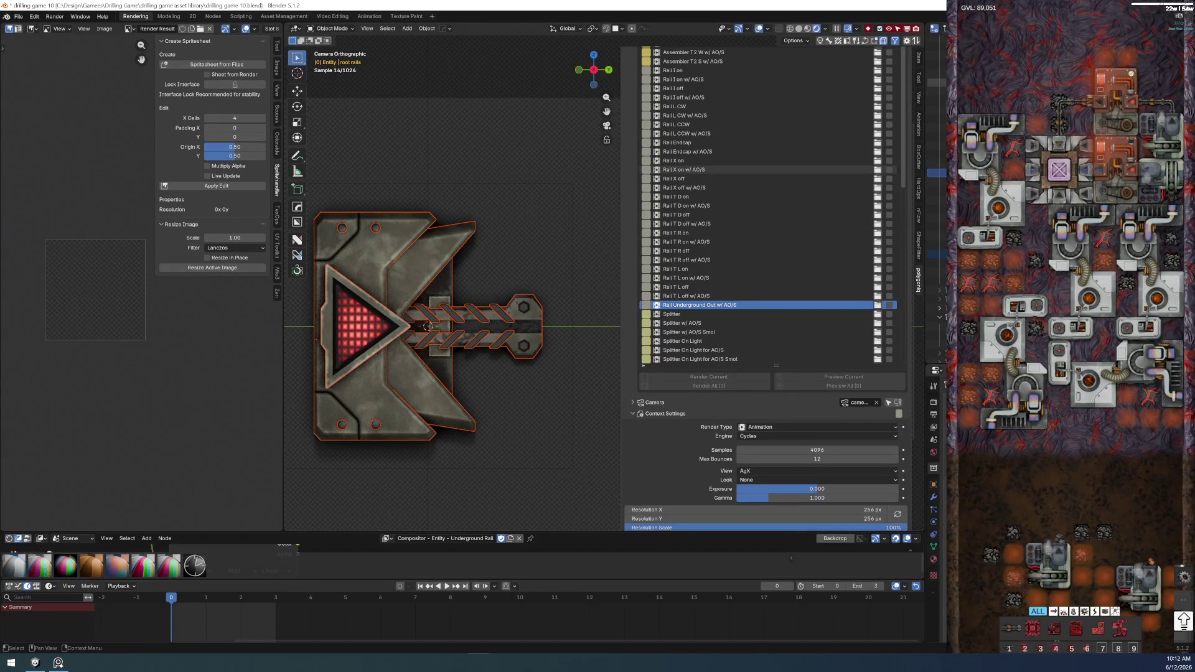
click(937, 254)
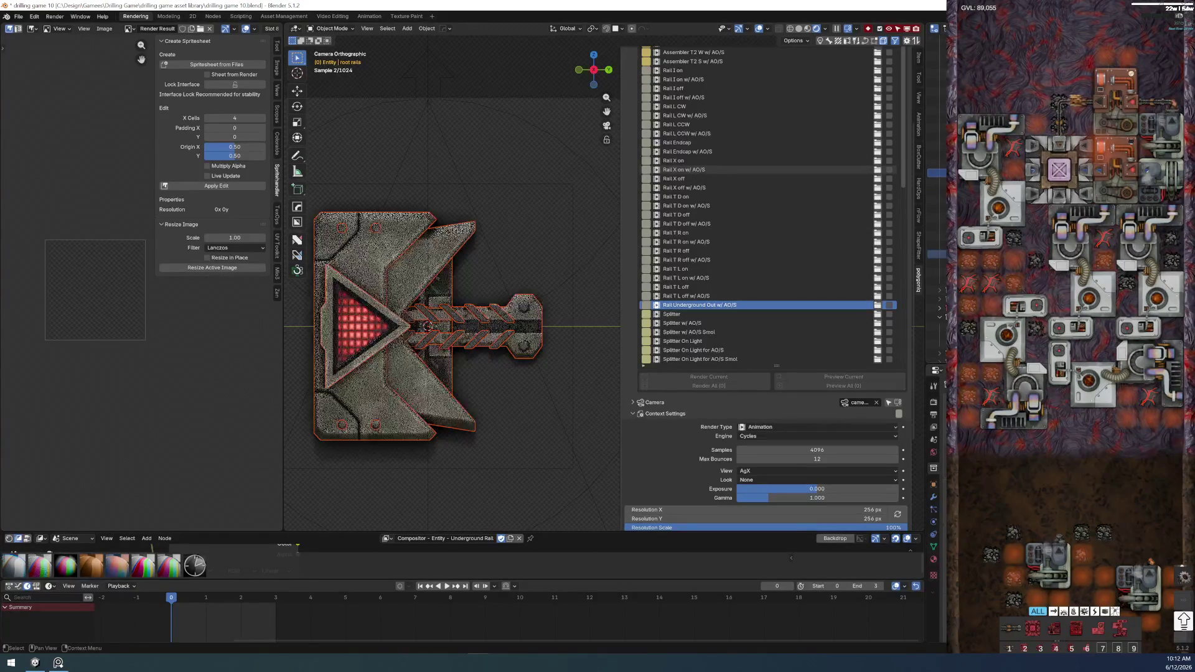
ctrl+click(937, 172)
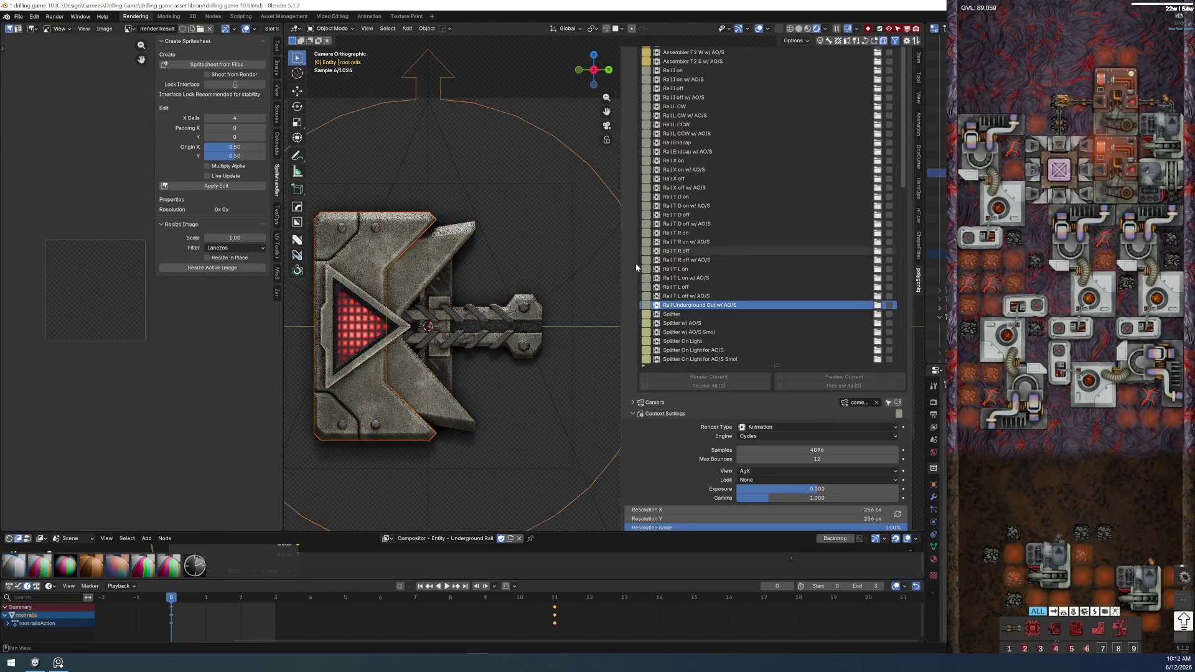
key(ctrl+p)
click(506, 298)
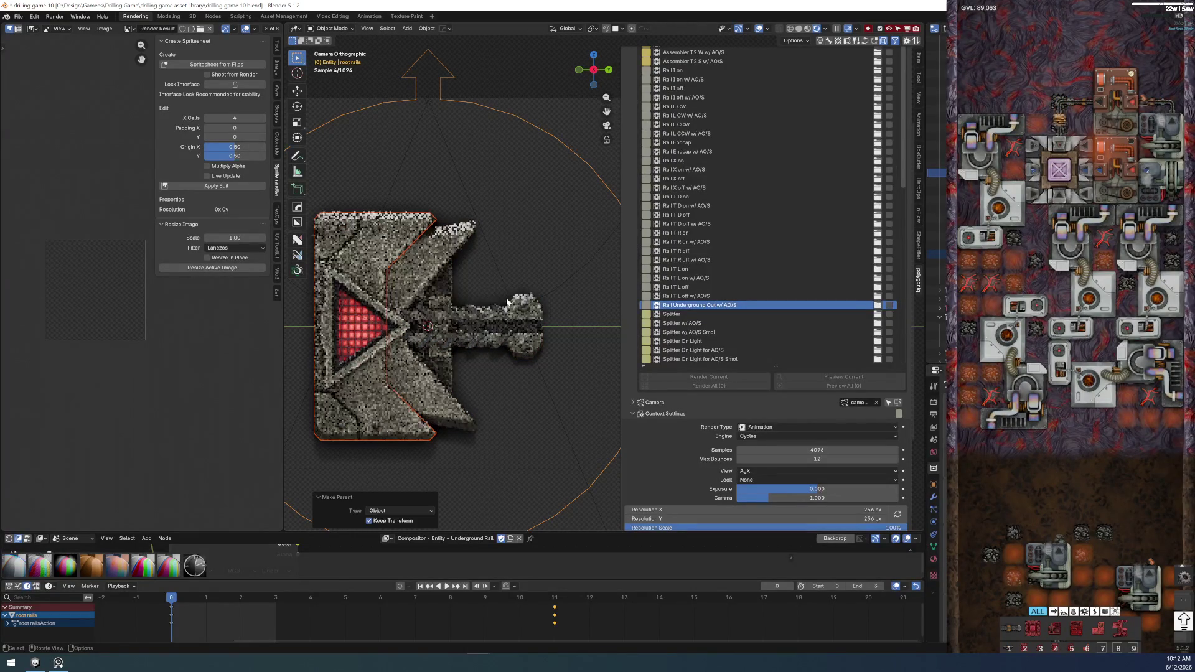
click(505, 487)
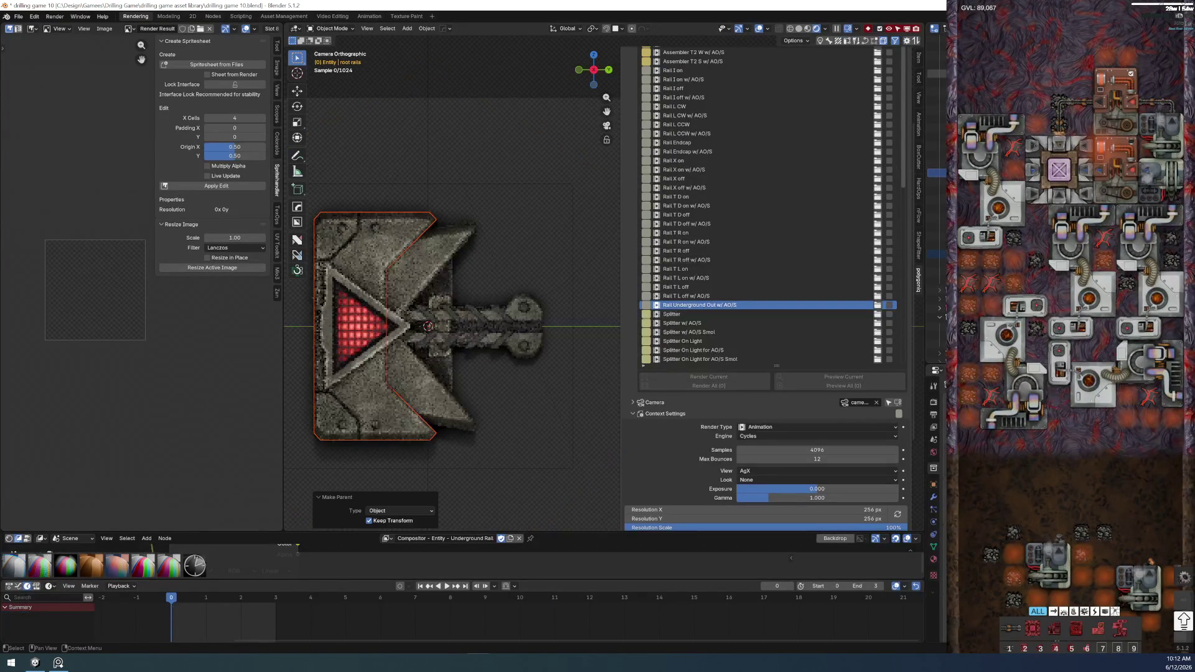
click(483, 510)
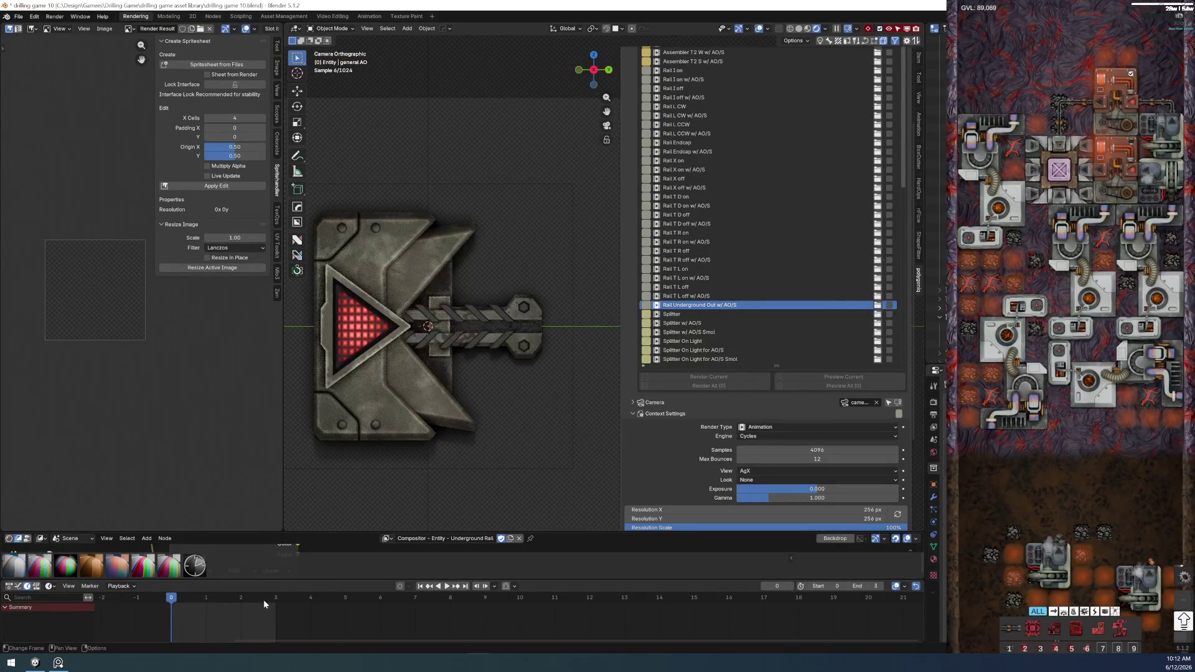
mouse_move(181, 599)
mouse_down()
mouse_move(289, 605)
mouse_move(171, 604)
mouse_up()
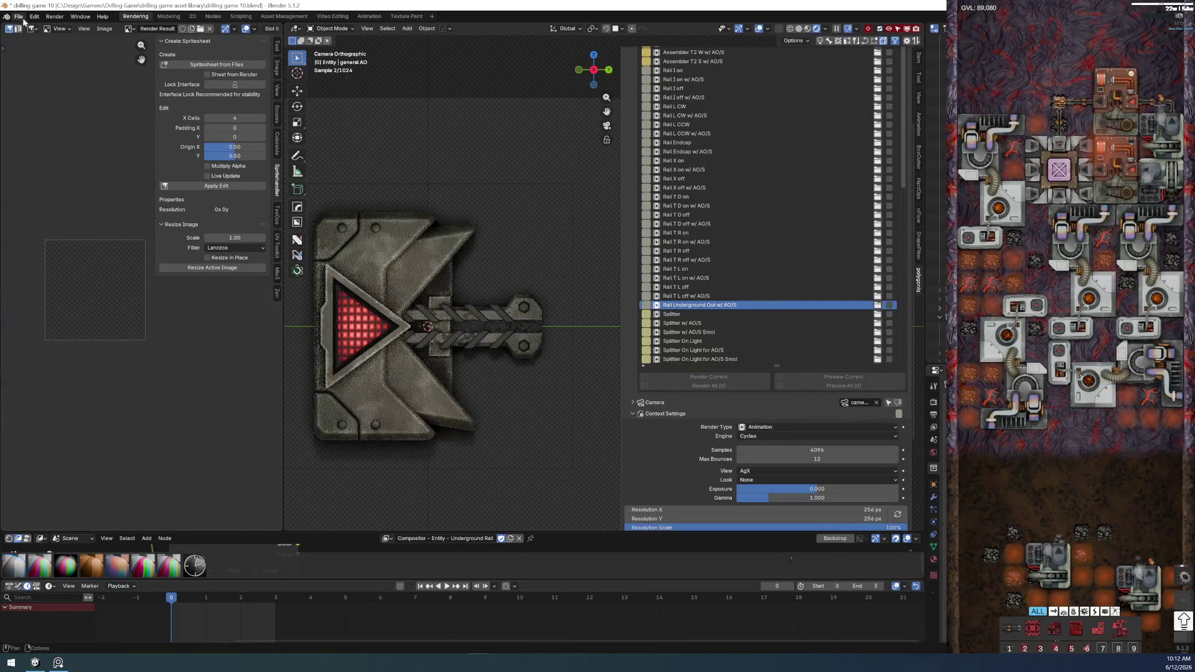
- Save drilling game 10.blend, then recheck the left panel pieces, arrow bezel and red arrow
click(19, 16)
click(31, 75)
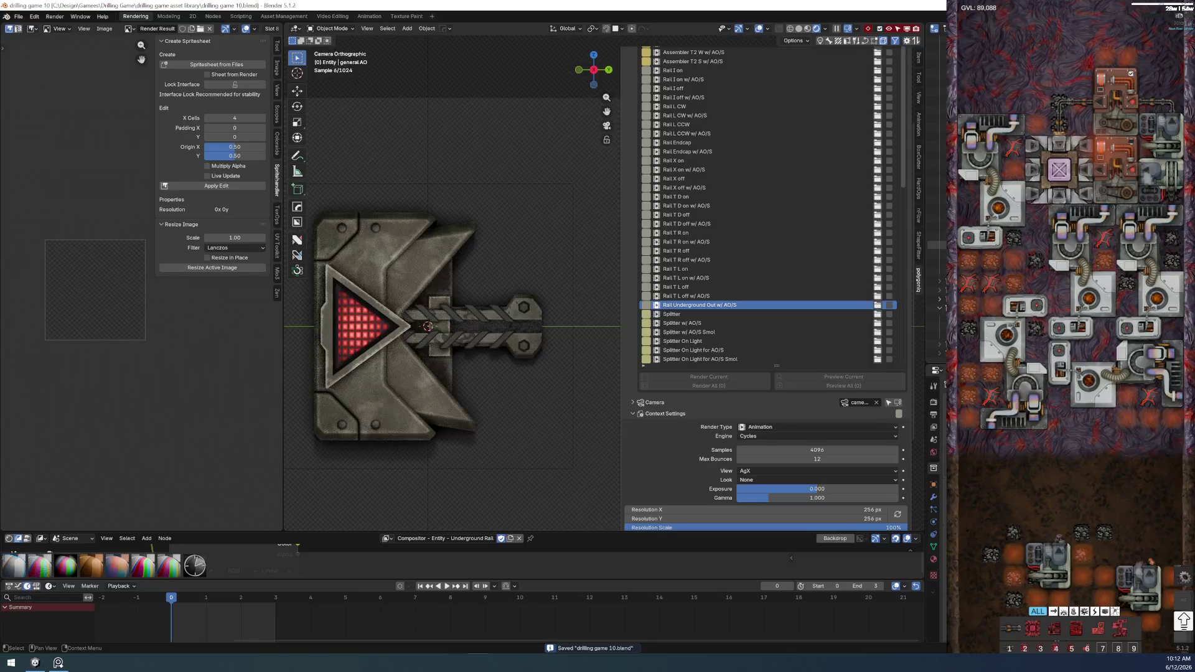
click(340, 408)
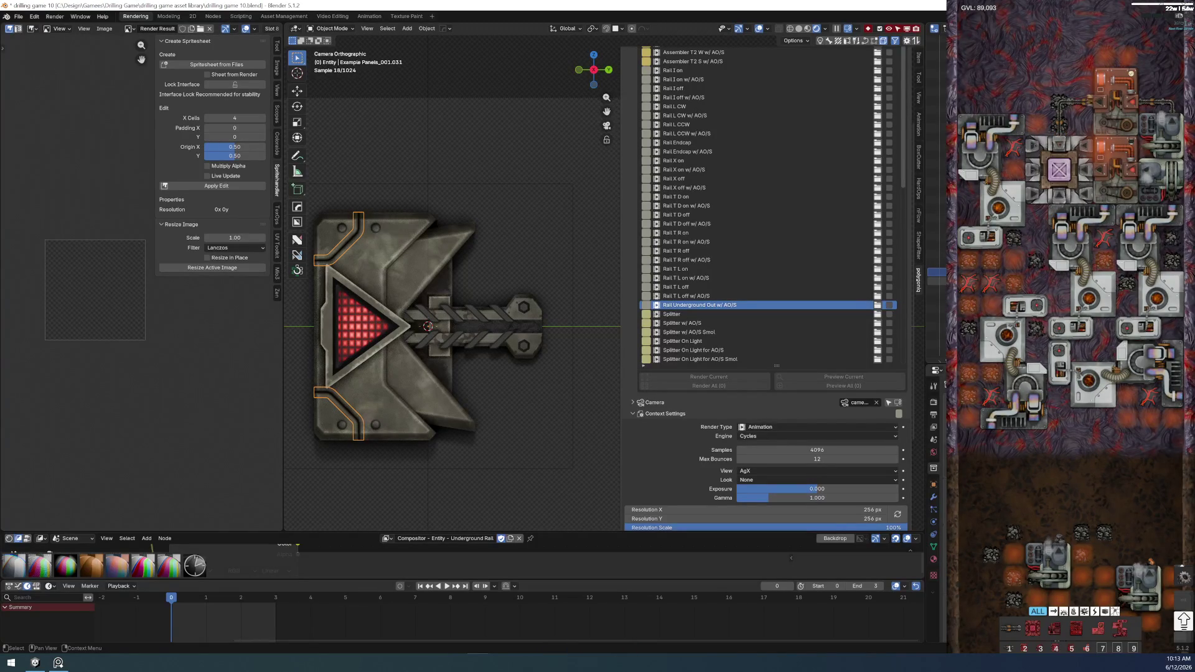
key(ctrl+f)
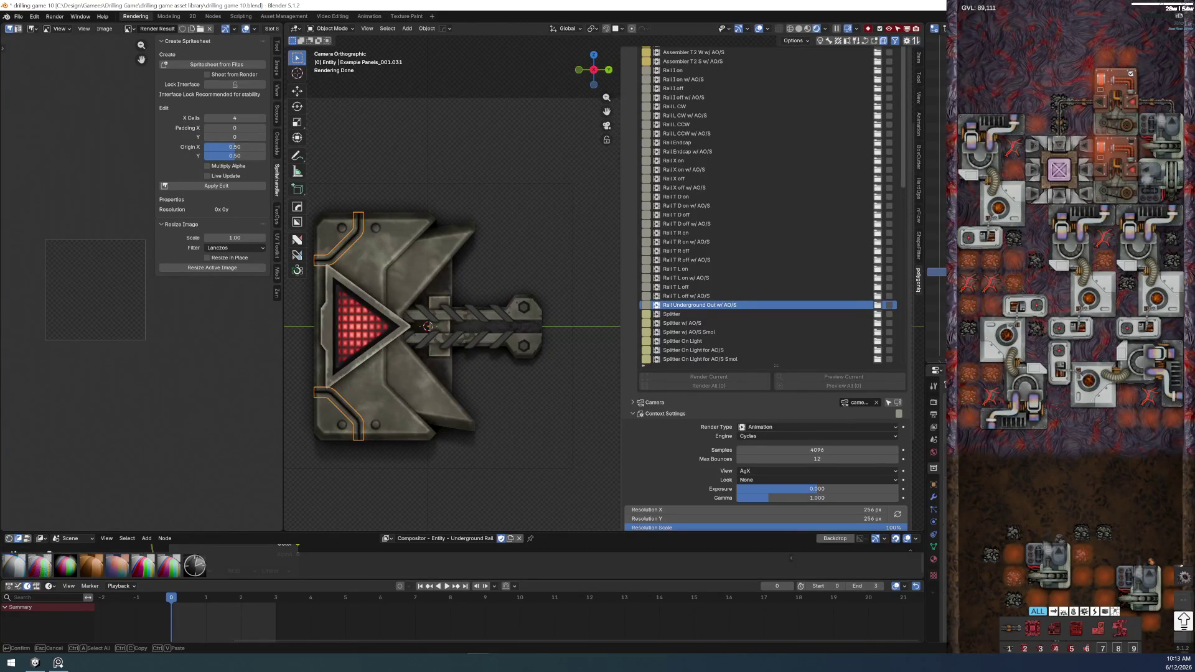
click(330, 323)
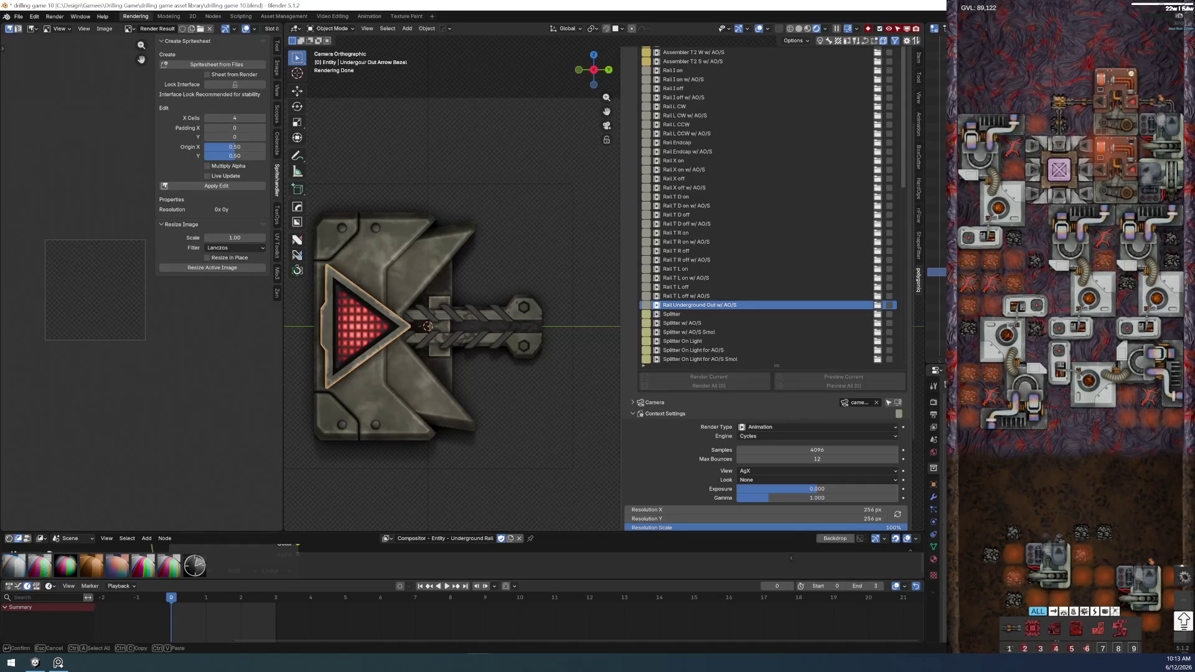
key(Return)
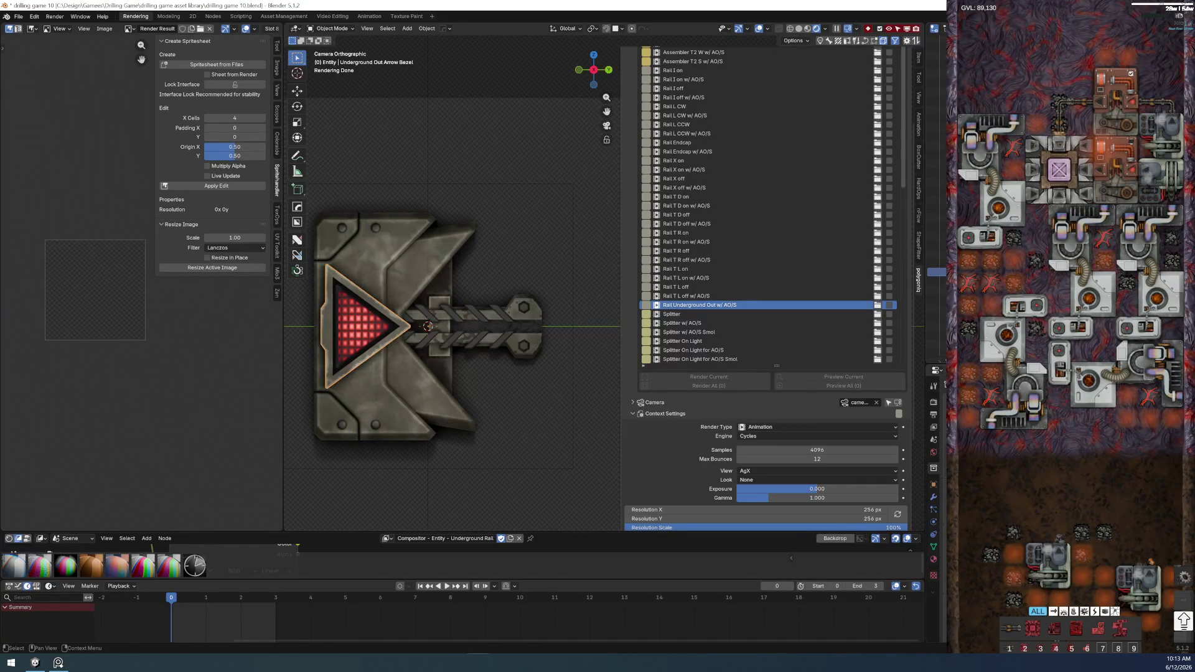
click(365, 327)
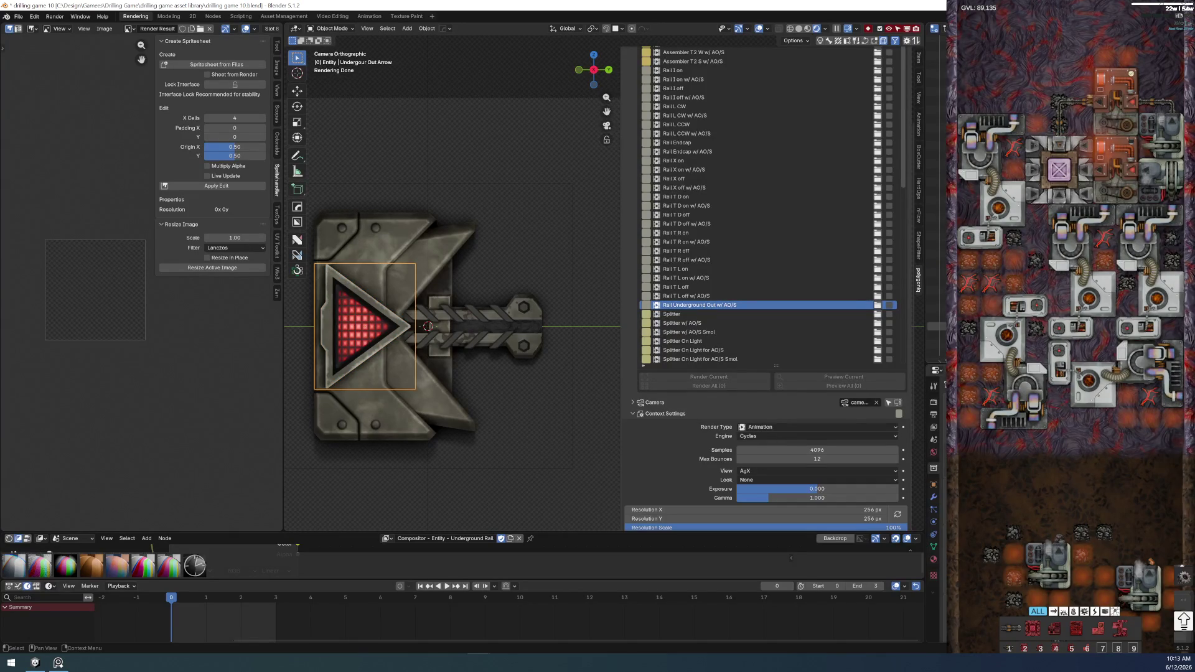
- Save again, verify the rotation at frame 3, and switch to the Drilling Game Daily To-Do note
click(18, 16)
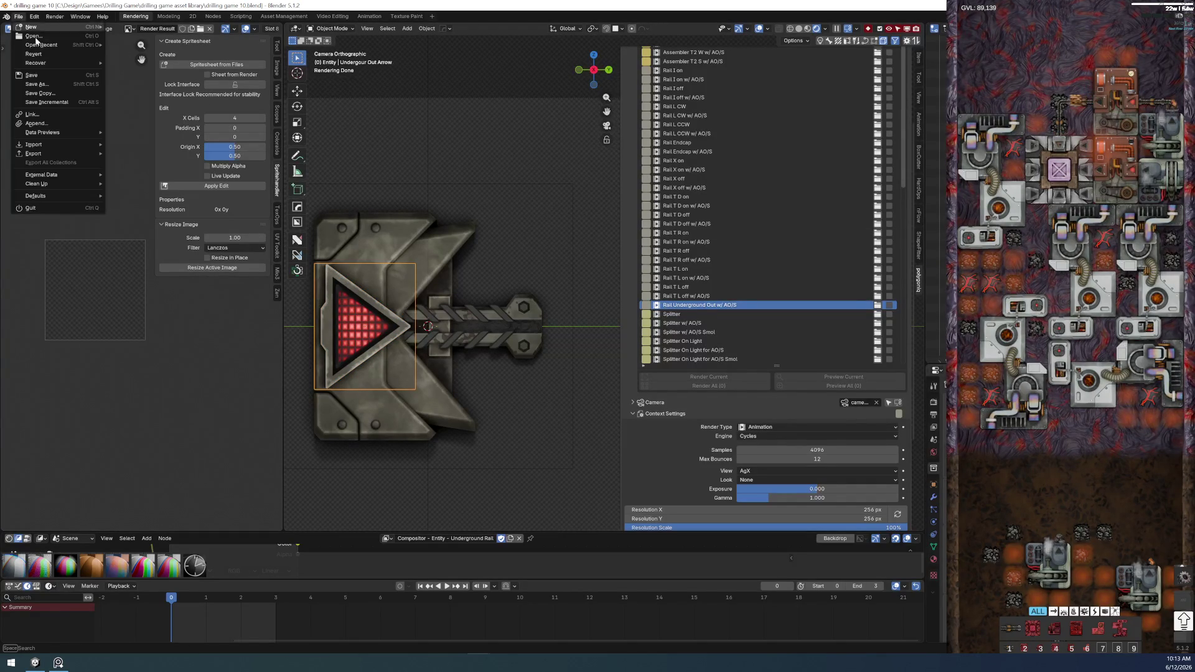
click(49, 73)
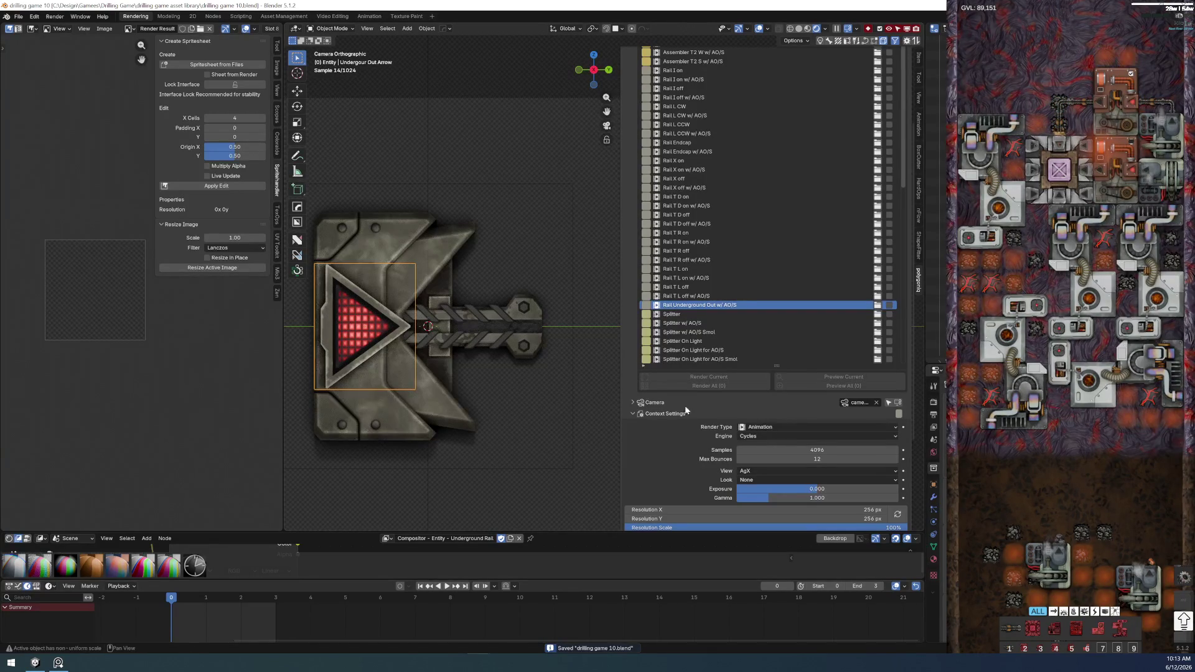
mouse_move(178, 602)
mouse_down()
mouse_move(289, 604)
mouse_move(182, 603)
mouse_up()
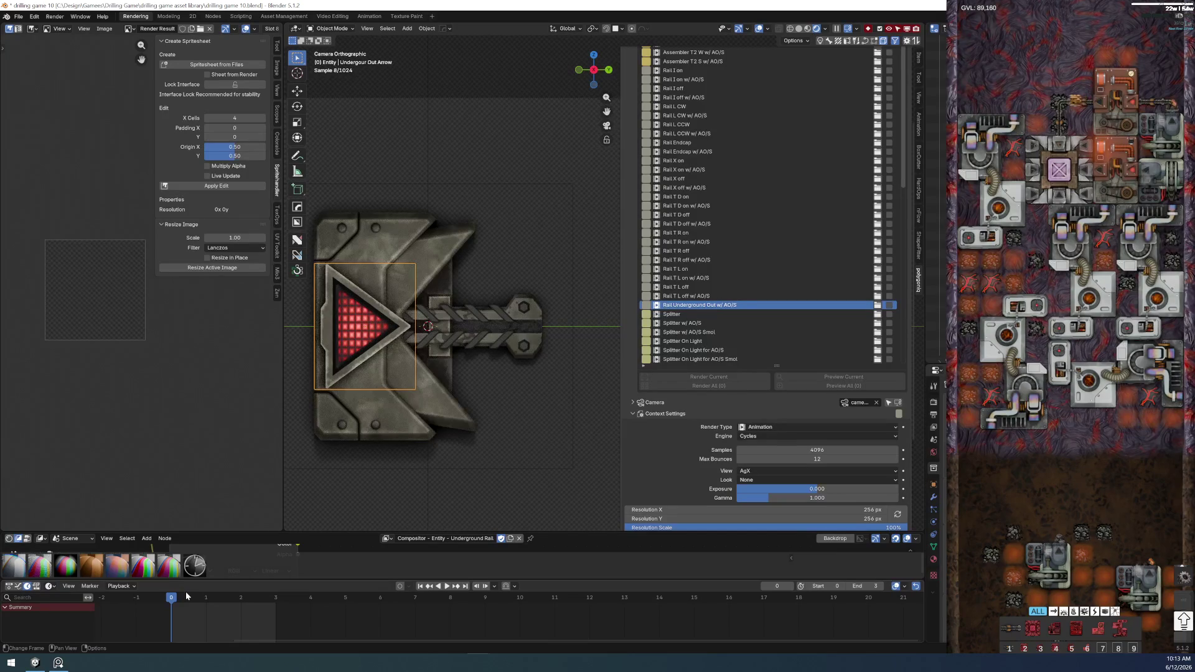
click(19, 17)
scroll(761, 257, up, 5)
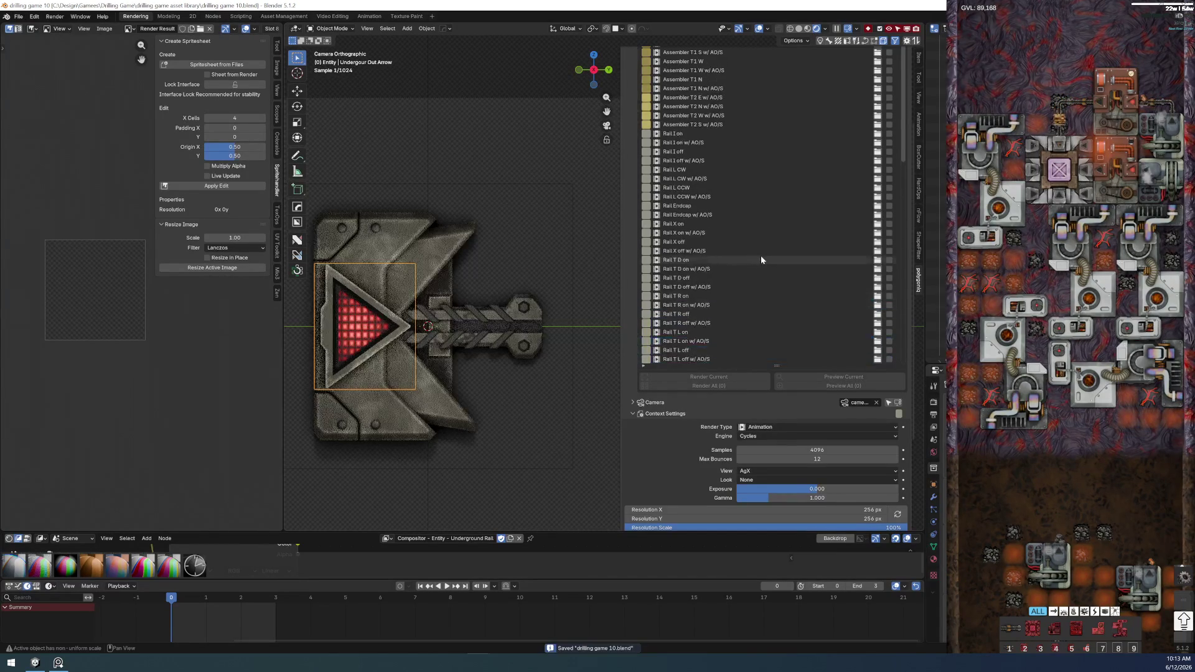
scroll(769, 255, down, 8)
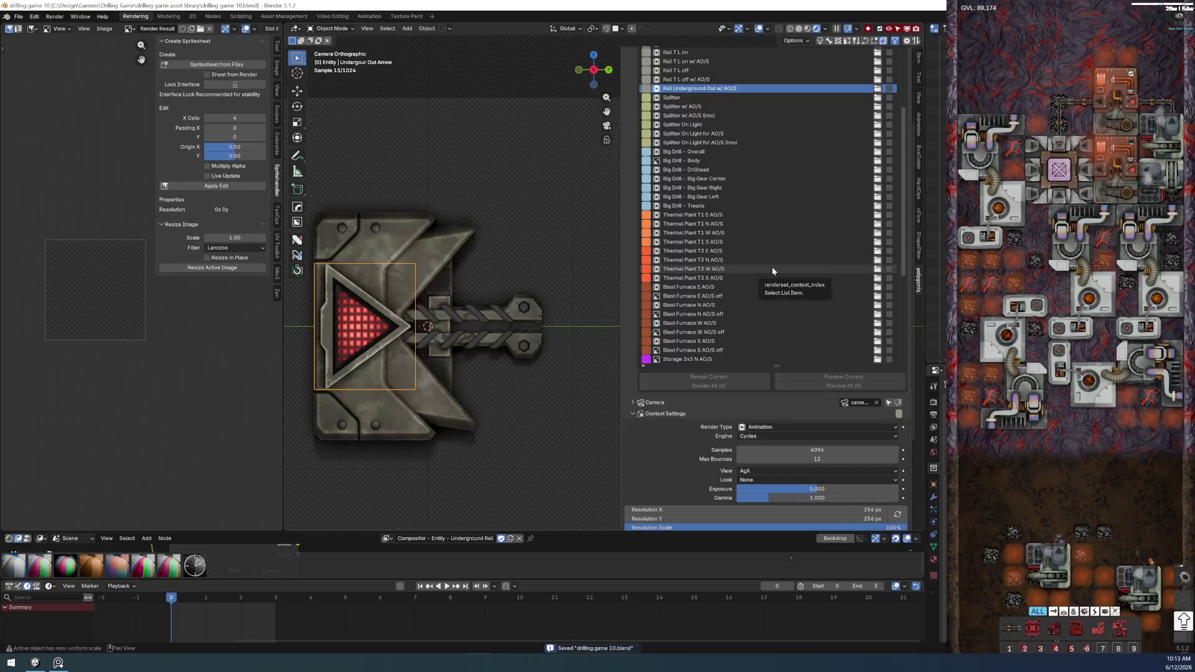
key(alt+Tab)
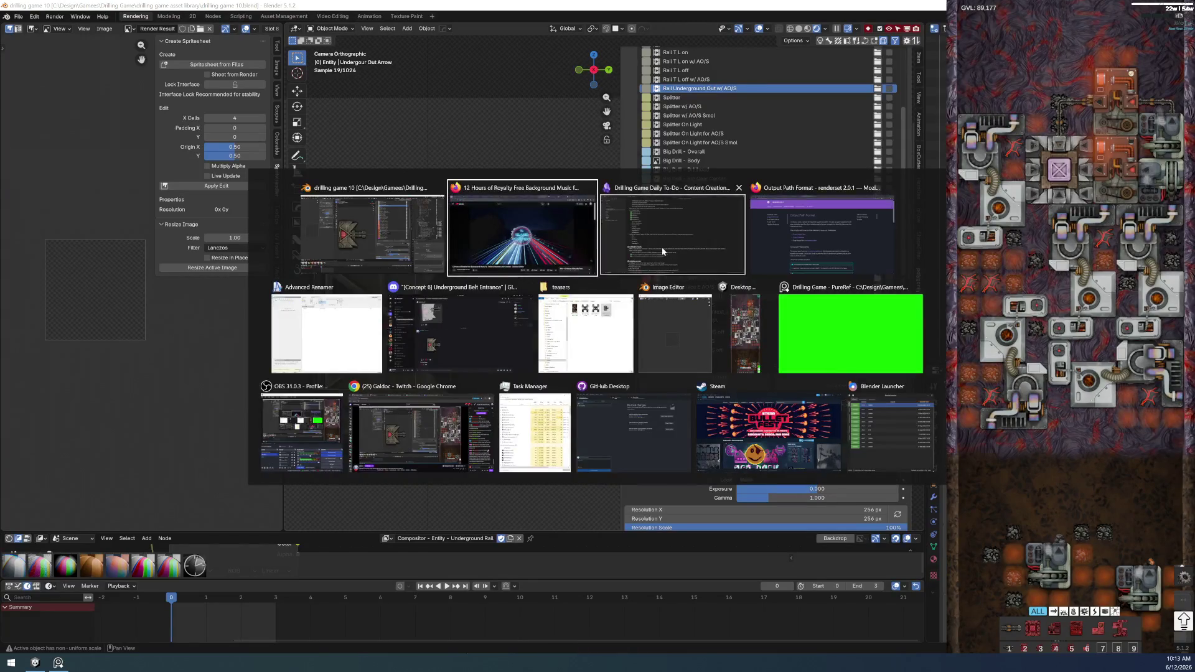
click(606, 196)
- Add a top-level task 'Clear out all of the non-needed junk, and otherwise organize the asset library'
key(Return)
key(shift+Tab)
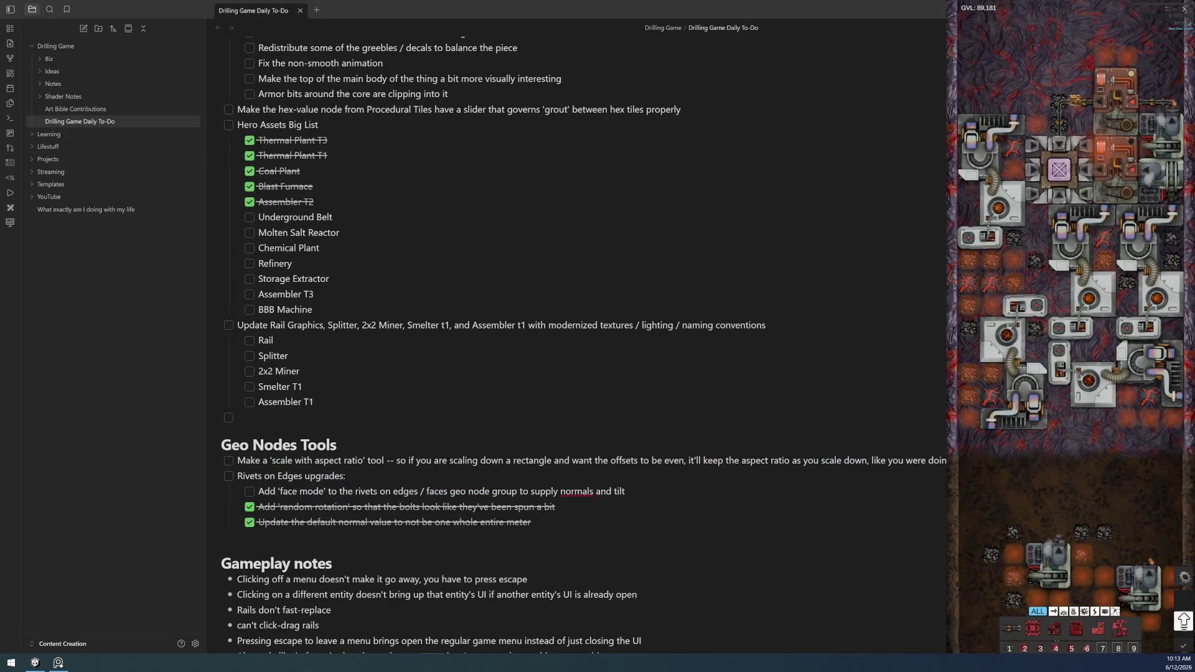
text(Clear out )
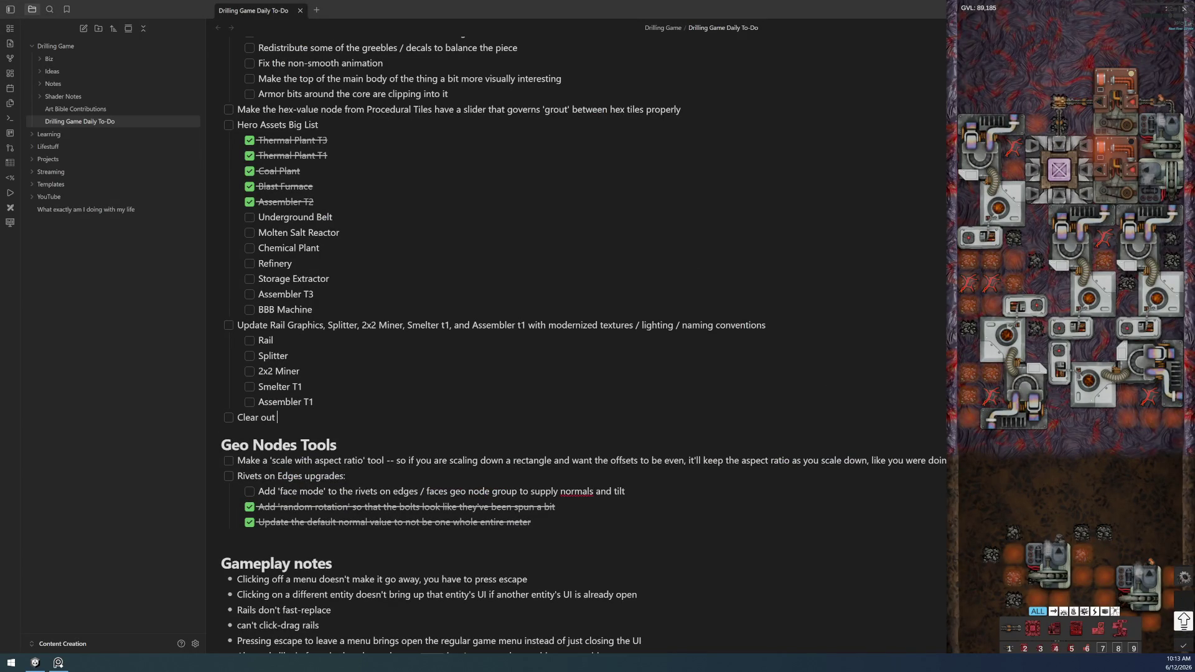
text(all of the no)
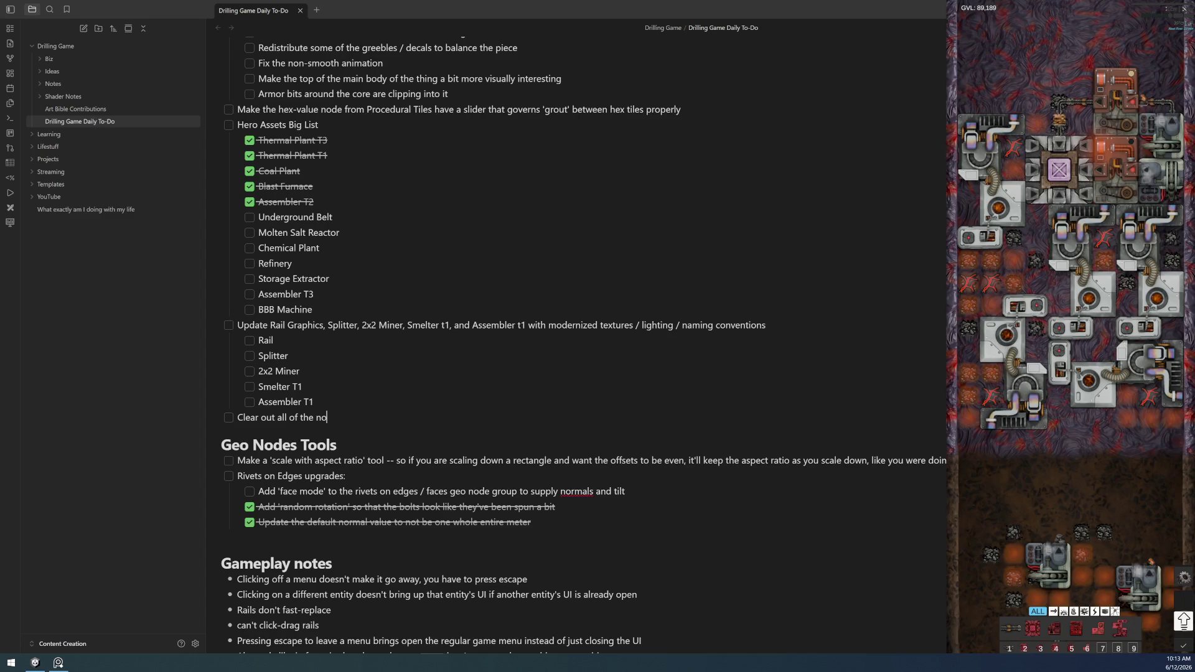
text(n-neede)
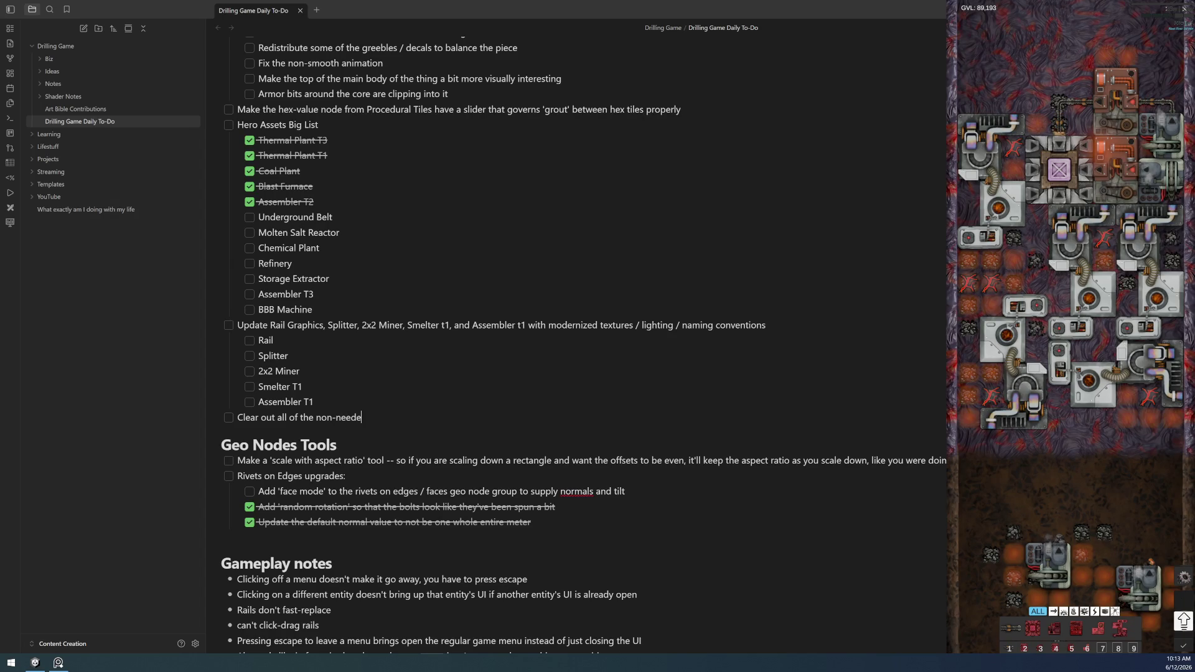
text(d junks)
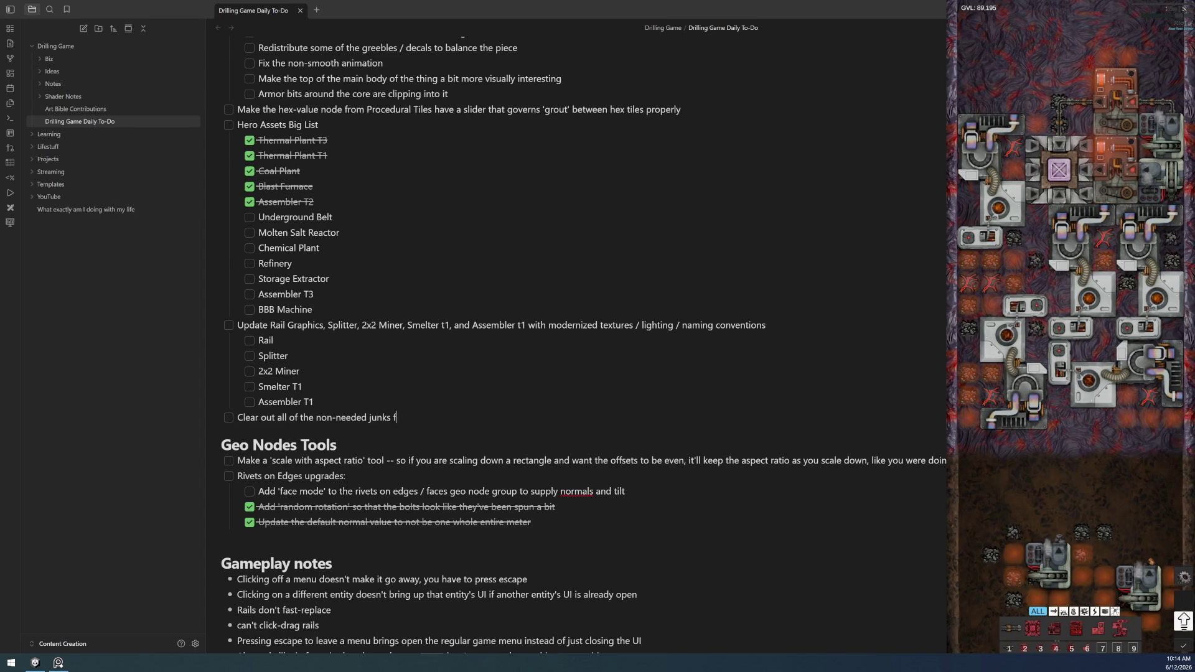
key(BackSpace)
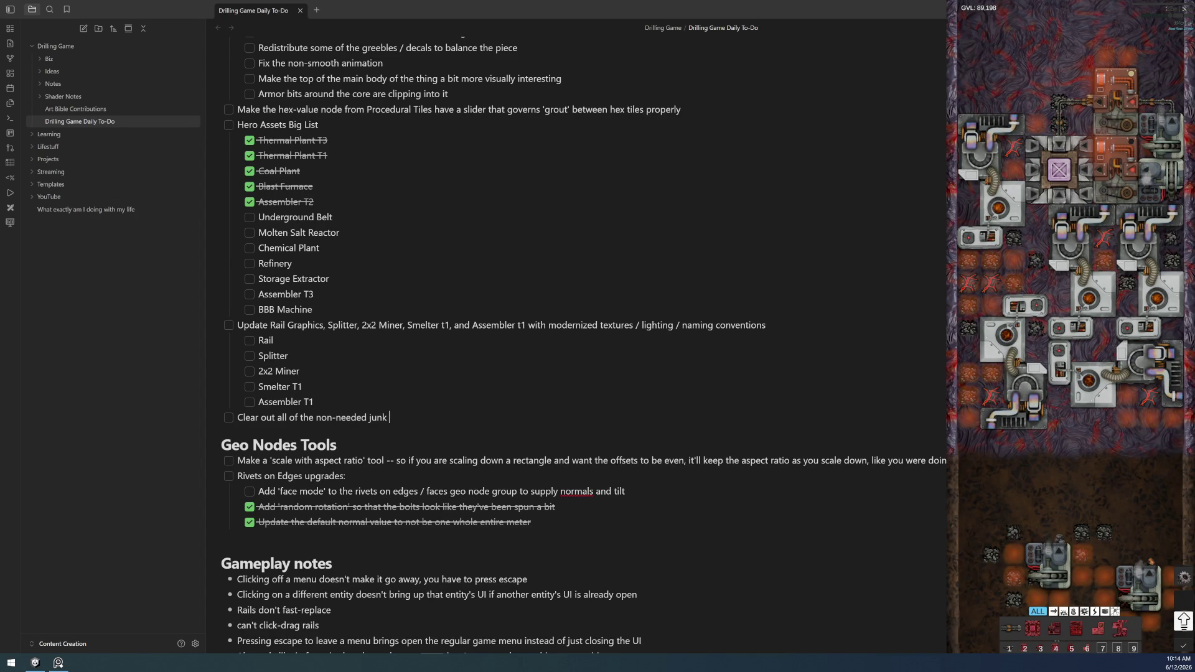
text(, and other)
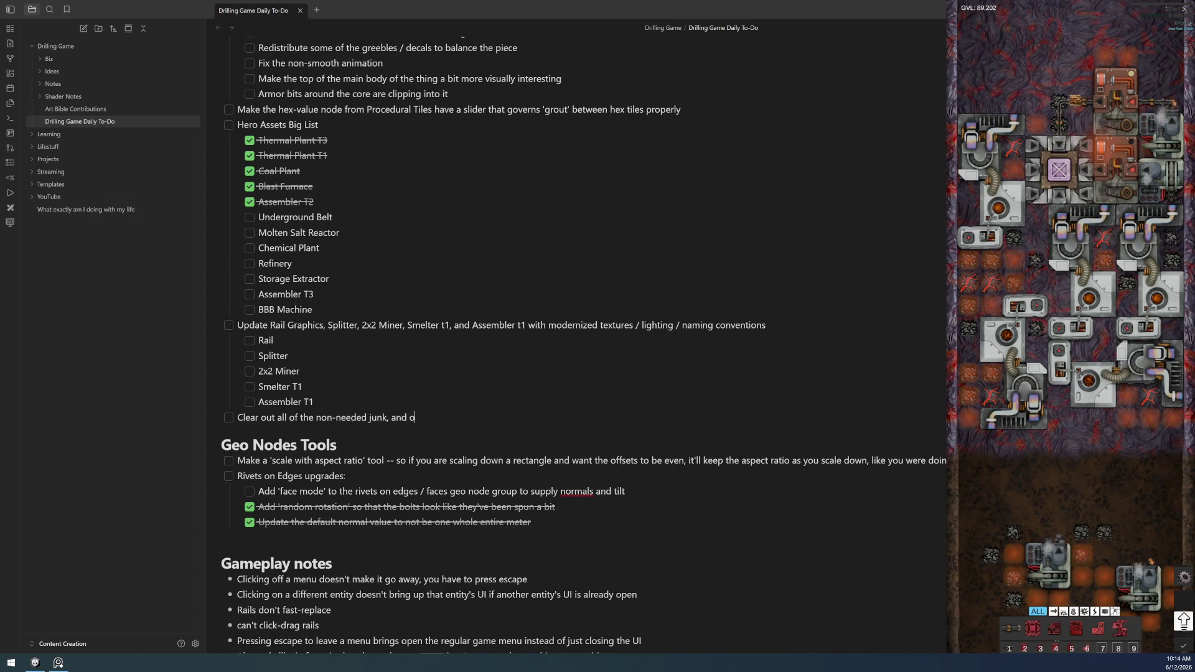
text(wise o)
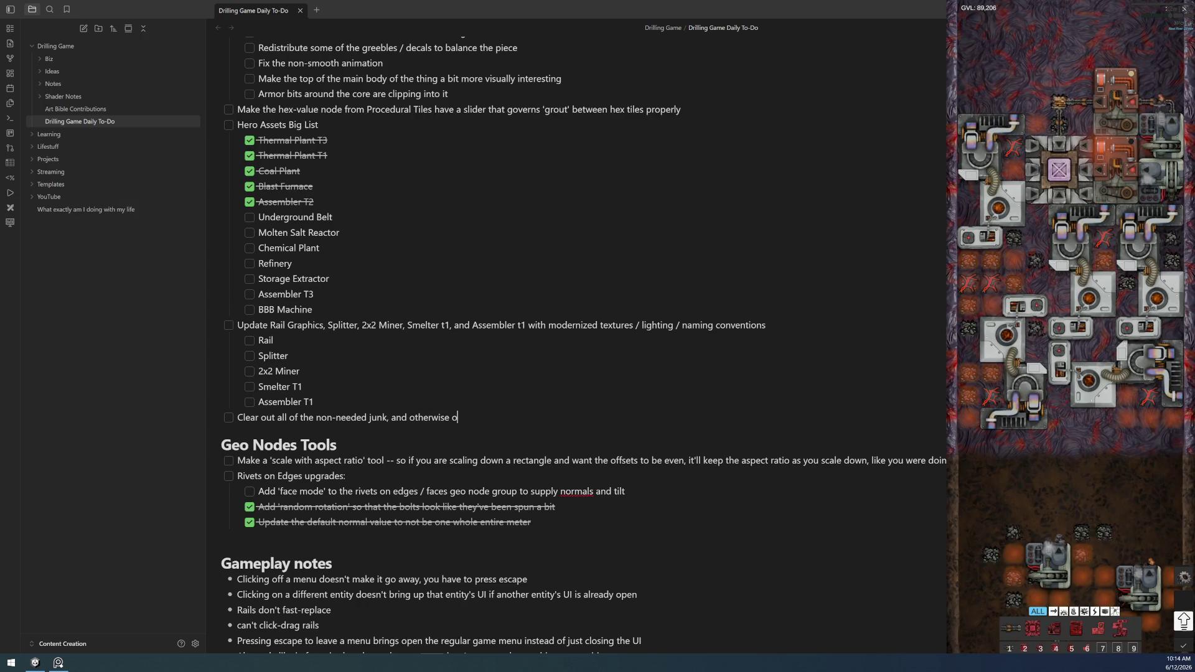
text(rganize the asset library)
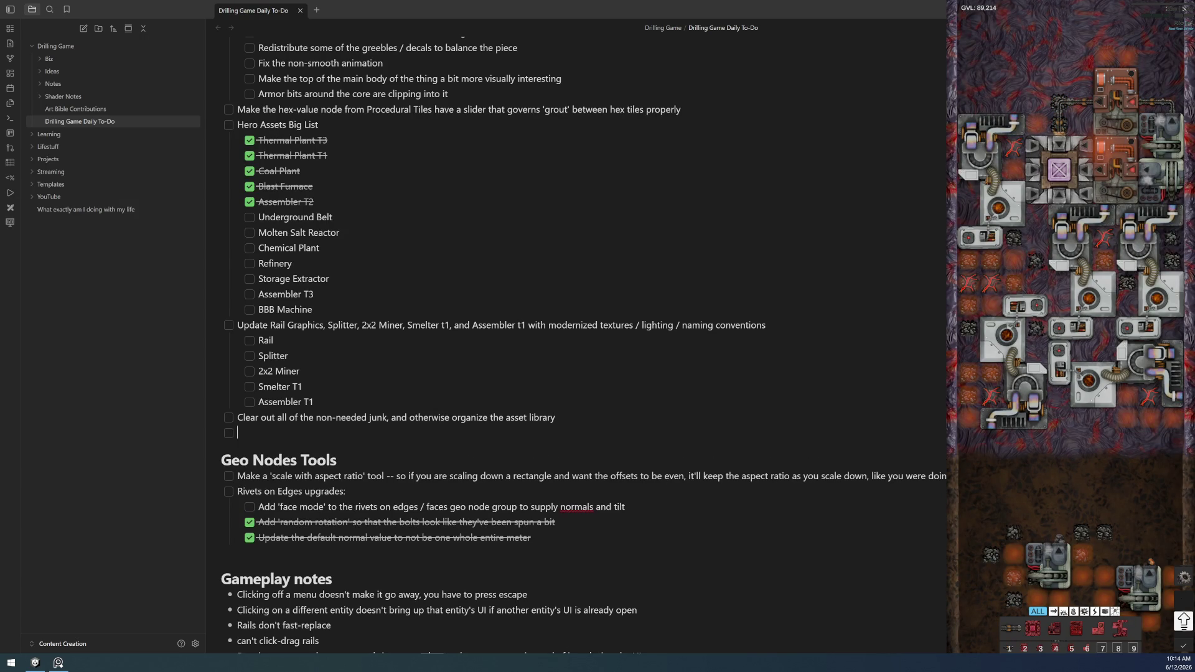
- Add a task 'Take another look at how the modern textures are done -- can this be simplified?'
key(alt+Tab)
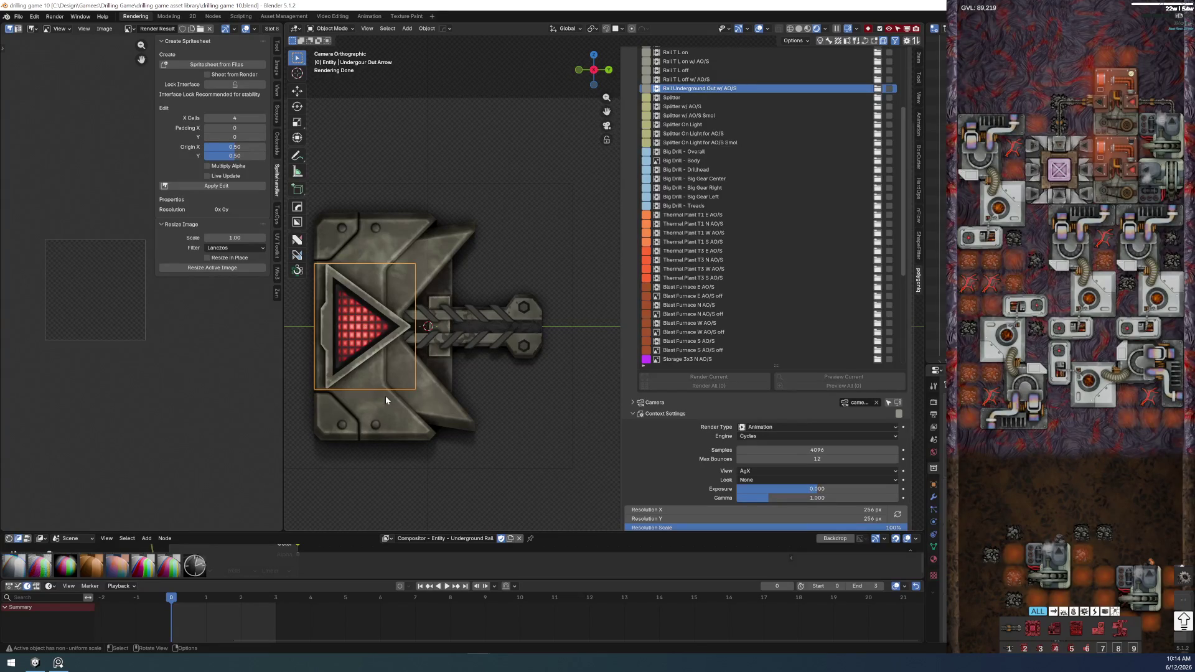
key(alt+Tab)
text(Take another look at how the )
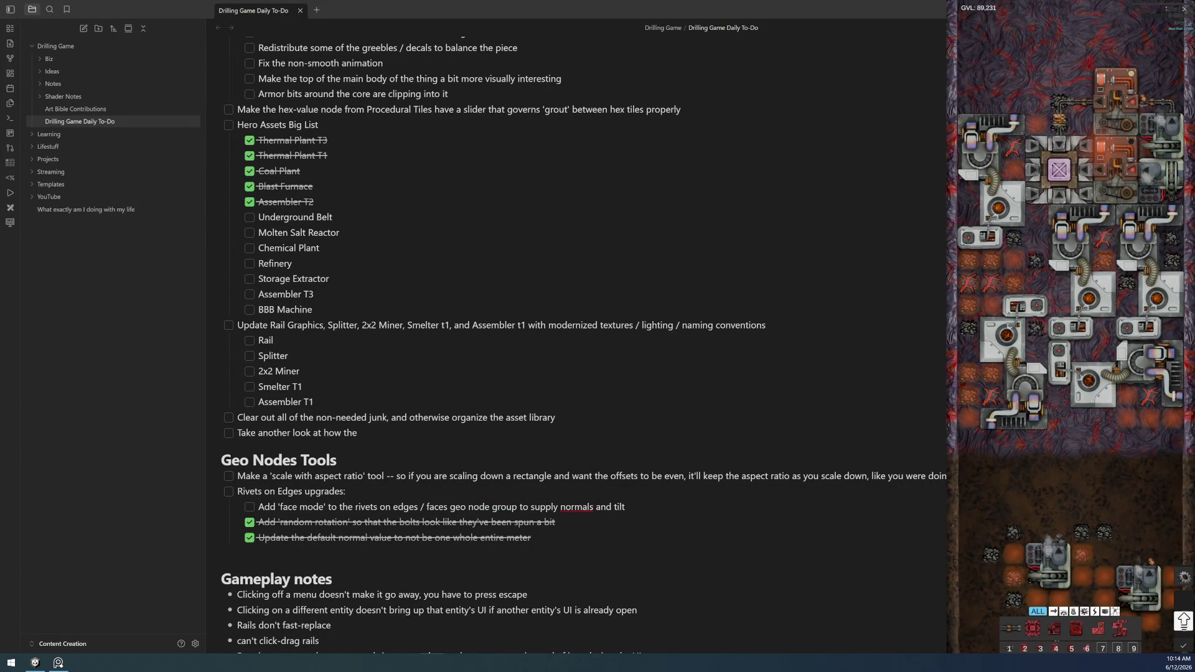
text(monder)
key(BackSpace)
key(BackSpace)
key(BackSpace)
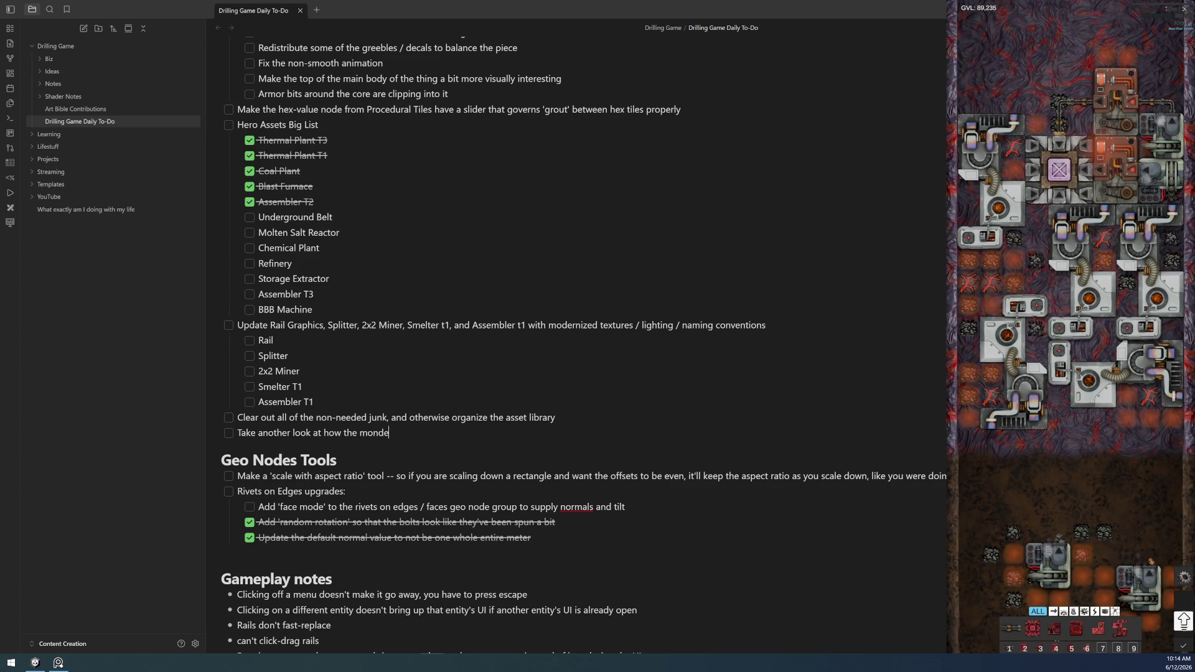
text(dern textures are done)
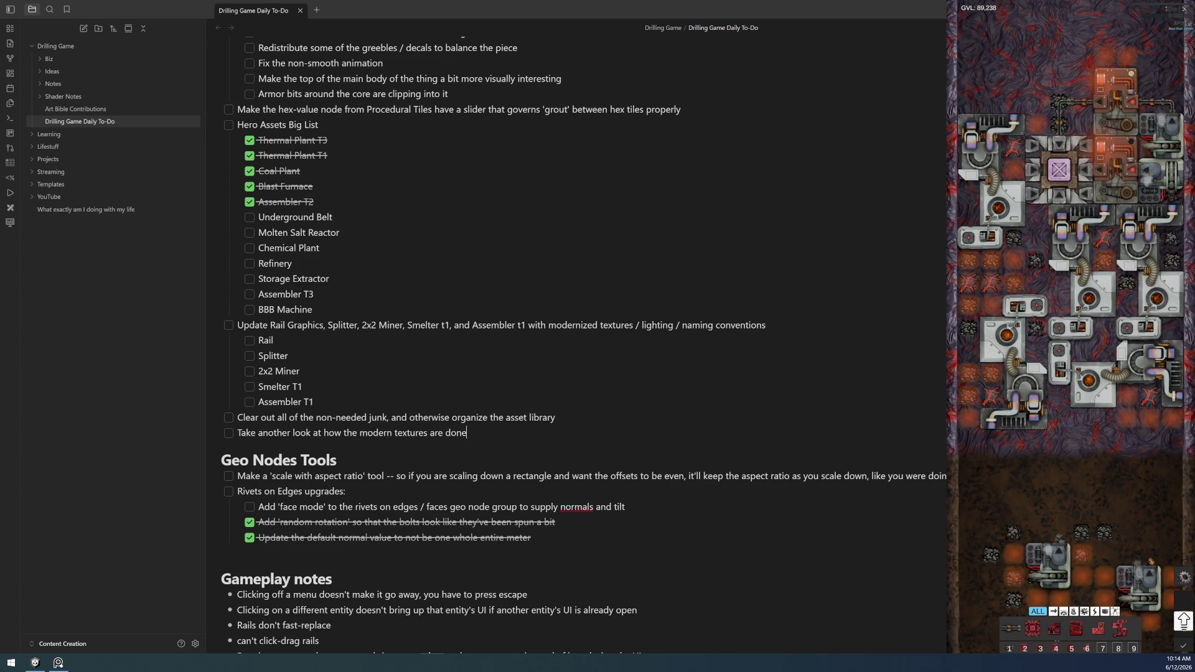
key(alt+Tab)
key(alt+Tab)
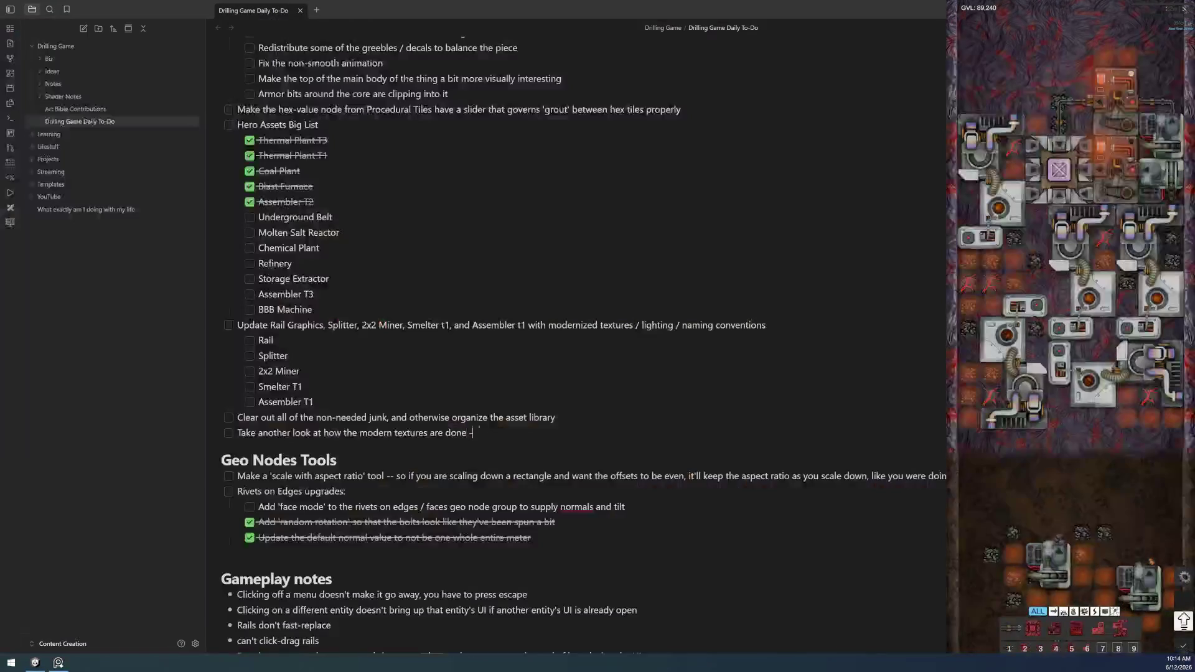
text(done -- can this be simplified?)
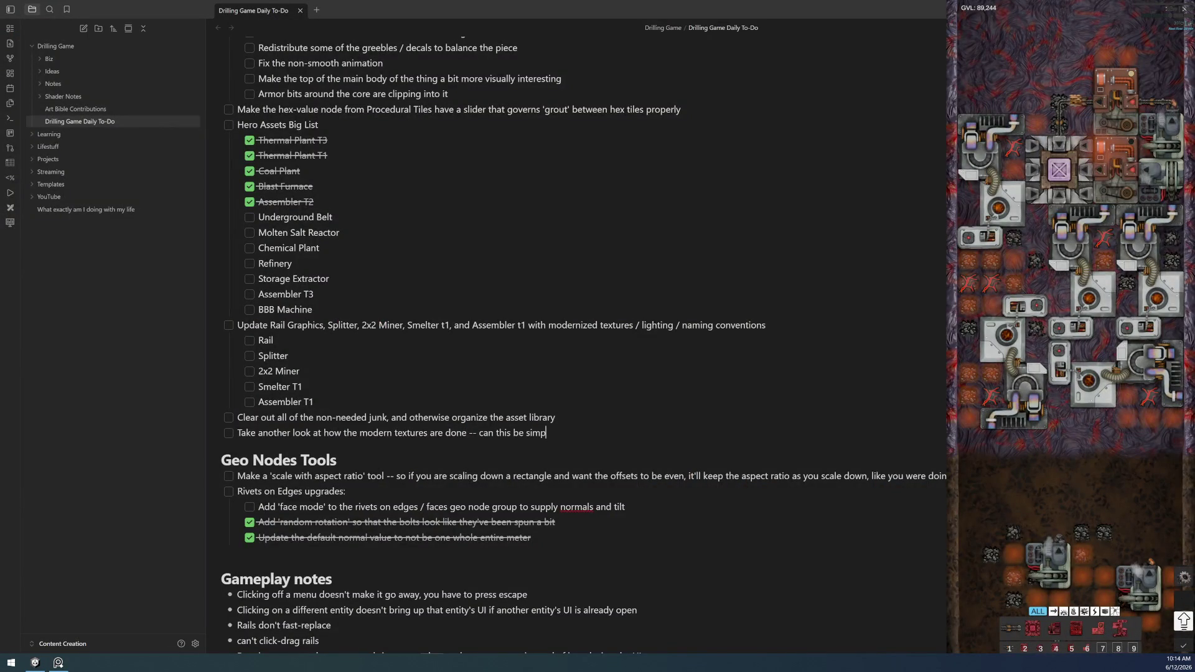
key(alt+Tab)
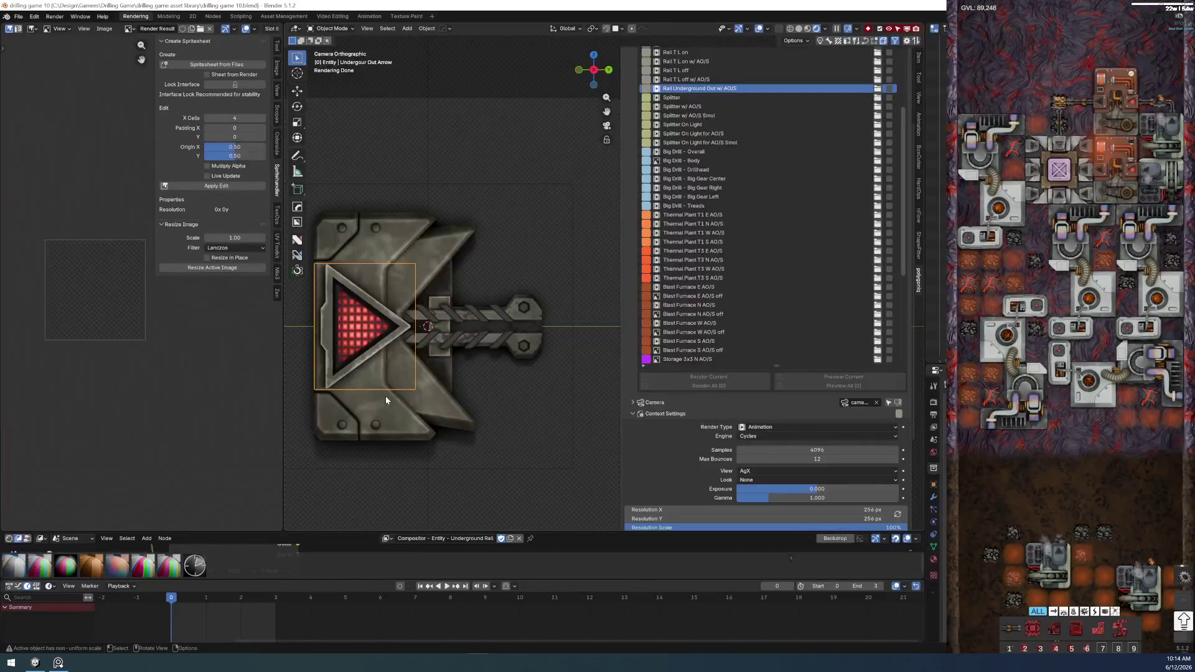
- Save the blend file and recentre the rail piece in the camera preview
click(19, 16)
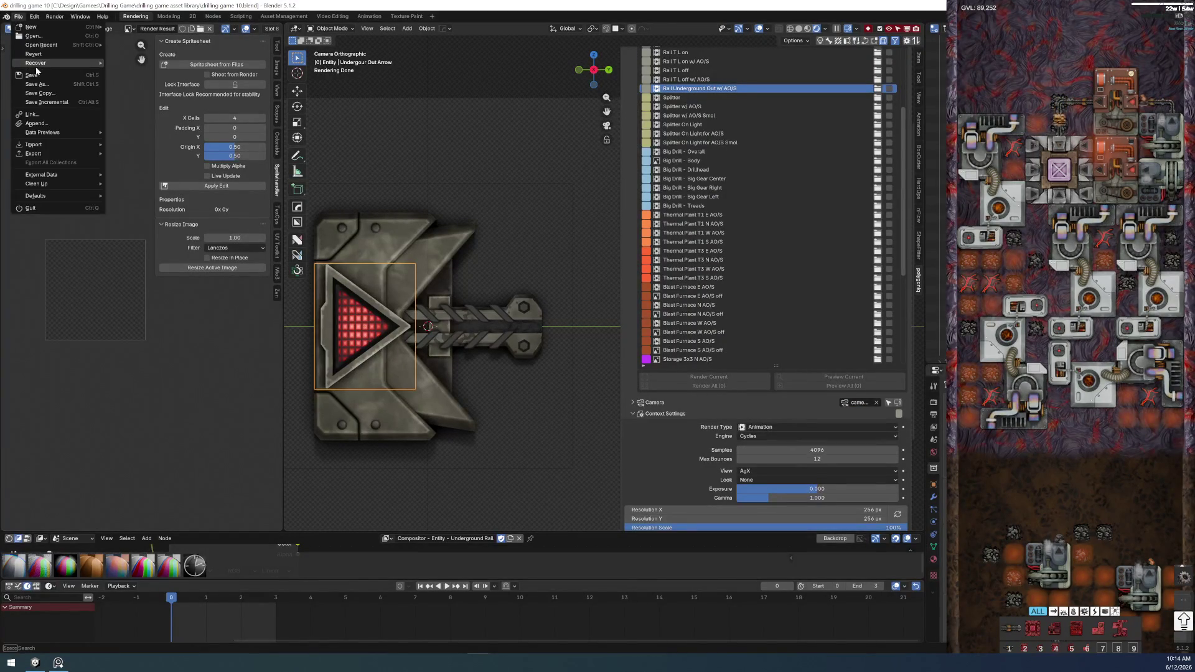
key(ctrl+s)
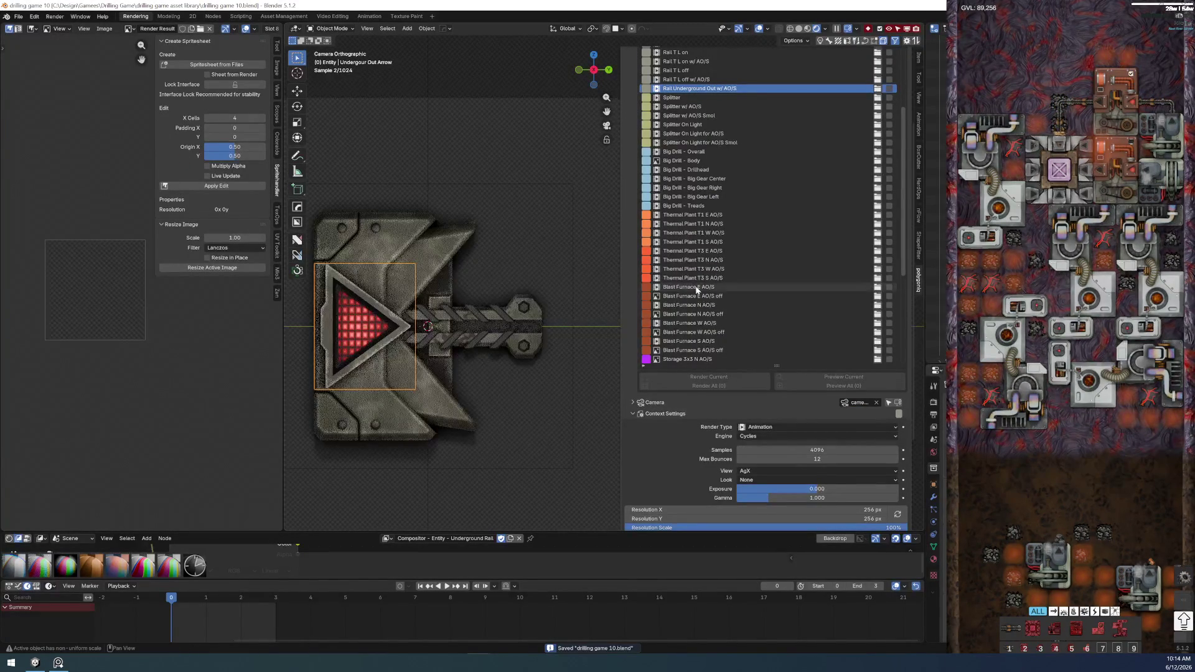
scroll(696, 288, up, 3)
scroll(697, 289, up, 4)
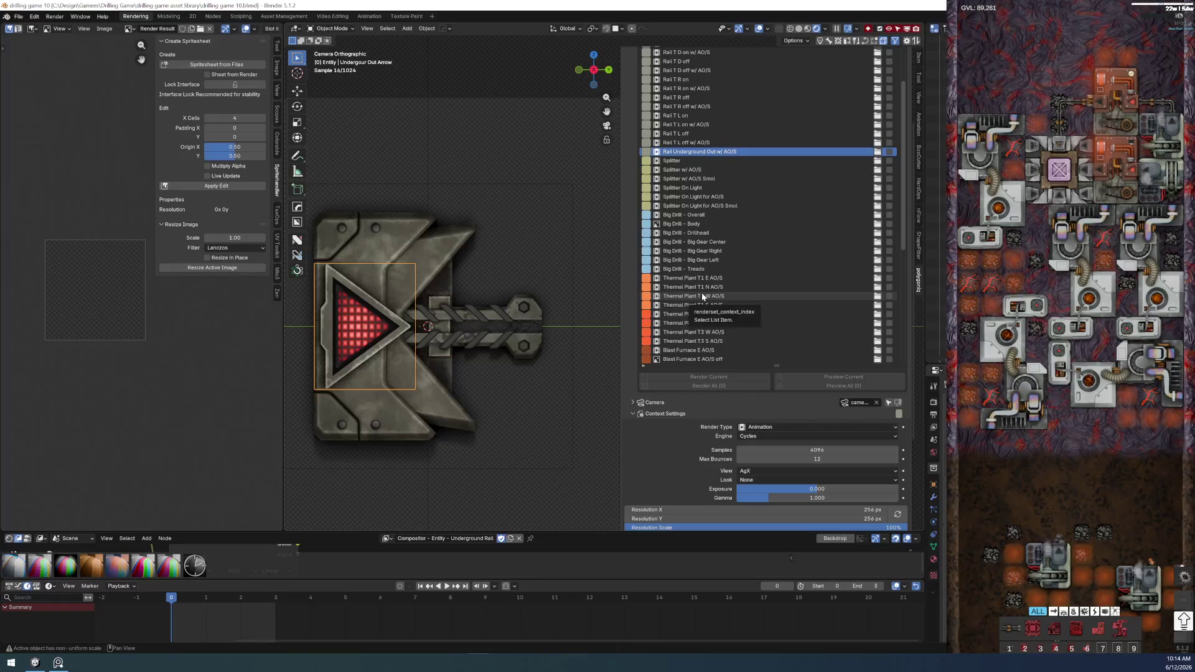
shift+middle_drag(392, 390, 437, 391)
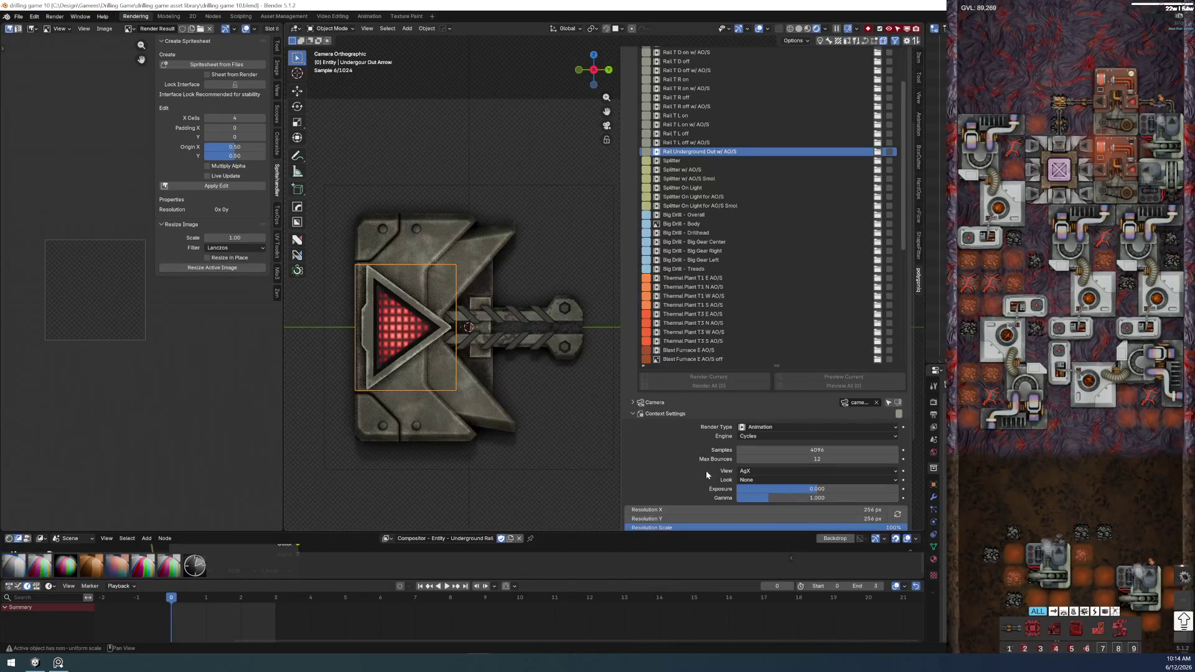
- Include Rail Underground Out w/ AO/S in the renderset render queue
click(890, 151)
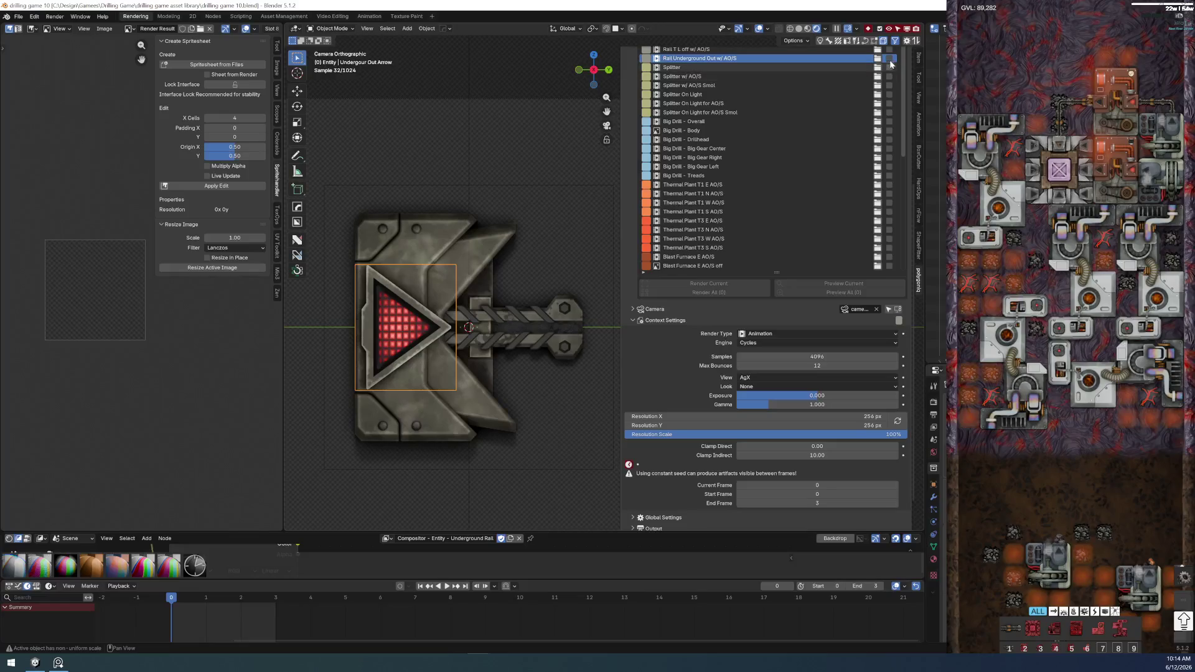
scroll(739, 264, down, 3)
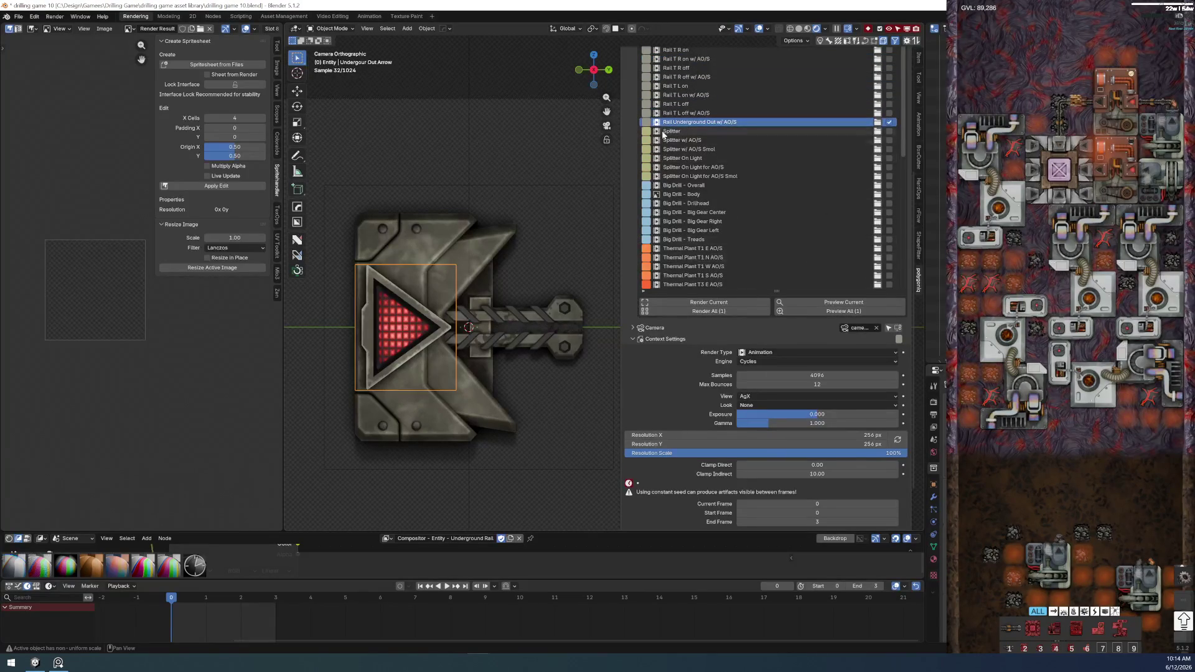
scroll(629, 103, up, 3)
scroll(623, 102, up, 5)
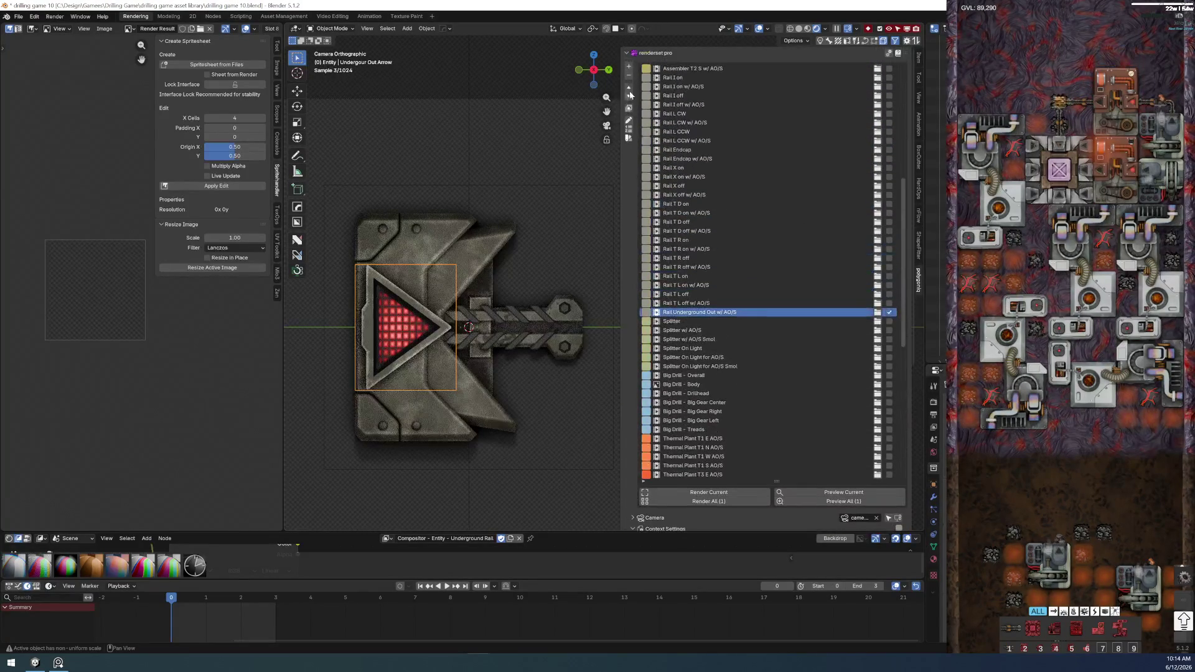
- Duplicate that render context and rename the copy 'Rail Underground In w/ AO/S'
click(629, 66)
double_click(710, 321)
text(In)
key(BackSpace)
key(BackSpace)
key(BackSpace)
key(Return)
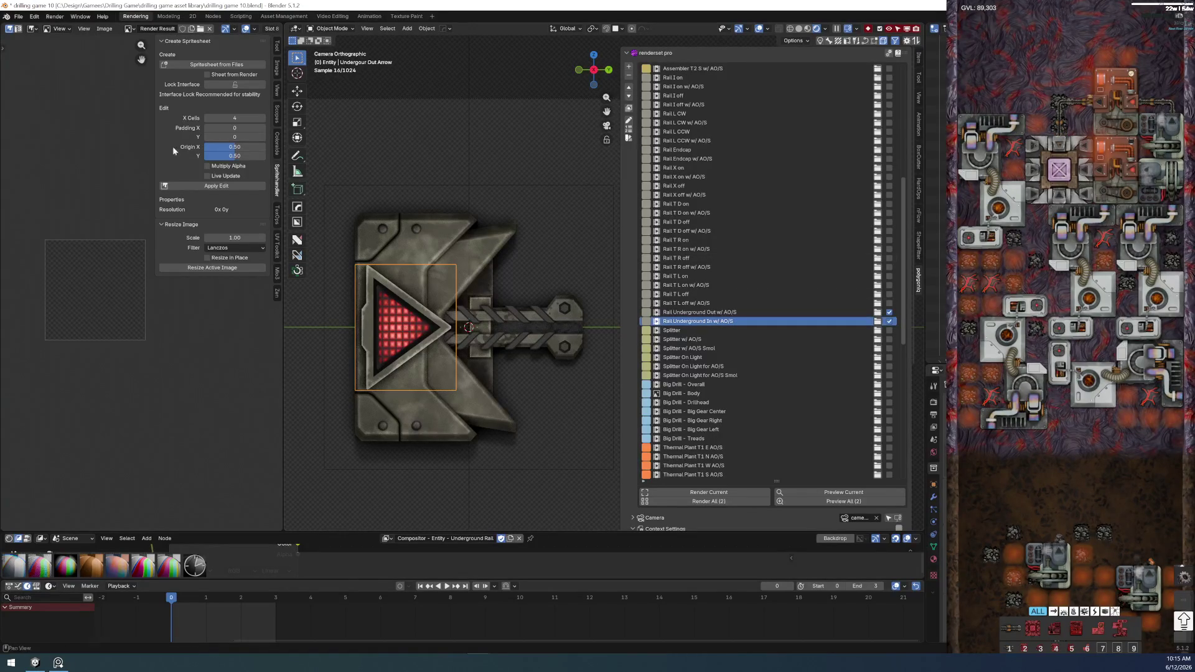
- Save the blend file via the File menu, then bring the teasers folder and reference board forward
click(19, 16)
click(31, 74)
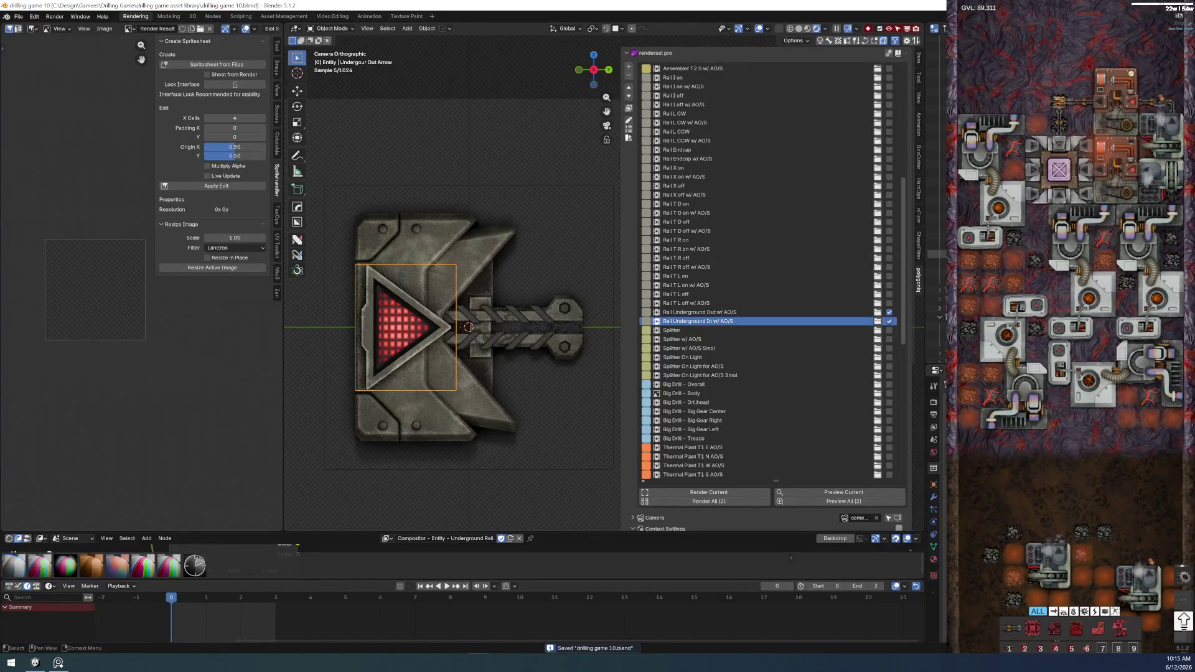
key(alt+Tab)
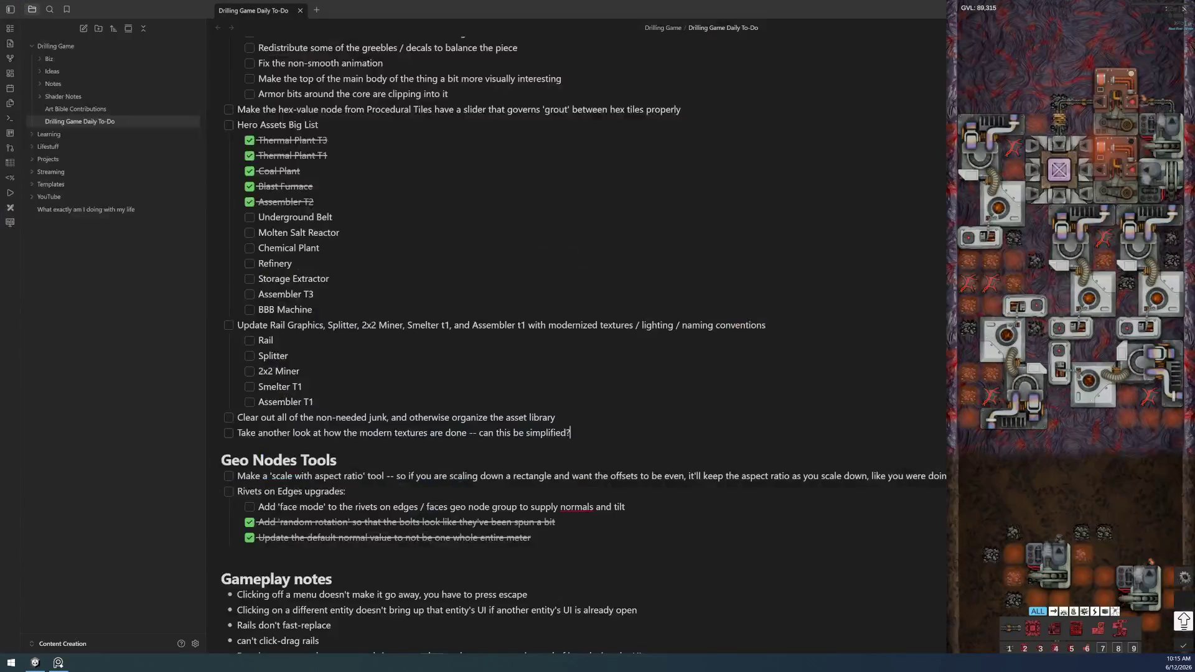
key(alt+Tab)
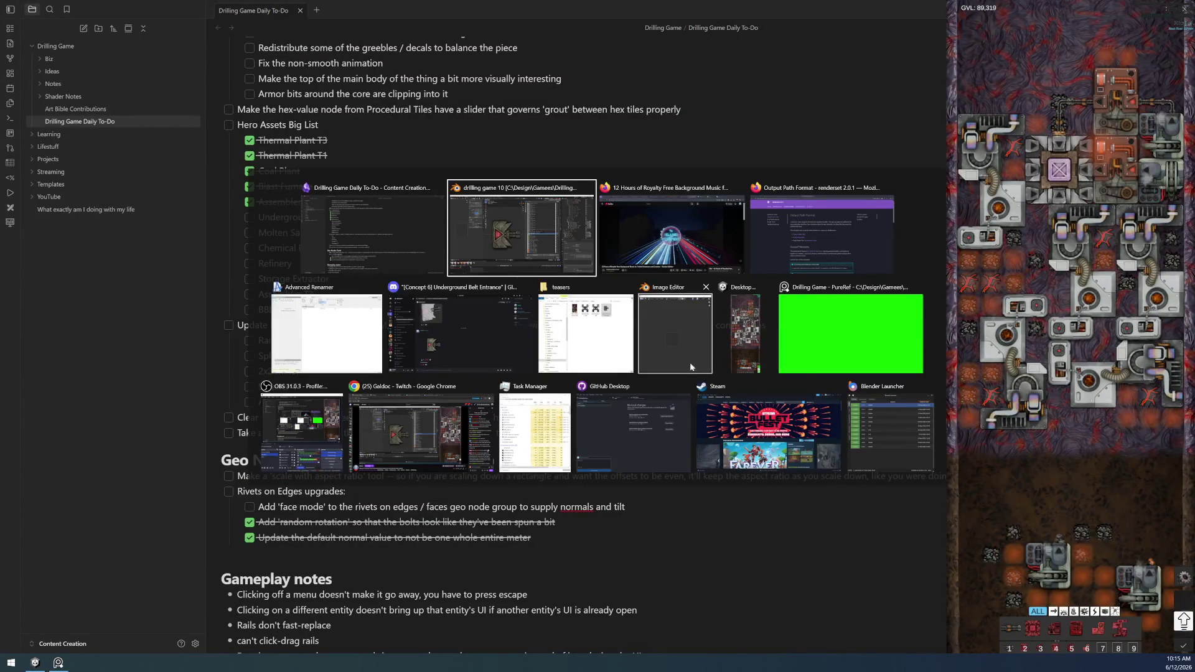
click(585, 333)
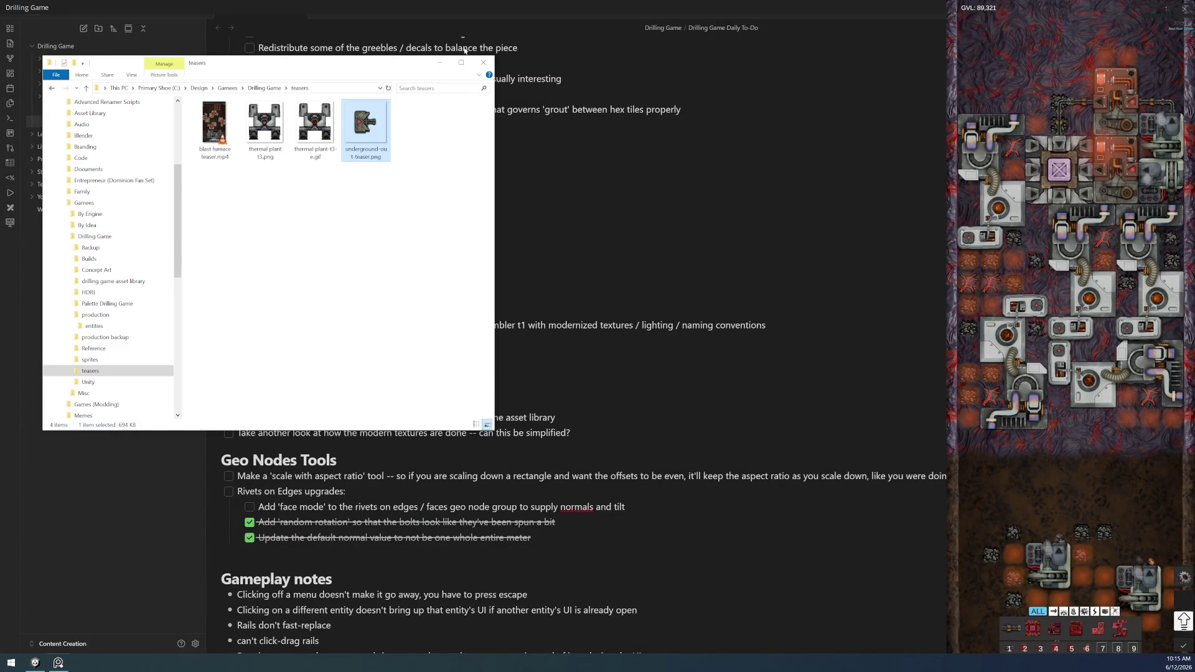
key(alt+Tab)
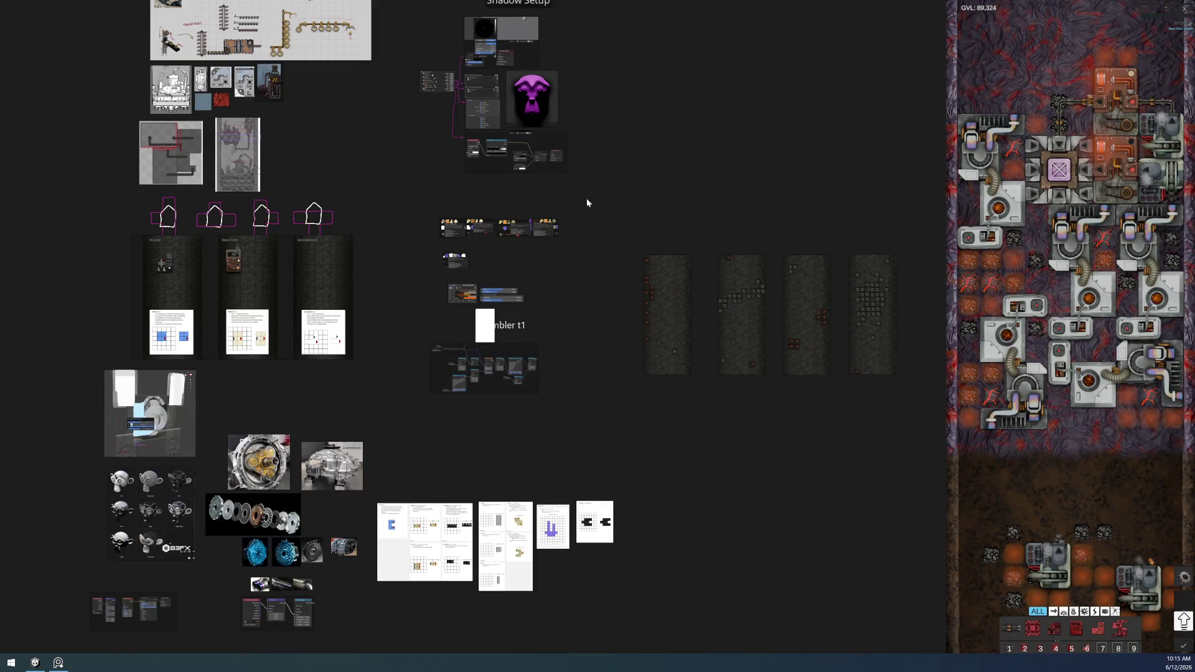
- Scroll the PureRef board to the Underground card under Rail Transport, showing the entry and exit belt pieces
scroll(582, 204, right, 15)
scroll(461, 247, down, 10)
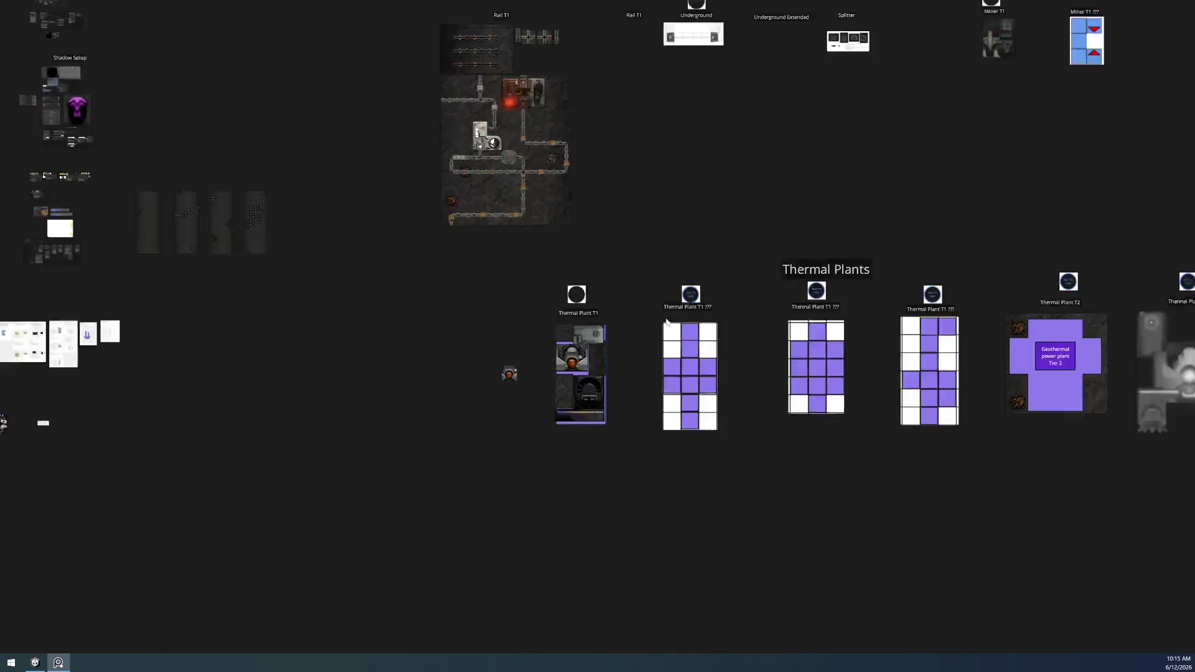
scroll(611, 277, up, 10)
scroll(377, 408, down, 5)
scroll(778, 372, right, 10)
scroll(570, 338, down, 3)
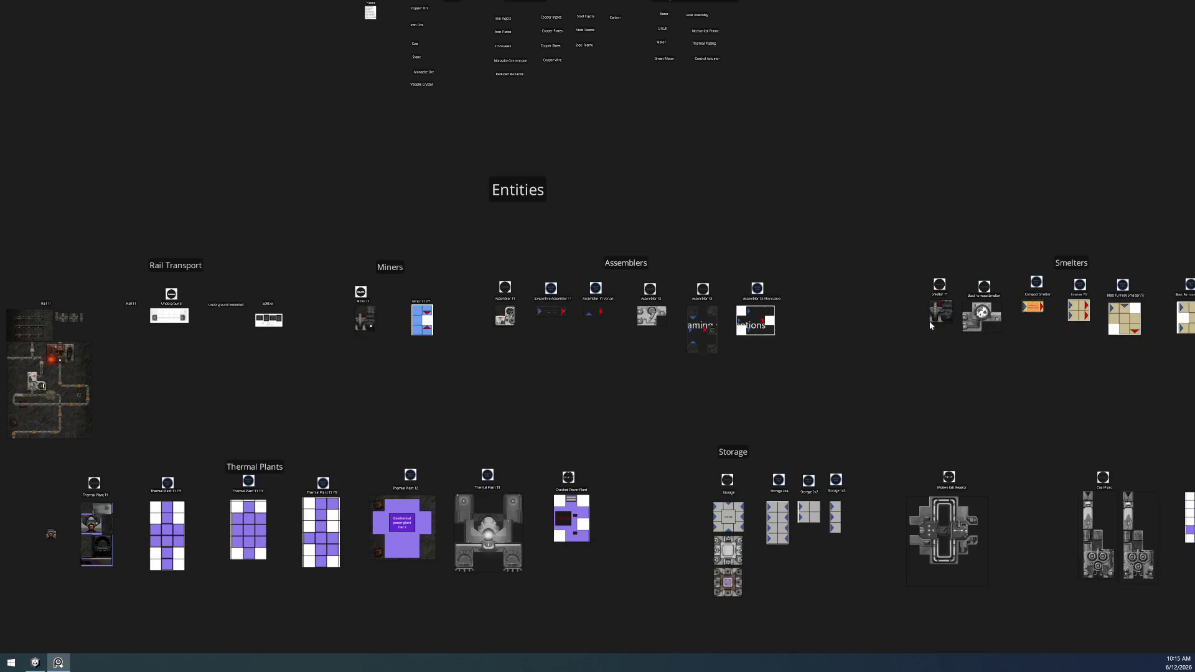
scroll(766, 293, down, 2)
scroll(386, 311, left, 2)
scroll(411, 340, up, 10)
scroll(614, 369, up, 5)
scroll(460, 359, right, 3)
scroll(473, 293, right, 2)
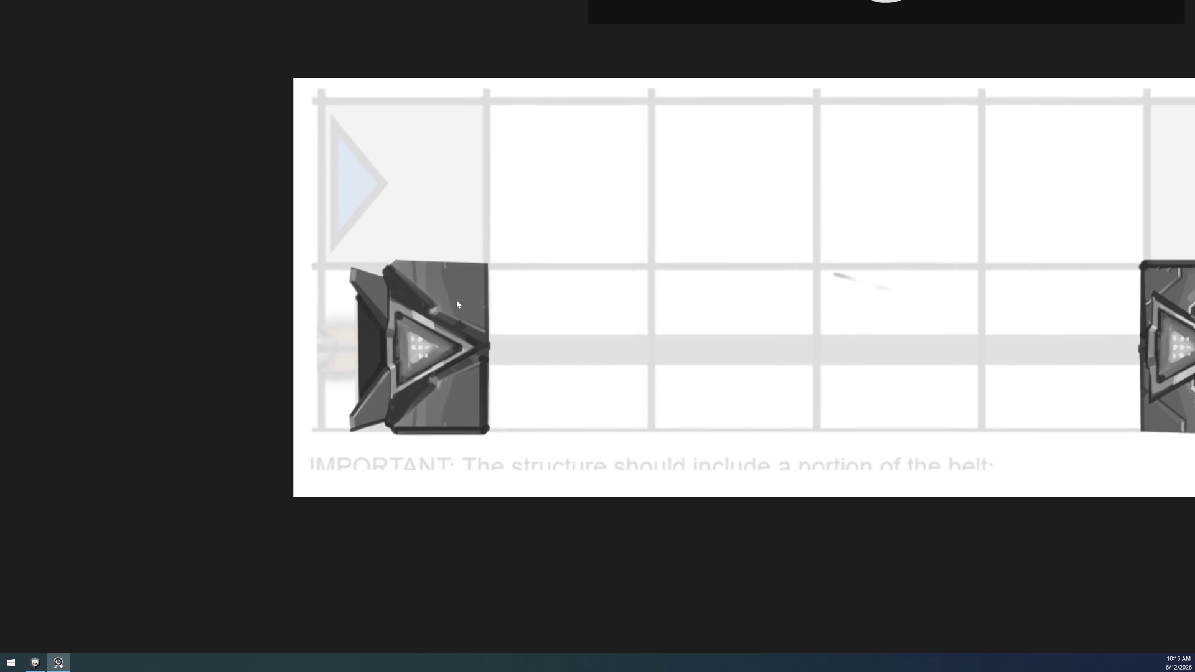
scroll(489, 317, right, 4)
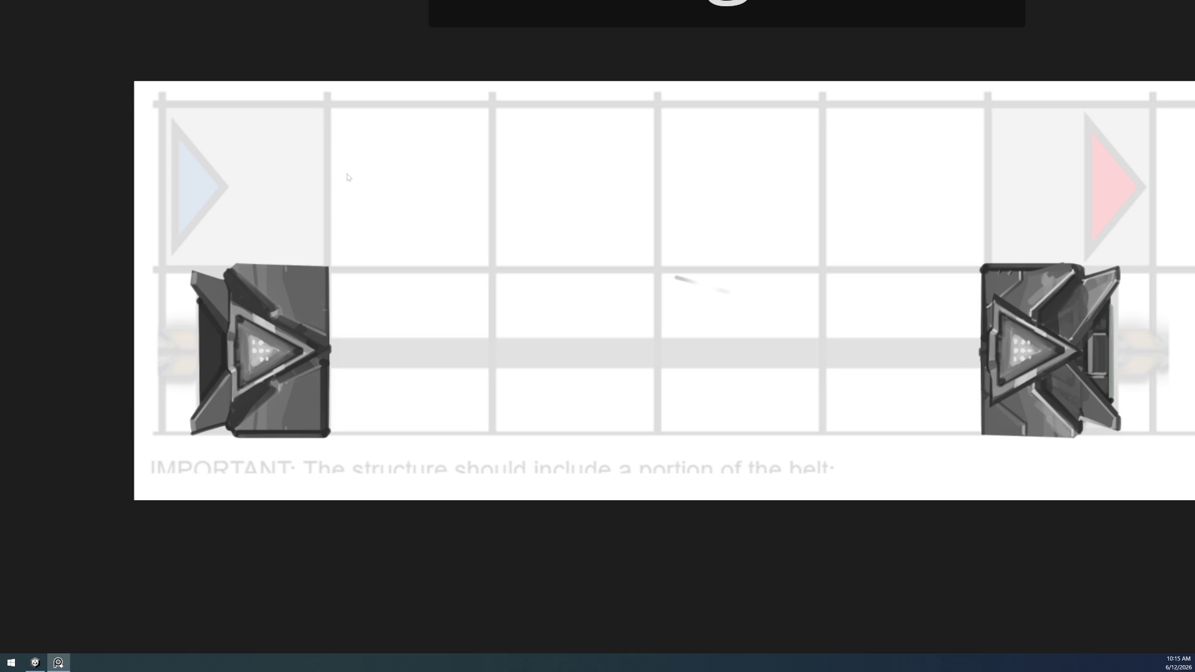
mouse_move(348, 2)
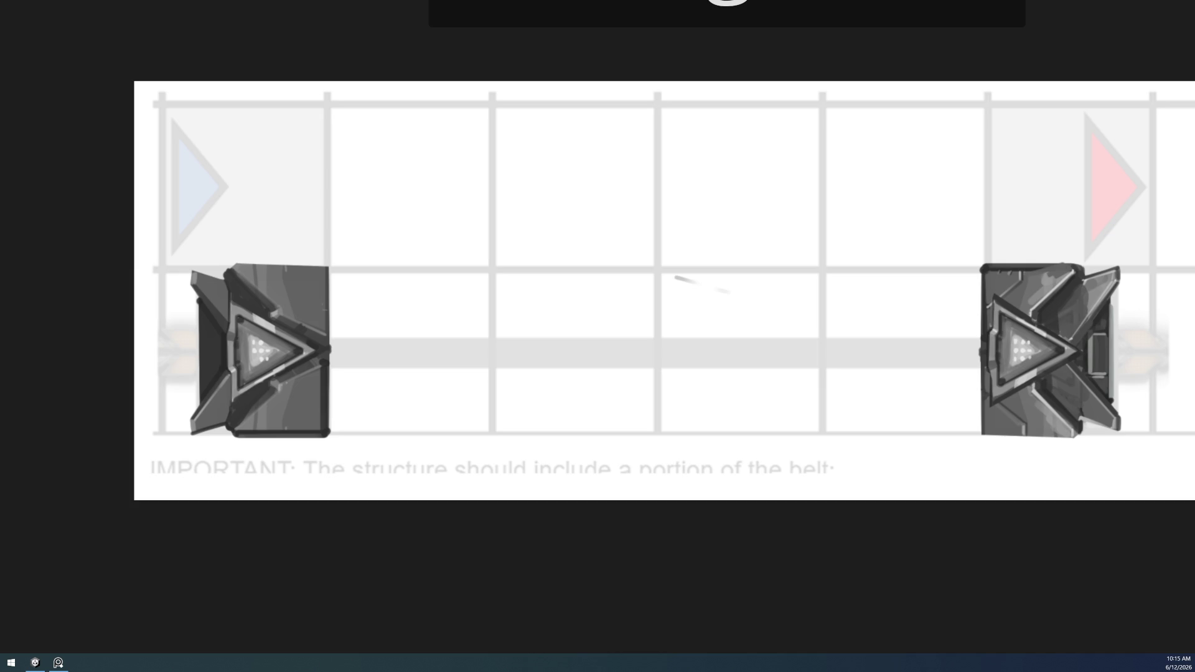
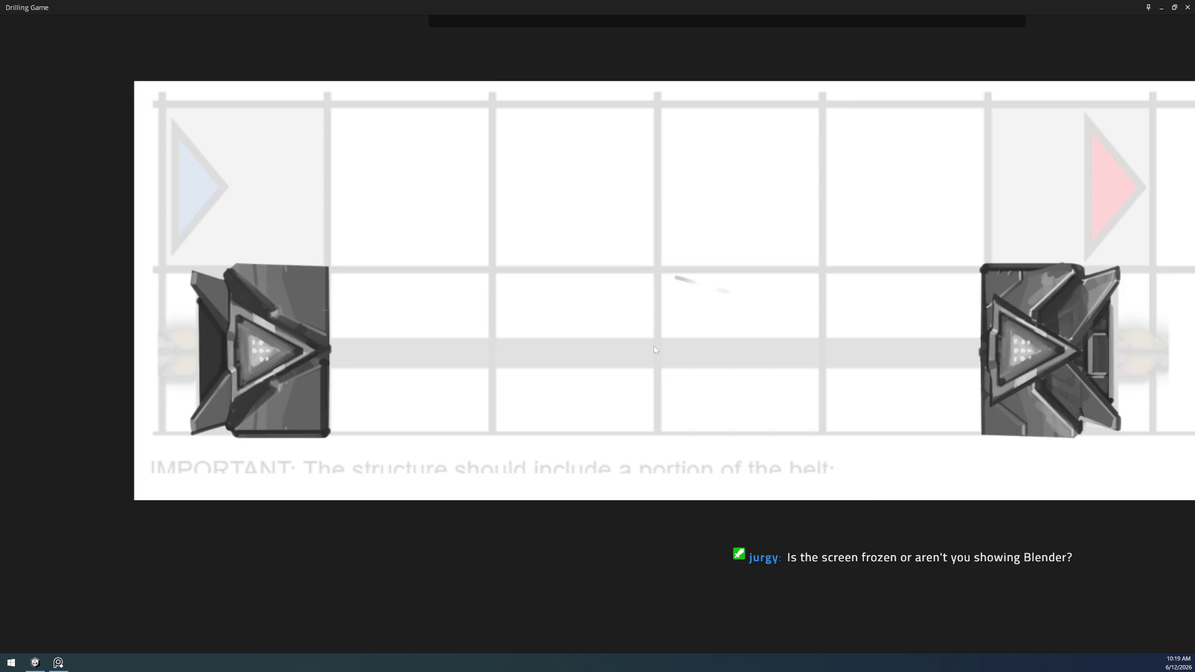
- Place the game window beside Blender and return to the Blender window
scroll(635, 406, down, 10)
scroll(635, 406, down, 4)
scroll(528, 349, up, 15)
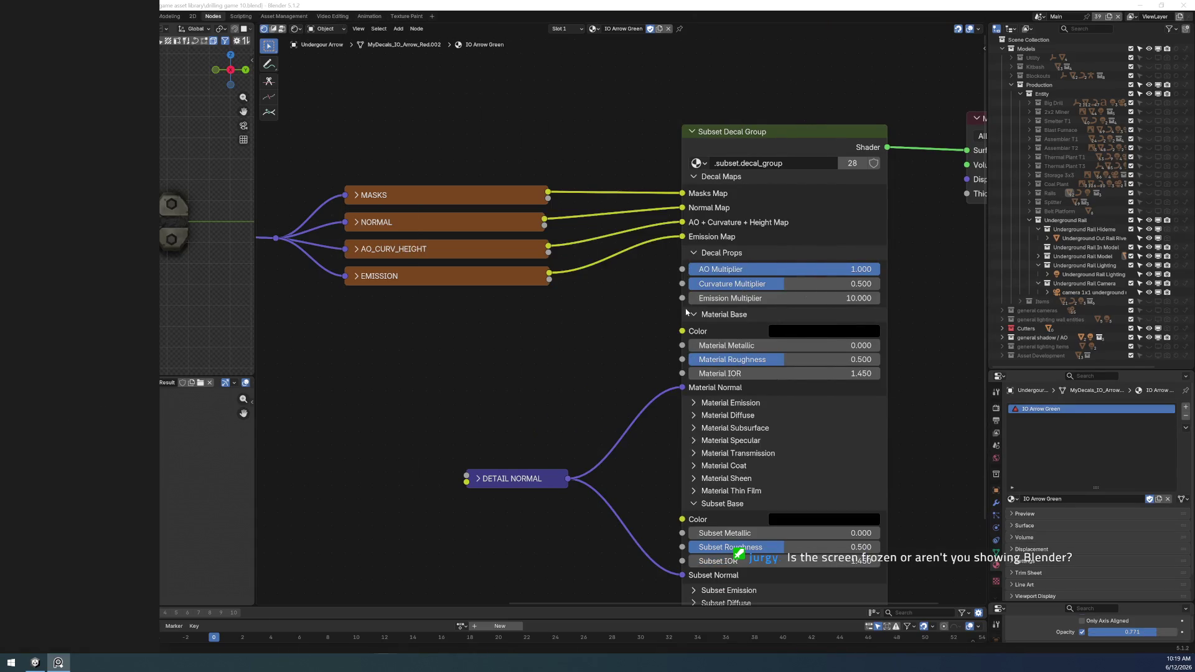
key(alt+Tab)
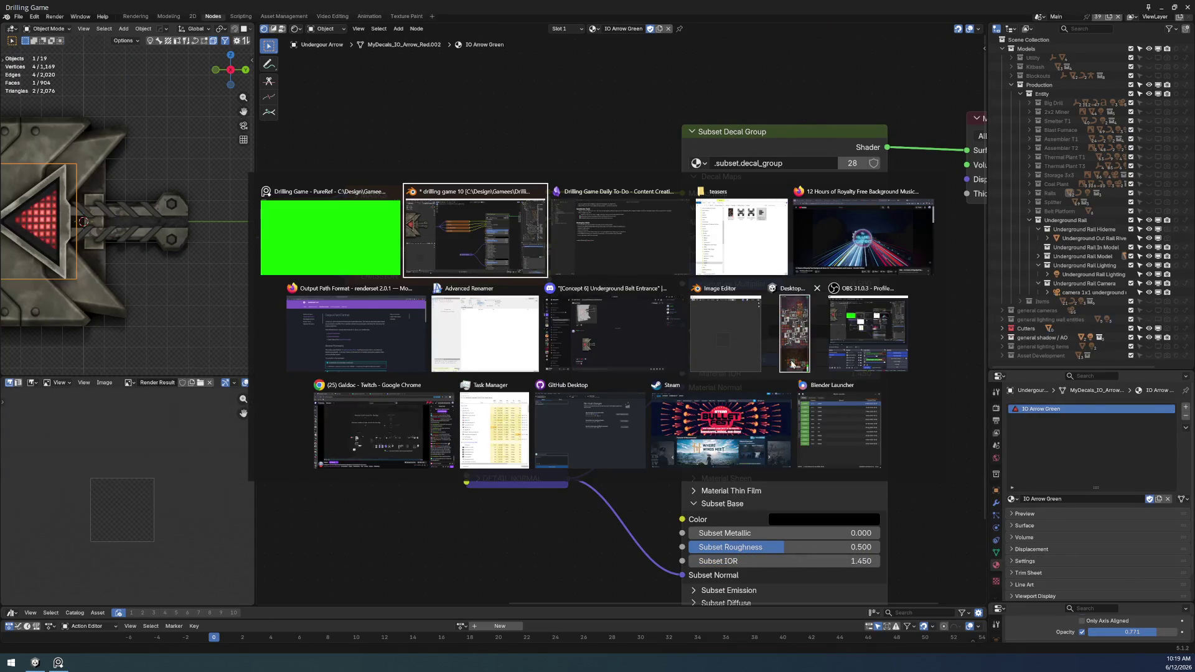
click(798, 351)
key(alt+Tab)
key(alt+Tab)
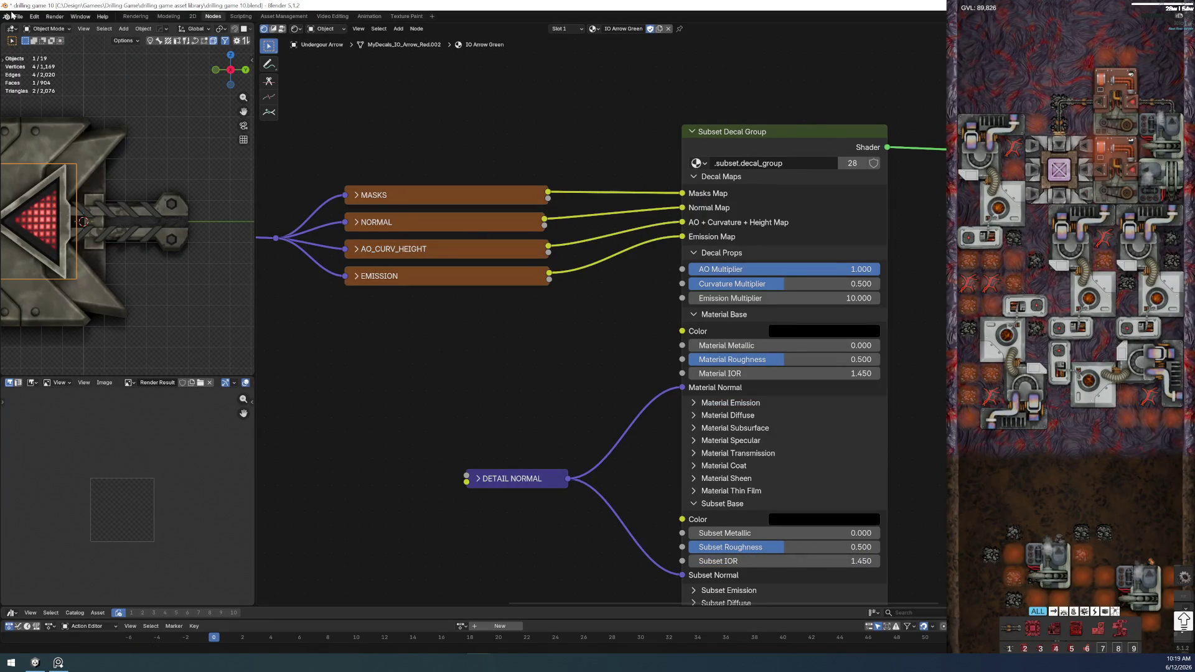
- Save drilling game 10.blend and widen the Parallax Group node to show its full name
click(18, 16)
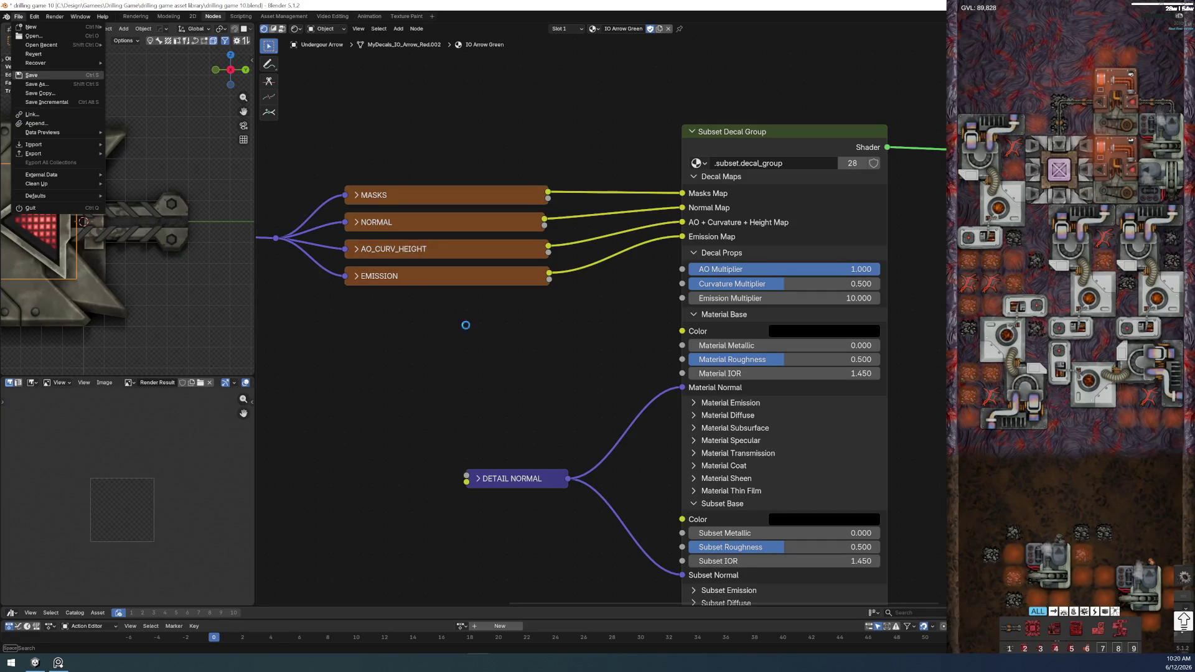
click(50, 75)
ctrl+scroll(488, 406, left, 10)
scroll(622, 416, up, 2)
mouse_move(681, 276)
mouse_down()
mouse_move(770, 268)
mouse_move(732, 273)
mouse_up()
click(477, 315)
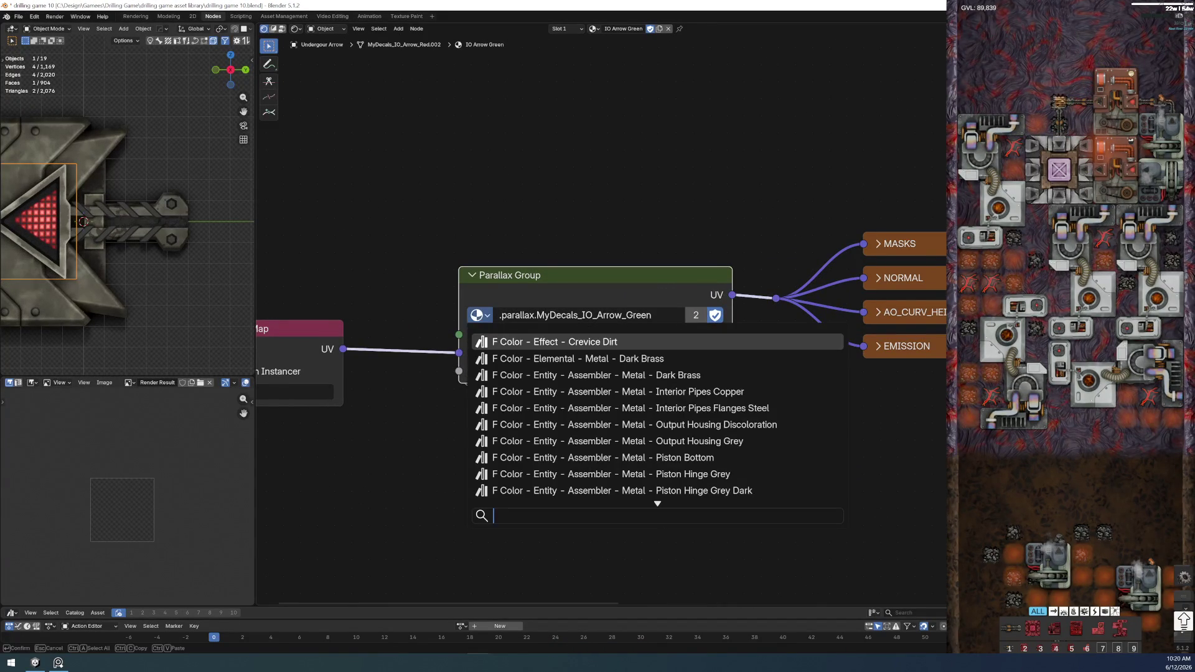
text(.parallax.MyDecals_IO_Arrow_Green)
key(BackSpace)
key(BackSpace)
key(BackSpace)
text(R)
key(BackSpace)
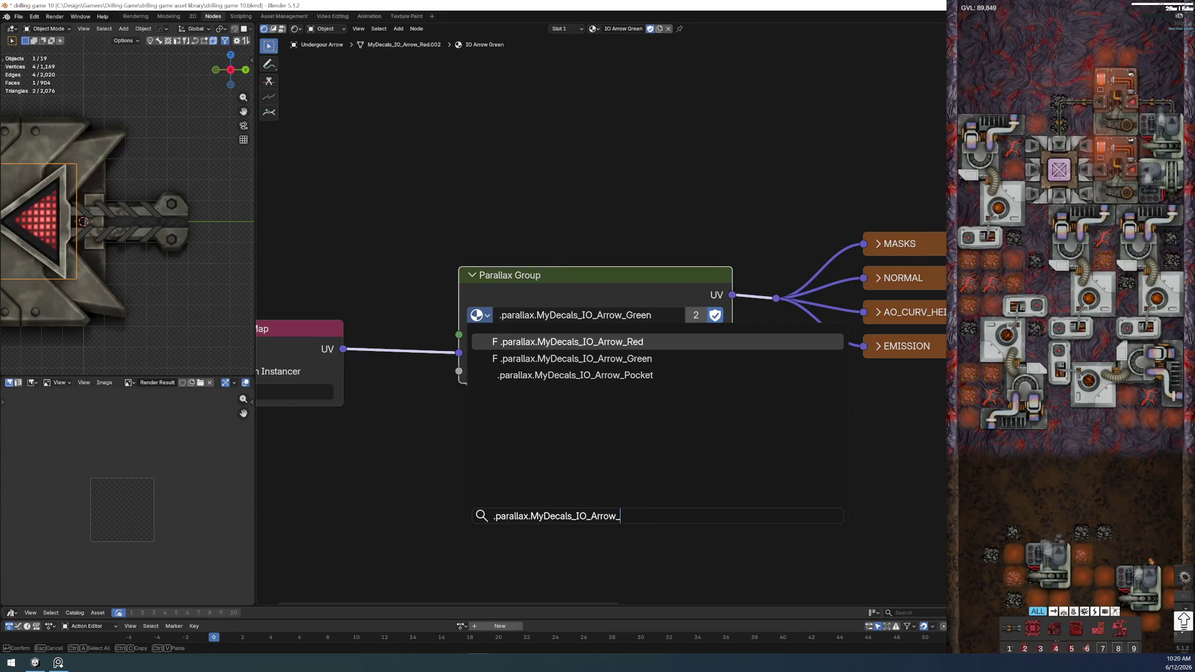
key(Down)
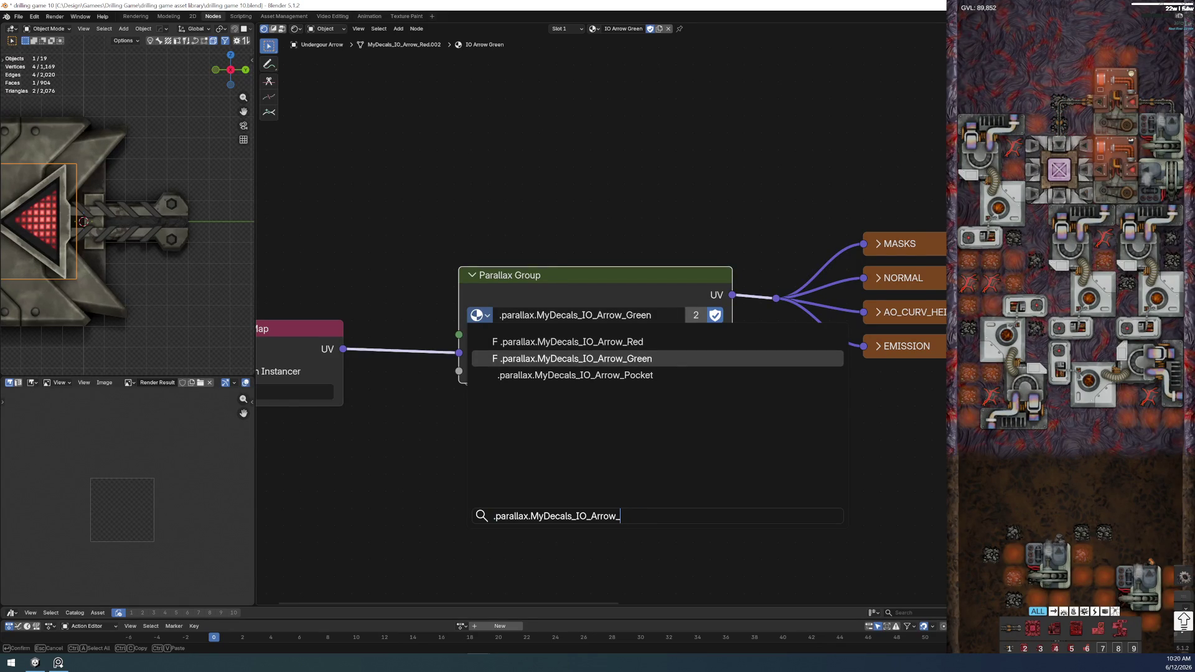
click(692, 346)
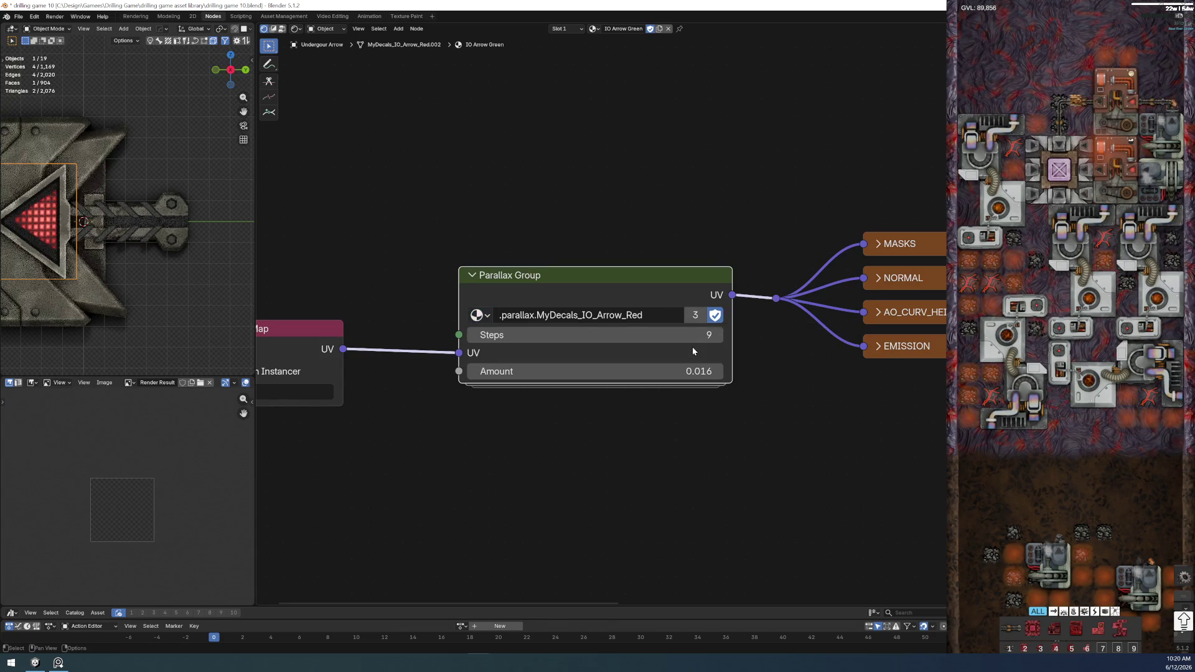
click(477, 315)
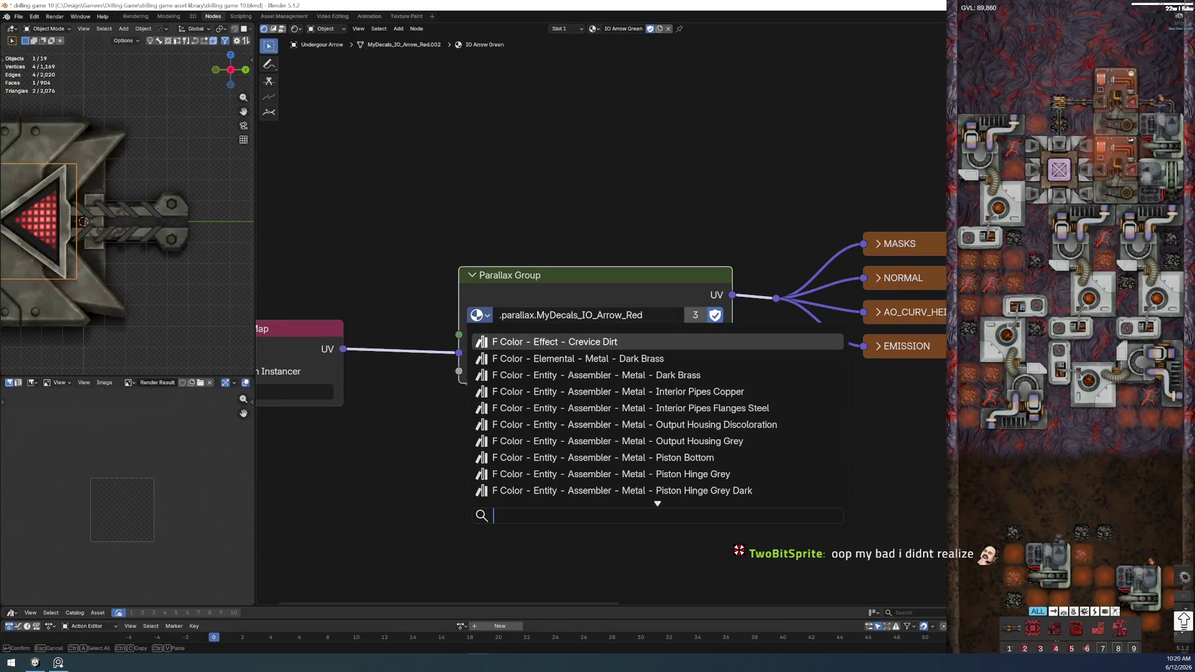
text(.parallax.MyDecals_IO_Arrow_Green)
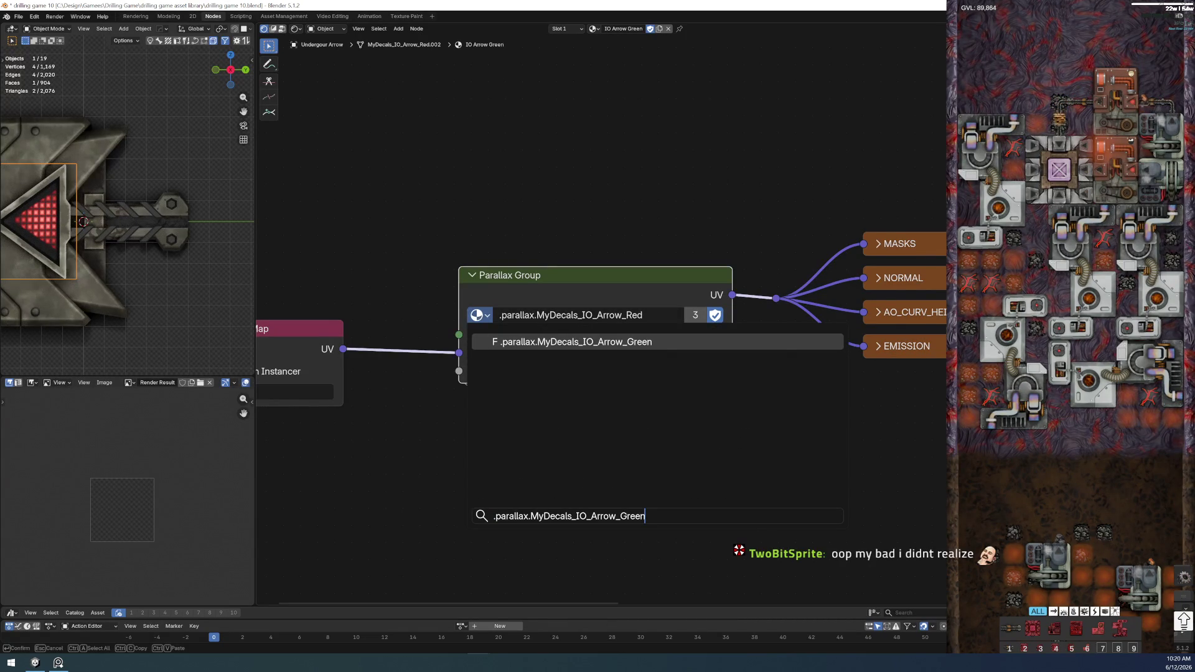
key(Return)
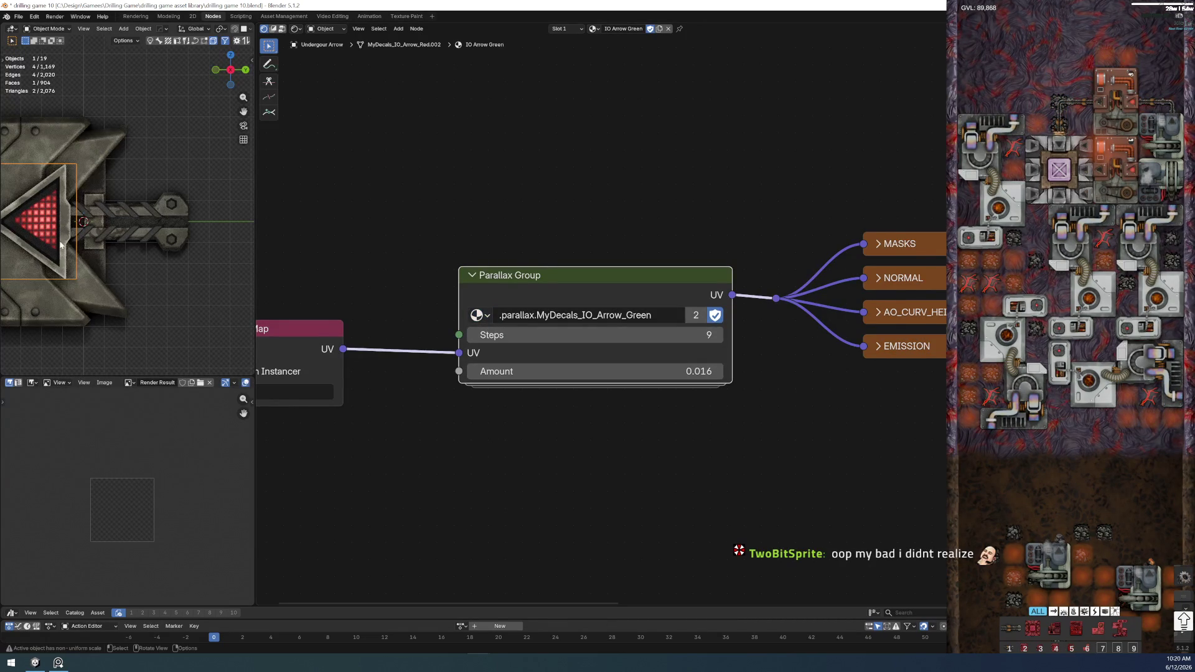
click(830, 467)
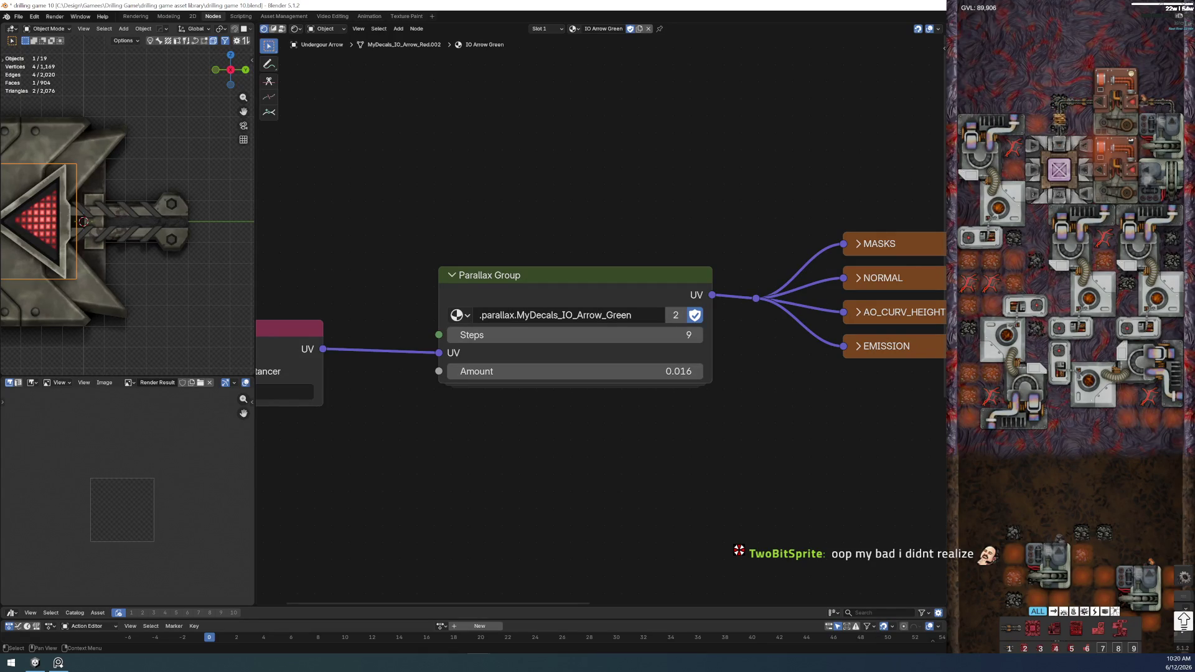
- Deselect all, then select the arrow bezel and arrow decal to inspect their materials
key(alt+a)
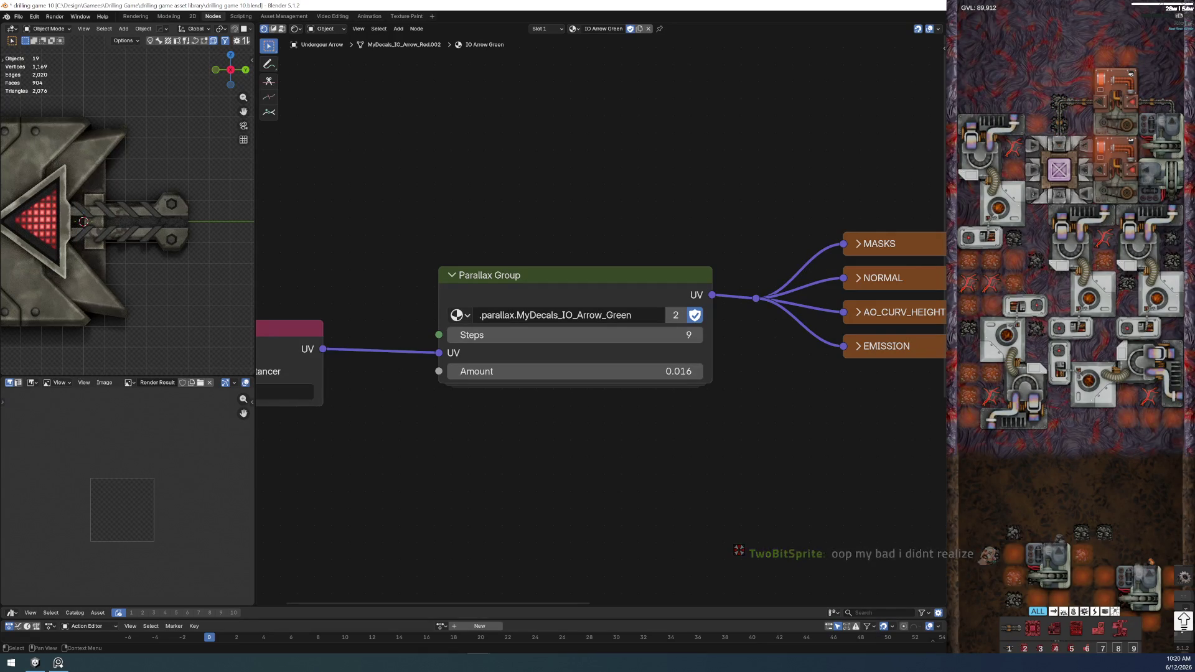
click(62, 187)
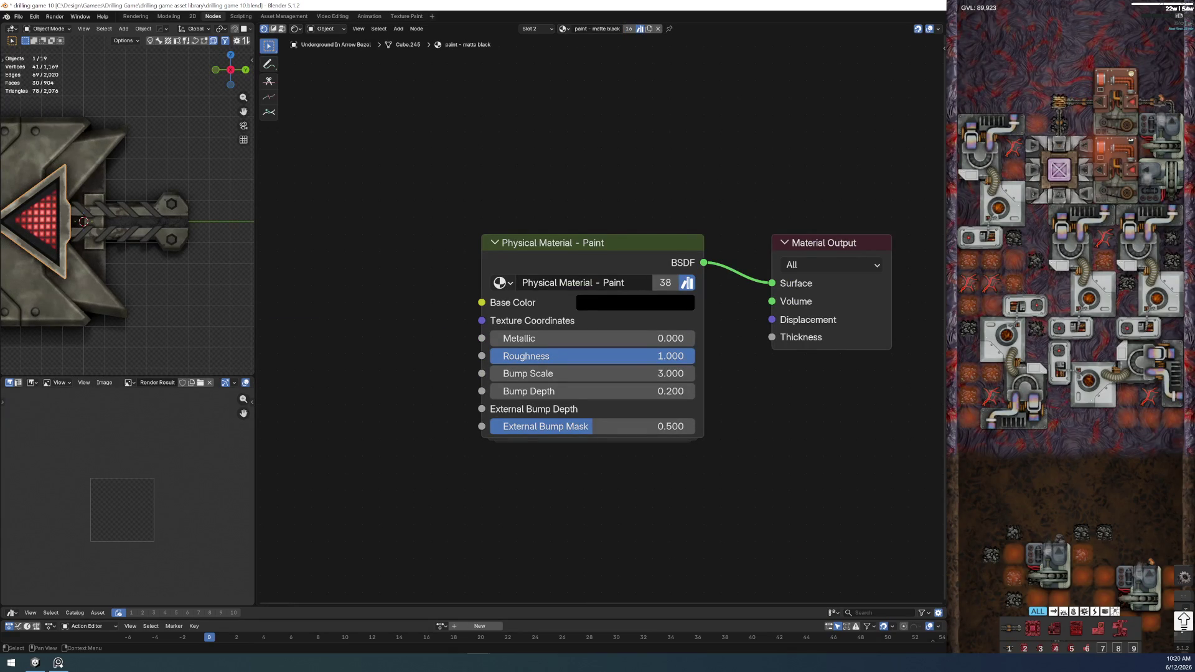
click(38, 221)
scroll(550, 469, down, 2)
ctrl+scroll(551, 455, up, 4)
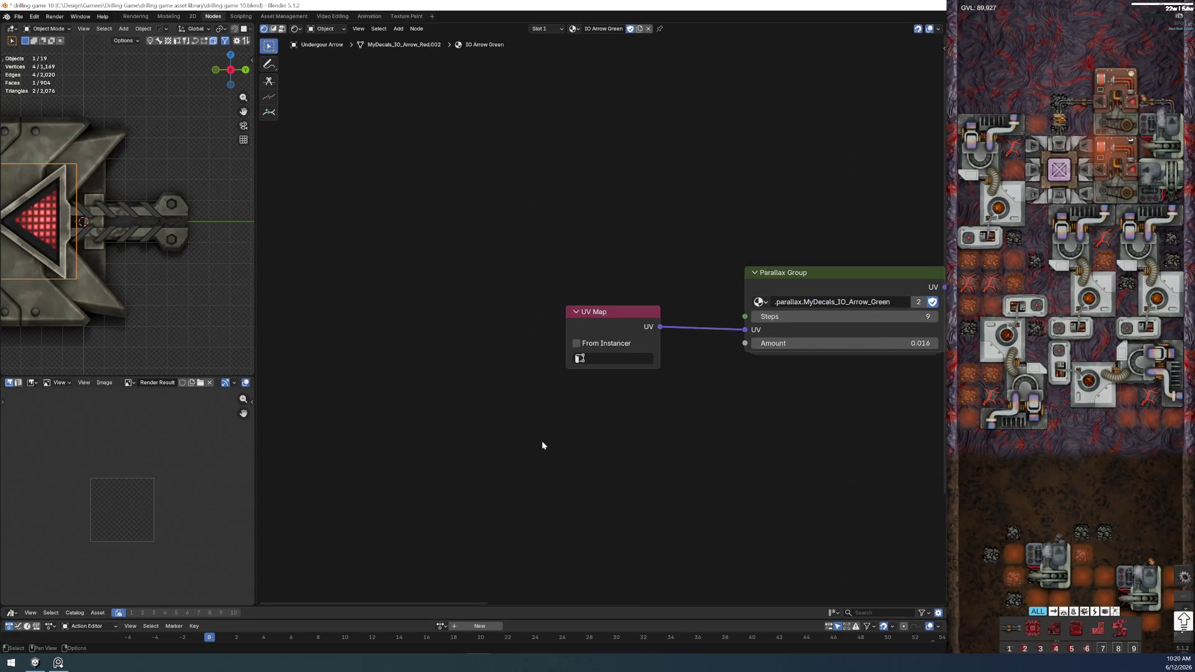
ctrl+scroll(544, 454, up, 3)
scroll(544, 454, up, 2)
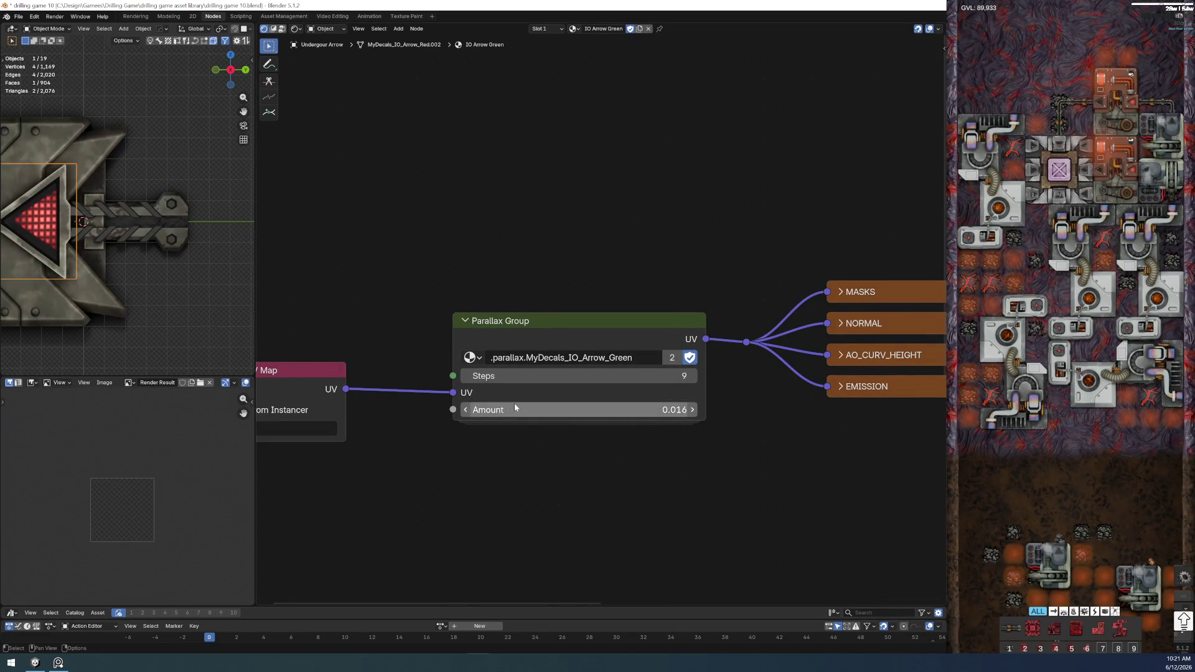
scroll(857, 471, down, 3)
middle_drag(795, 453, 568, 474)
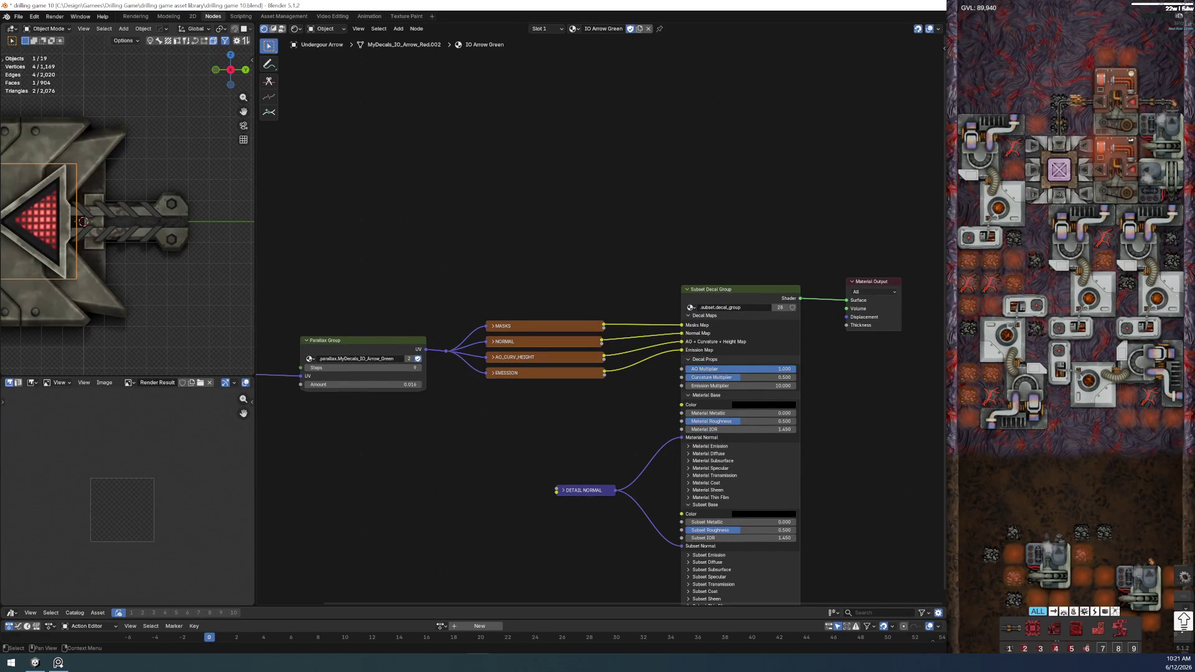
- Widen the out-arrow's Parallax Group node in the IO Arrow Red material to show its name
key(ctrl+z)
middle_drag(401, 289, 610, 317)
scroll(610, 317, up, 3)
middle_drag(430, 196, 577, 256)
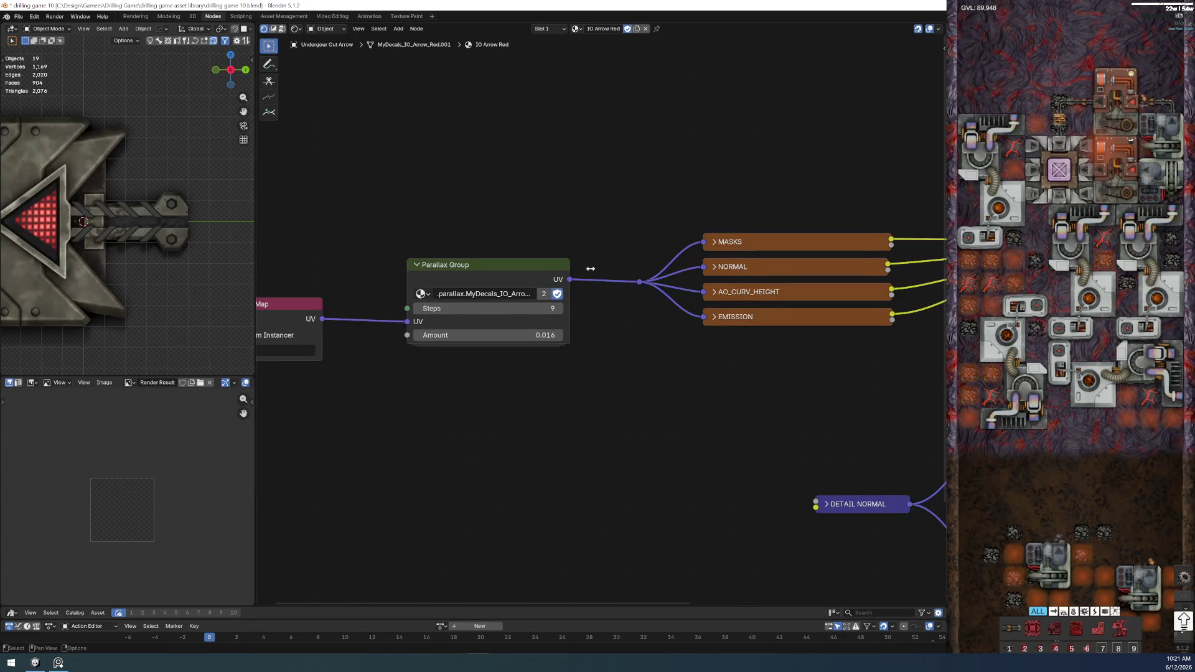
drag(583, 268, 621, 268)
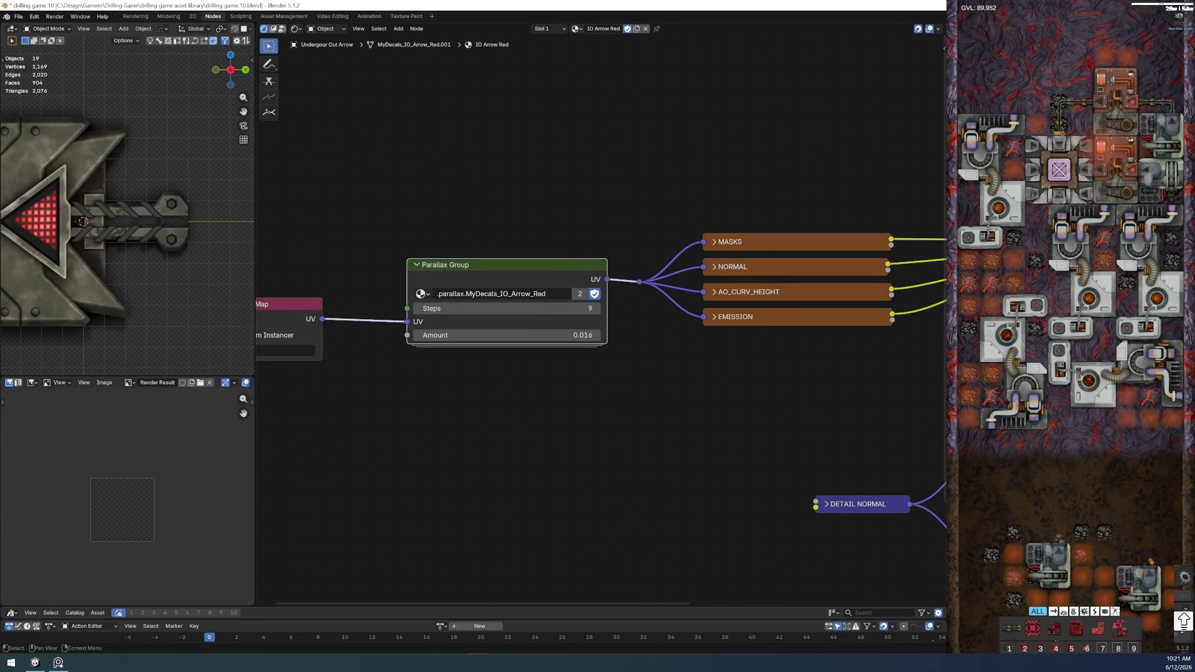
- Return to the green arrow decal's material, then select the AO plane to view its material
key(ctrl+z)
key(ctrl+z)
key(ctrl+z)
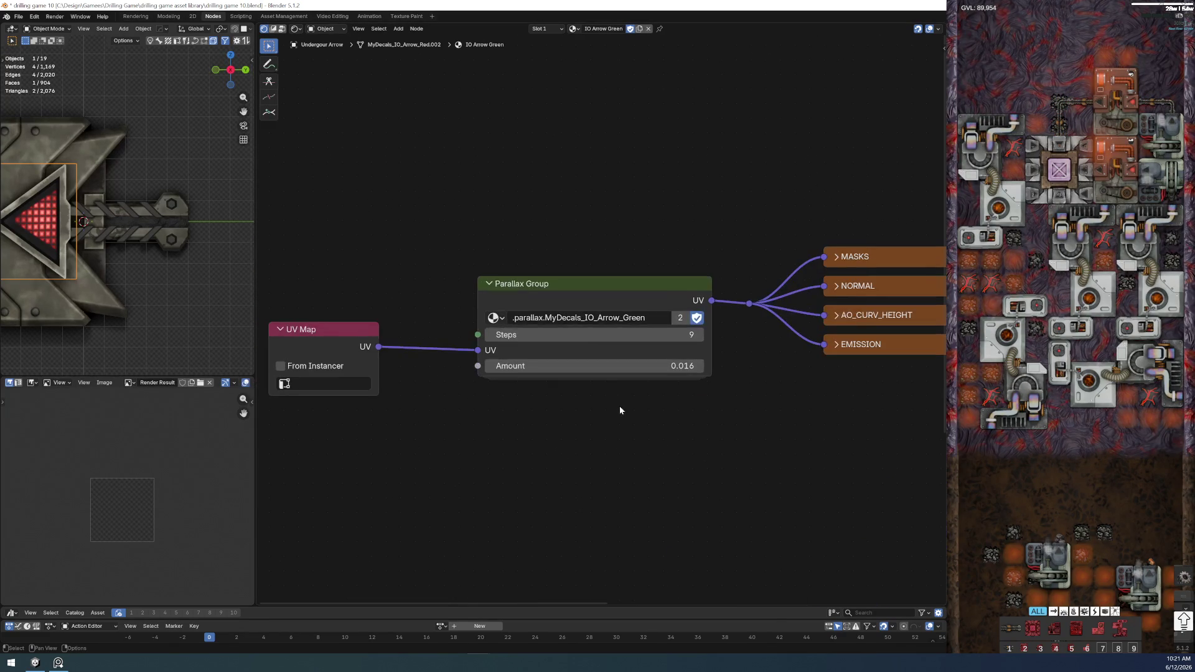
scroll(39, 278, up, 1)
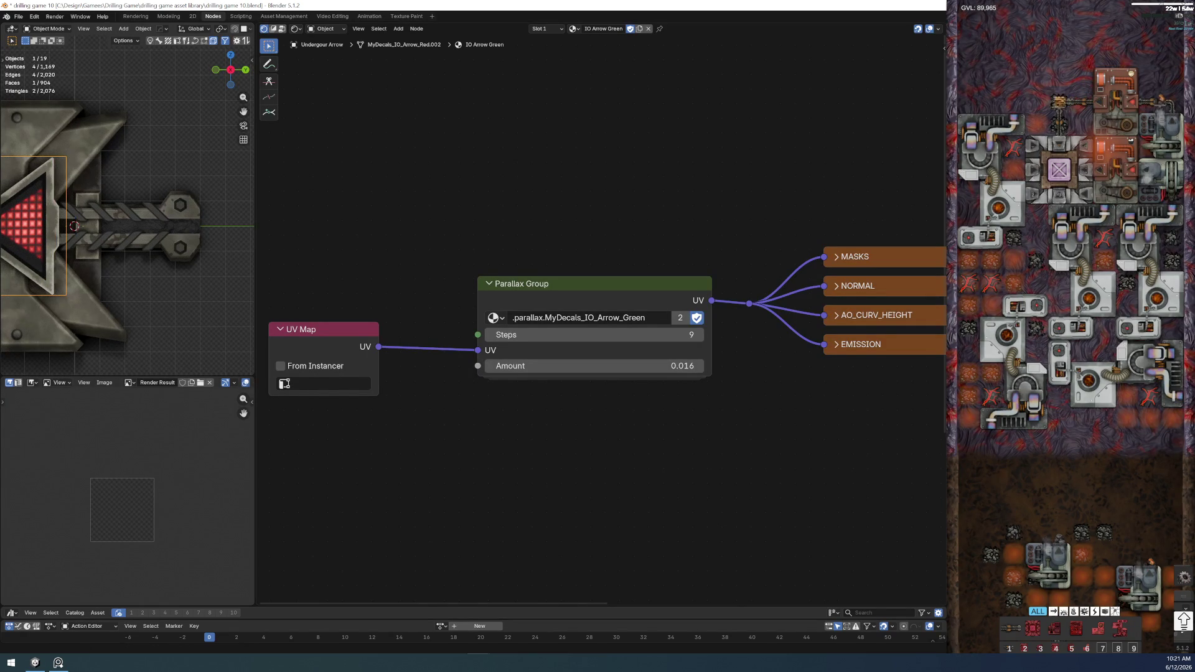
scroll(753, 454, down, 2)
ctrl+scroll(702, 425, down, 2)
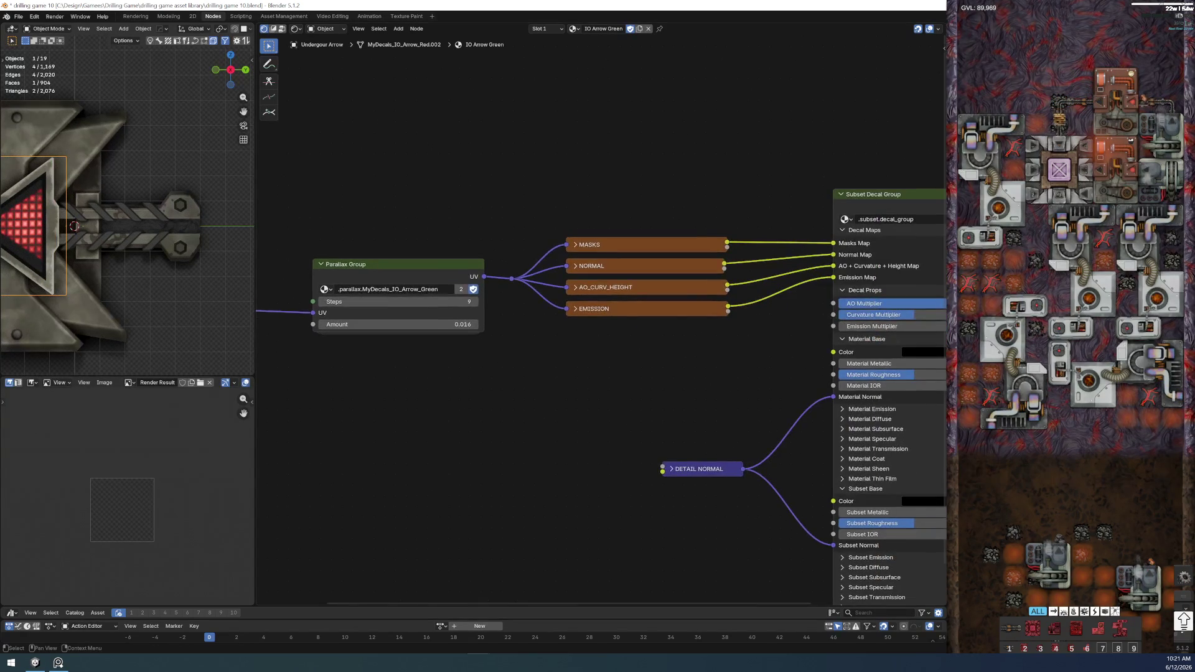
middle_drag(702, 426, 518, 382)
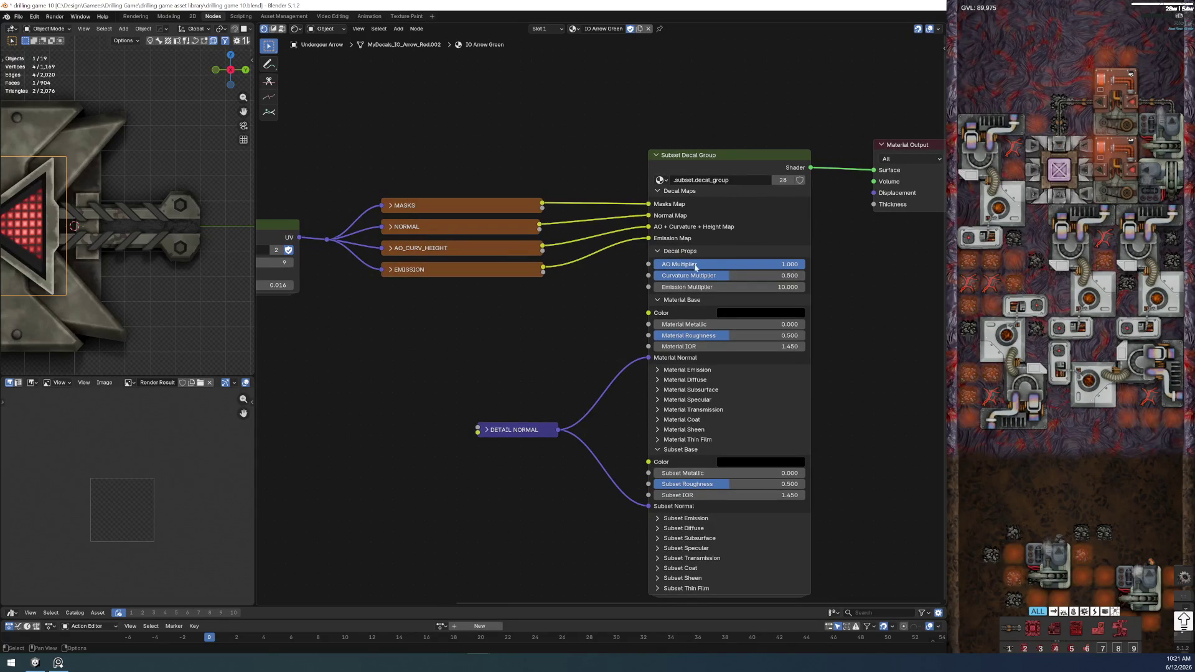
ctrl+scroll(136, 244, down, 5)
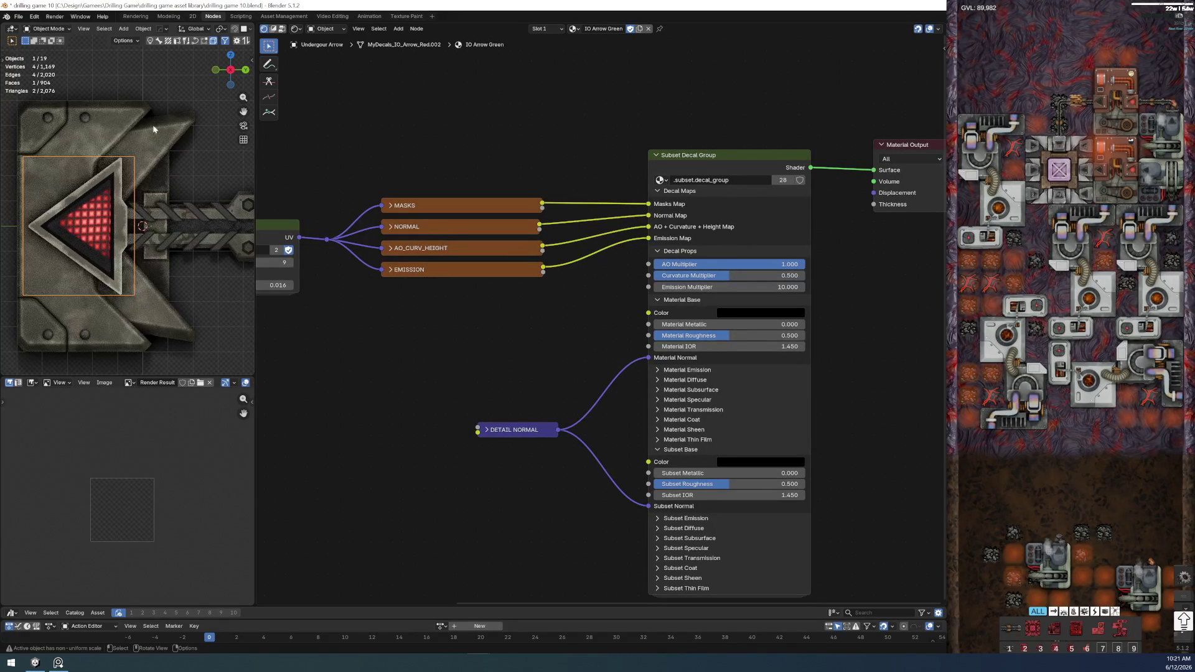
click(213, 297)
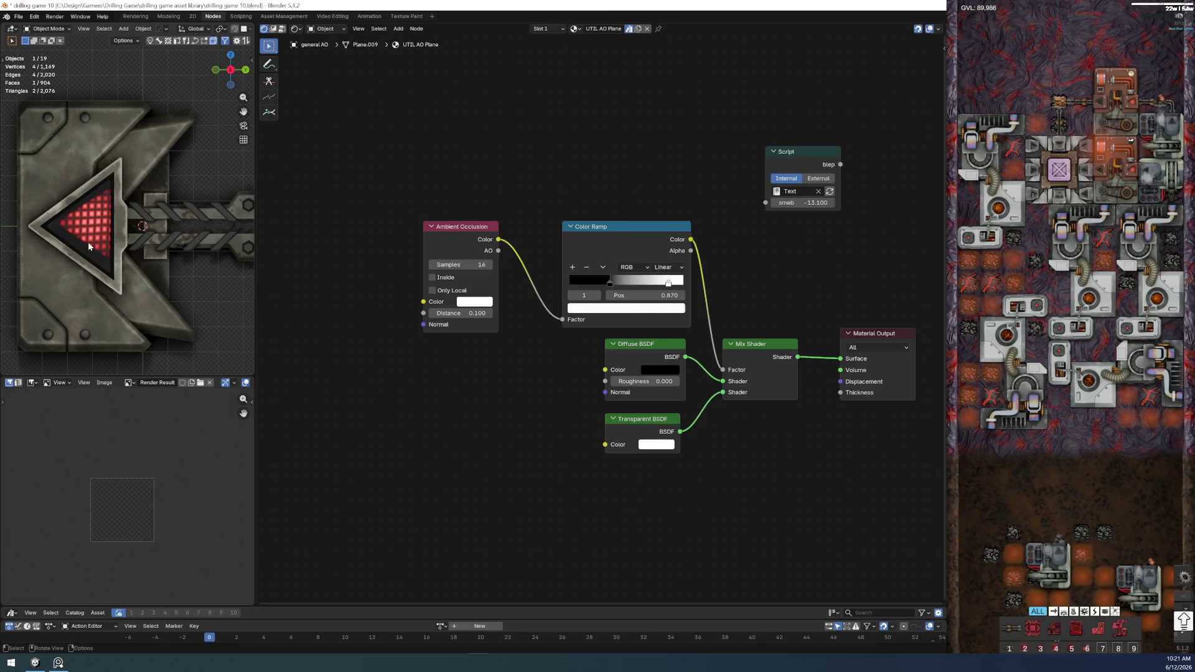
- Frame the arrow in camera view and reselect the green decal to show its Parallax Group node
click(88, 246)
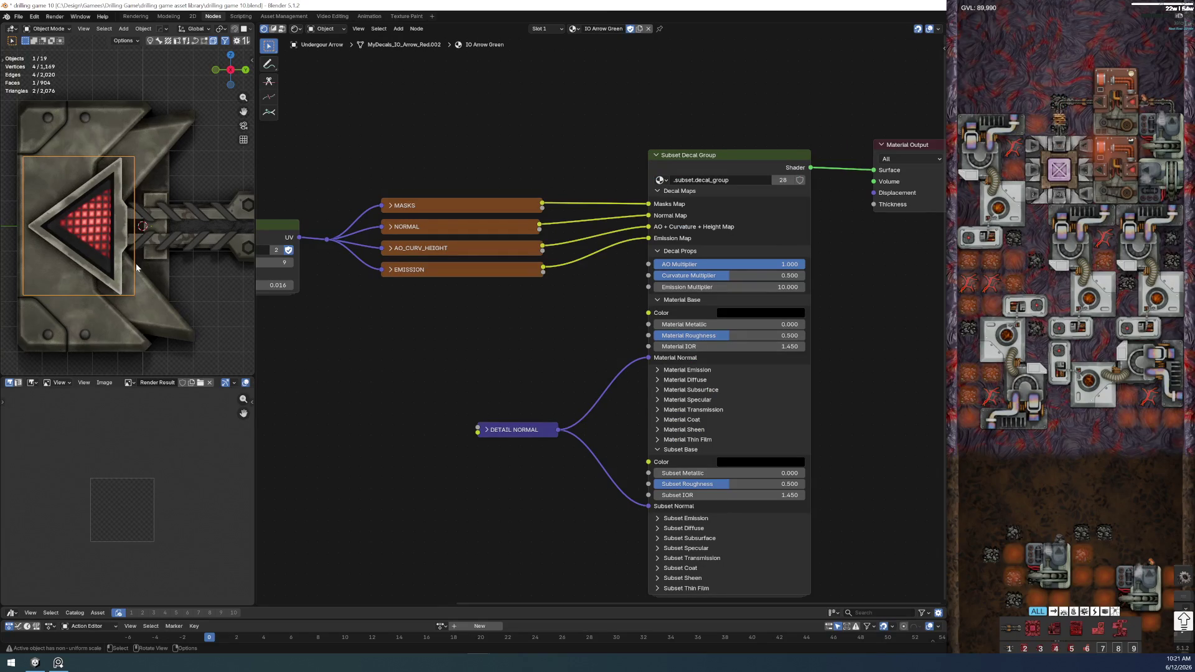
click(217, 298)
key(KP_0)
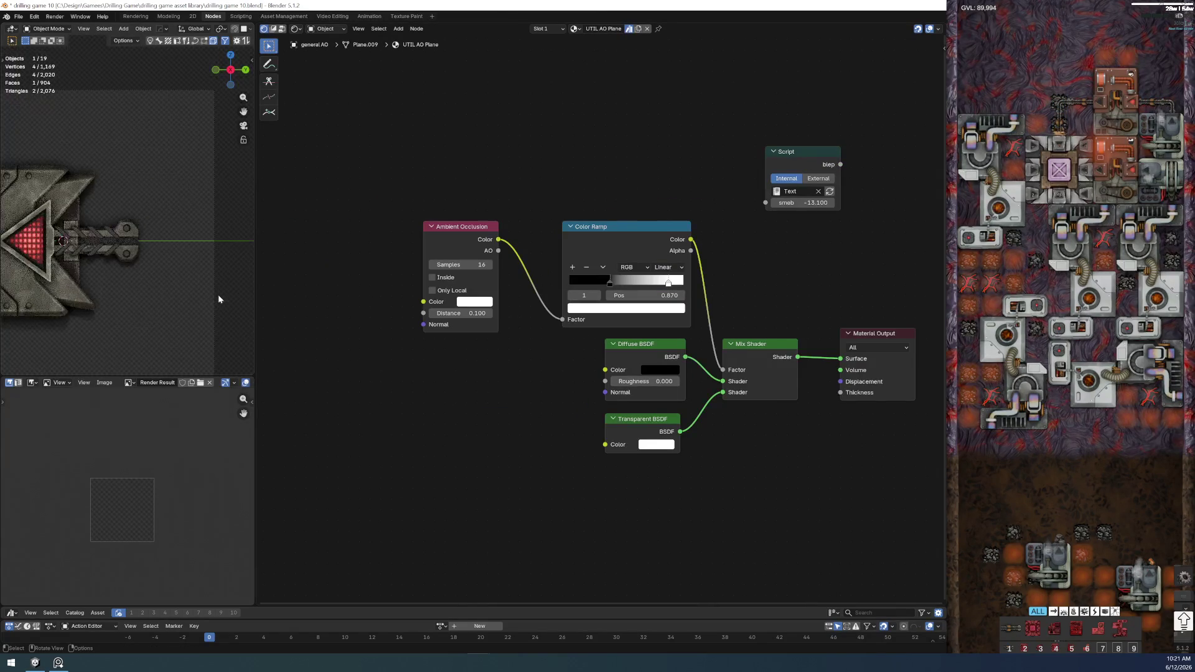
mouse_move(182, 290)
shift+middle_down()
mouse_move(51, 249)
mouse_move(239, 170)
mouse_move(149, 252)
mouse_move(182, 253)
shift+middle_up()
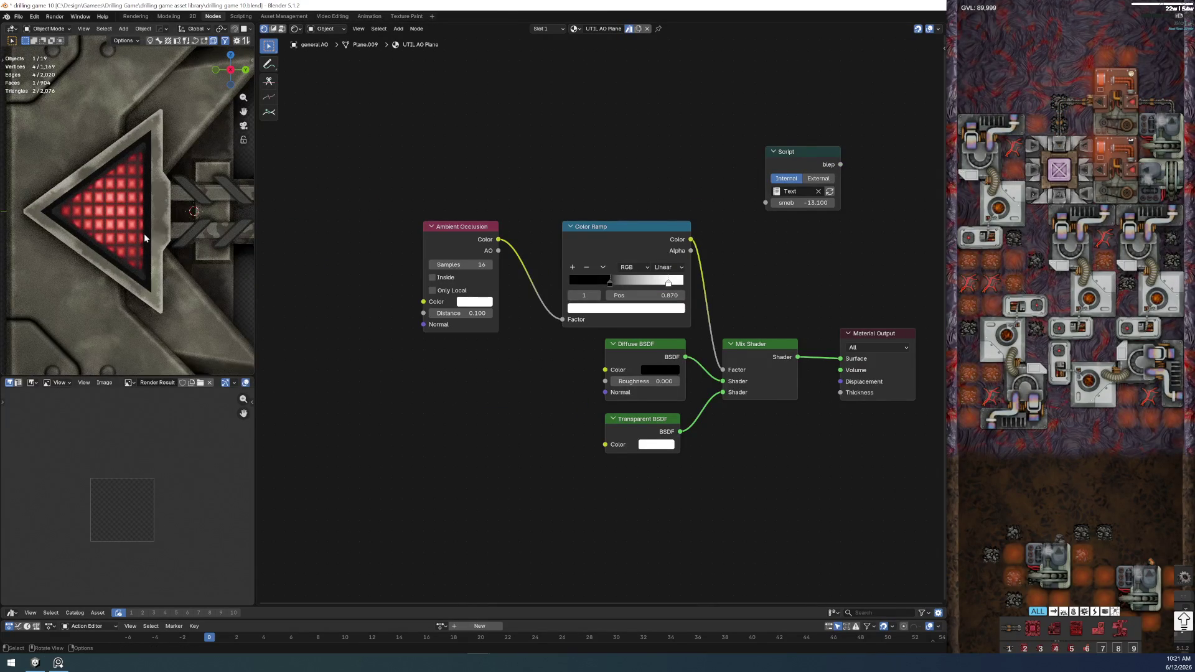
click(143, 233)
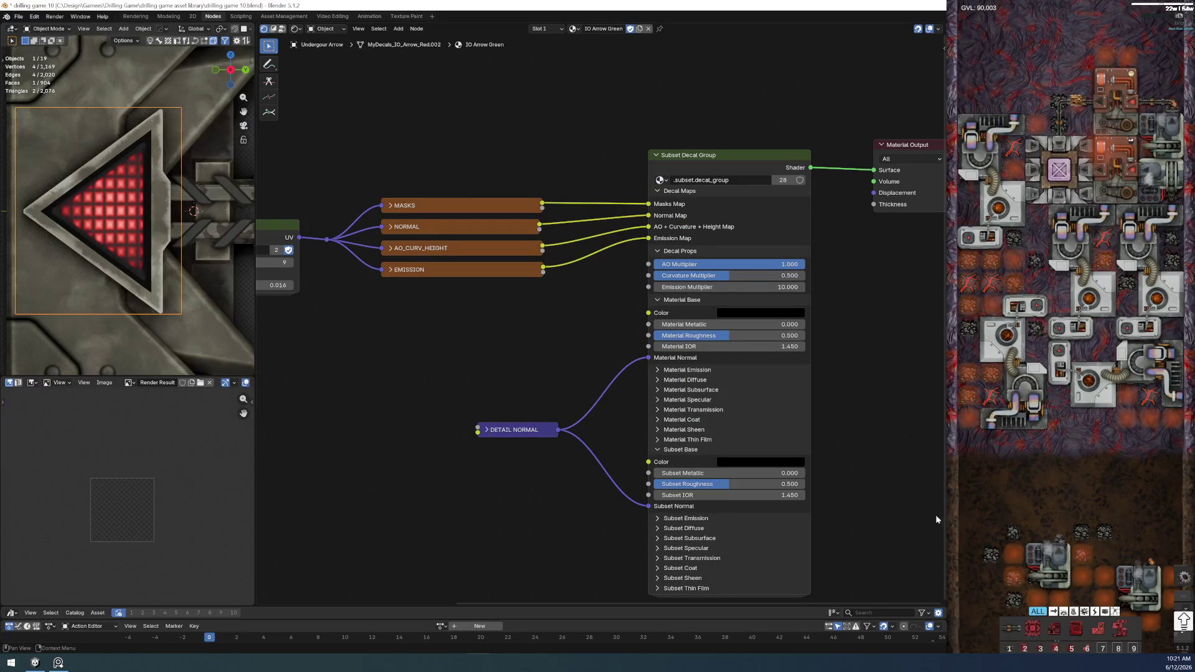
middle_drag(379, 391, 672, 426)
scroll(465, 350, up, 2)
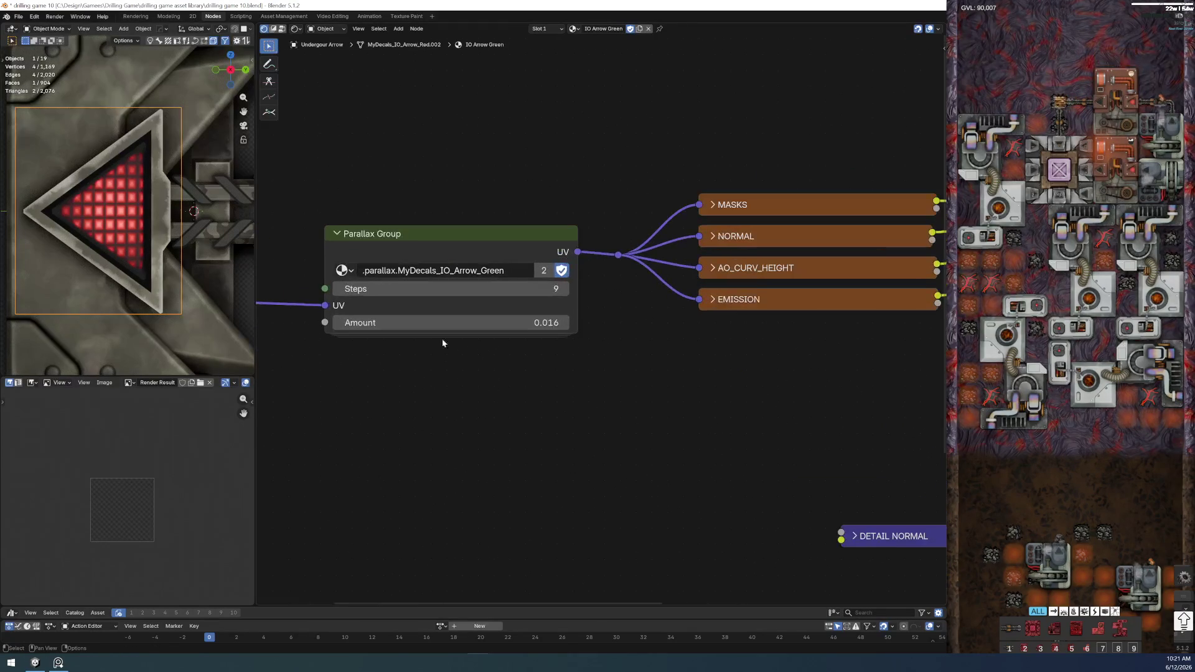
- Save the blend file
click(19, 17)
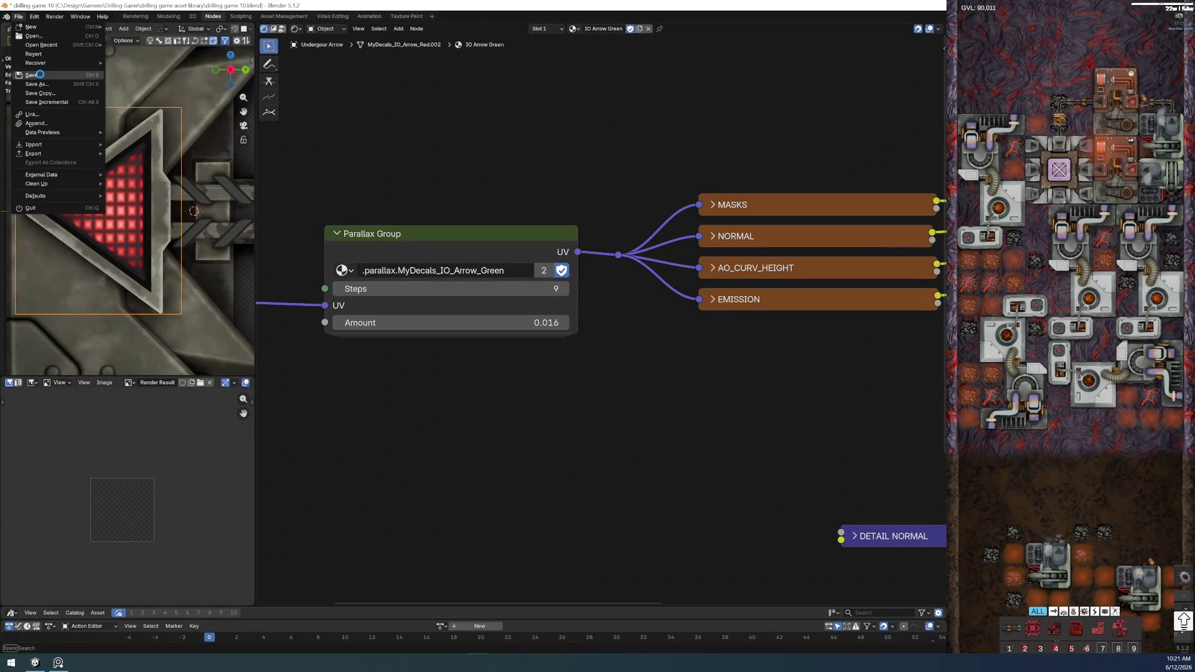
click(37, 76)
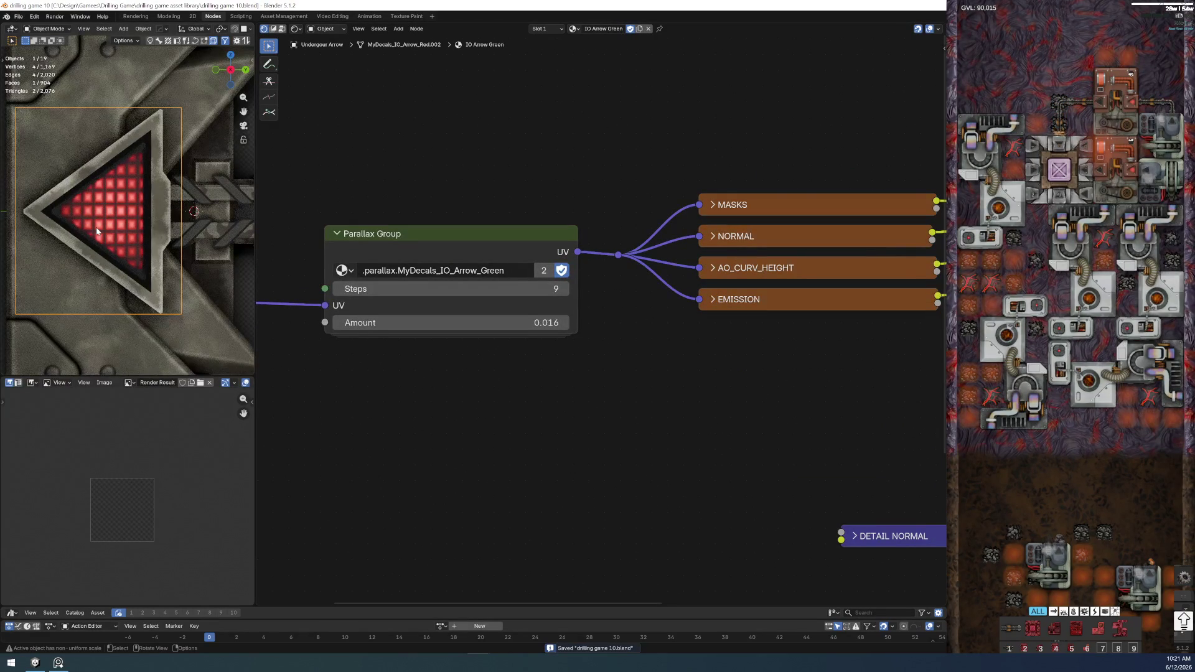
scroll(150, 259, down, 4)
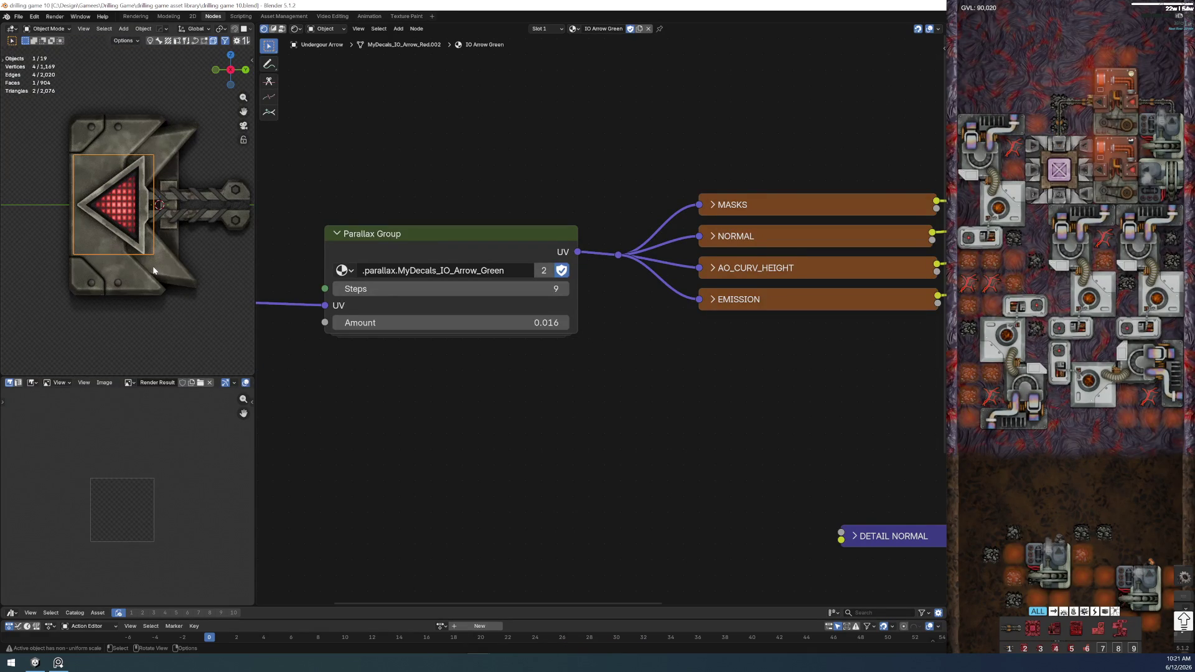
- Place the 3D cursor beside the arrow and insert the MyDecals IO Arrow Green decal there
shift+right_click(186, 296)
scroll(180, 305, up, 2)
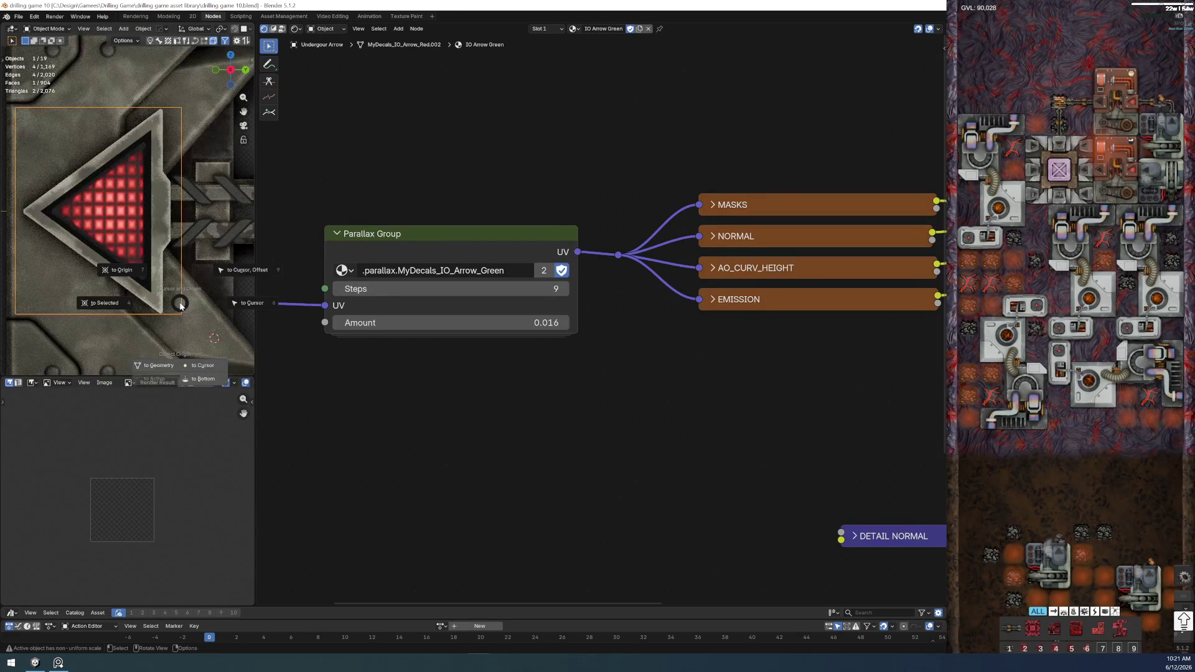
key(d)
mouse_move(244, 333)
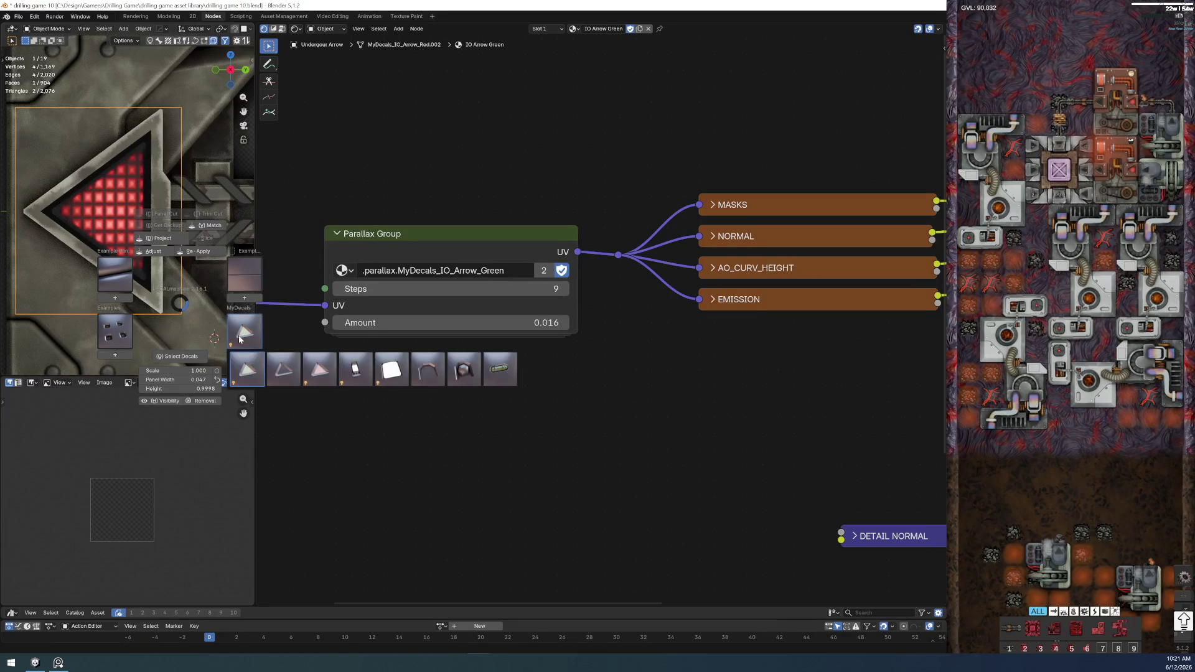
click(254, 380)
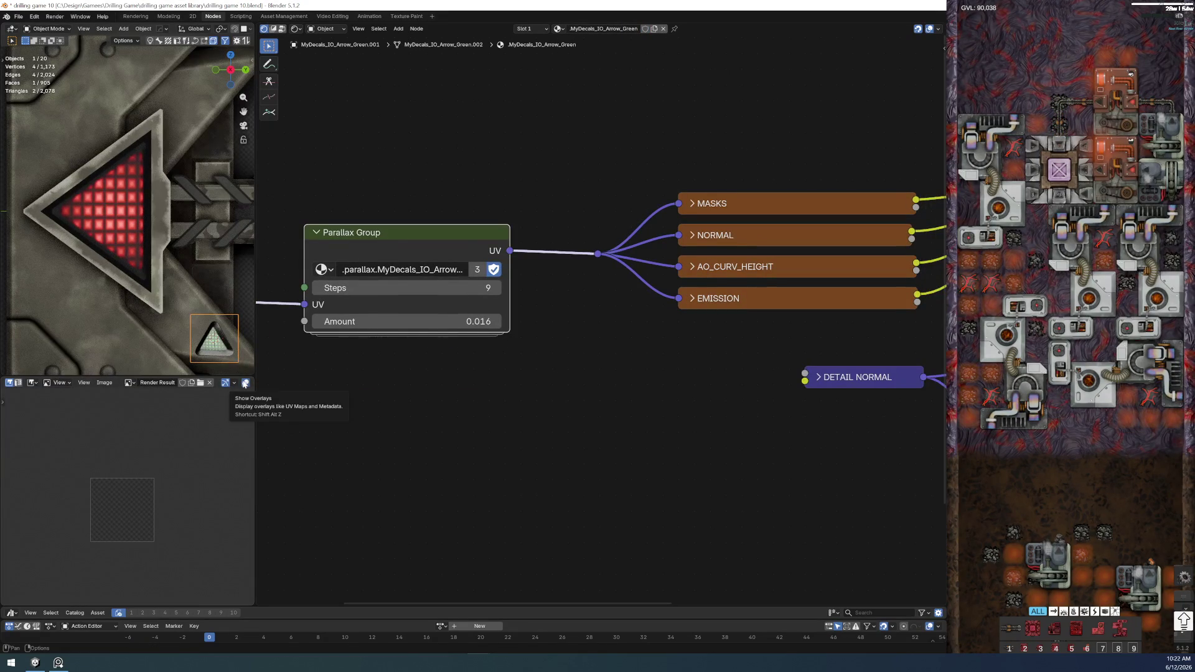
- Copy the large arrow's location, rotation and scale onto the new green decal
shift+click(140, 217)
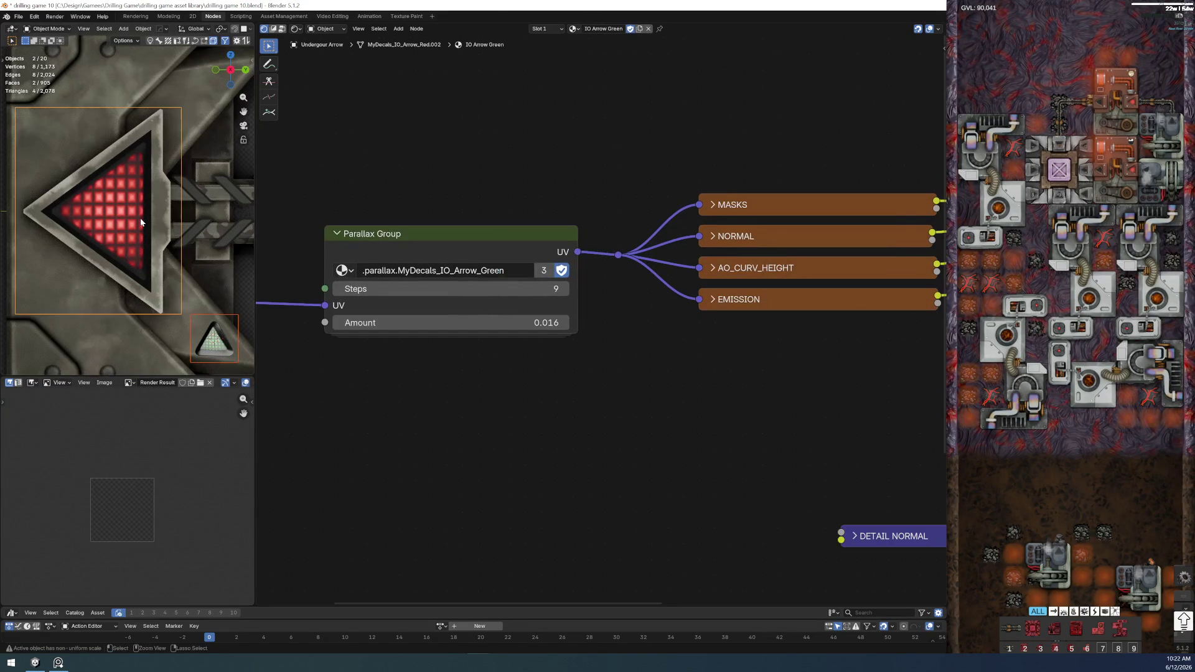
key(ctrl+c)
click(132, 227)
key(ctrl+c)
click(125, 234)
key(ctrl+c)
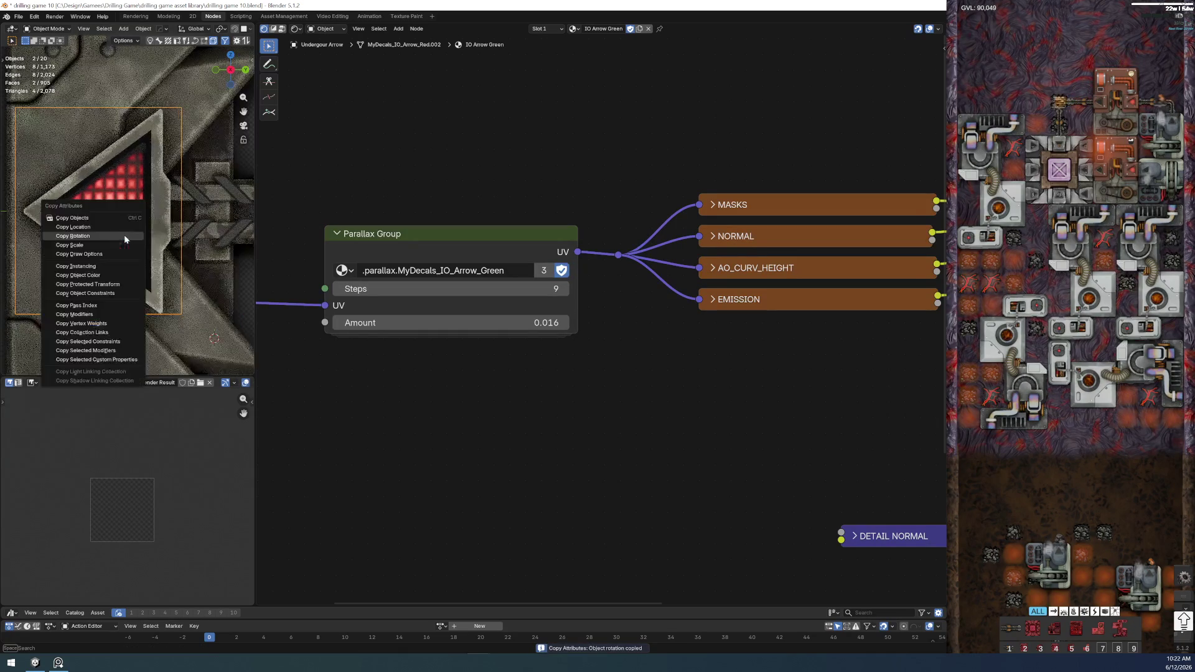
click(115, 247)
click(194, 281)
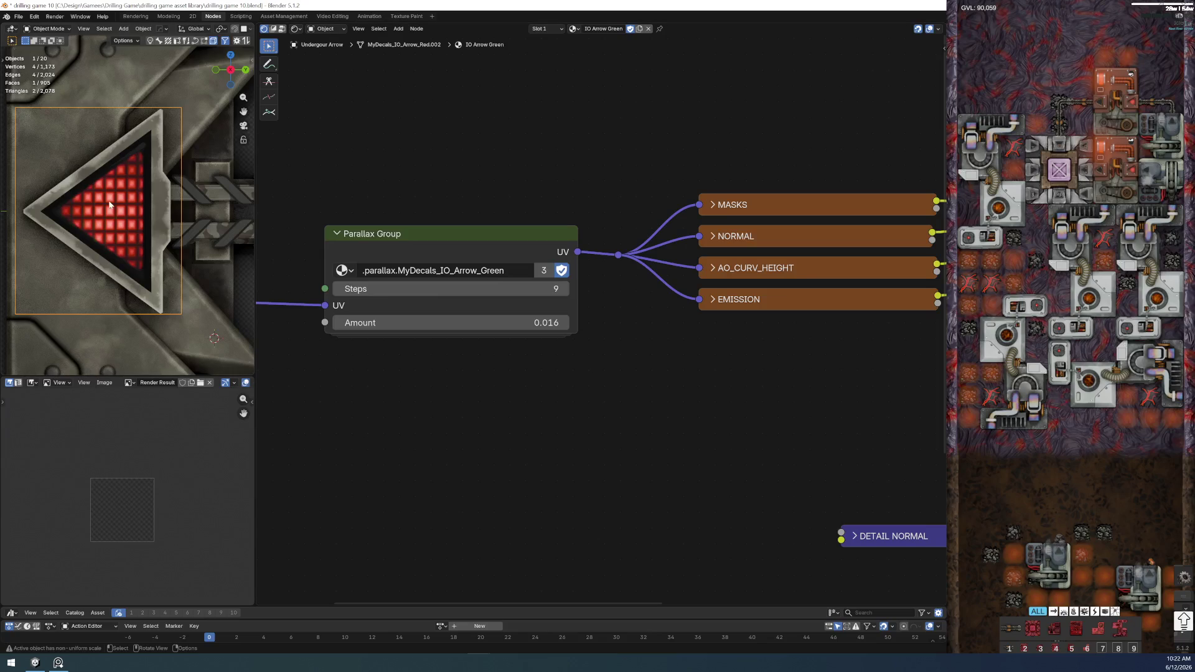
- Hide the red arrow and inspect the green decal's material, widening its Parallax Group node
key(h)
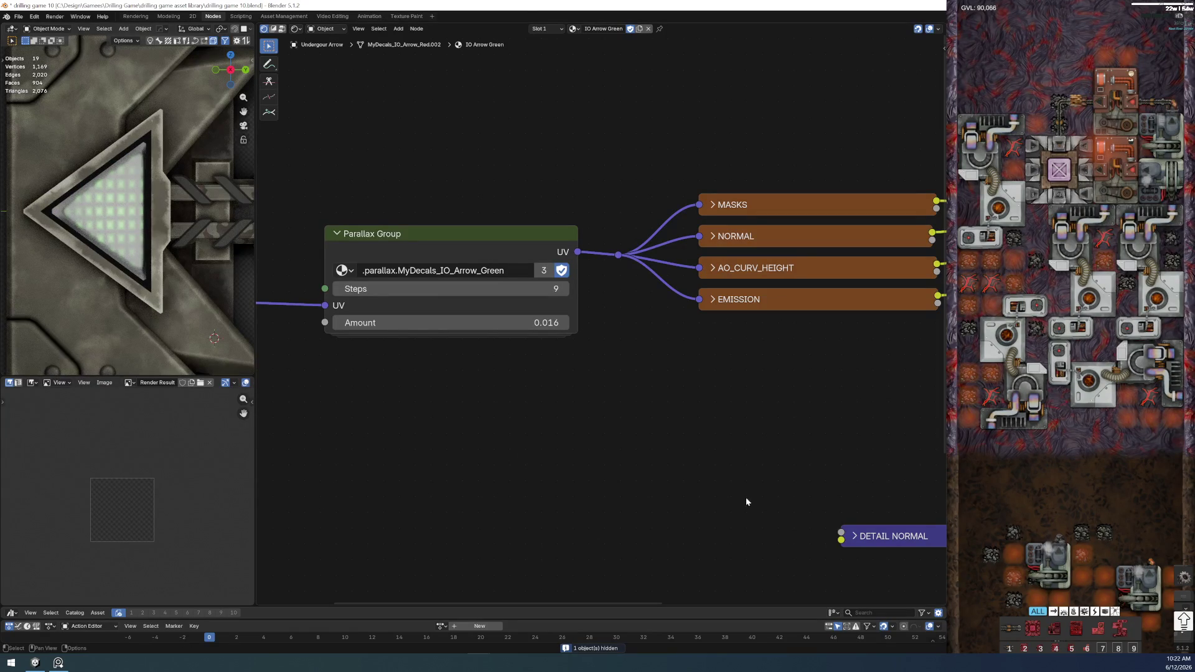
click(99, 211)
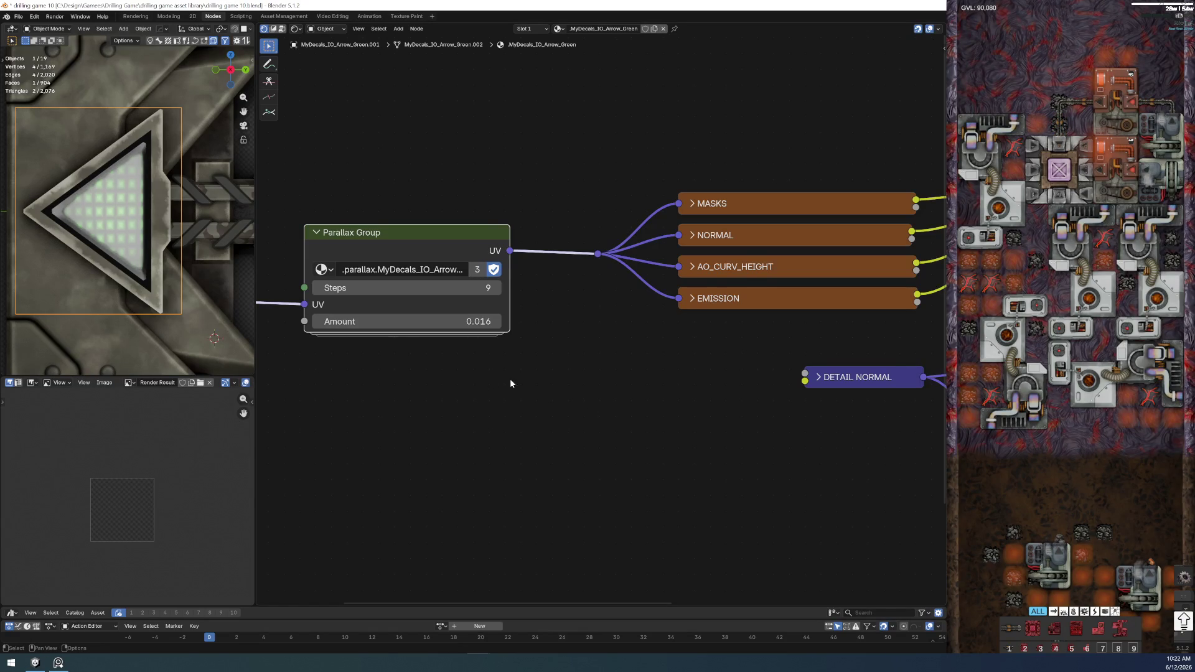
mouse_move(508, 232)
mouse_down()
mouse_move(590, 232)
mouse_move(557, 231)
mouse_up()
scroll(672, 403, down, 2)
ctrl+middle_drag(672, 402, 534, 408)
scroll(534, 408, up, 2)
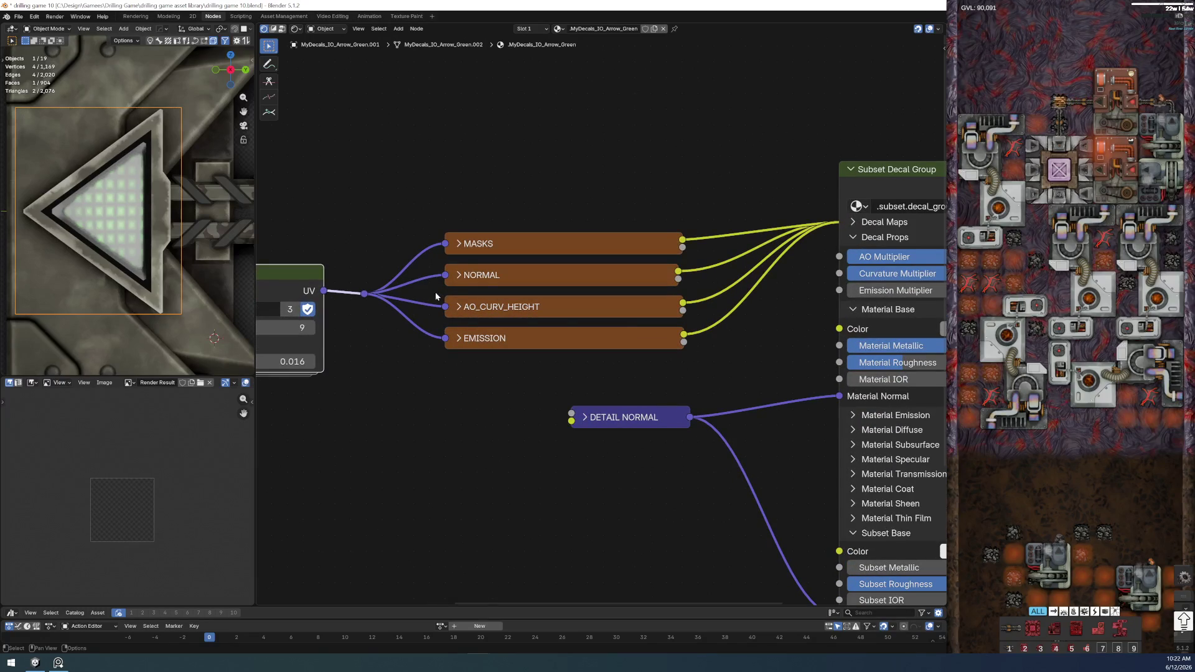
click(456, 274)
click(456, 274)
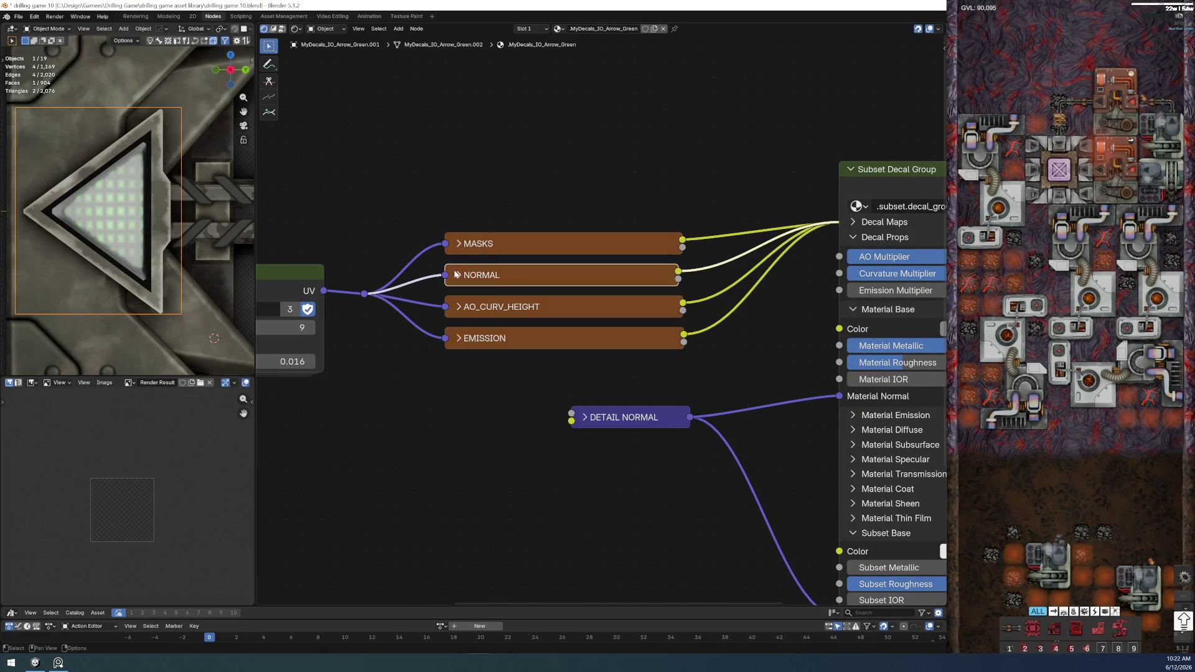
mouse_move(439, 410)
middle_down()
mouse_move(689, 432)
mouse_move(589, 430)
mouse_move(471, 377)
middle_up()
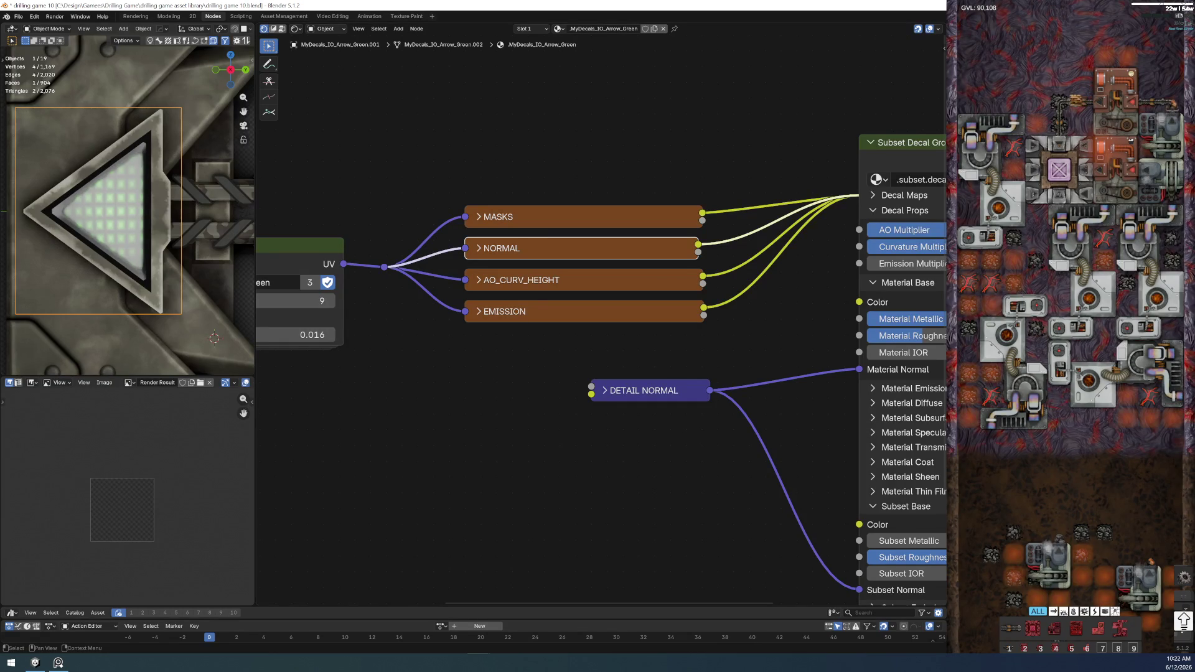
- Correct the arrow object's name and remove the fake user from the IO Arrow Green material
key(ctrl+z)
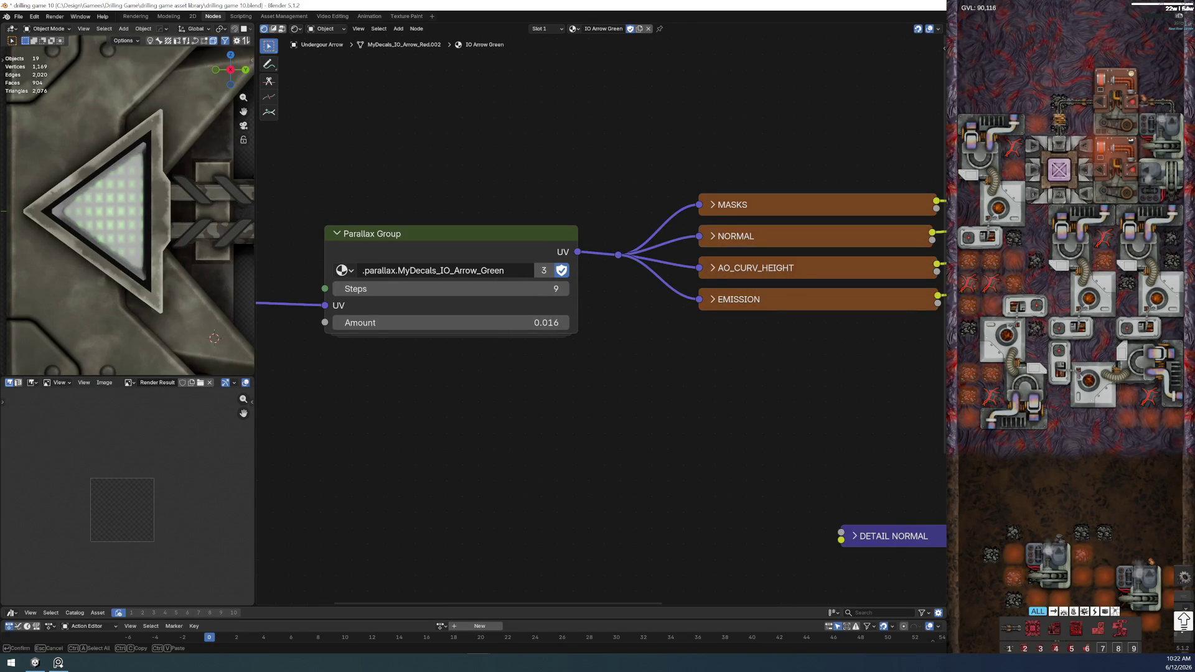
key(Return)
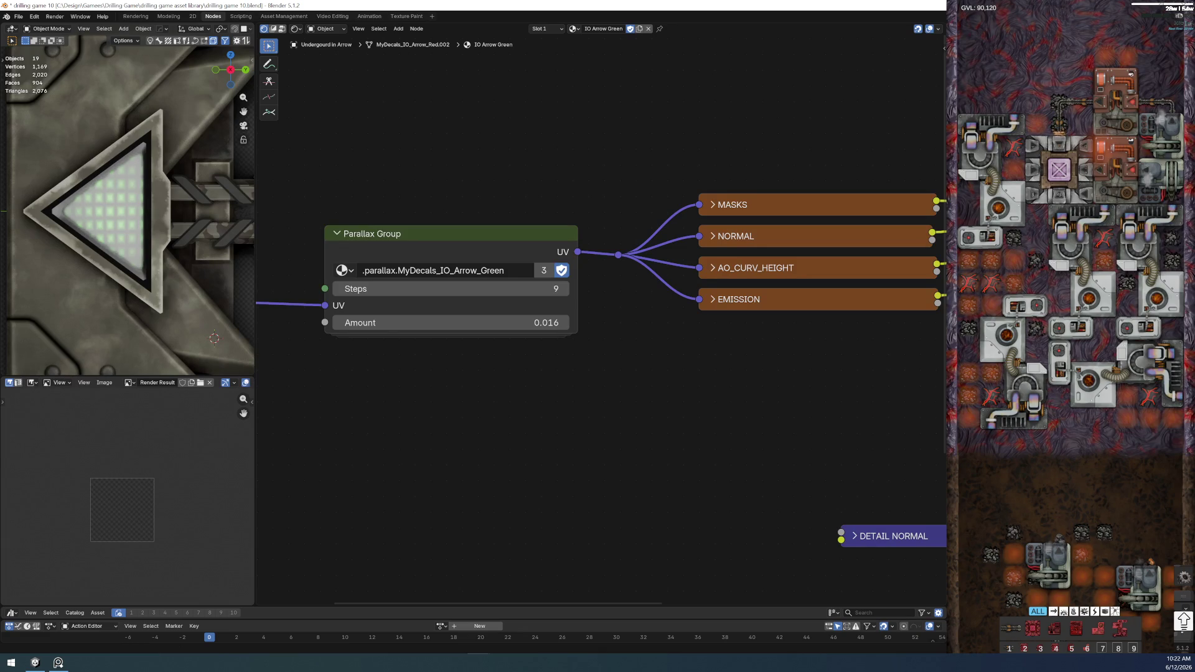
click(630, 29)
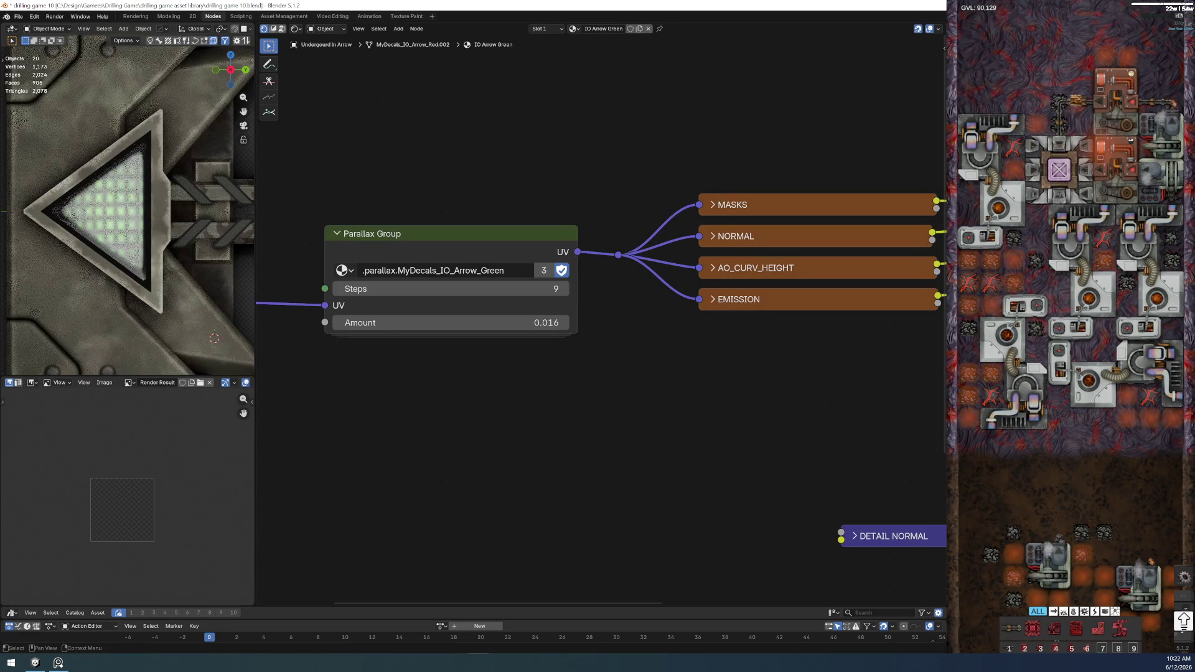
- Link the green decal's material onto the other arrow, then delete the redundant decal
click(98, 210)
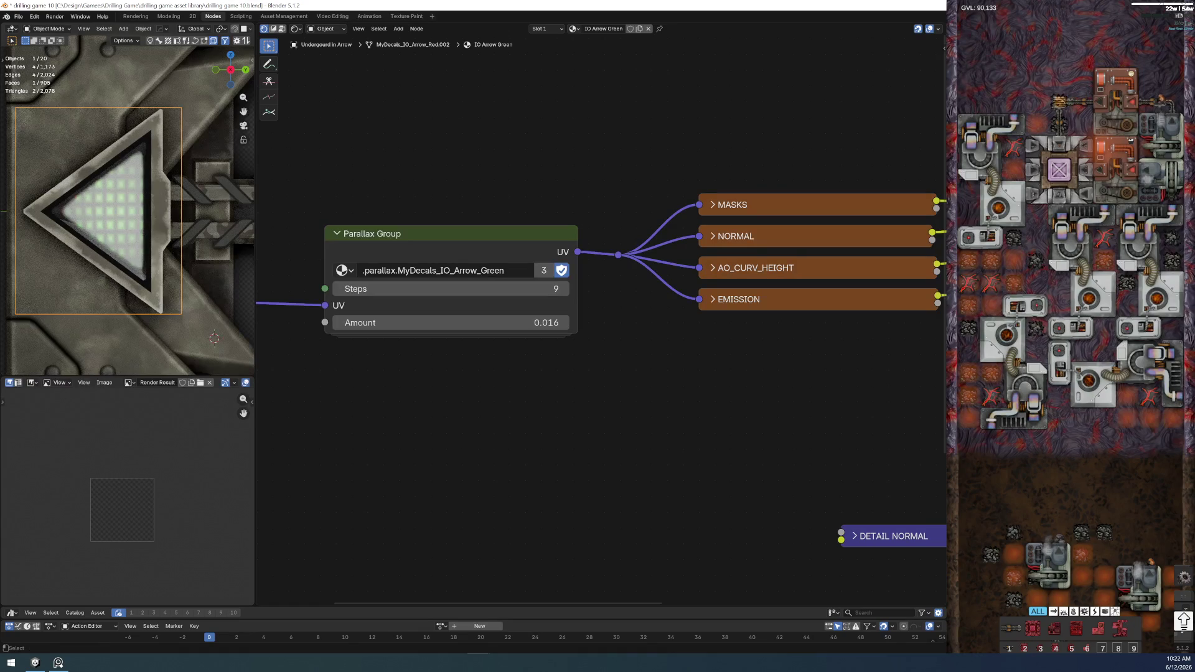
shift+click(131, 267)
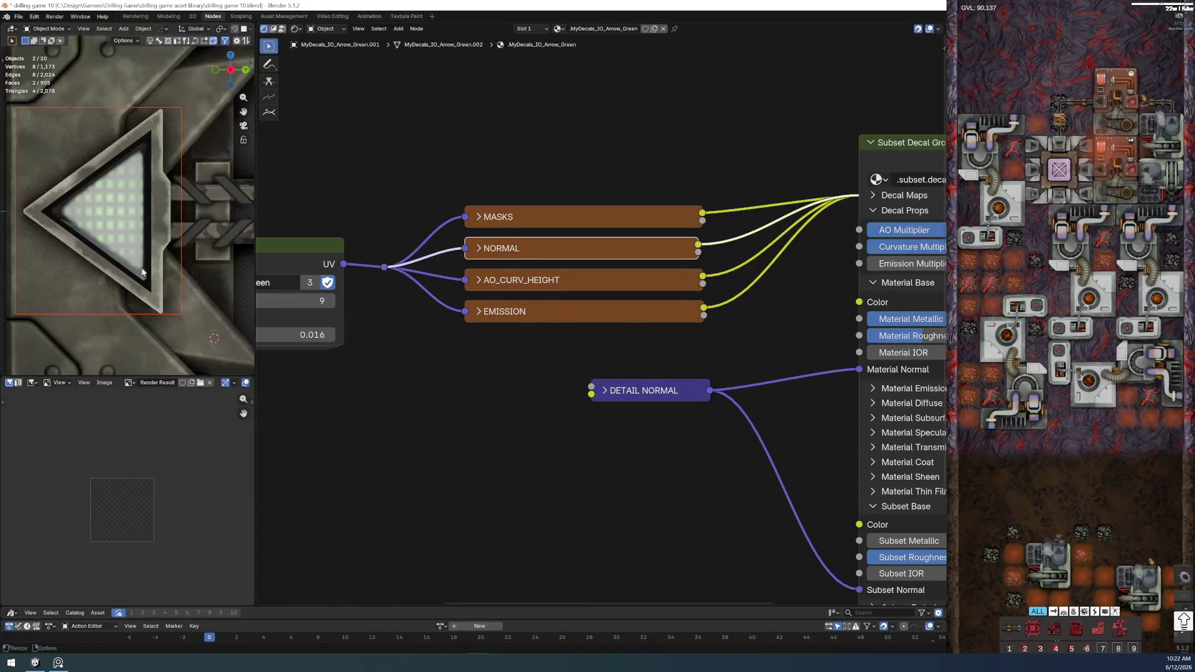
key(ctrl+l)
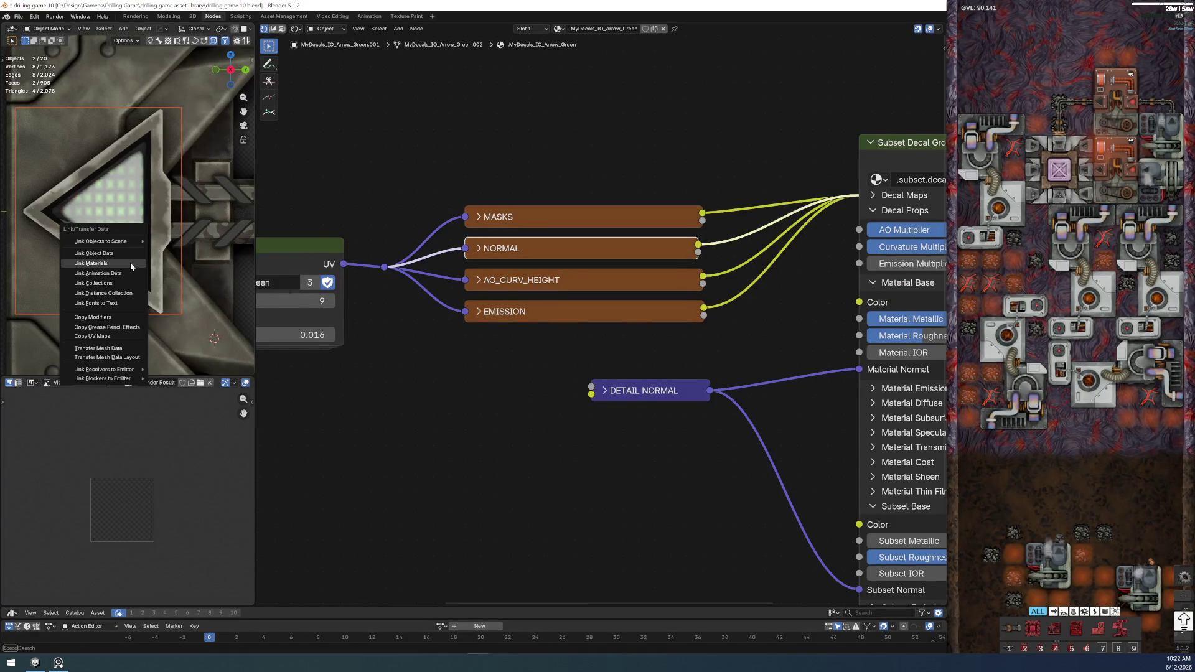
click(131, 266)
click(573, 435)
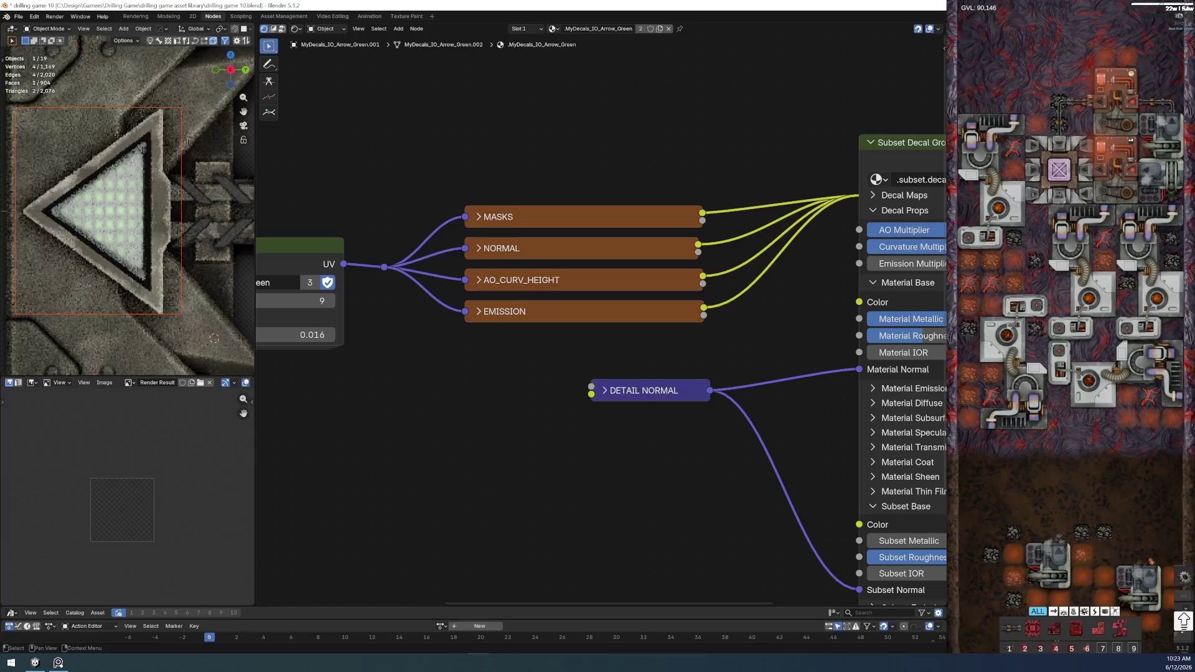
key(Delete)
- Try setting the Material Base and Subset Base colours on Subset Decal Group to black
middle_drag(725, 424, 482, 399)
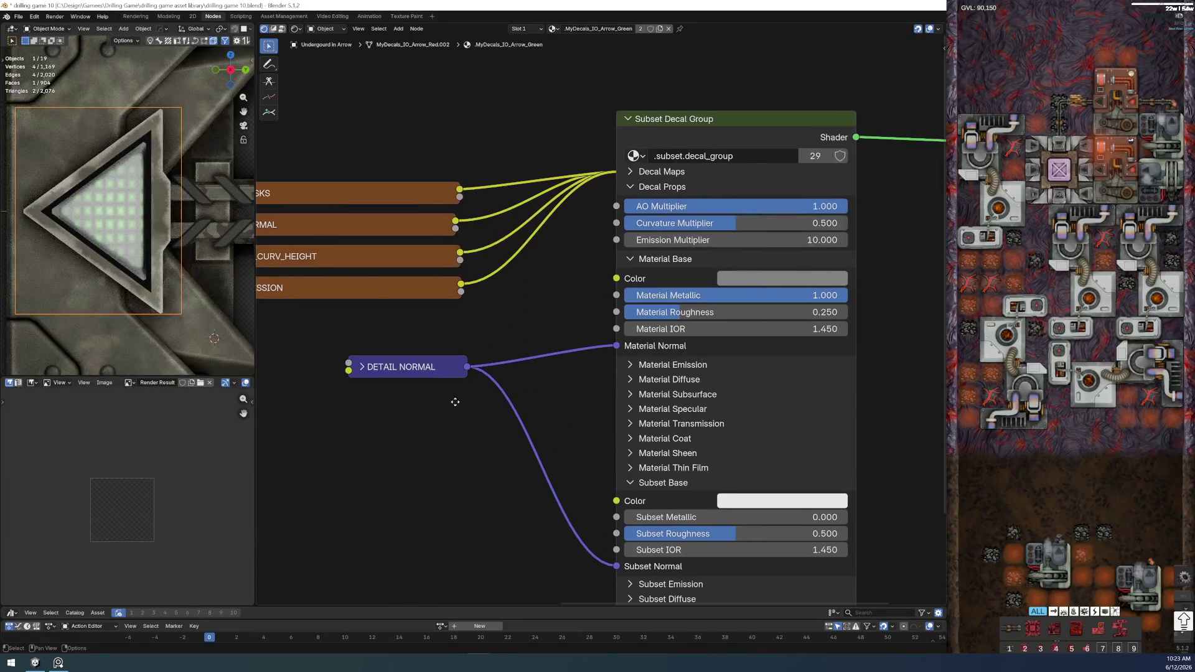
click(738, 280)
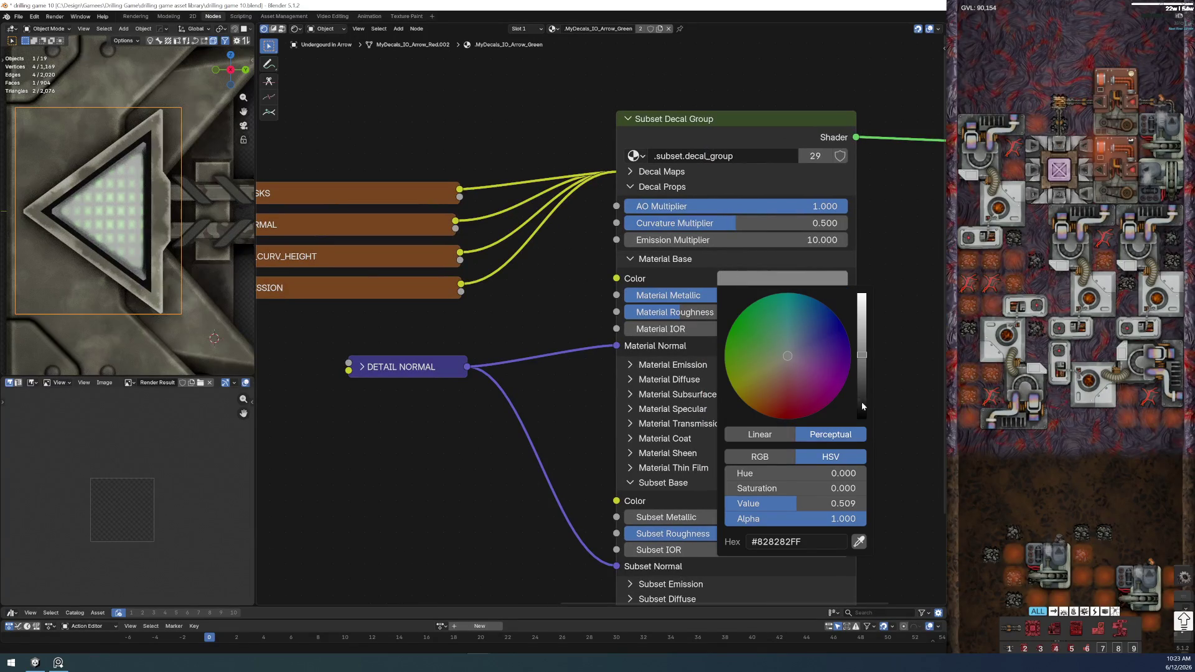
drag(862, 398, 884, 420)
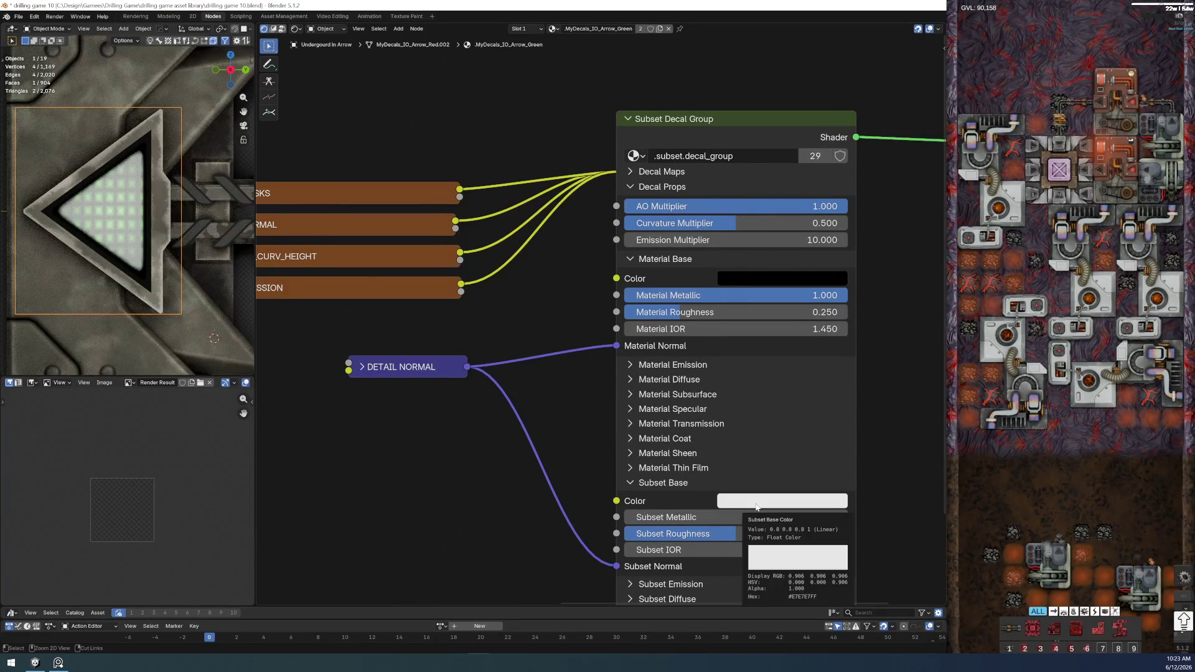
drag(757, 502, 765, 278)
click(765, 278)
drag(861, 353, 863, 367)
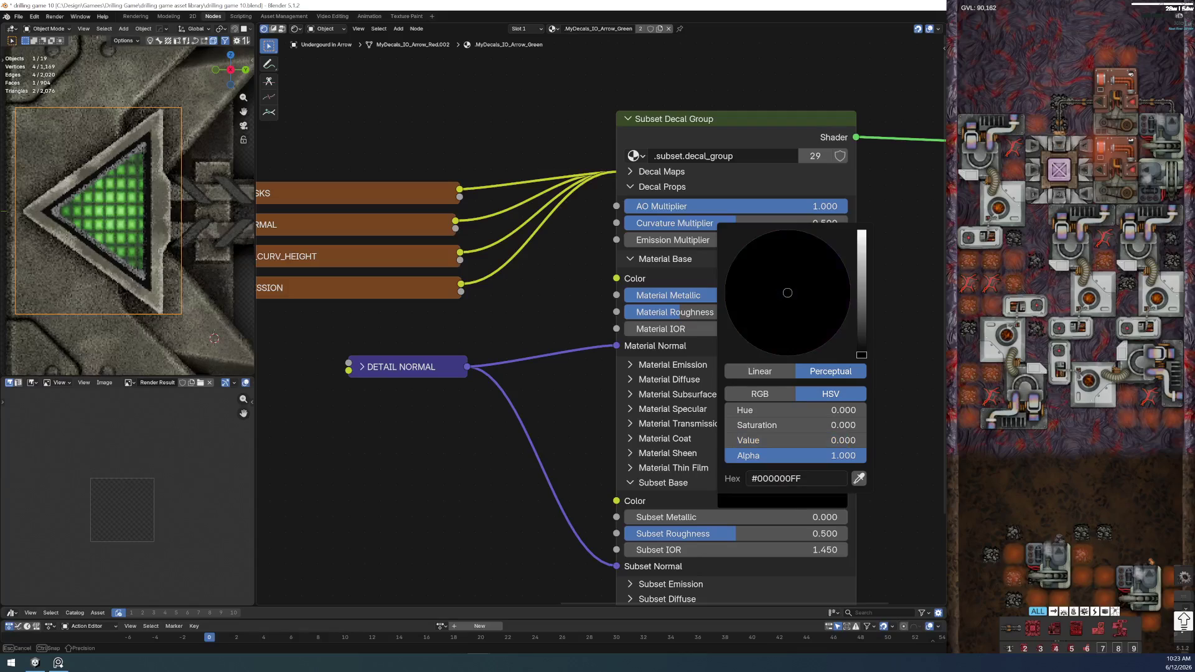
- Cancel the black and set Material Base Color to mid grey, HSV Value about 0.51
scroll(100, 232, down, 2)
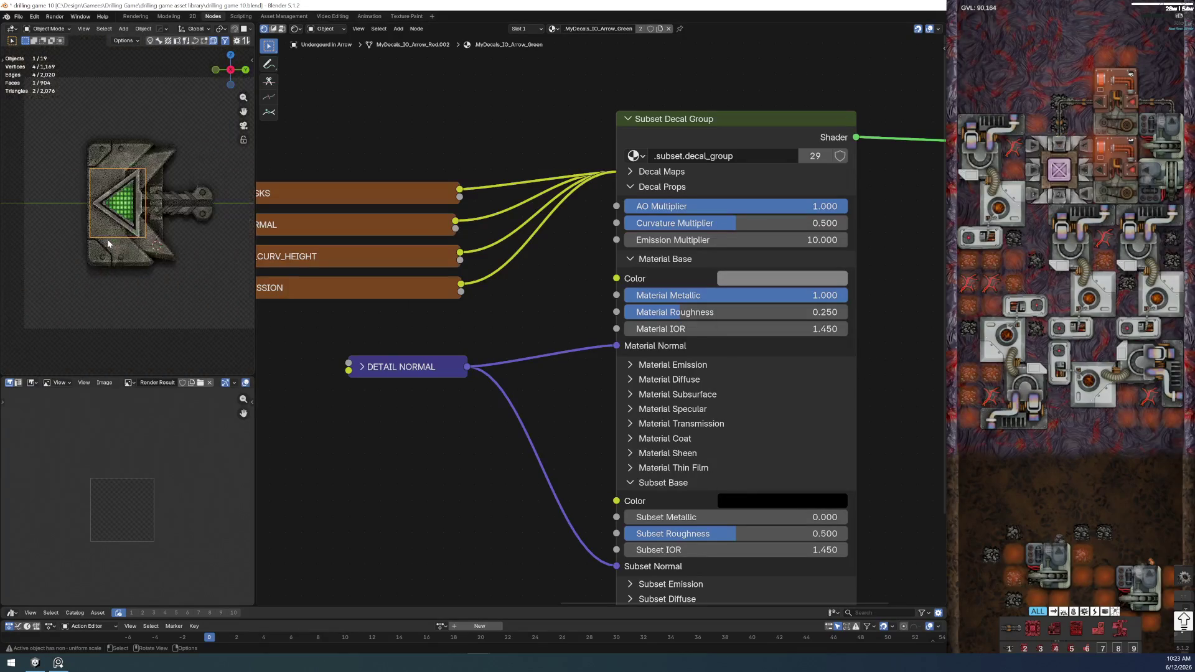
scroll(118, 243, up, 8)
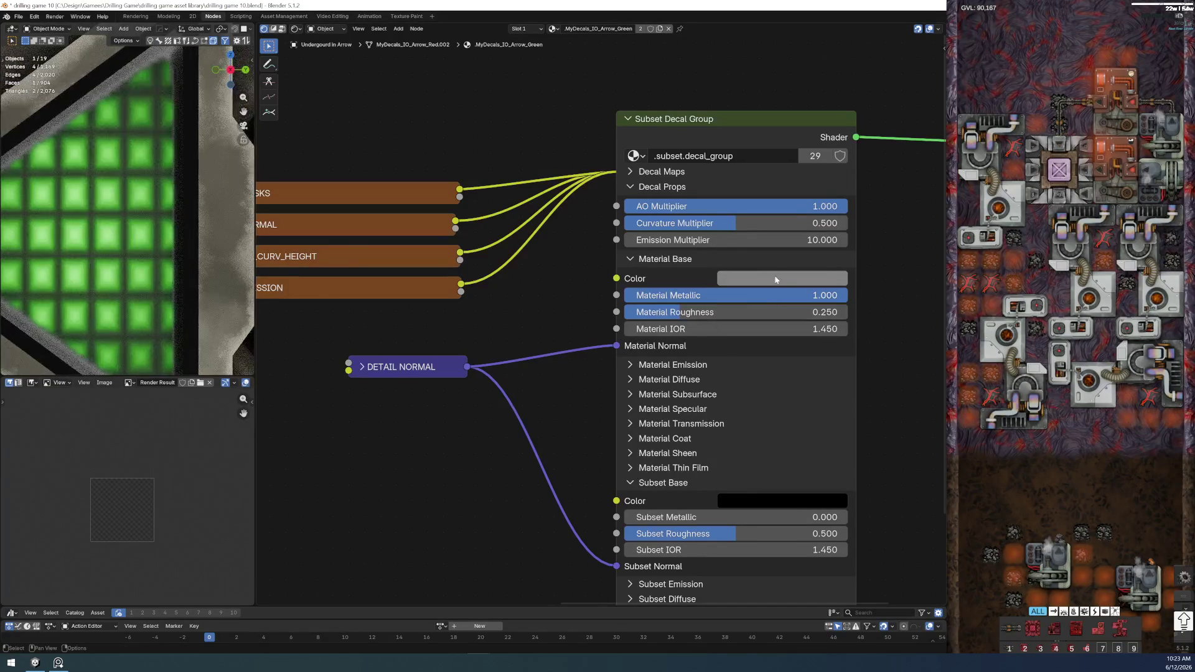
click(781, 278)
drag(861, 390, 862, 421)
key(Escape)
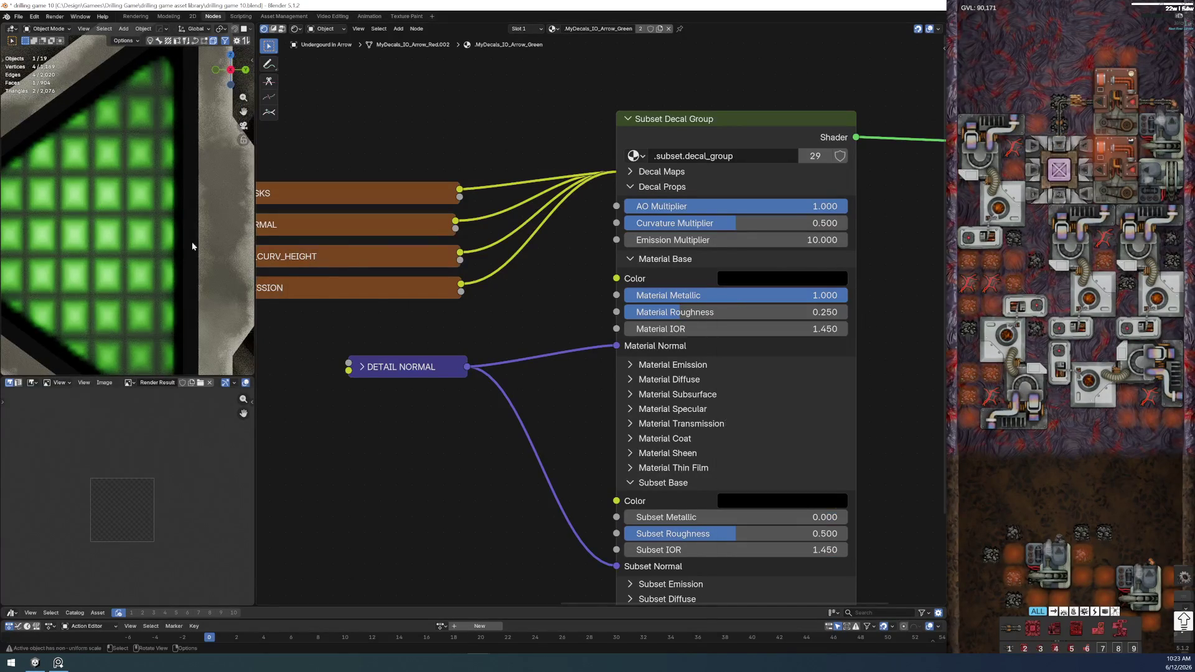
click(736, 283)
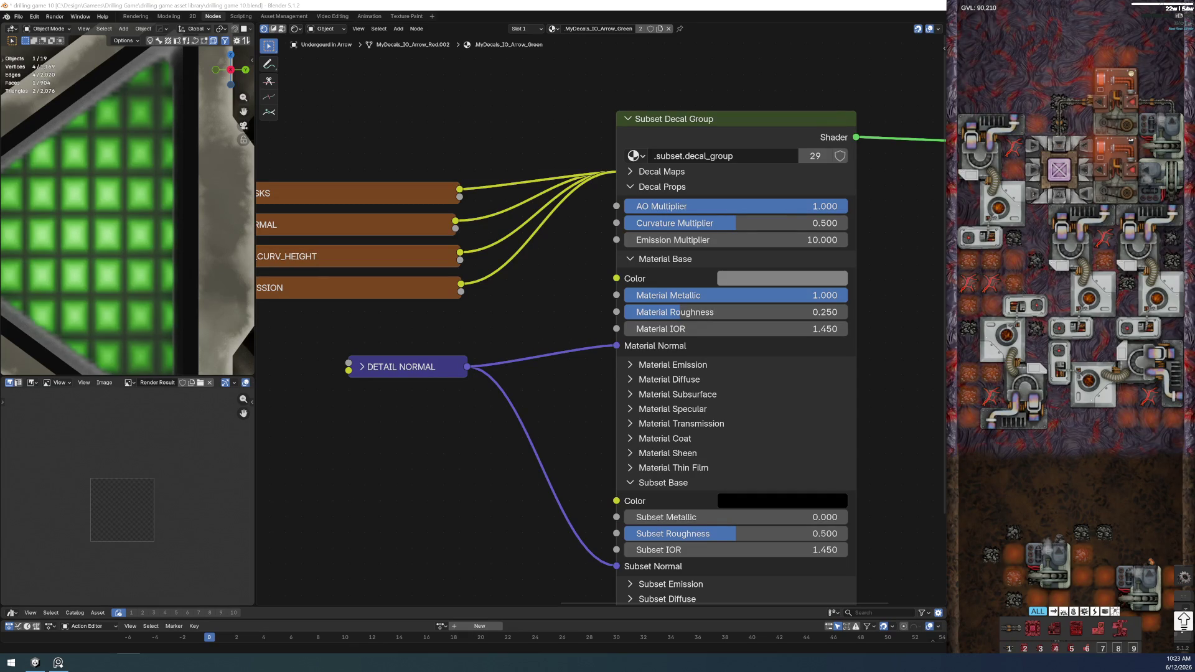
click(514, 436)
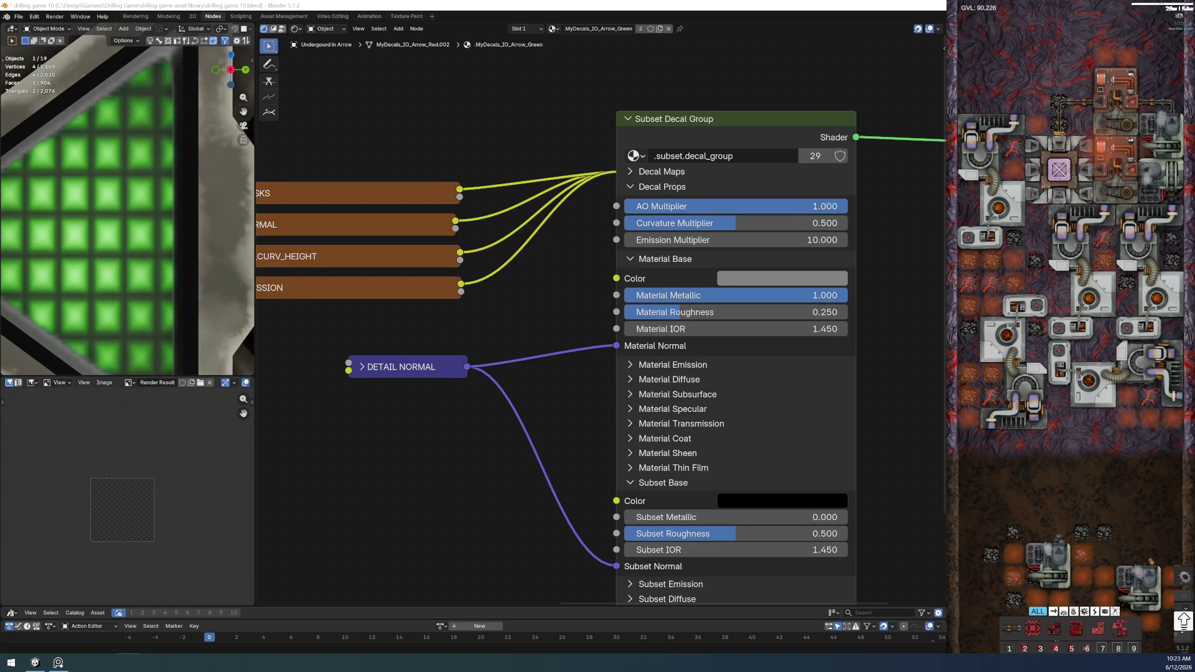
scroll(495, 449, down, 2)
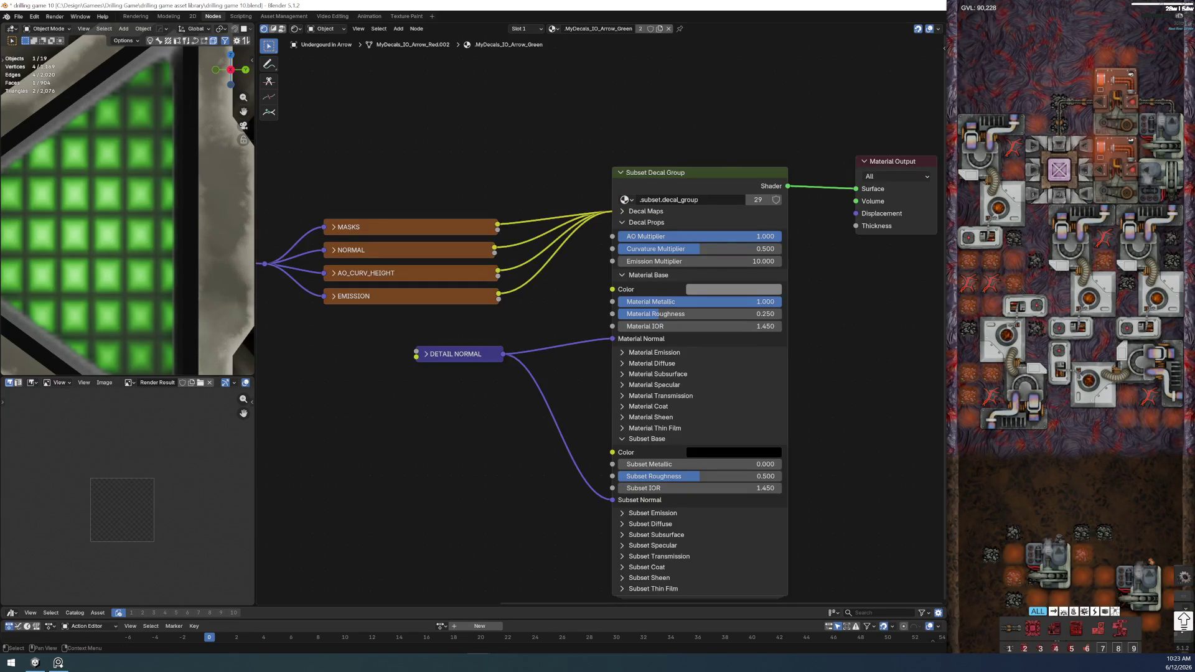
- Paste the grey base colour into the IO Arrow Red material's Subset Decal Group
key(ctrl+z)
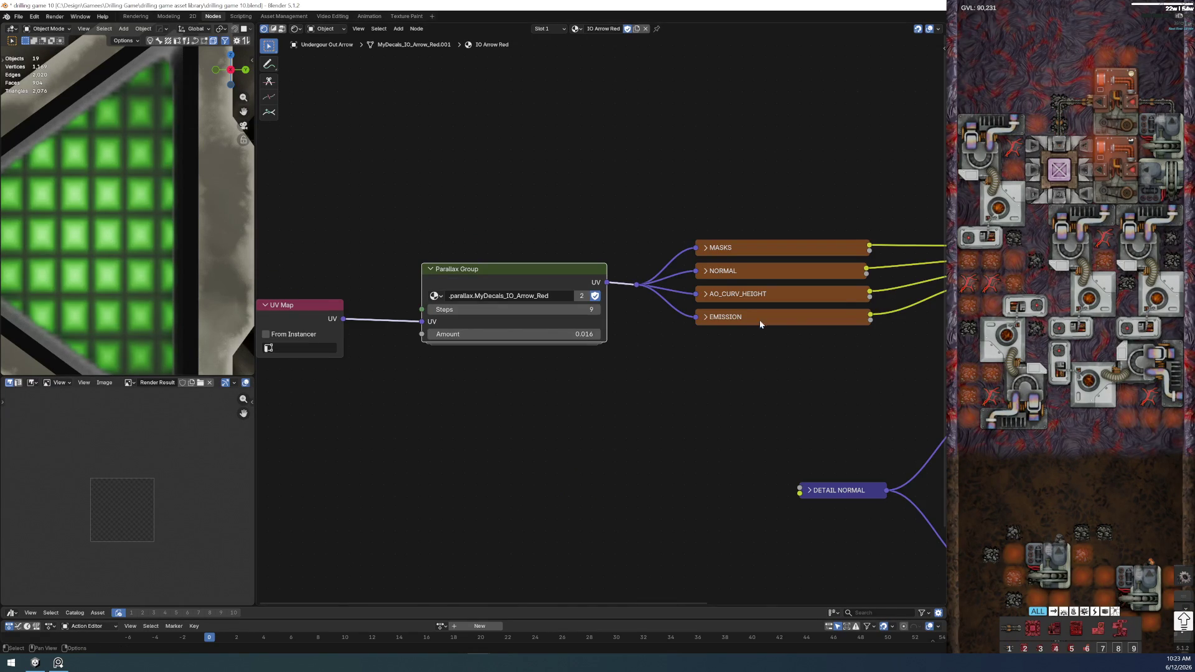
middle_drag(669, 345, 291, 327)
key(ctrl+v)
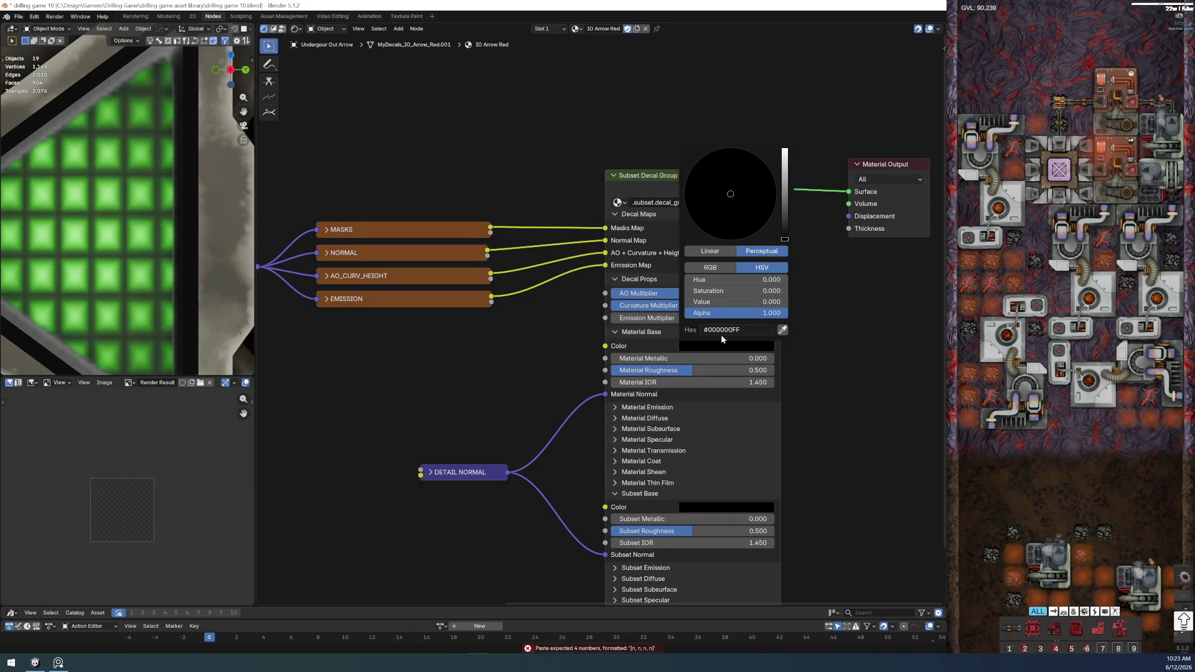
text(#828282FF)
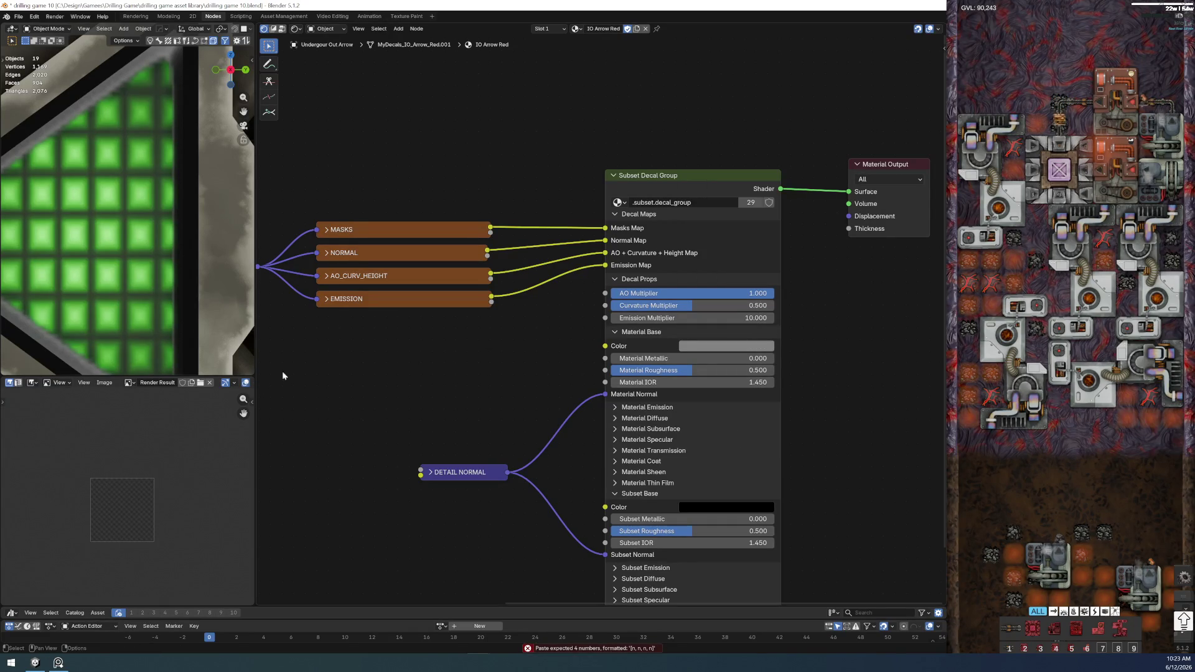
scroll(268, 315, down, 2)
scroll(78, 236, down, 4)
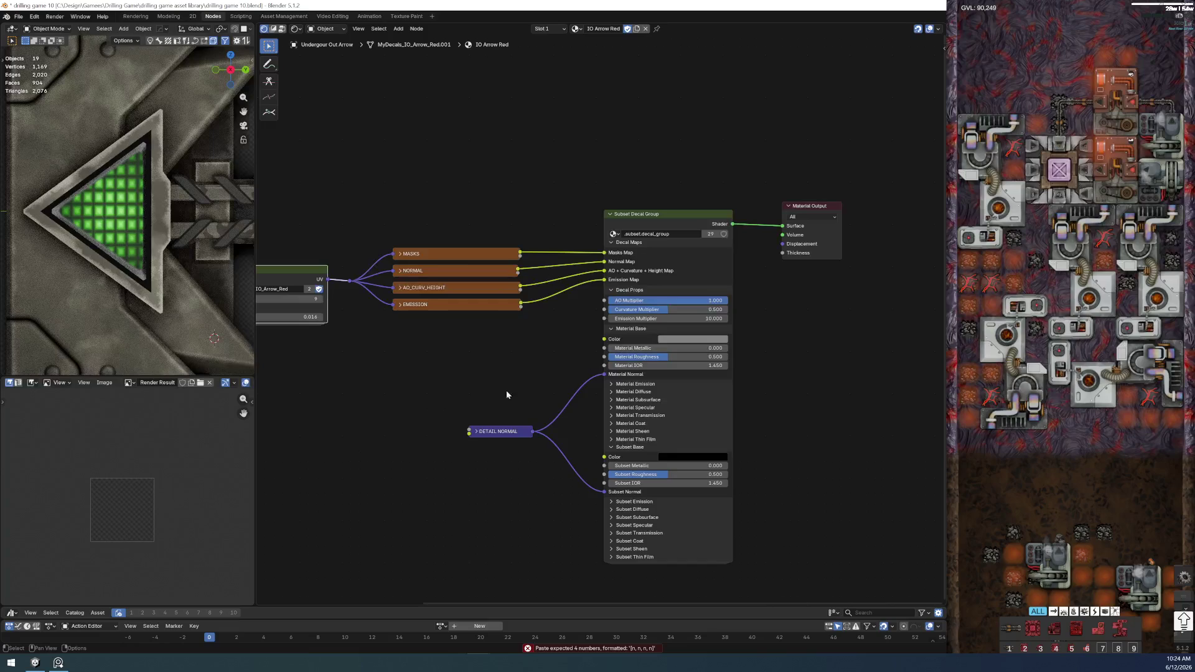
scroll(437, 410, up, 3)
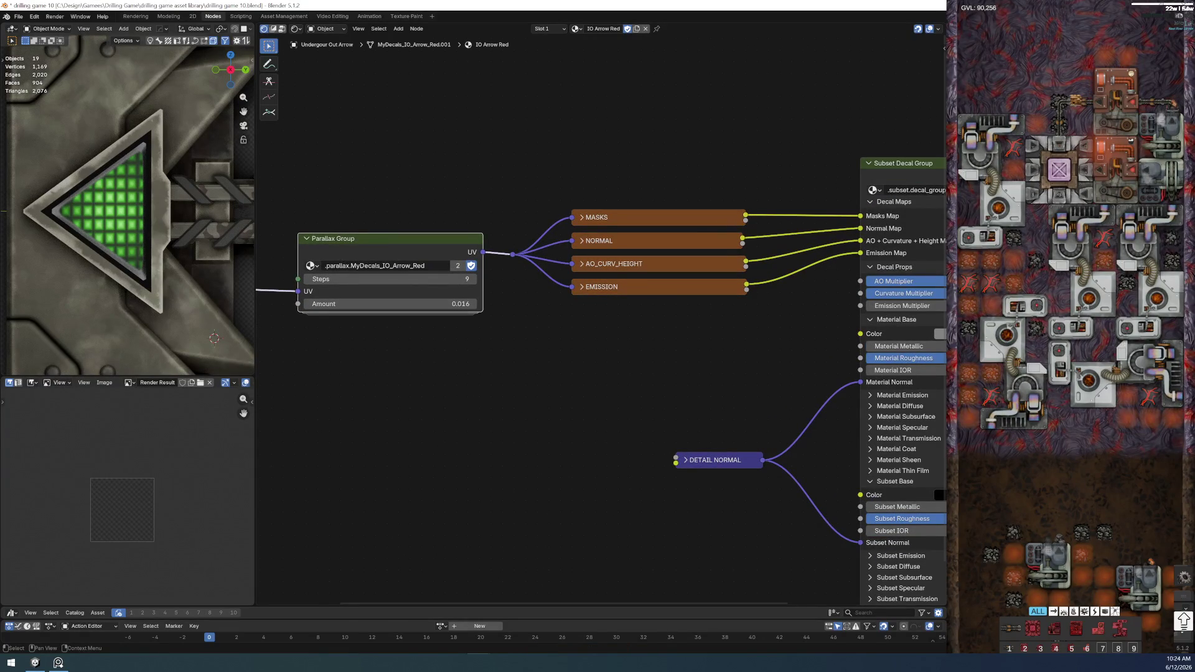
- Select the green arrow decal and compare its nodes against the IO Arrow Red material
click(100, 212)
middle_drag(531, 395, 649, 307)
scroll(152, 234, down, 6)
scroll(152, 230, up, 10)
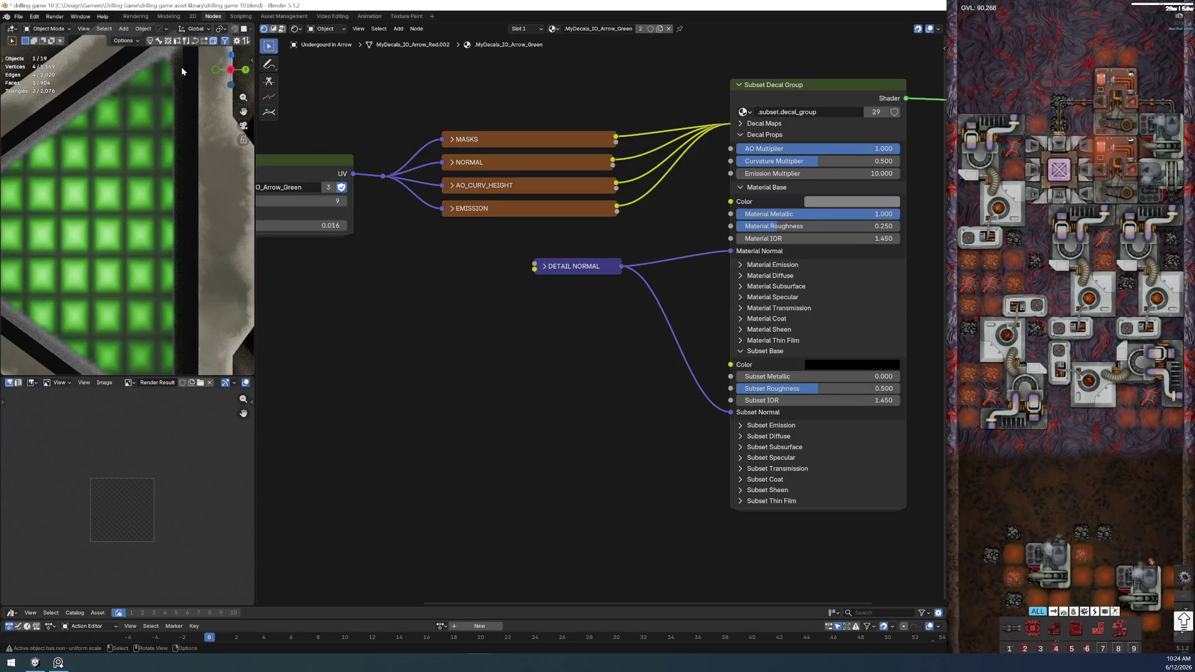
middle_drag(557, 413, 493, 498)
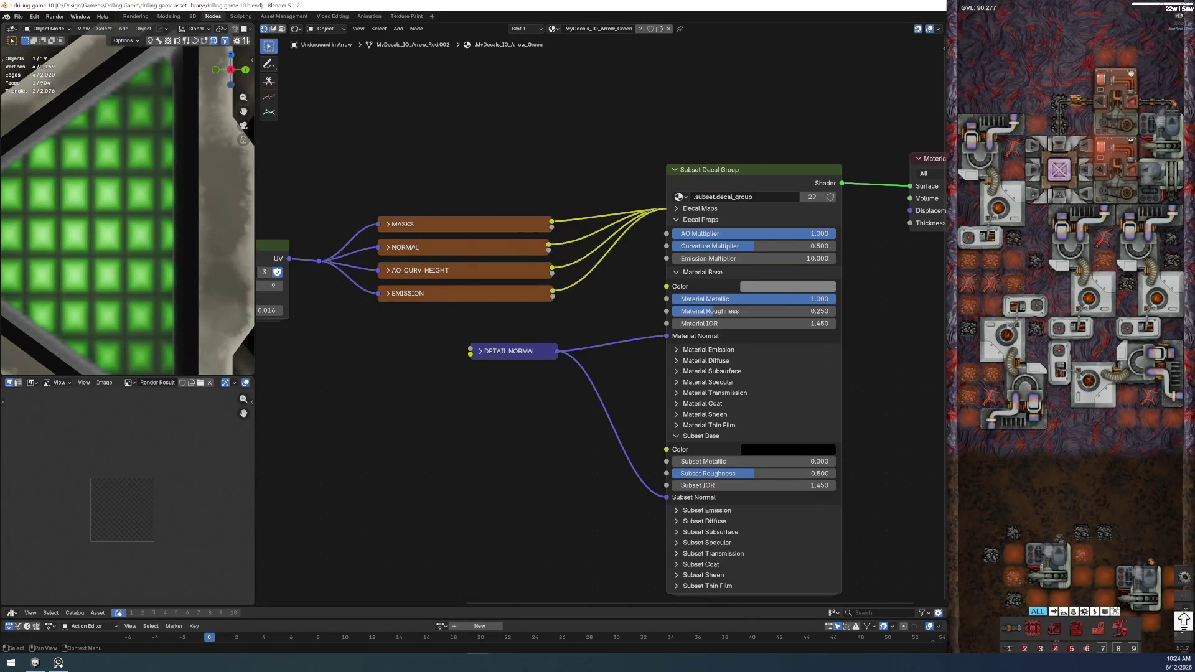
key(ctrl+z)
middle_drag(783, 372, 482, 357)
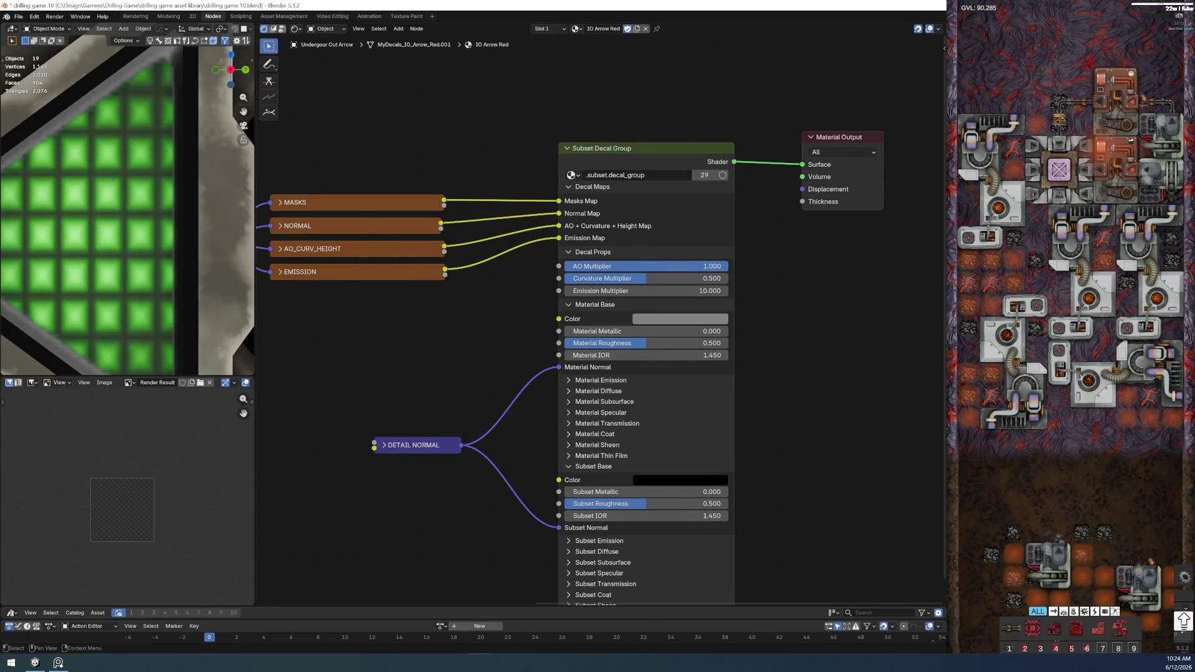
- Set the green arrow material's Material Metallic to 0 and Material Roughness to 0.5
key(ctrl+shift+z)
double_click(756, 299)
key(Escape)
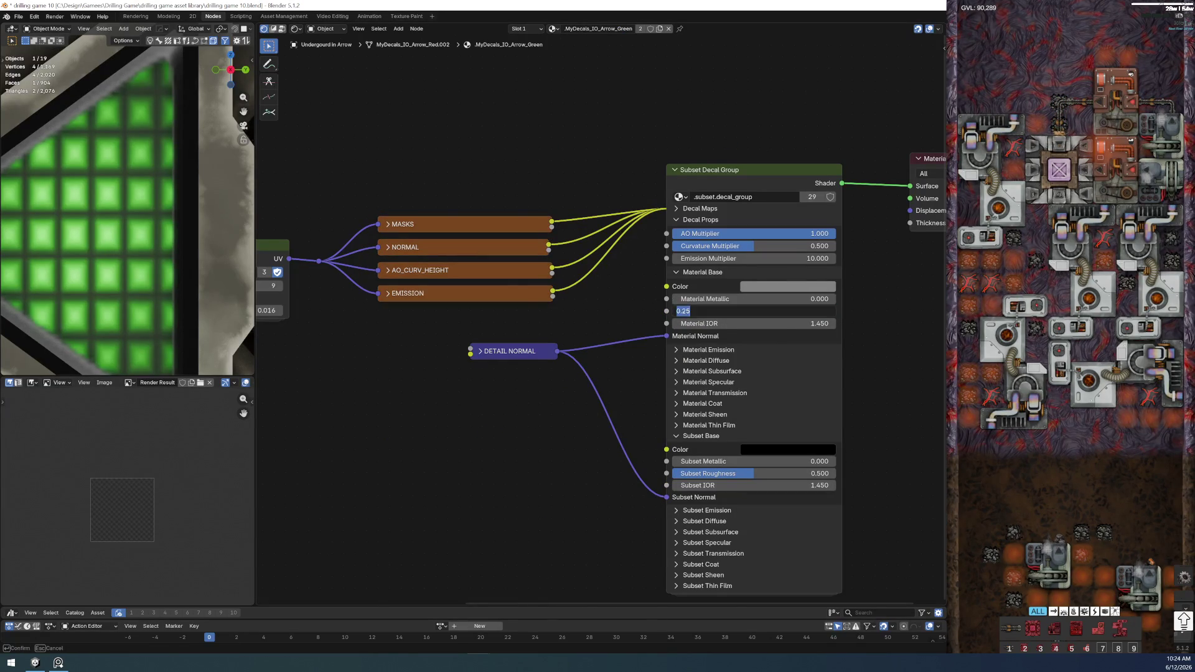
key(ctrl+z)
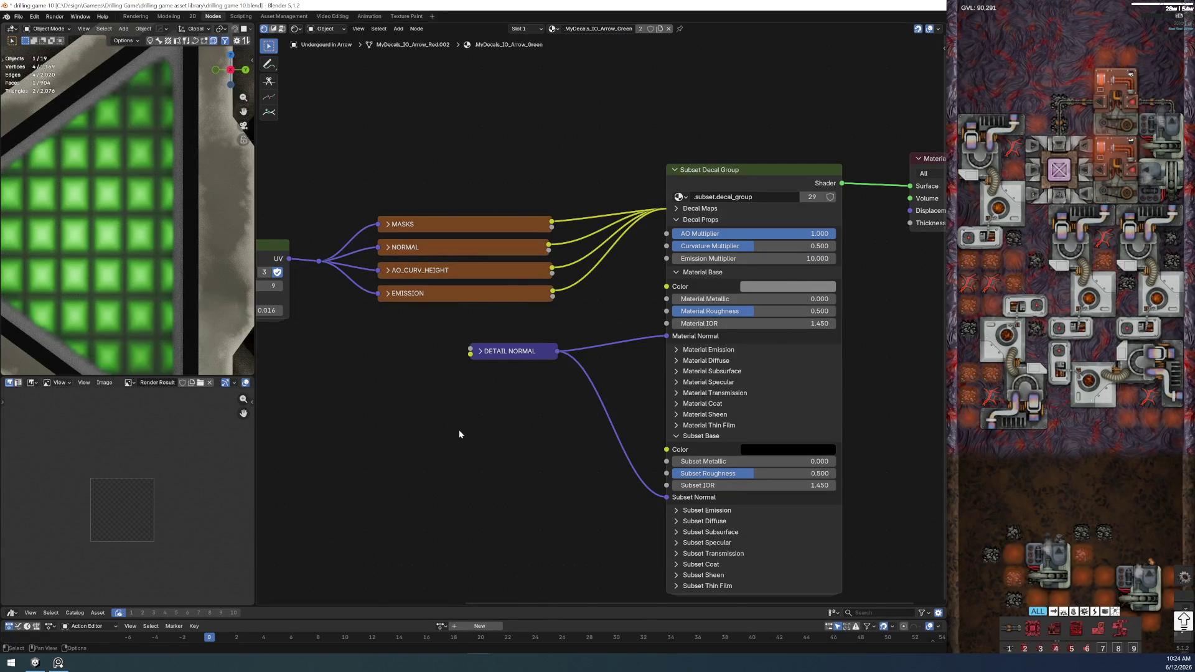
scroll(461, 430, down, 2)
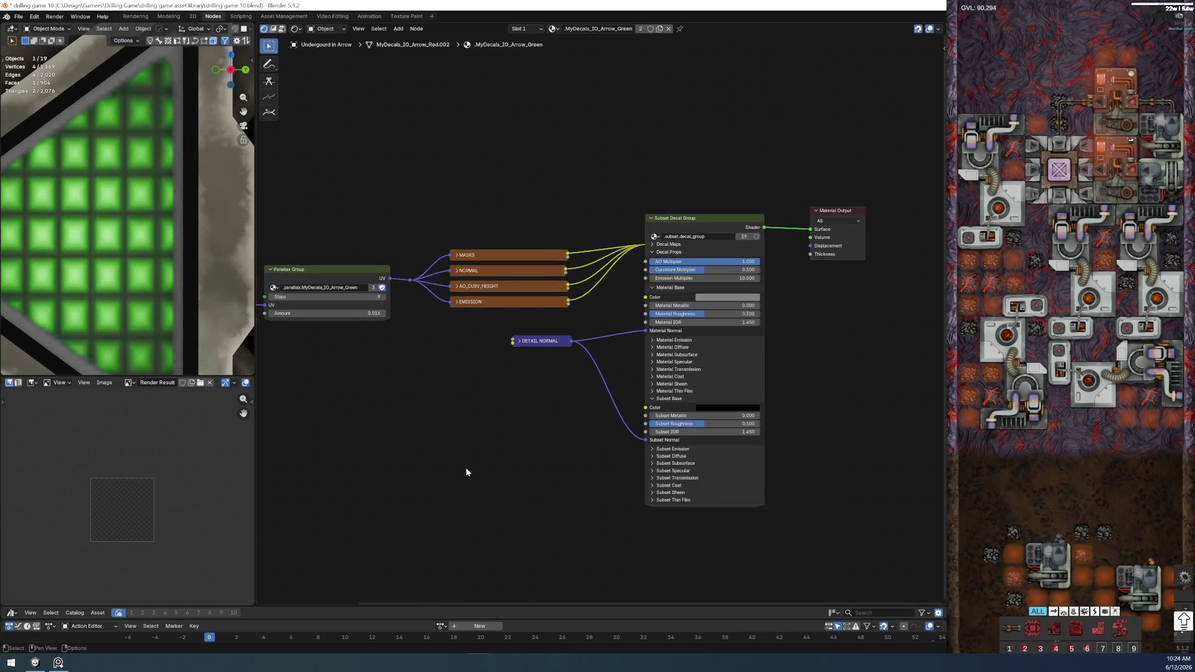
scroll(106, 272, down, 3)
scroll(103, 249, down, 3)
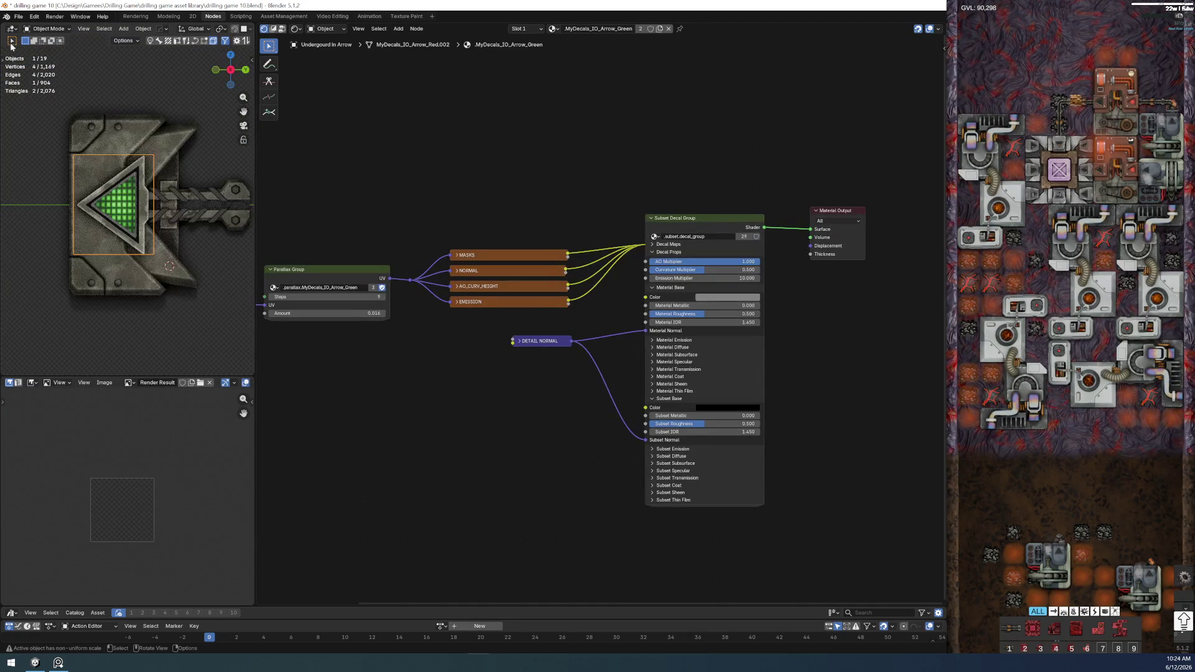
- Save drilling game 10.blend
click(19, 16)
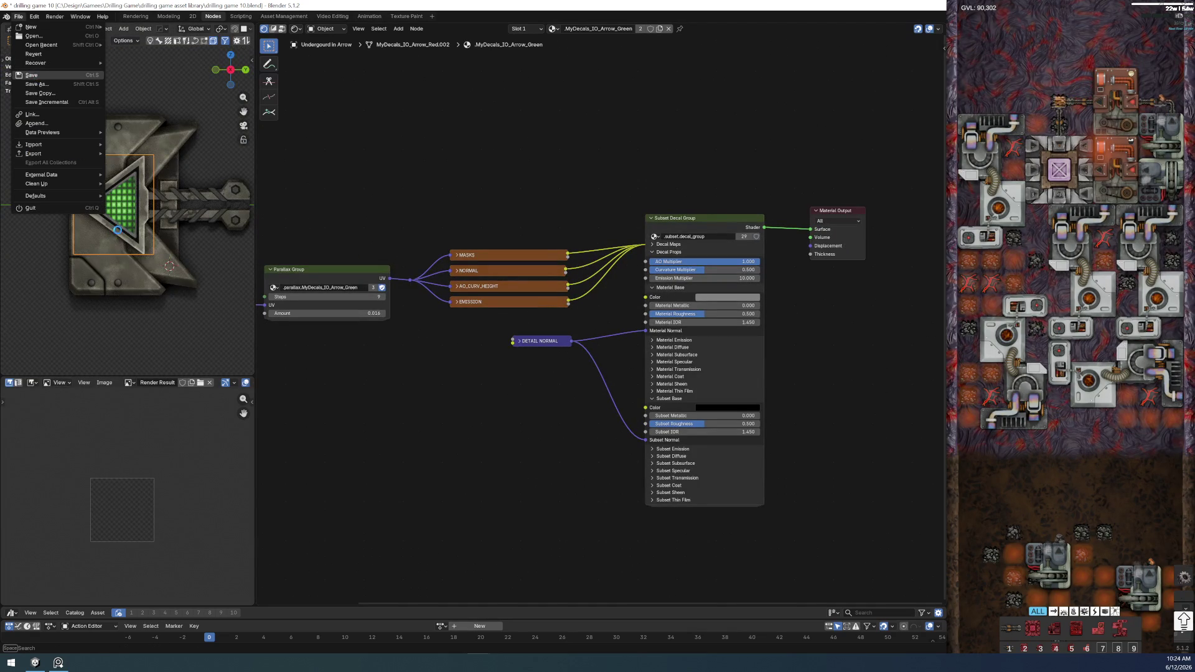
click(31, 75)
scroll(124, 216, up, 5)
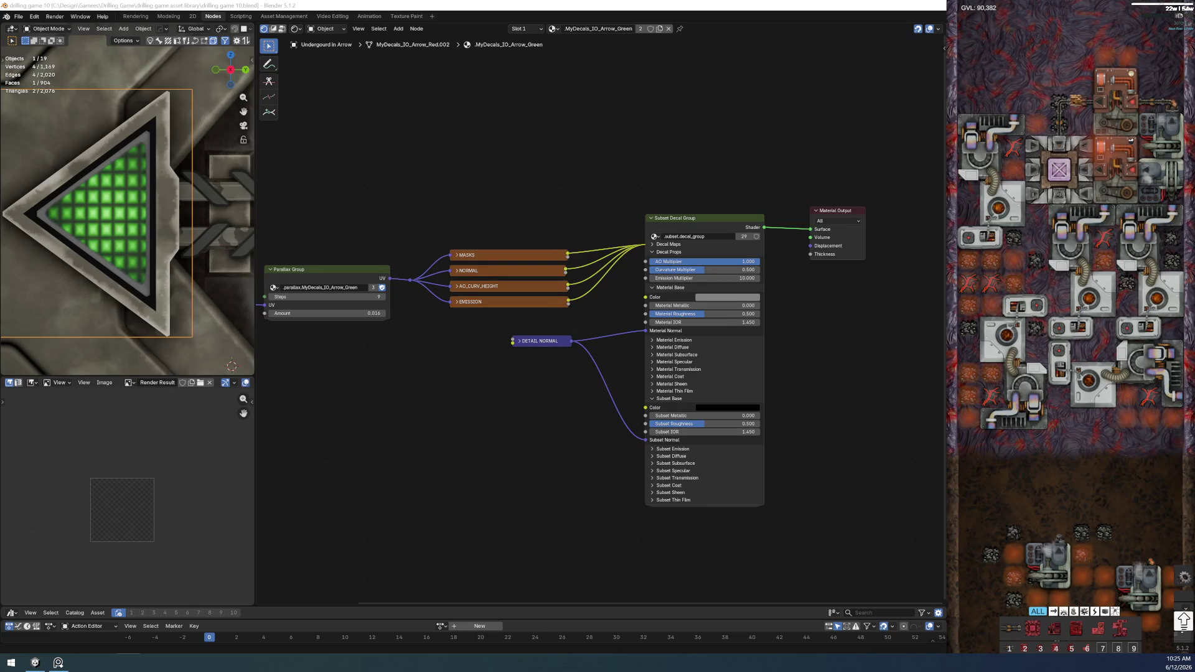
- Move the DETAIL NORMAL node lower and save the file again
drag(536, 344, 551, 397)
scroll(527, 365, up, 2)
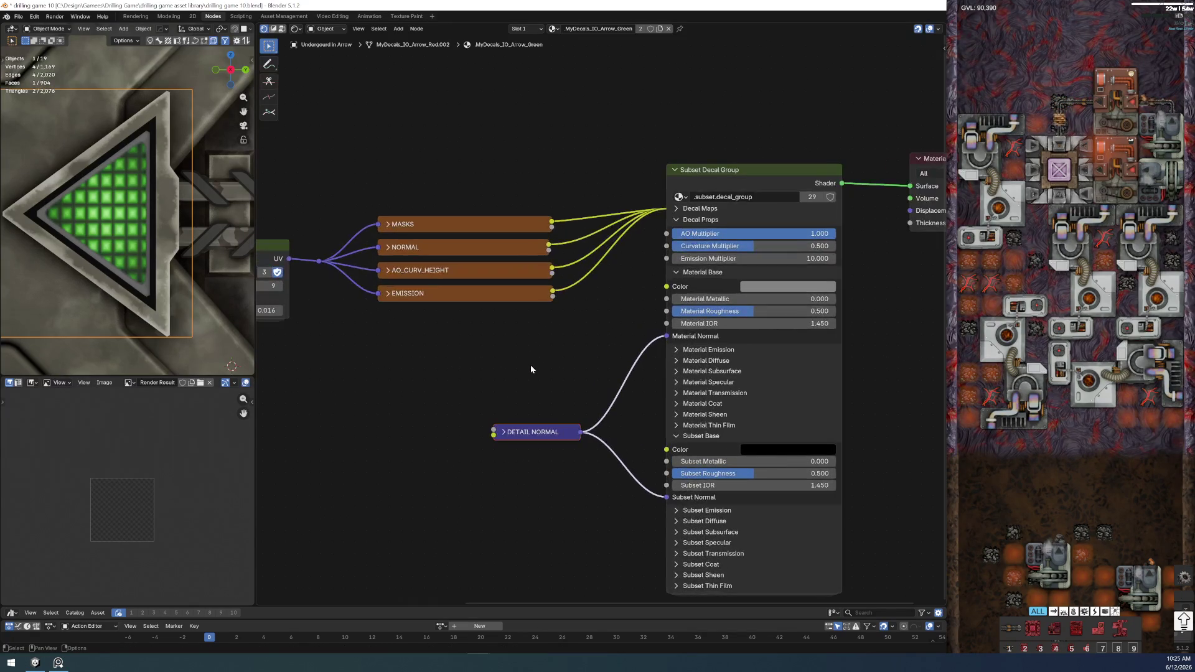
click(18, 16)
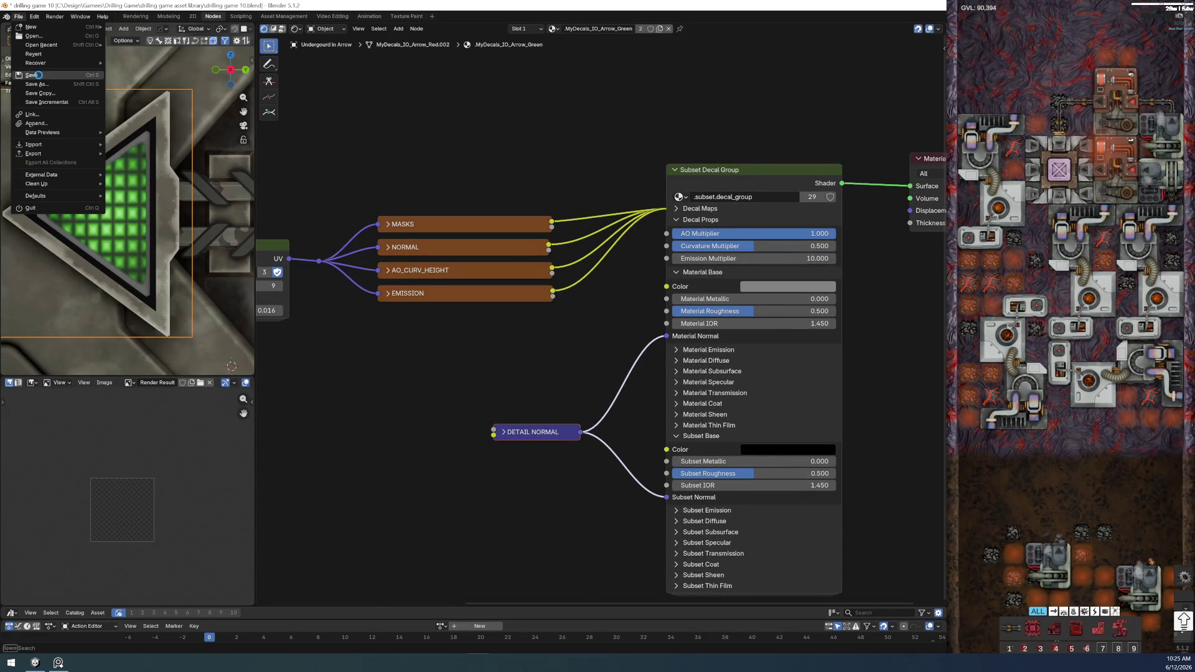
key(ctrl+s)
scroll(159, 242, up, 2)
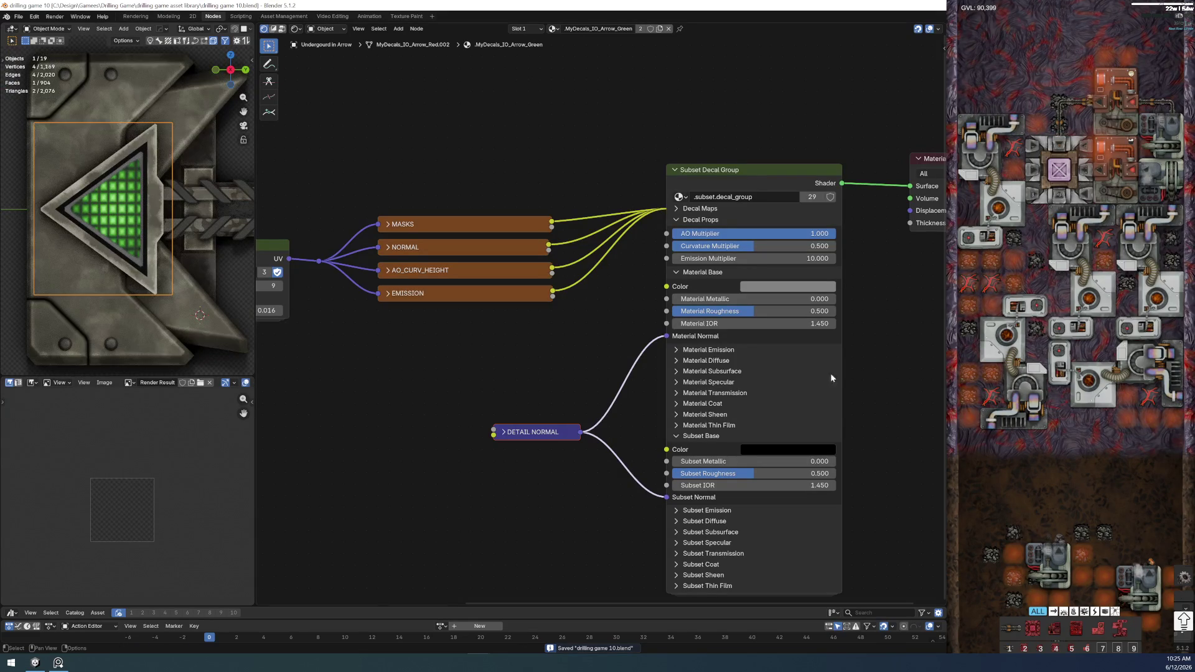
middle_drag(400, 374, 578, 388)
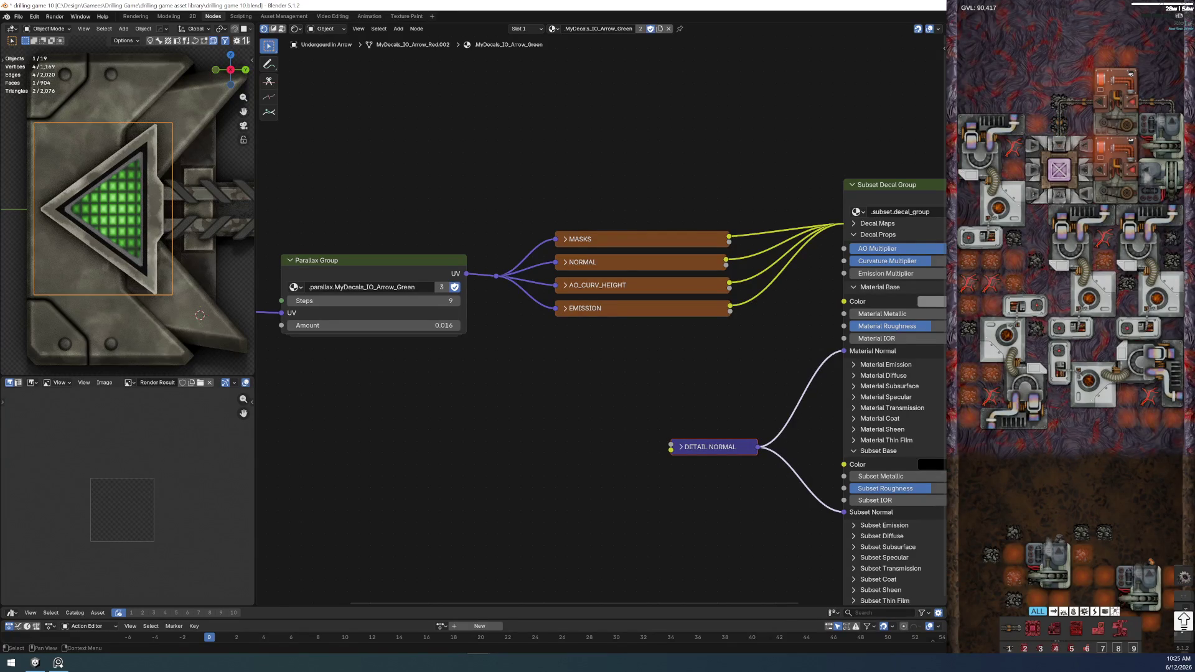
- Make the green arrow material a single-user copy named IO Arrow Green, with a fake user
key(ctrl+z)
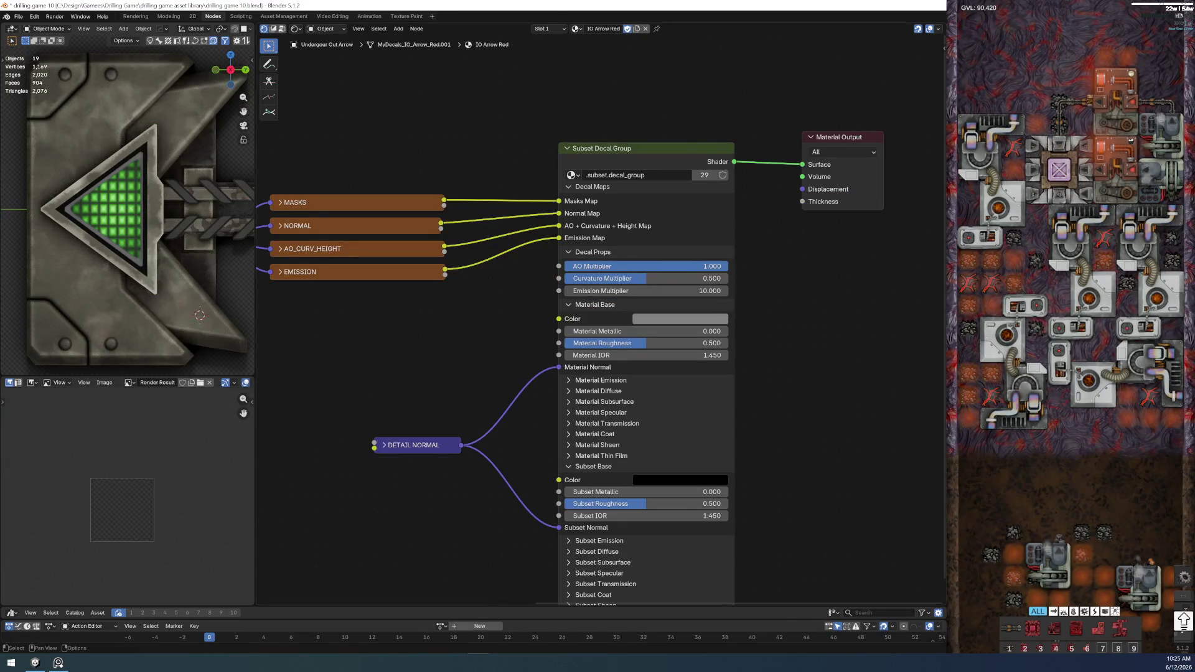
key(ctrl+z)
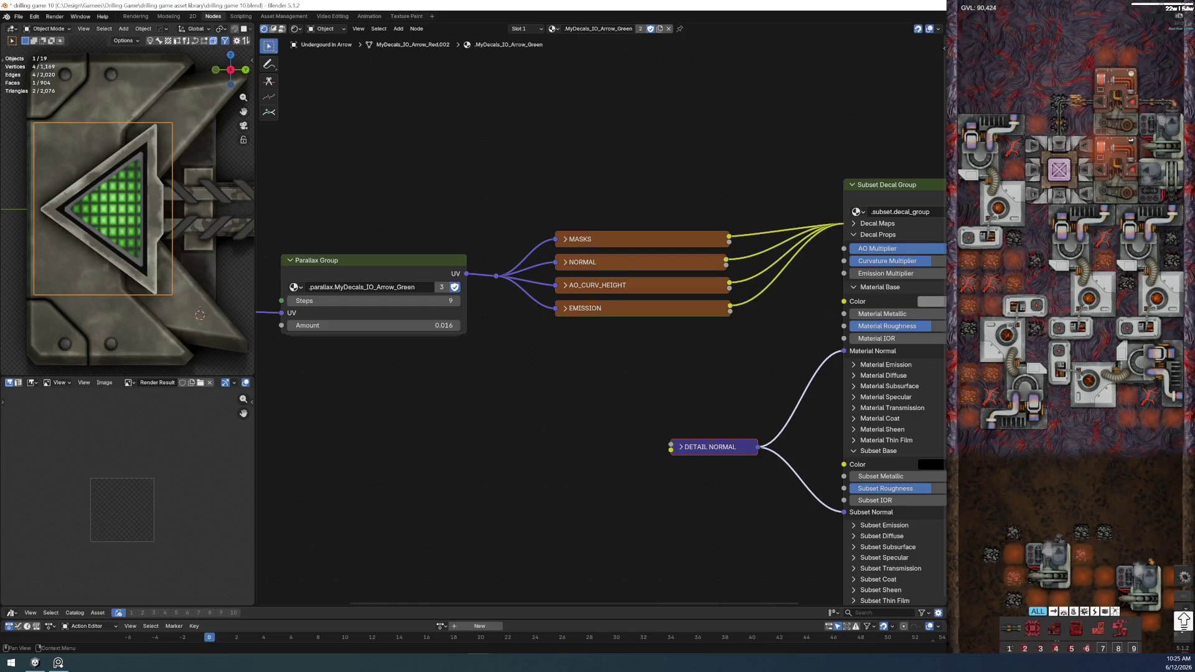
click(641, 29)
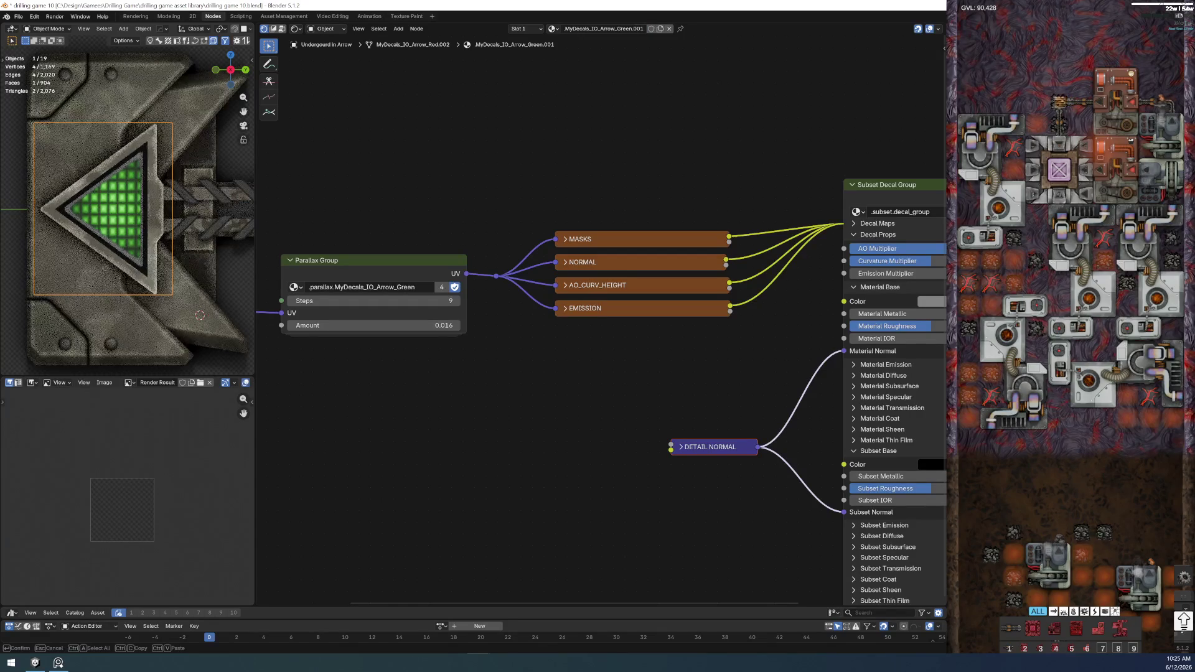
text(IO Arrow Red)
key(Return)
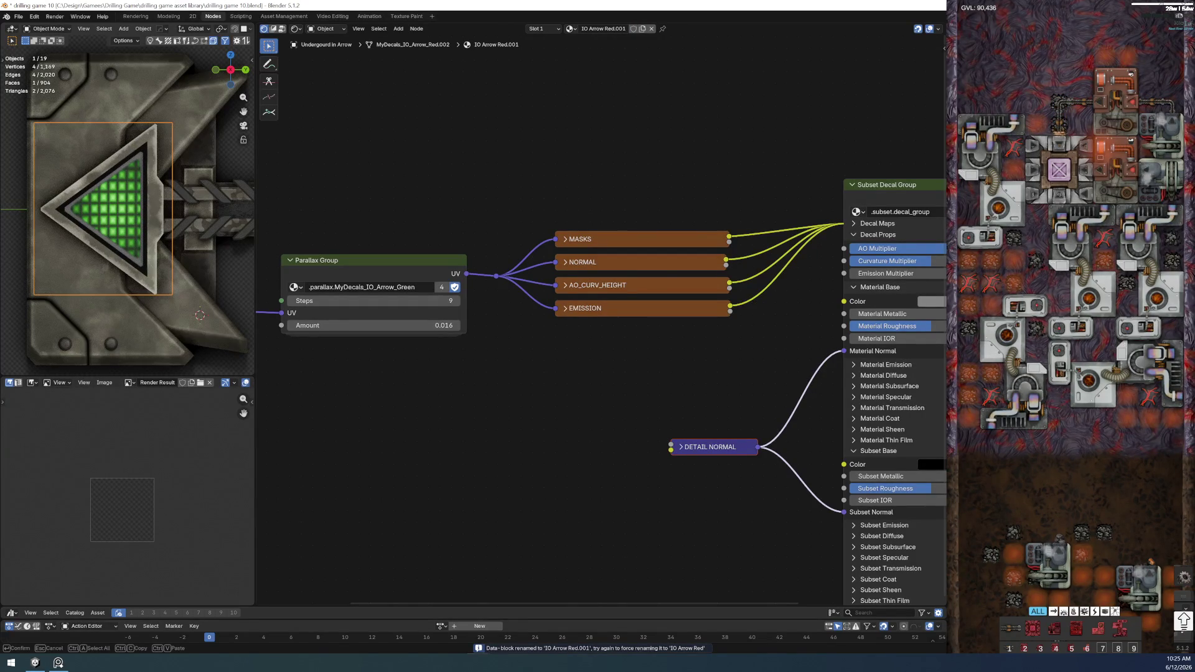
text(IO Arrow Green)
key(Return)
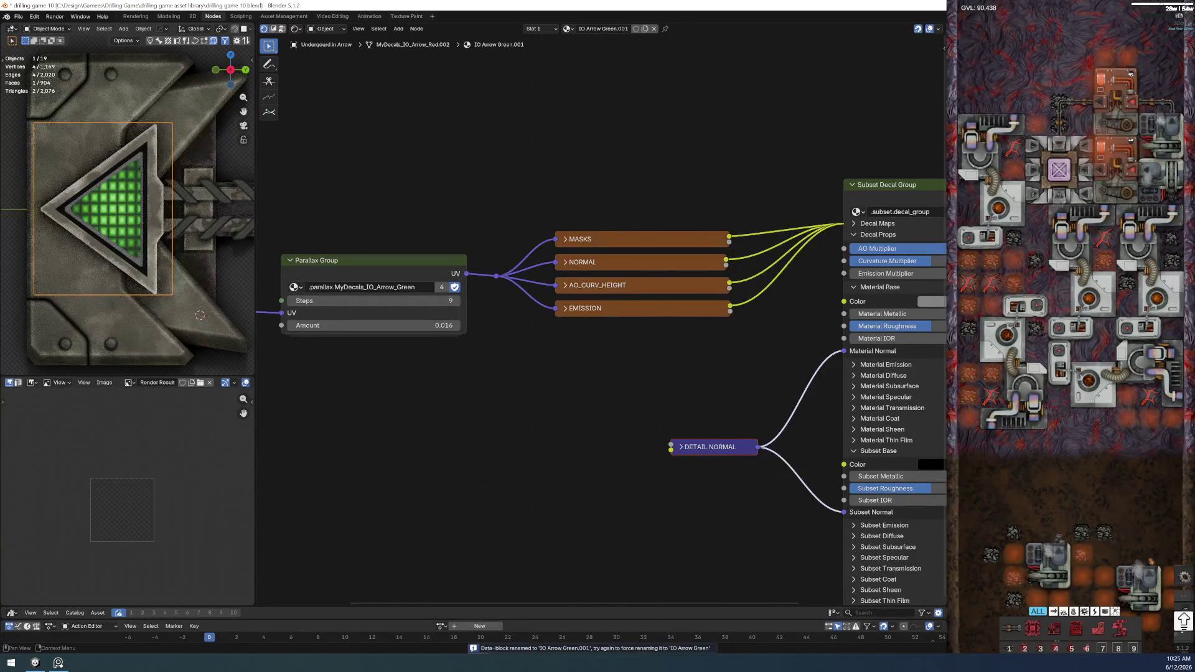
click(636, 28)
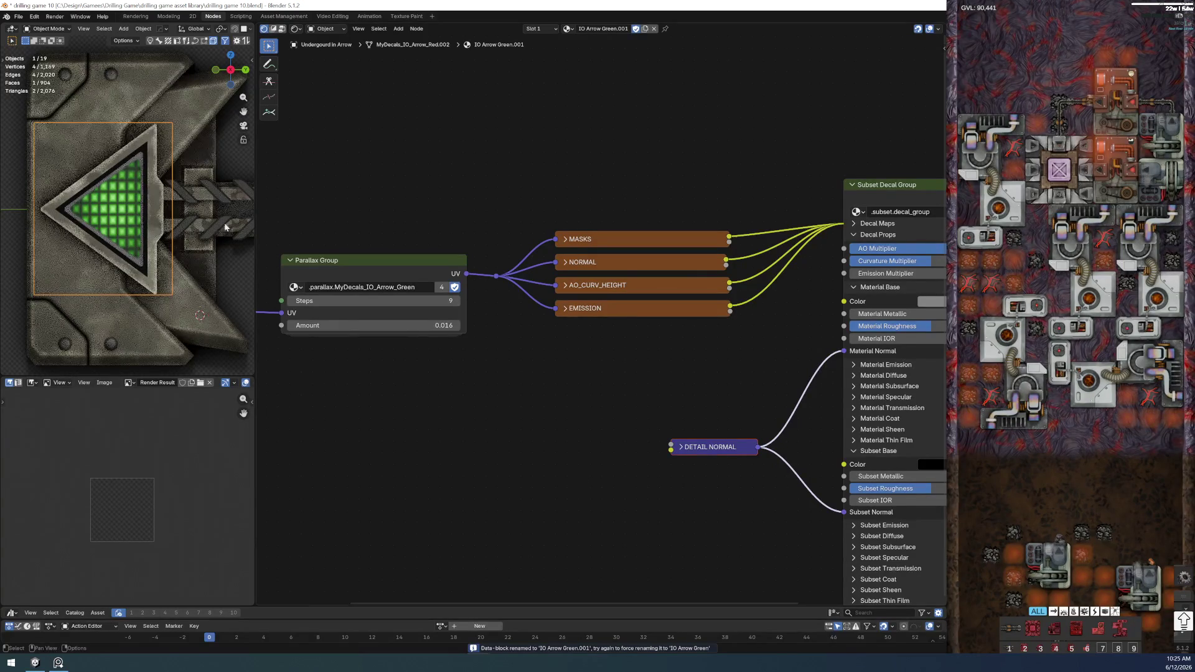
- Save drilling game 10.blend
click(19, 16)
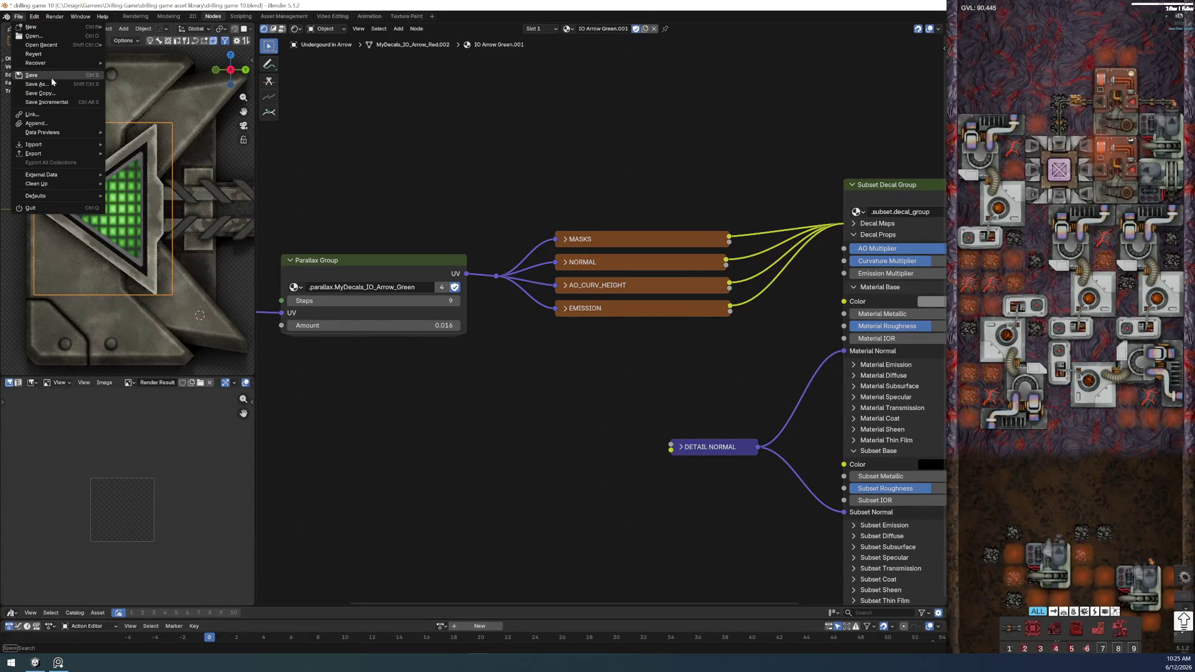
key(ctrl+s)
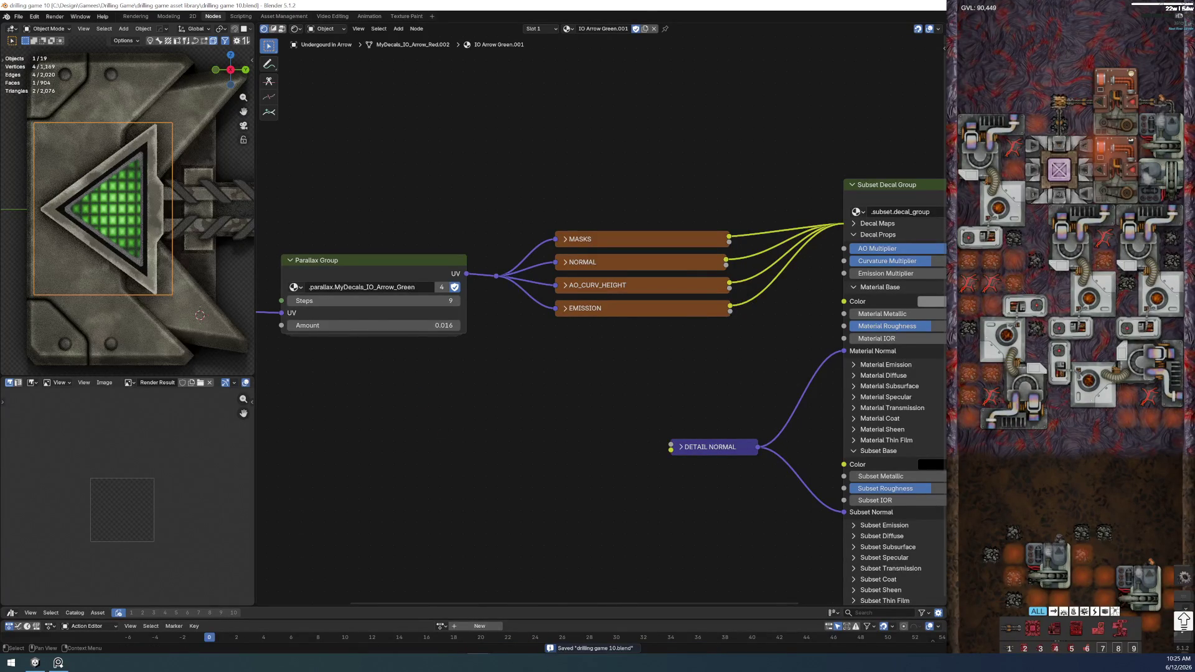
key(Return)
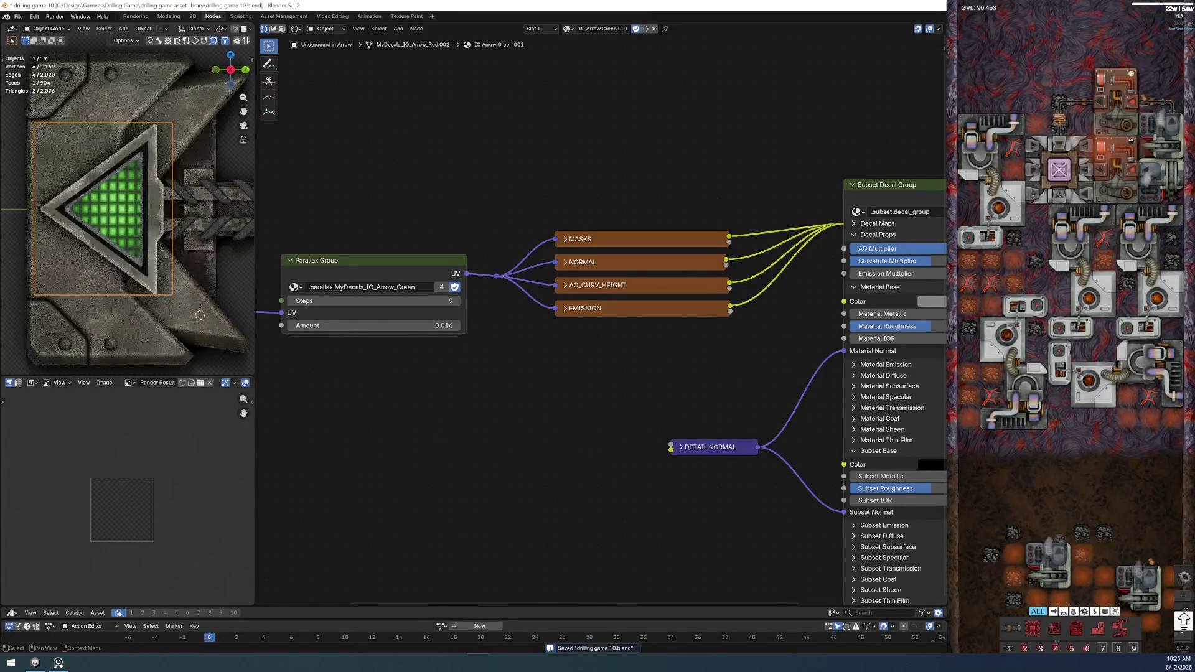
- Rename the old material 'IO Arrow Green delete me' and IO Arrow Green.001 to IO Arrow Green
key(shift+q)
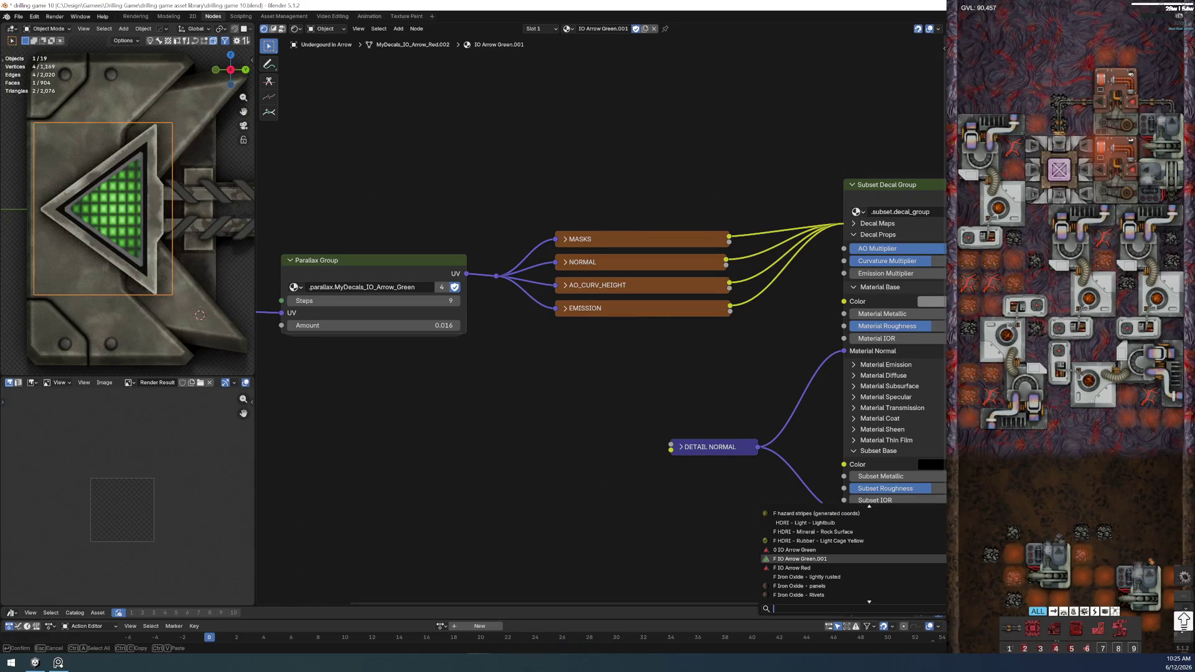
key(Return)
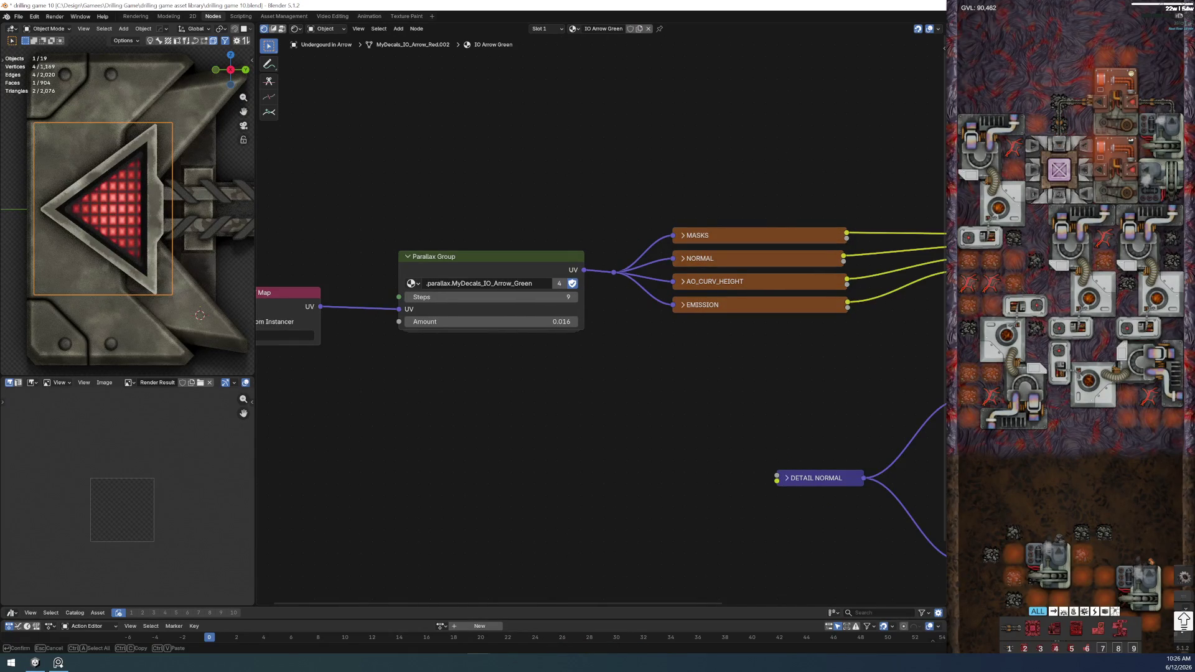
text( delete me)
key(Return)
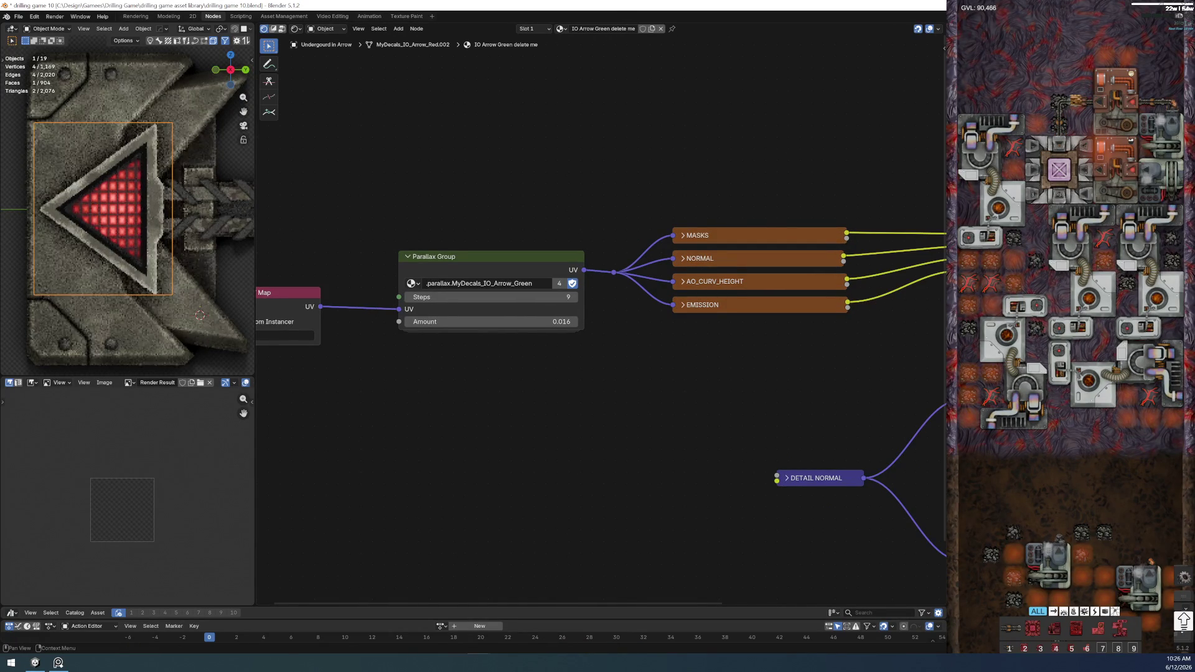
key(shift+q)
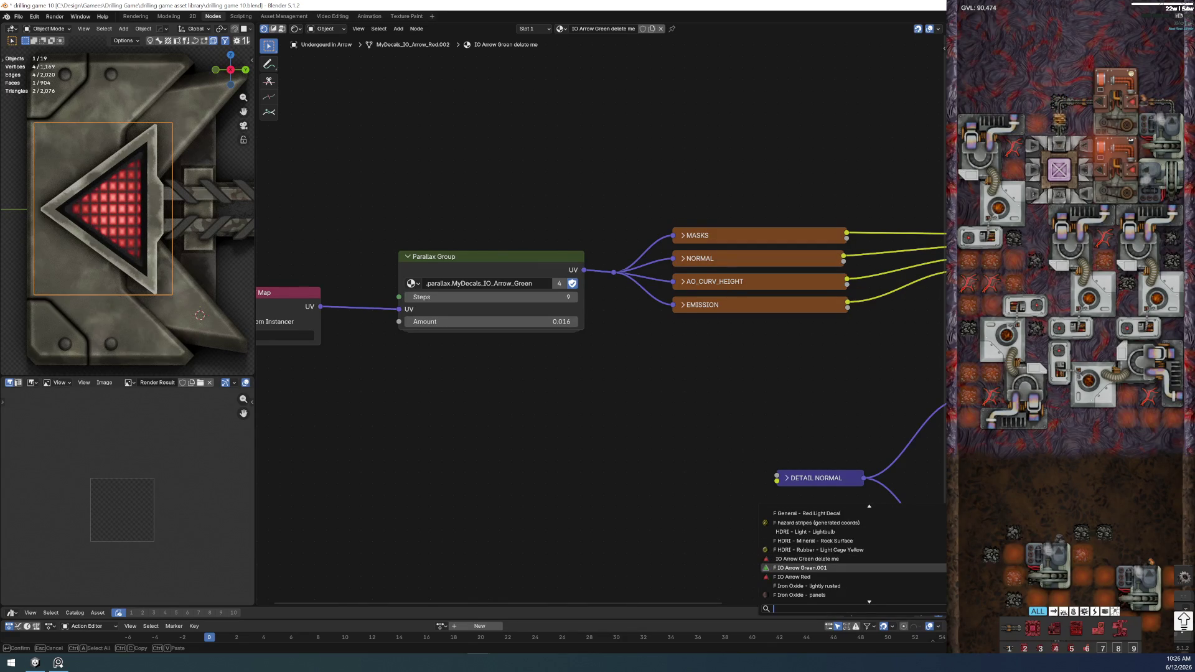
key(Return)
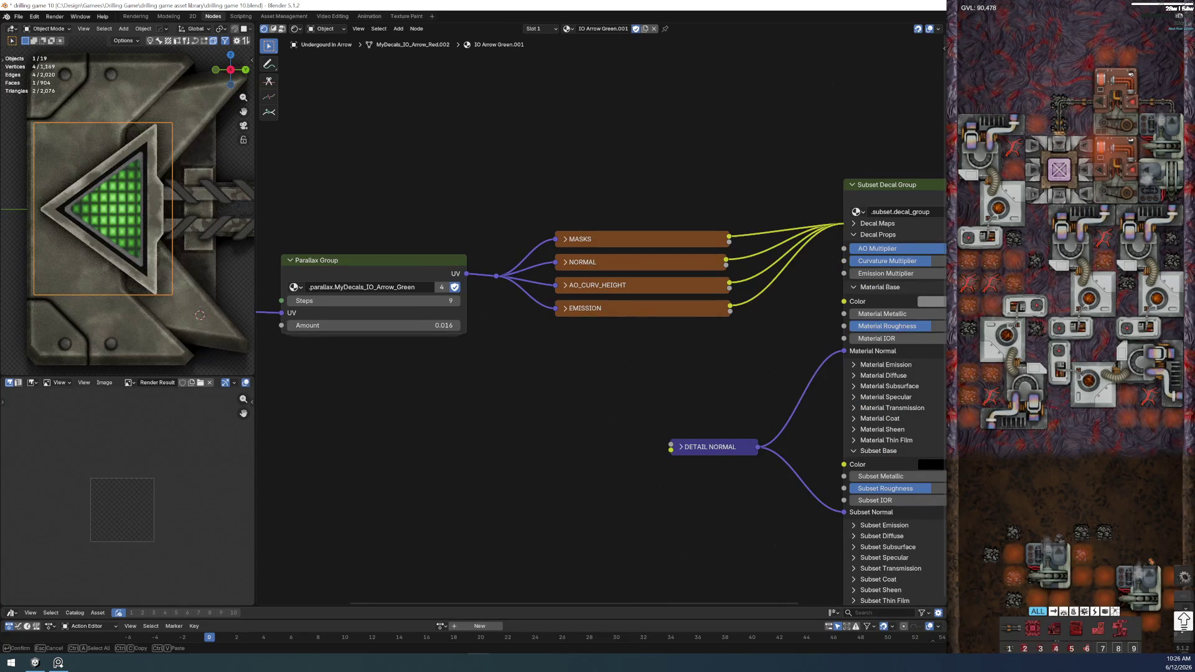
key(BackSpace)
key(BackSpace)
key(BackSpace)
key(Return)
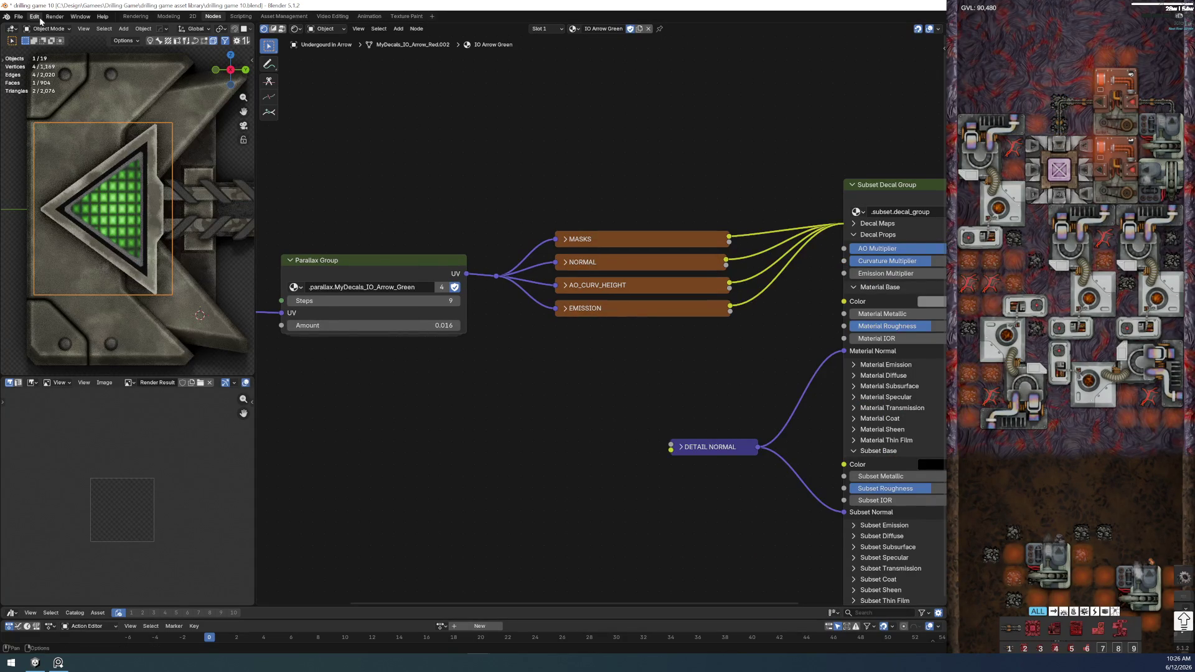
- Save the blend file again and recentre the viewport on the arrow
click(18, 17)
click(28, 77)
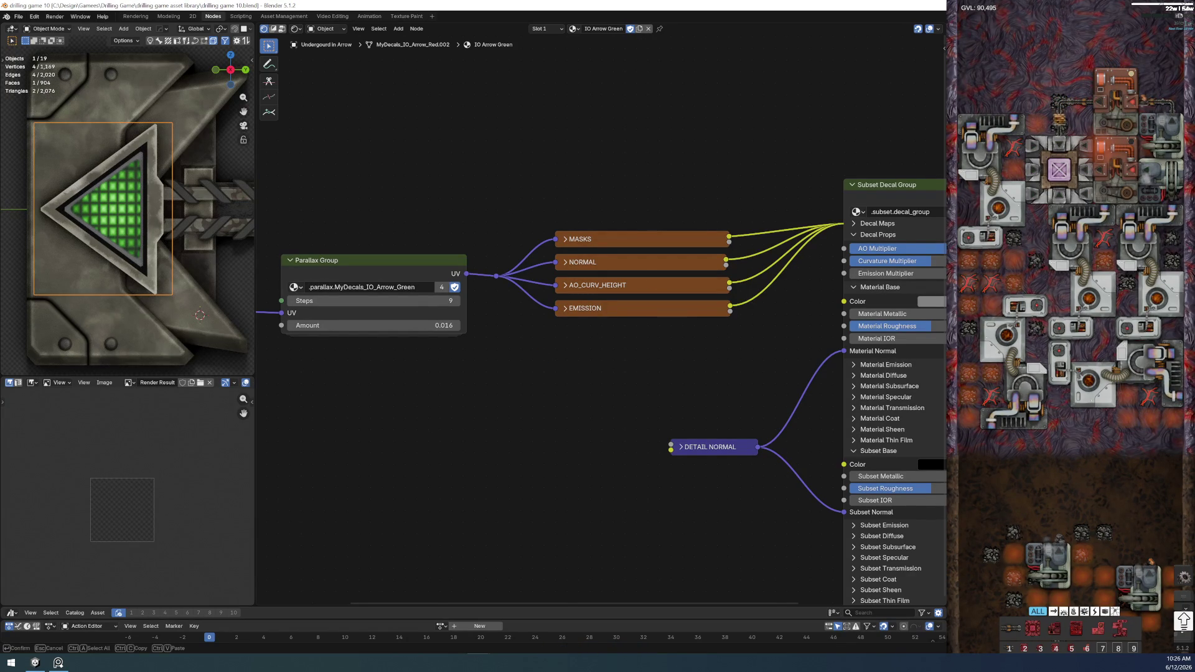
key(Return)
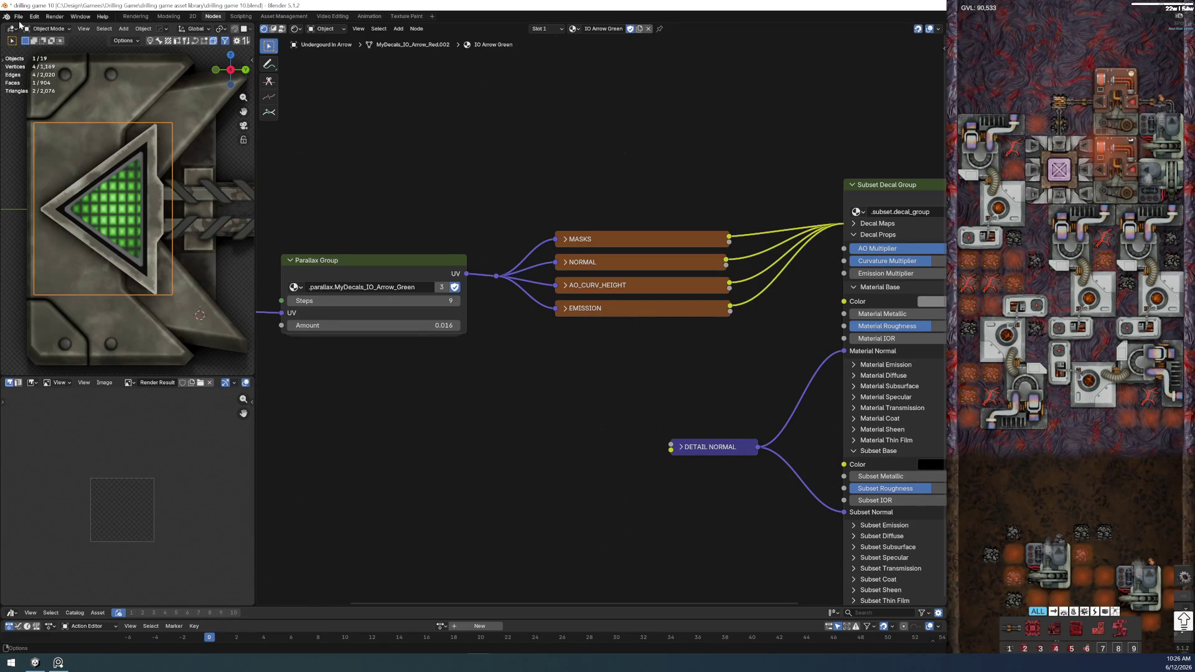
click(18, 16)
click(47, 75)
scroll(140, 243, down, 3)
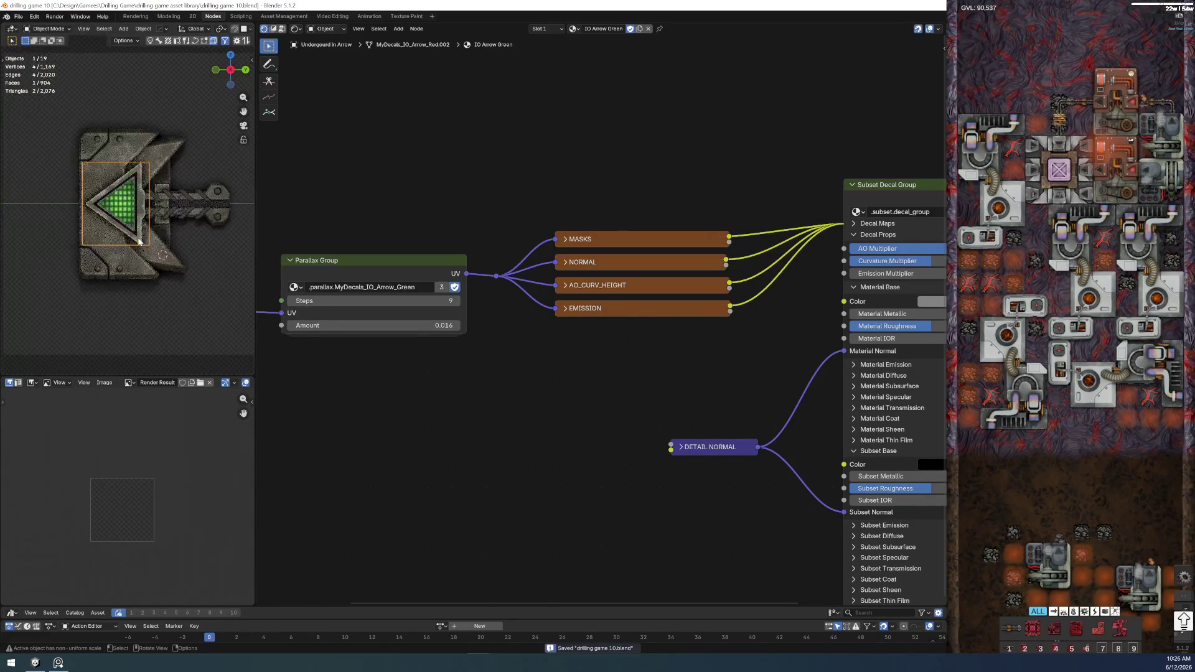
shift+middle_drag(139, 243, 94, 252)
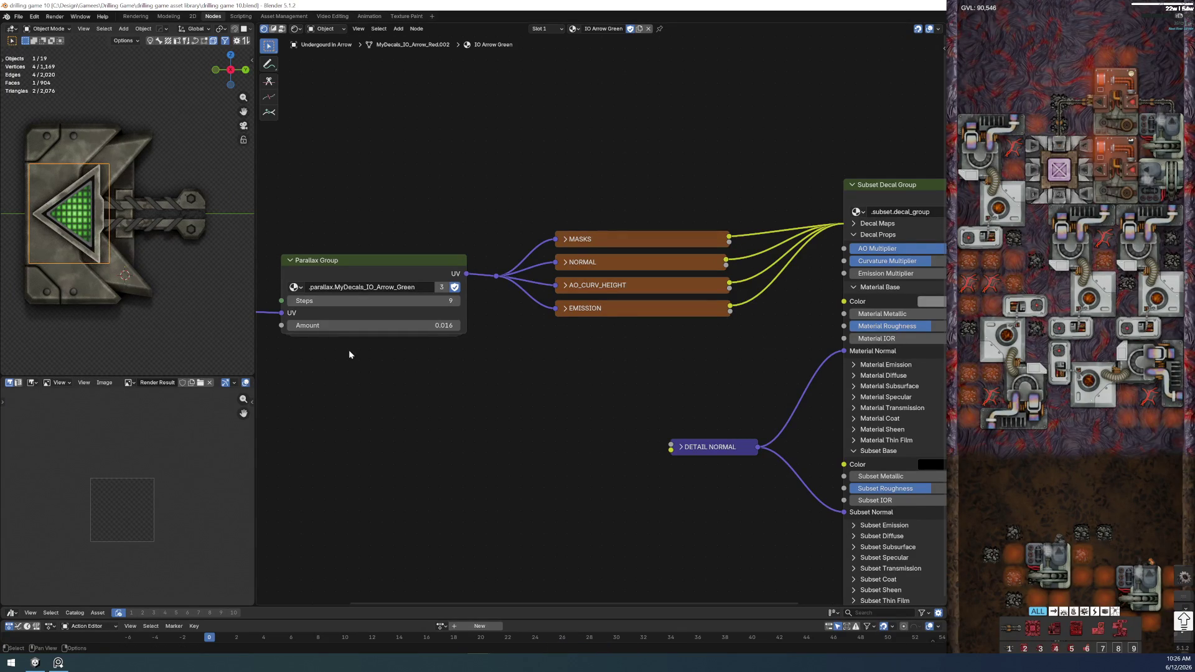
- In the Rendering workspace, preview the Rail Underground Out and In renderset contexts
click(135, 16)
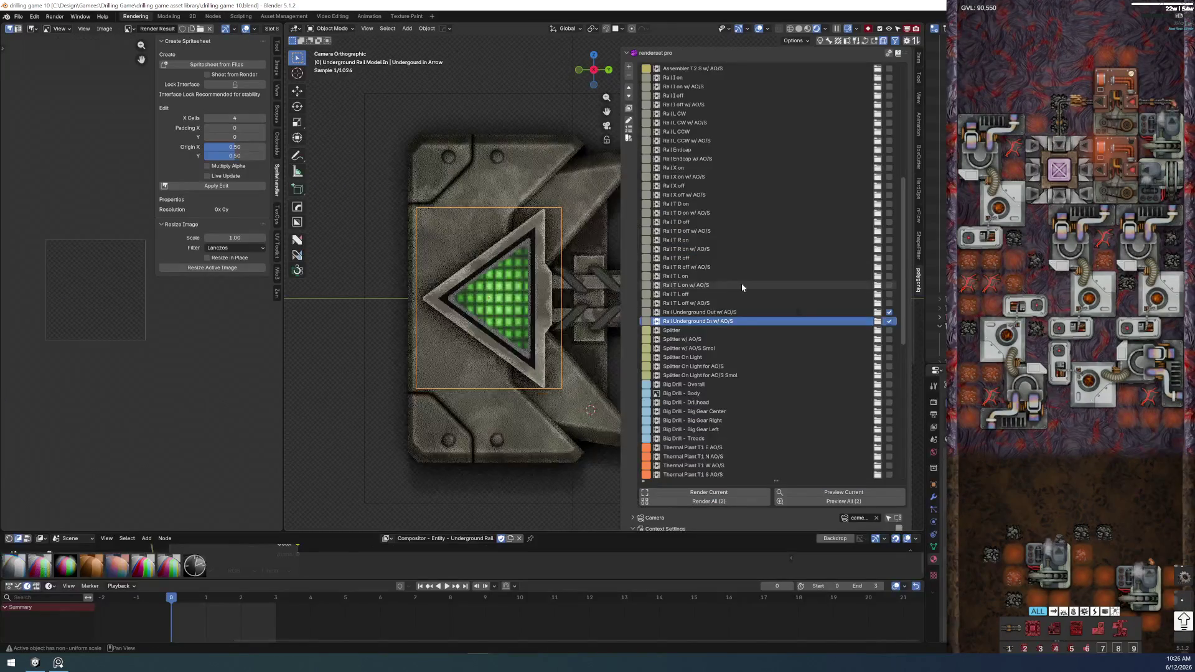
click(746, 312)
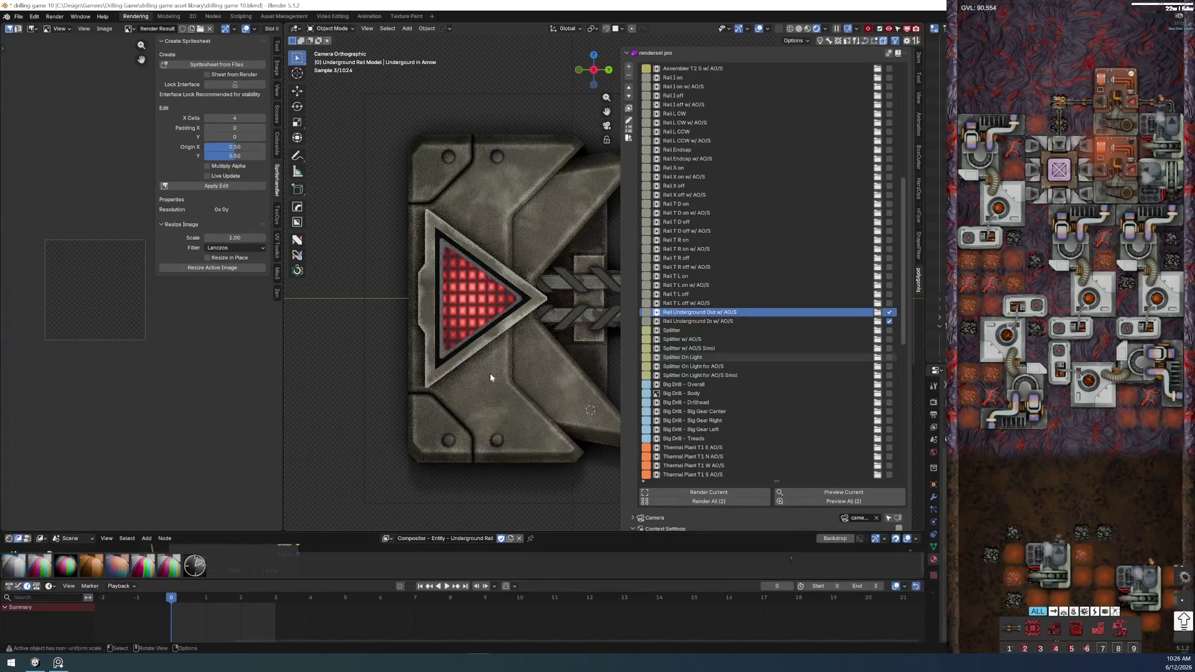
scroll(484, 356, down, 8)
scroll(376, 335, up, 2)
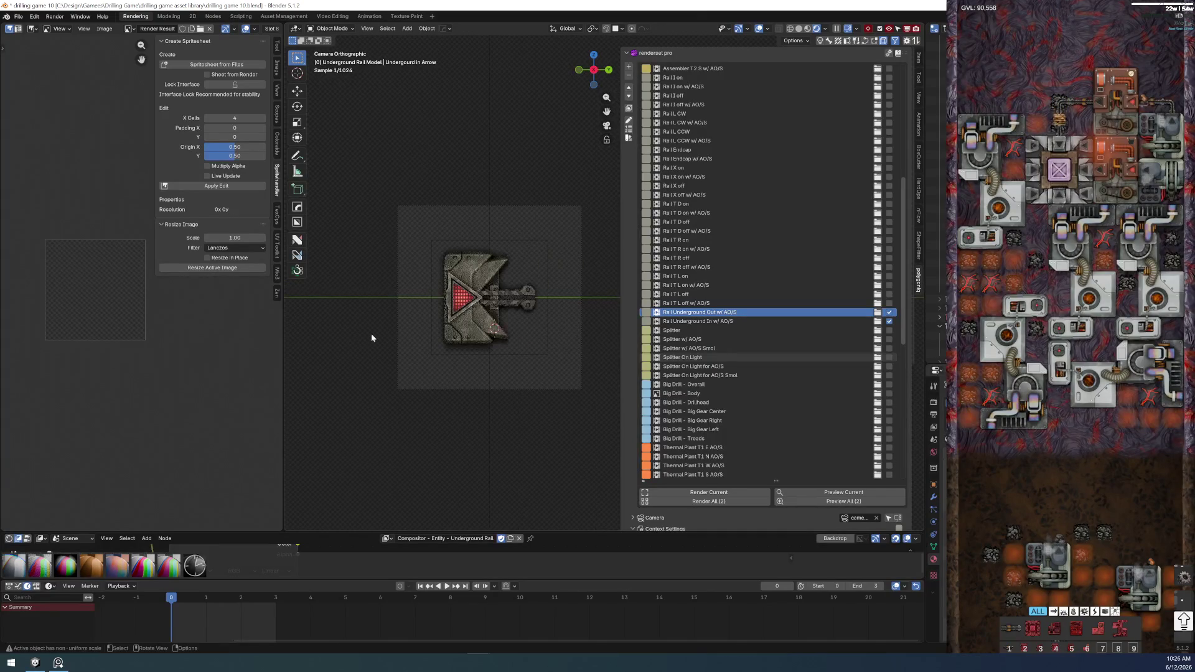
scroll(436, 340, up, 3)
scroll(503, 335, down, 2)
scroll(485, 361, up, 2)
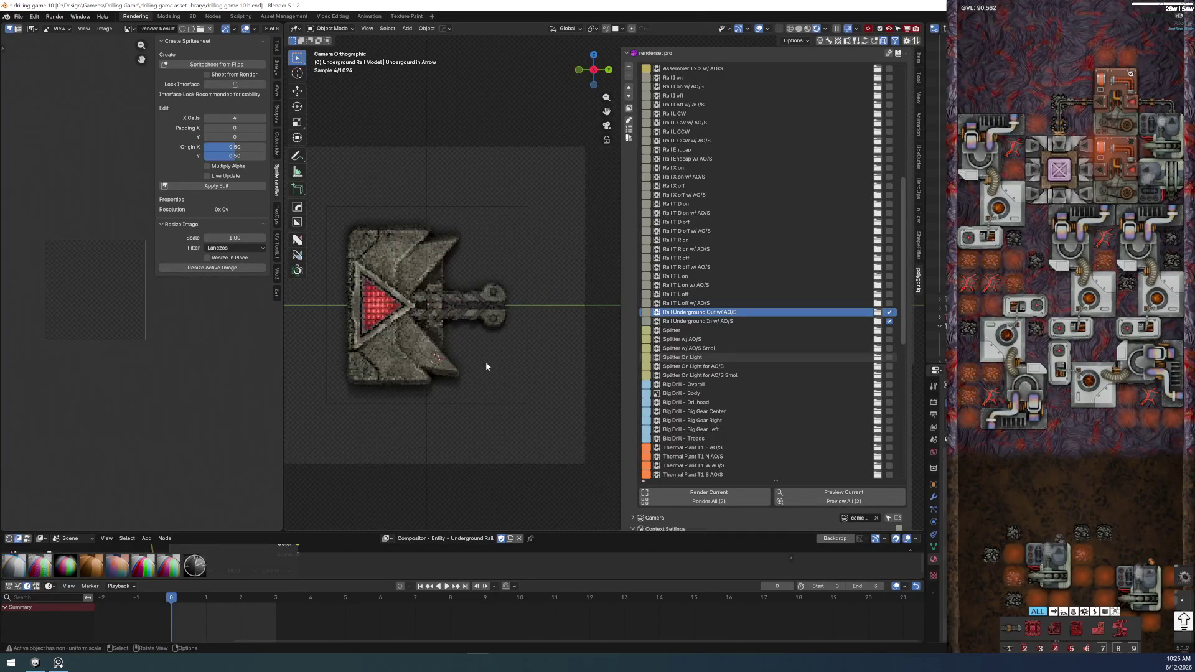
click(700, 322)
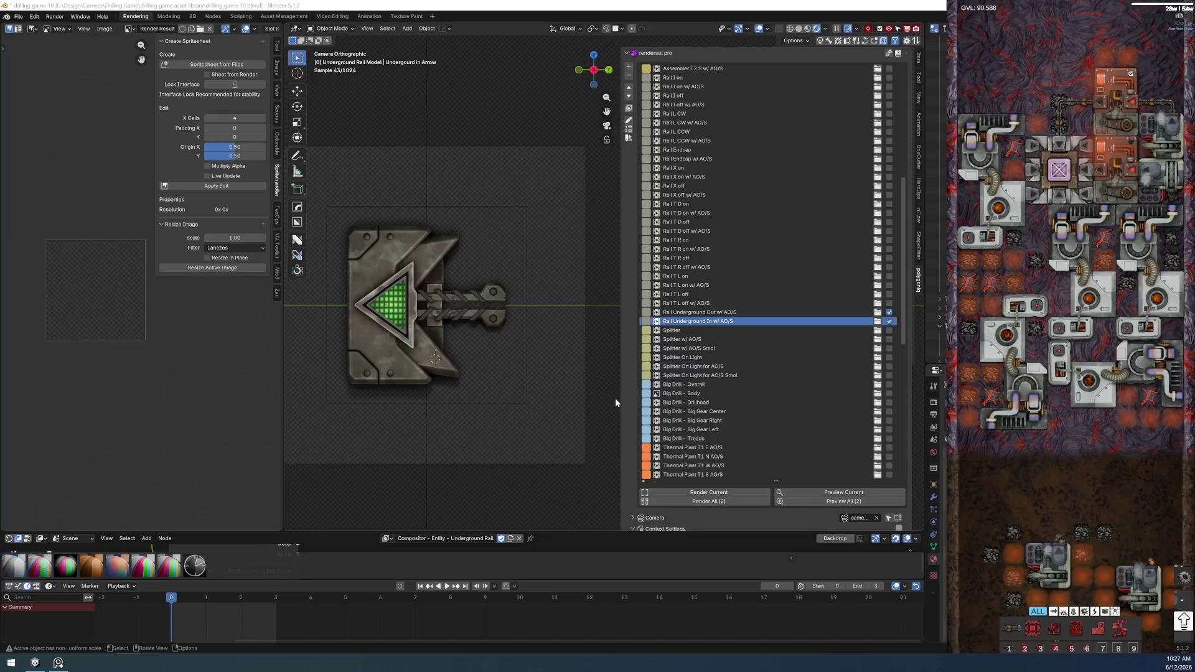
- Play the animation to check the rotated sprites, then snip the arrow sprite
key(space)
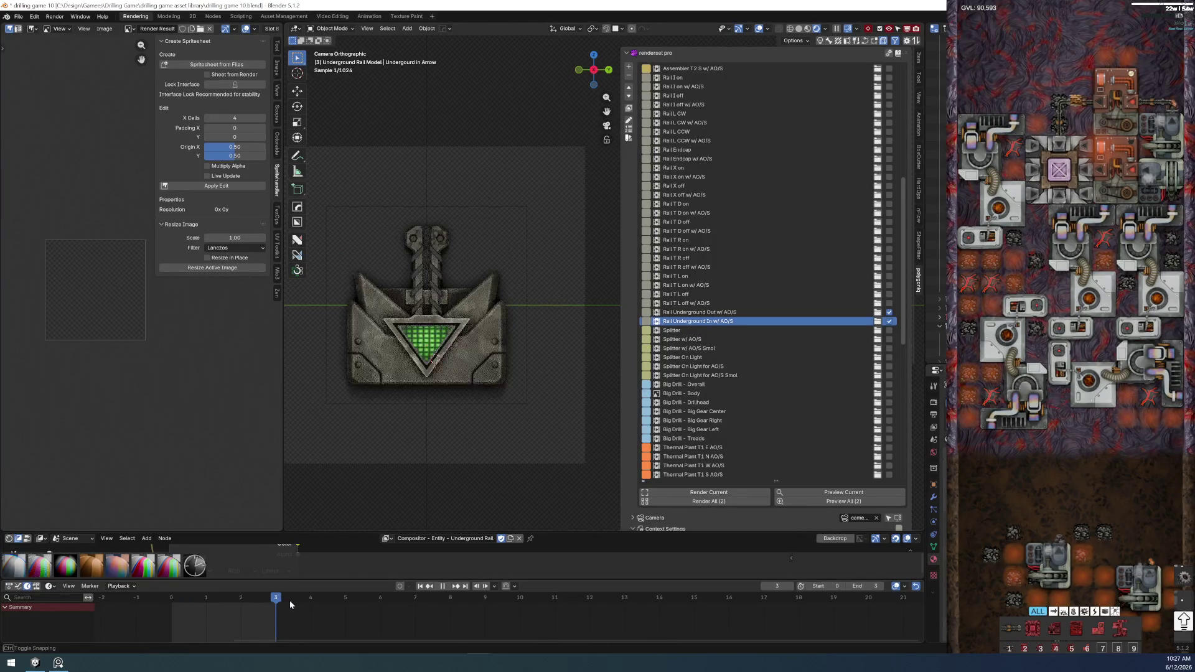
key(space)
key(super+shift+s)
drag(338, 214, 525, 409)
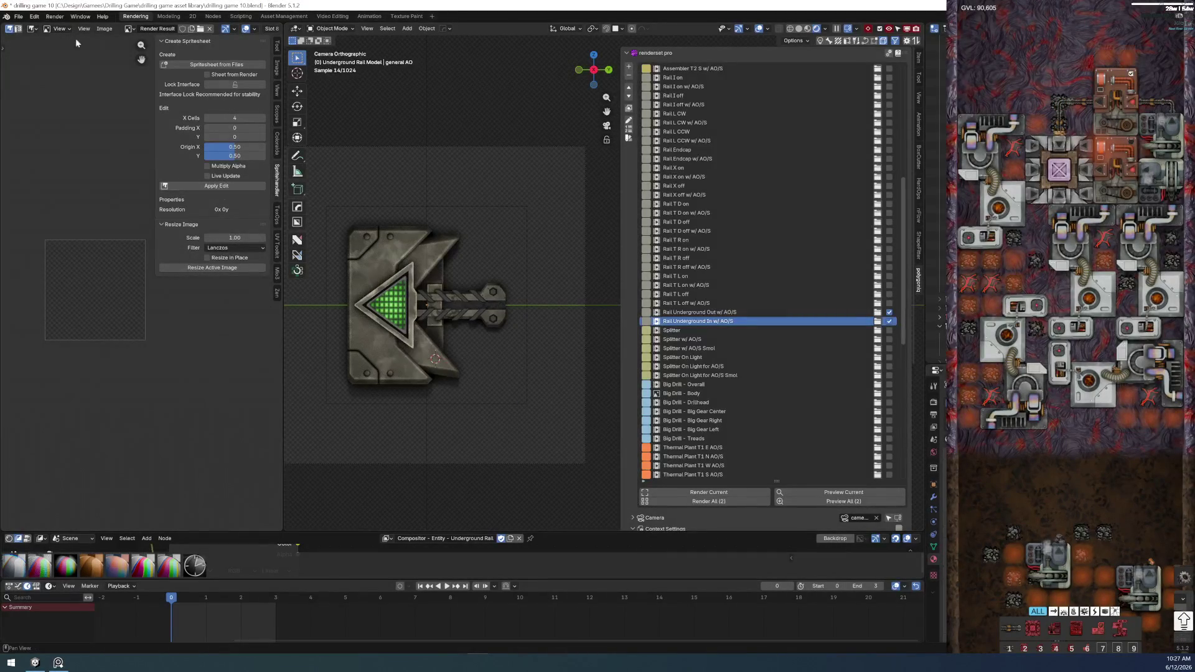
- Save the file and render the current renderset context with F12
click(18, 16)
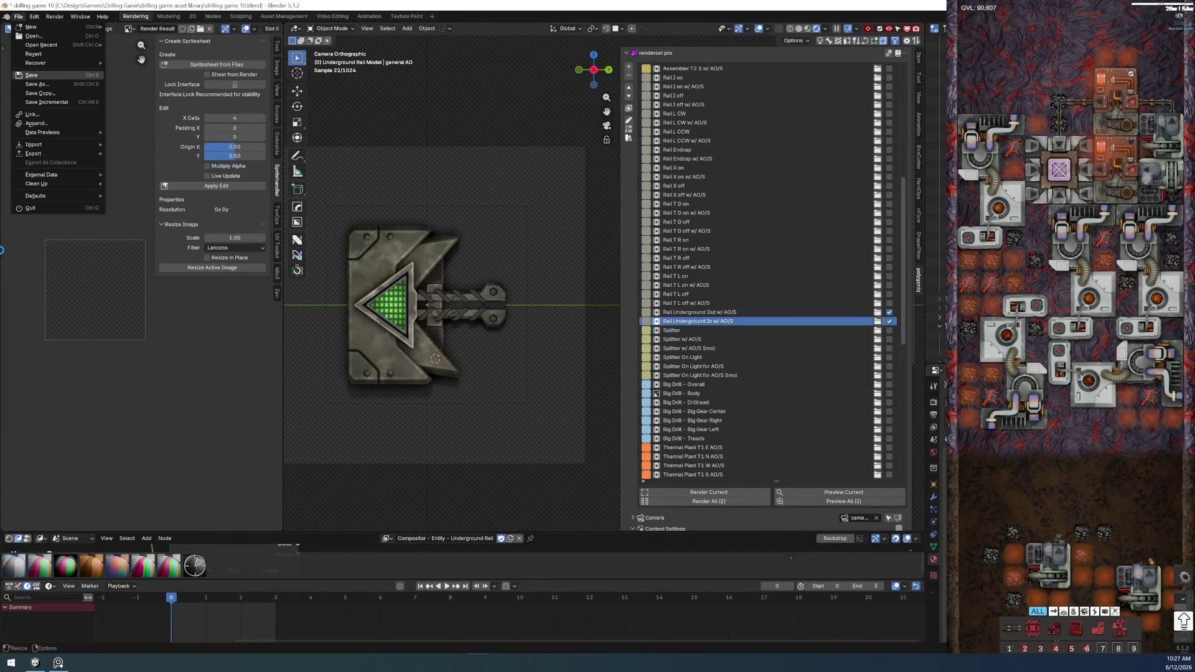
key(ctrl+s)
key(F12)
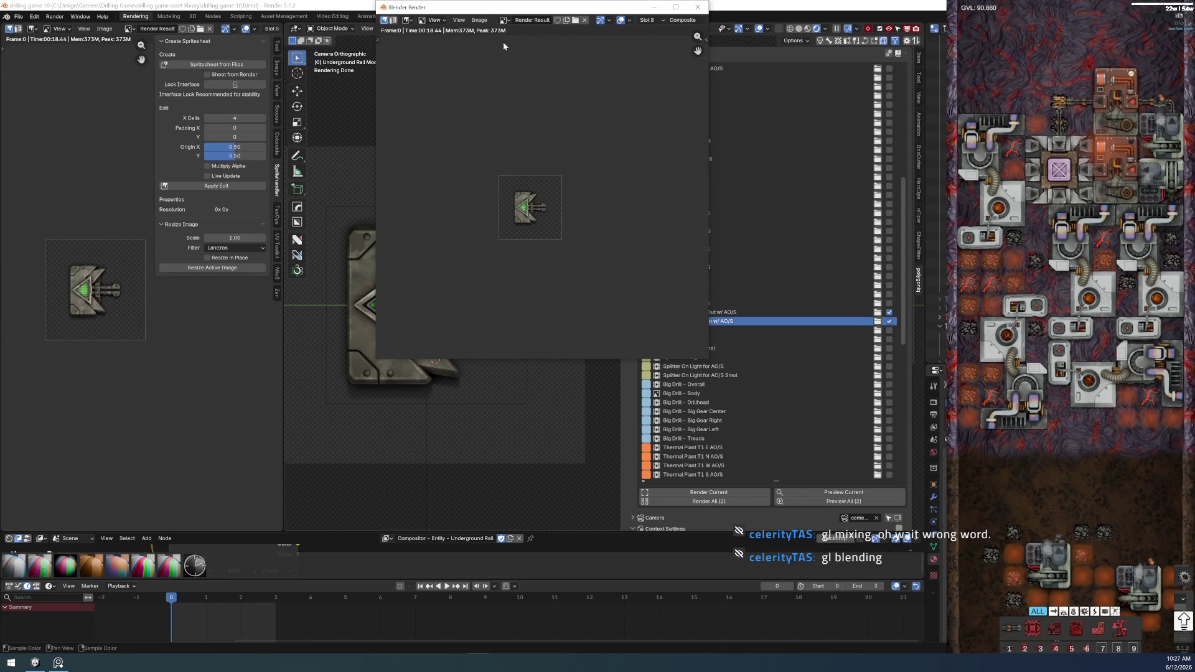
- Save a copy of the render as underground-in-teaser.png
click(479, 20)
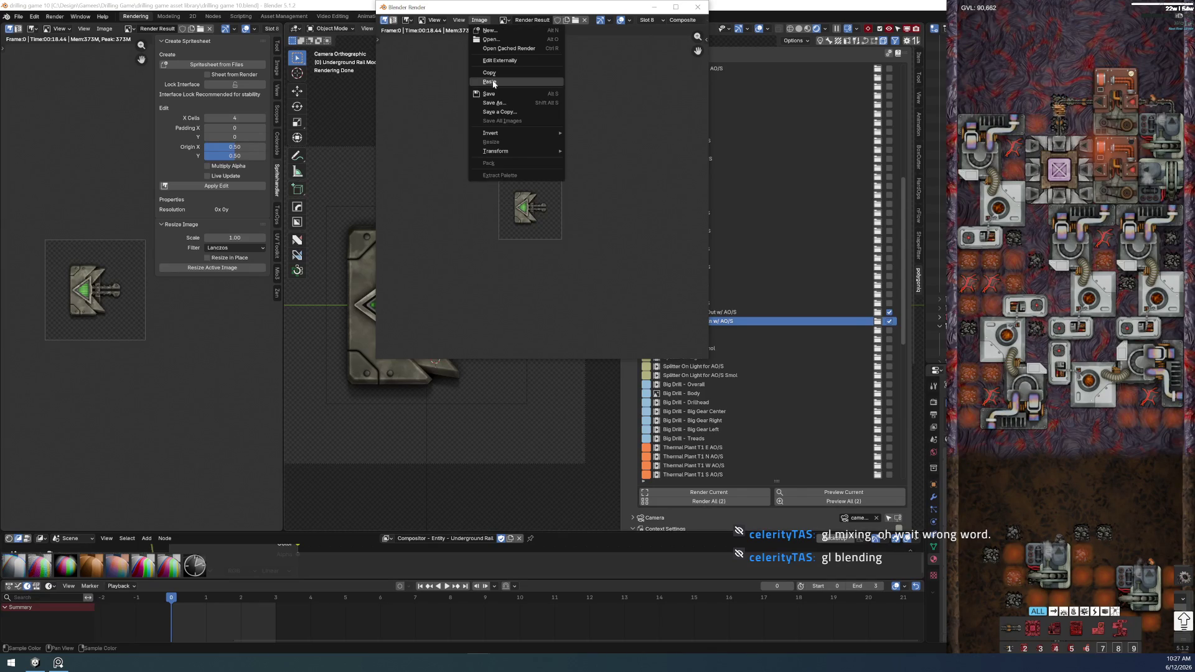
click(509, 109)
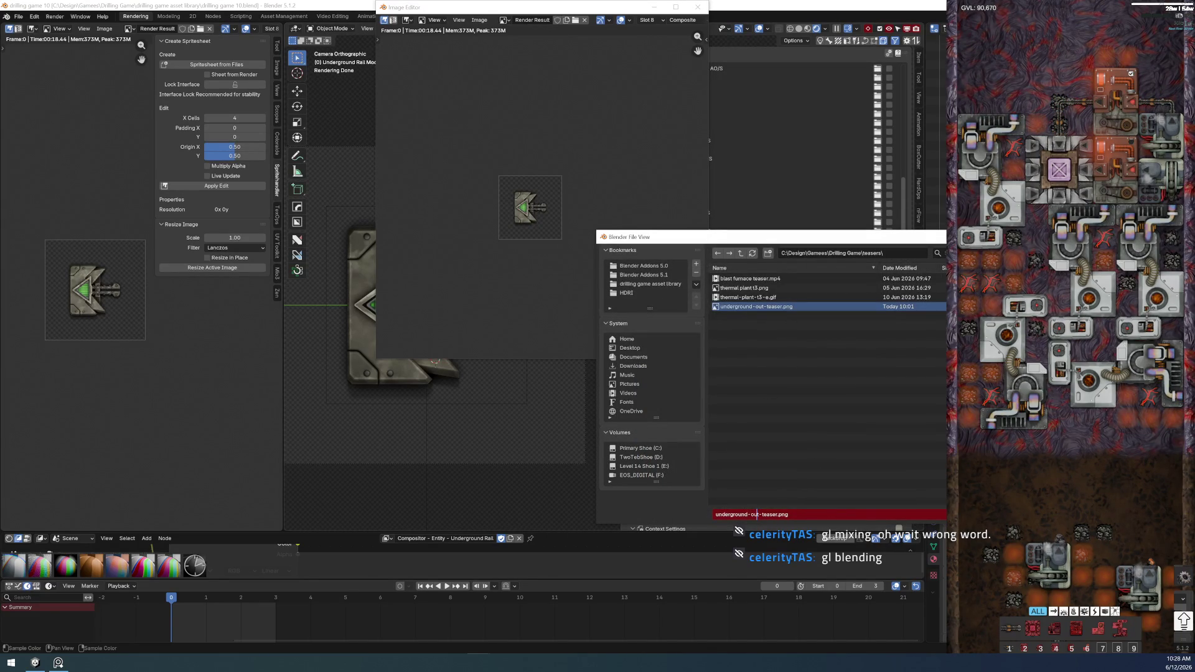
key(BackSpace)
key(BackSpace)
key(BackSpace)
text(in)
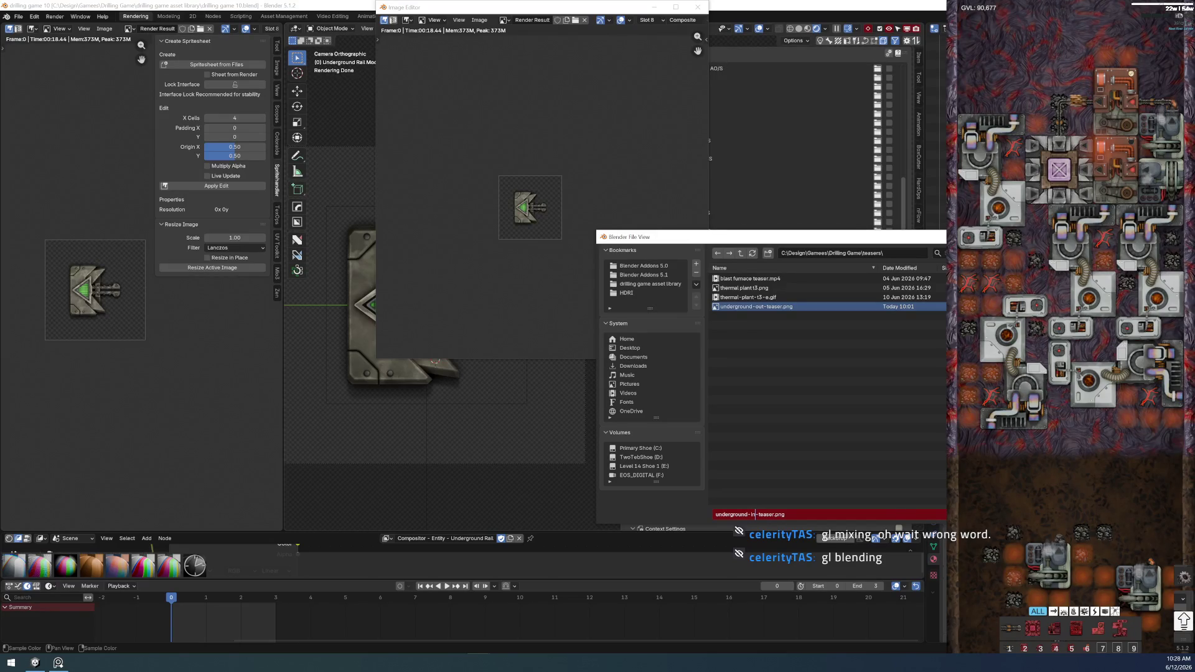
key(Return)
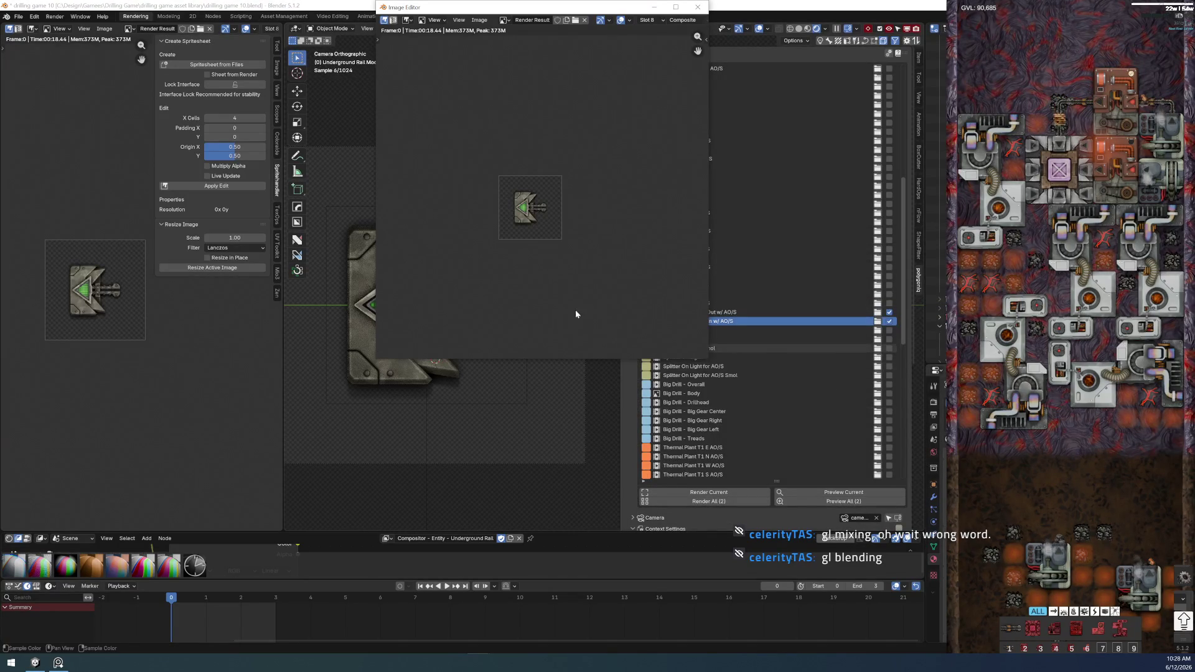
- Switch to the teasers folder window and select the new underground-in-teaser.png
key(alt+Tab)
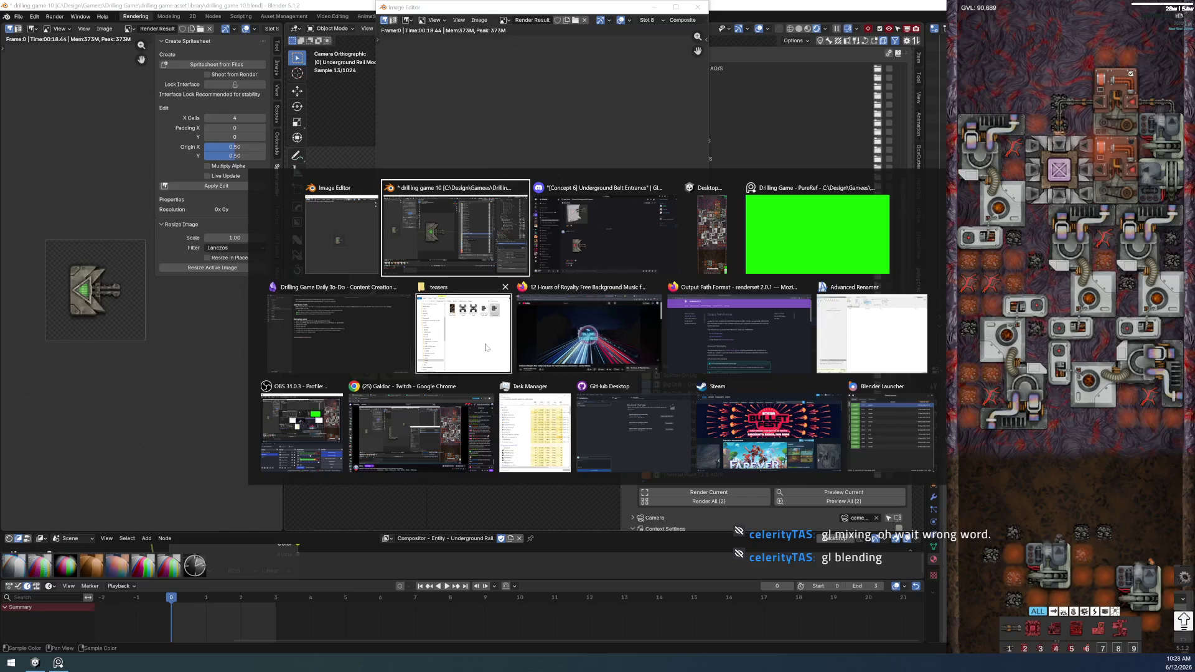
click(464, 333)
click(359, 123)
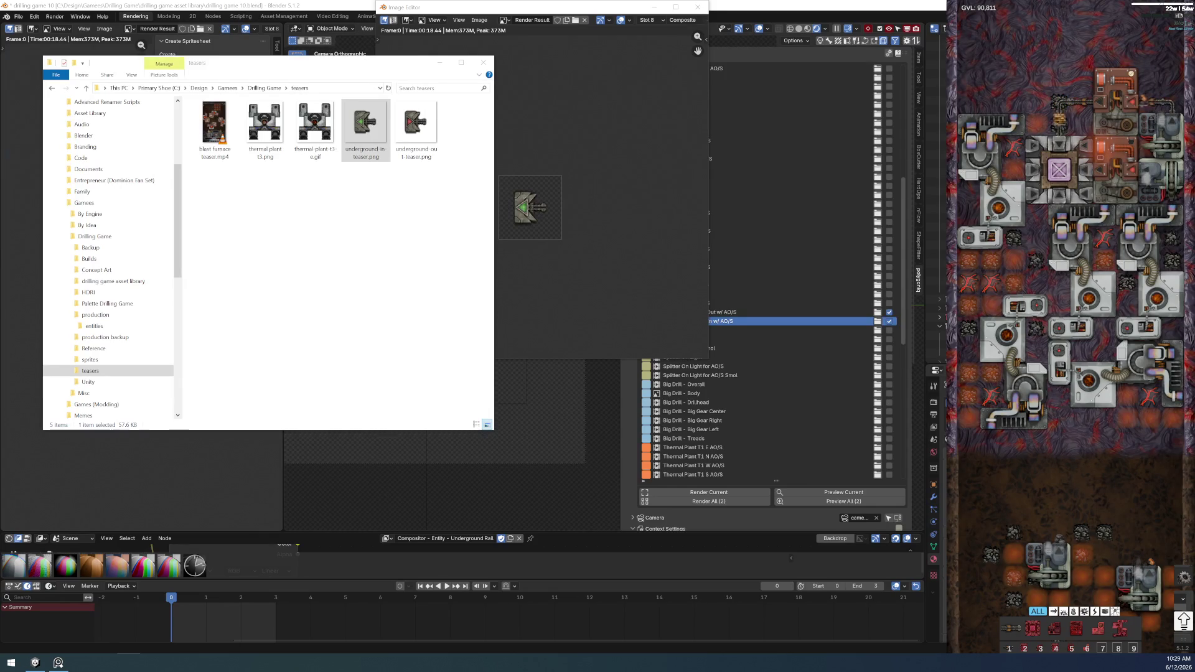
- Bring the main Blender window back to the front
click(254, 4)
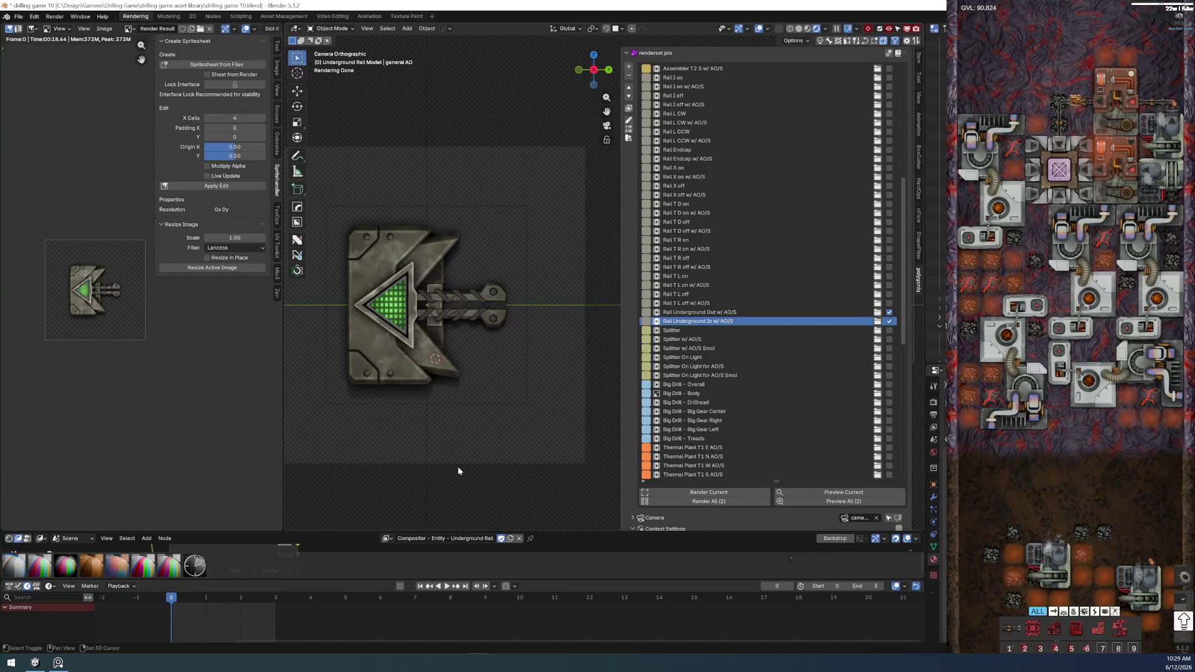
- Expand the context's Overrides and uncheck Blast-furnace-active and Coal plant active
scroll(778, 361, down, 10)
scroll(775, 364, up, 6)
scroll(803, 516, down, 10)
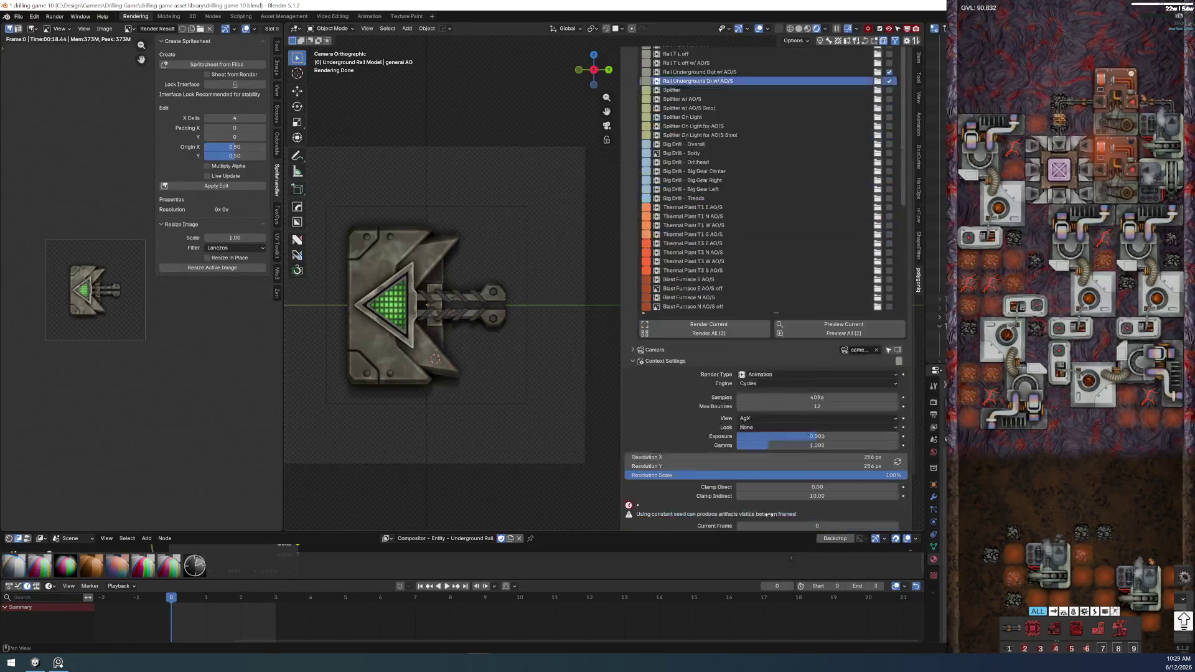
click(633, 502)
scroll(644, 479, down, 5)
scroll(649, 468, down, 6)
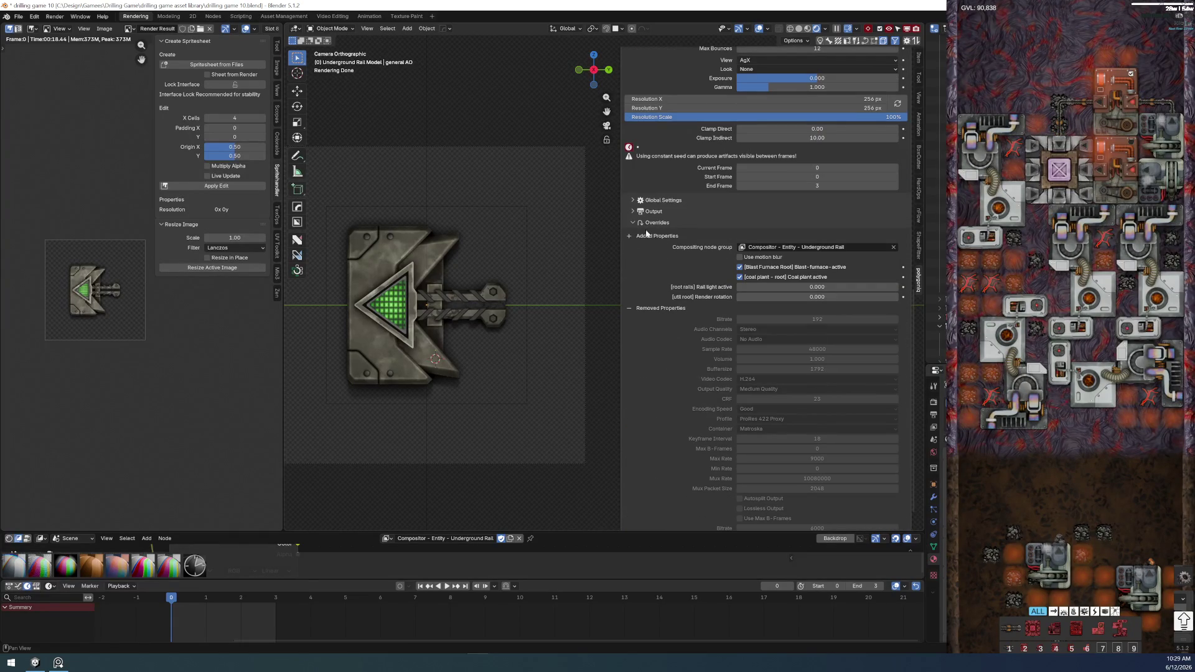
drag(739, 269, 739, 274)
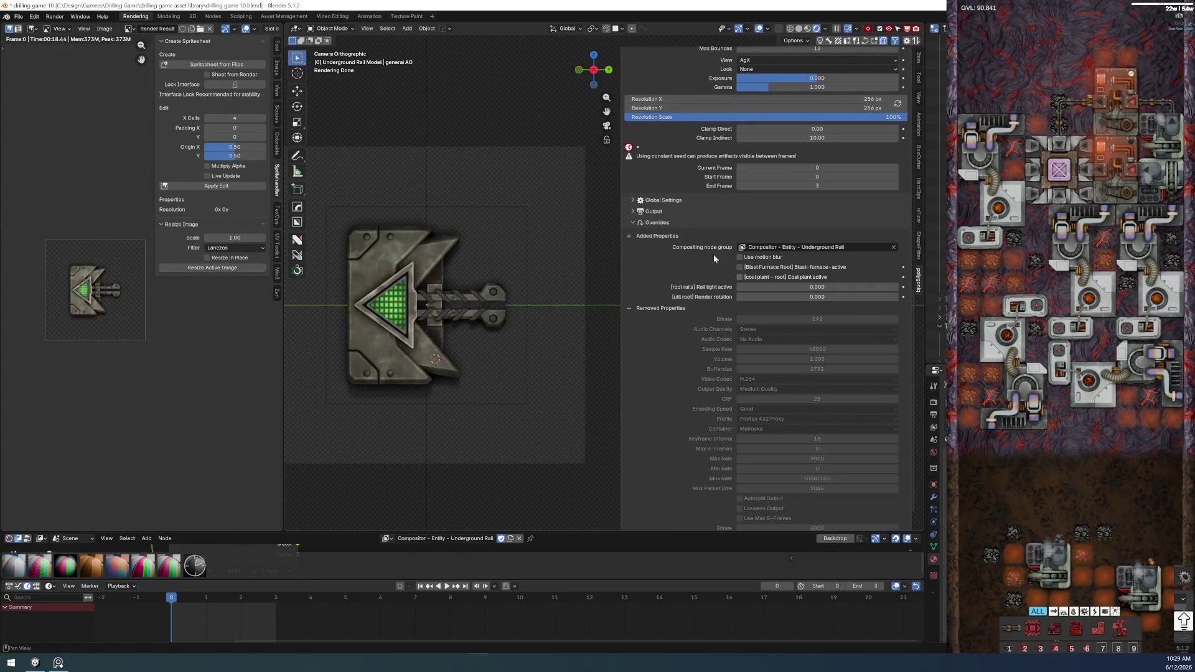
- Re-expand Overrides, adjust the Coal plant active override, and collapse the section
scroll(631, 222, up, 8)
scroll(631, 222, up, 8)
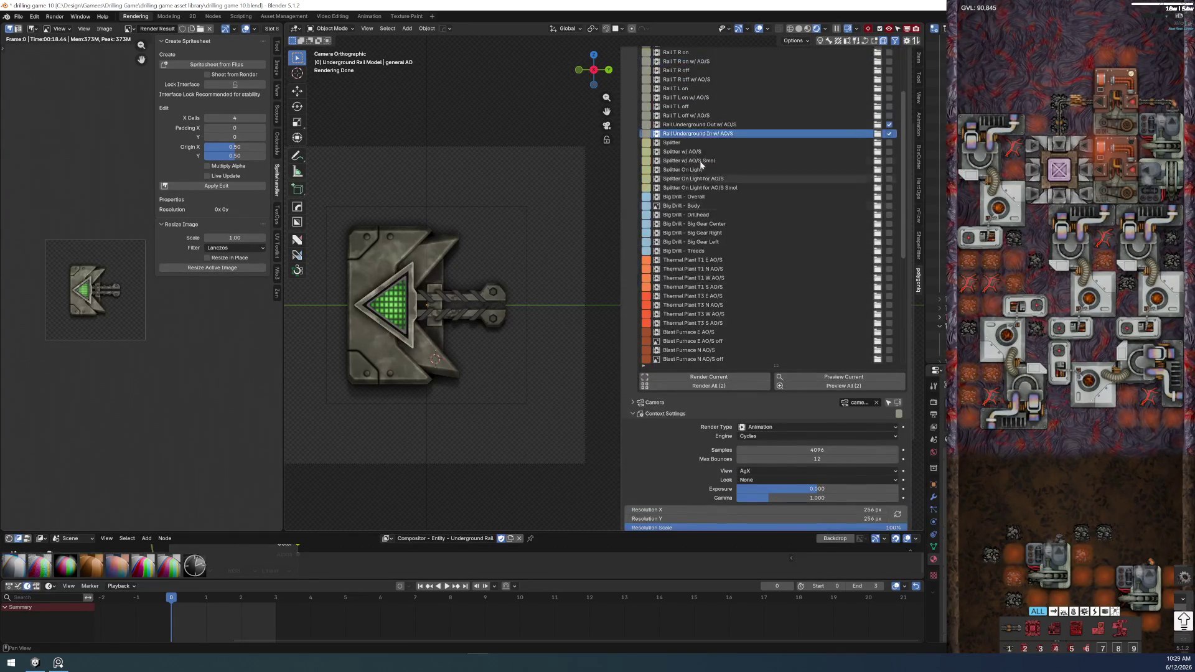
scroll(655, 498, down, 5)
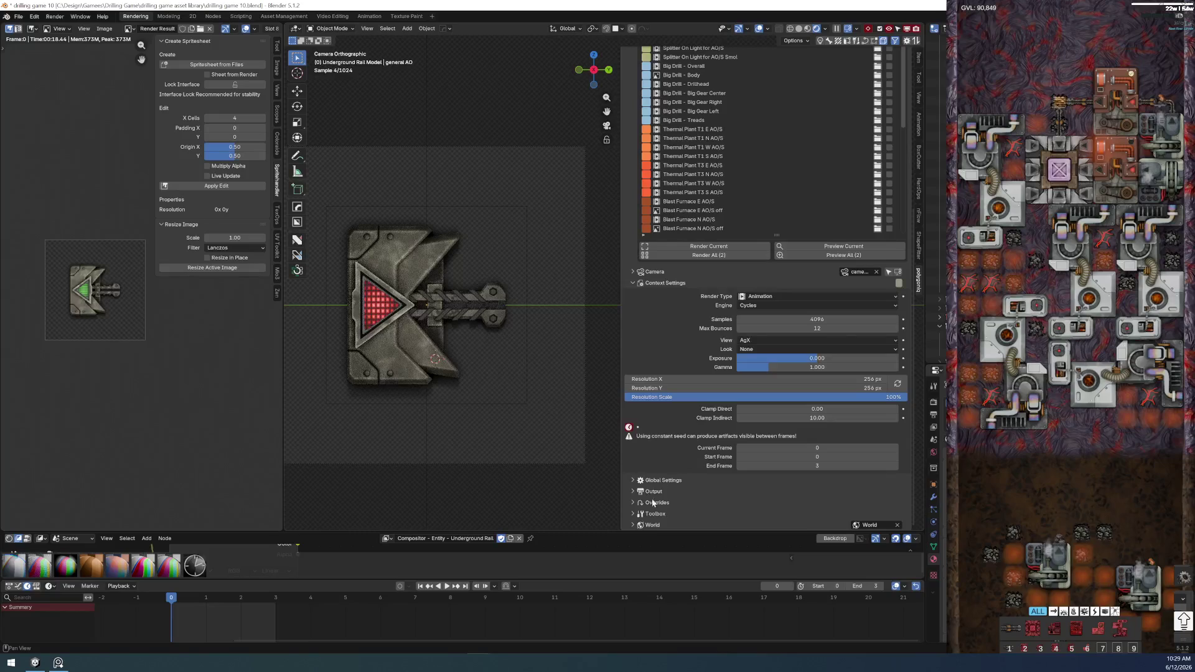
click(632, 502)
scroll(685, 486, down, 4)
click(739, 464)
click(632, 411)
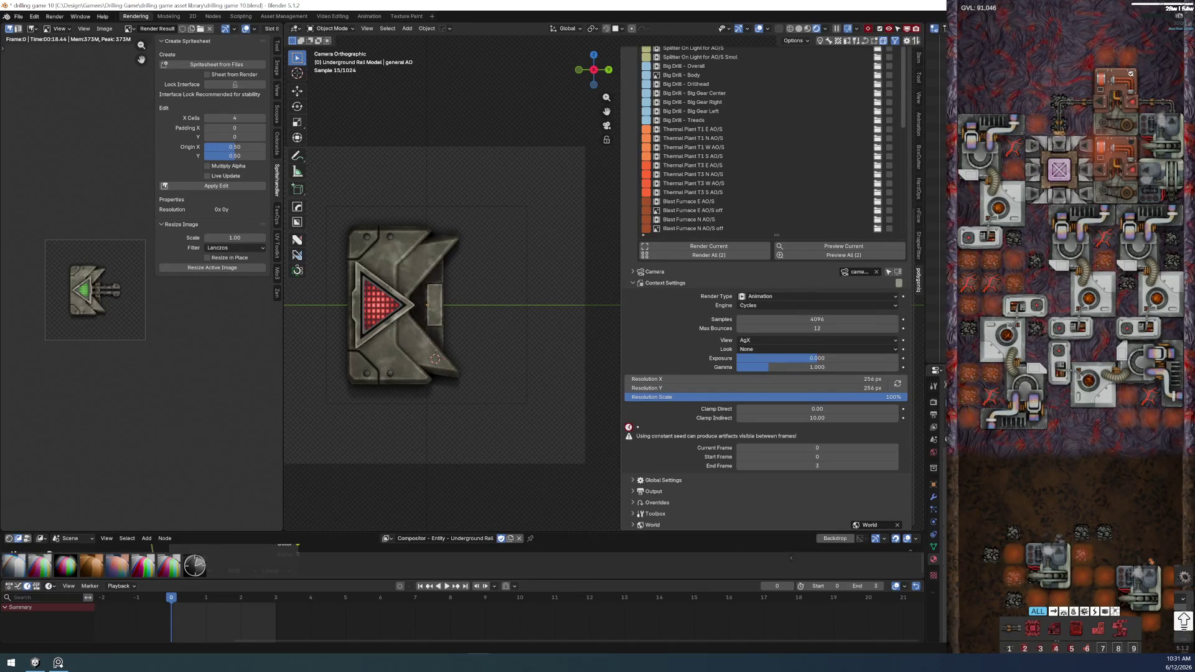
scroll(366, 383, down, 1)
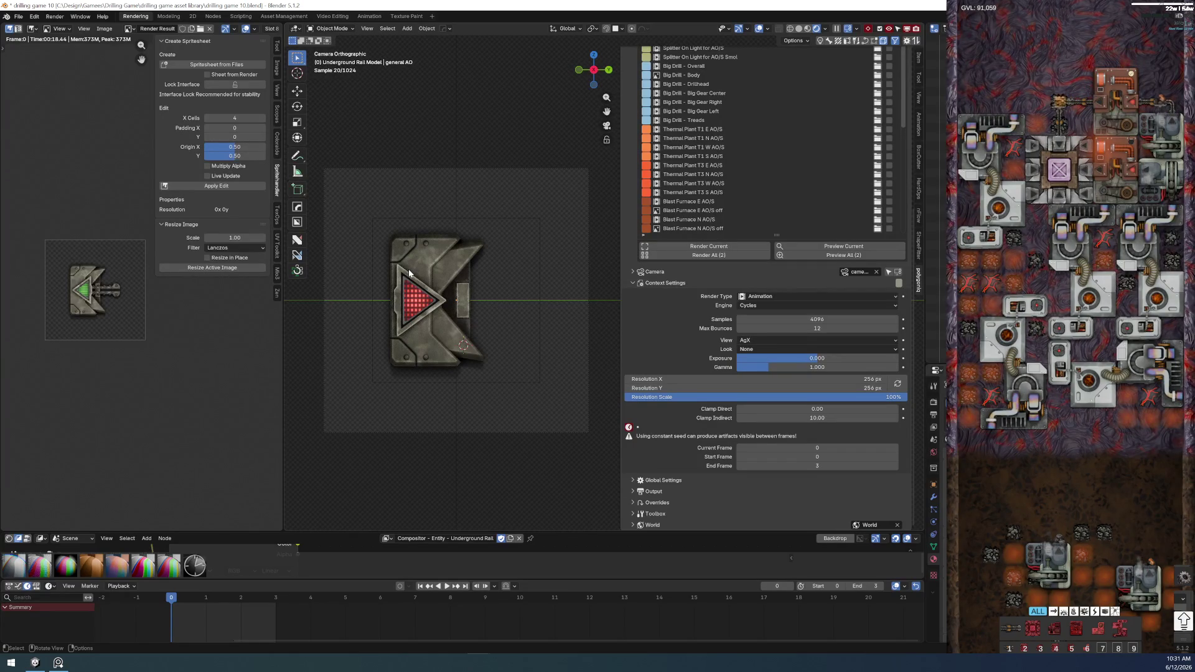
scroll(445, 277, up, 3)
scroll(429, 324, down, 2)
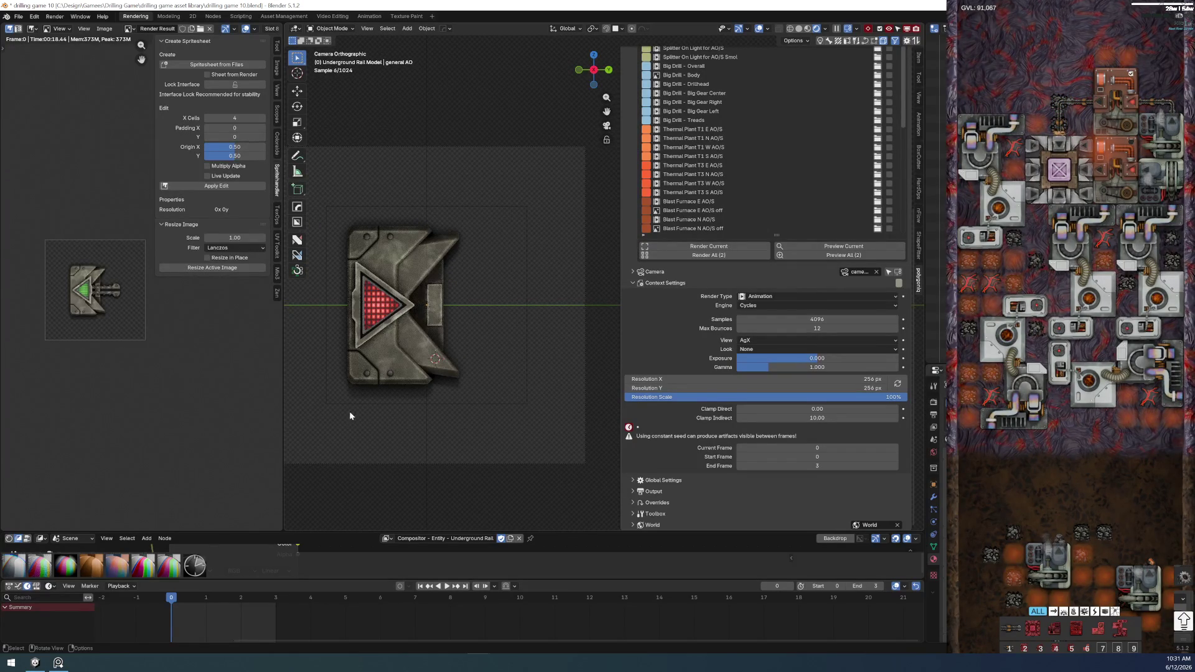
key(super+shift+s)
drag(334, 412, 450, 197)
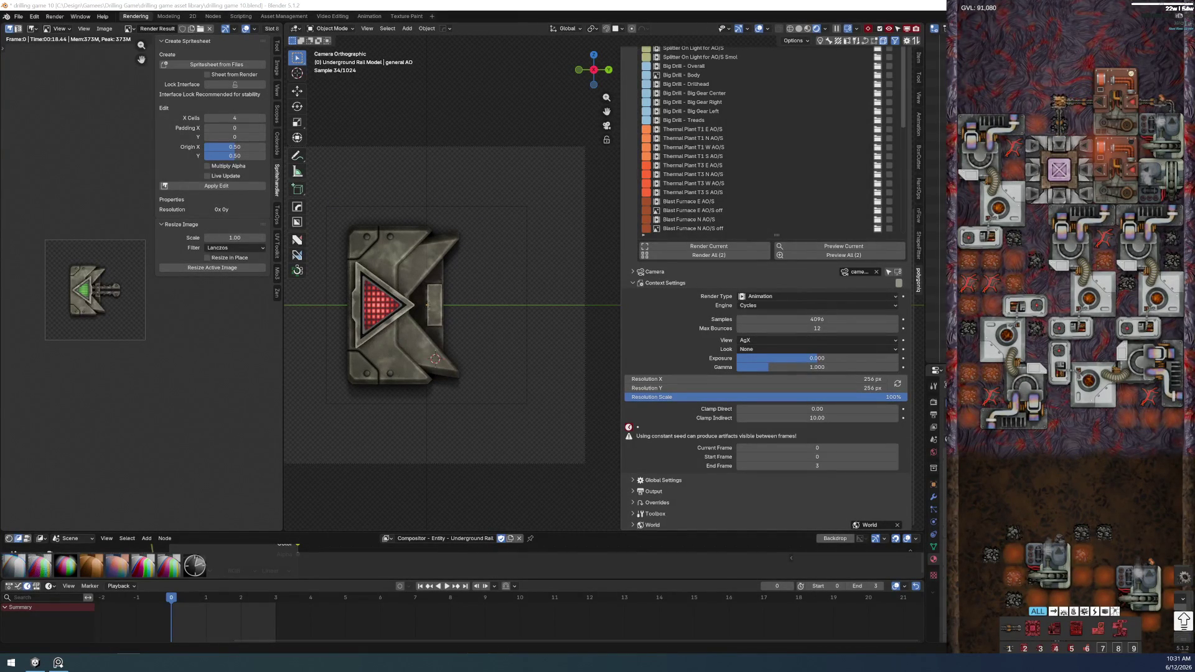
double_click(697, 10)
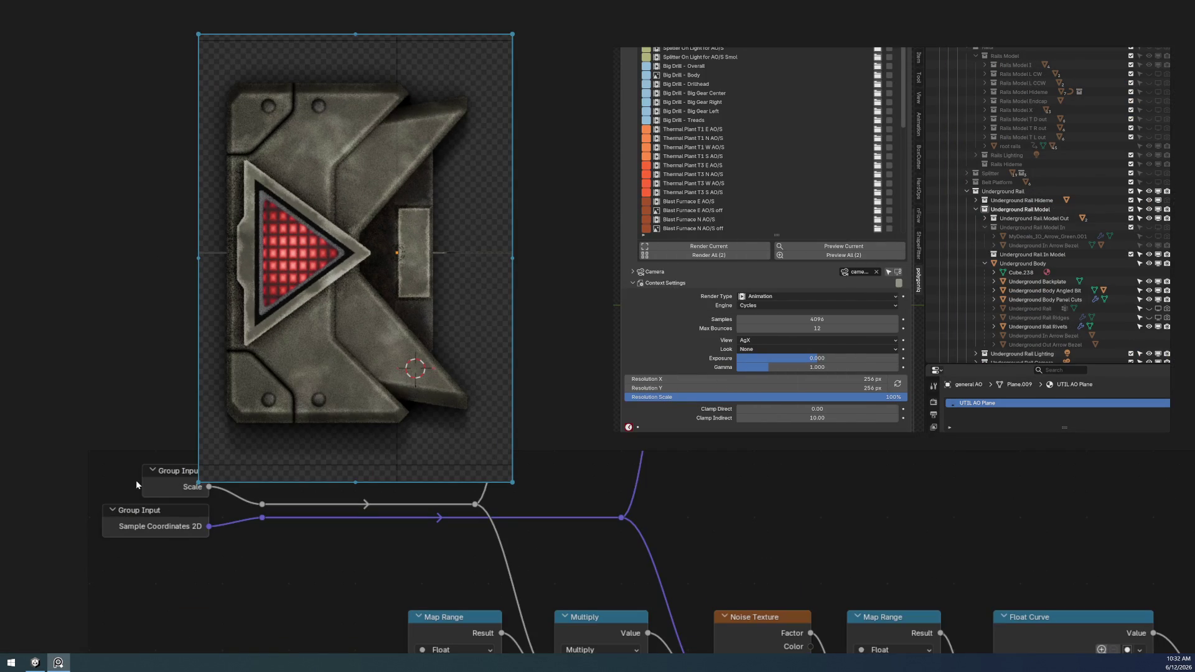
- Turn on the screen annotation pen and draw a blue loop around the sprite's right-hand panel
key(ctrl+shift+d)
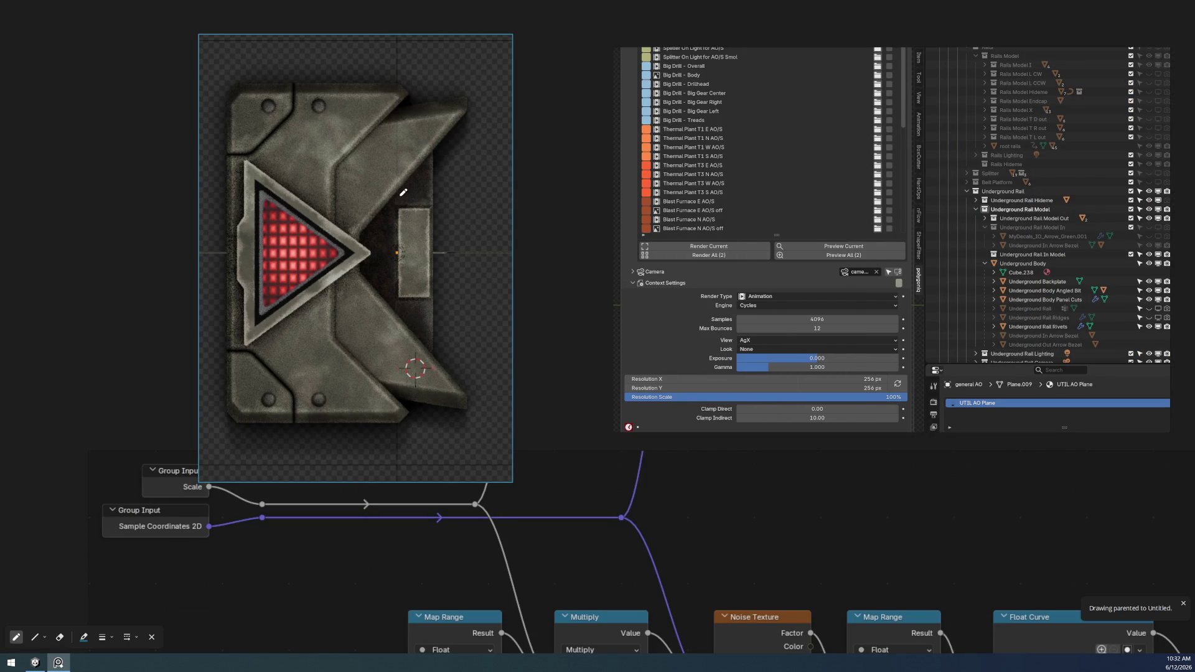
mouse_move(431, 134)
mouse_down()
mouse_move(458, 275)
mouse_move(423, 358)
mouse_move(366, 277)
mouse_move(358, 225)
mouse_move(432, 137)
mouse_up()
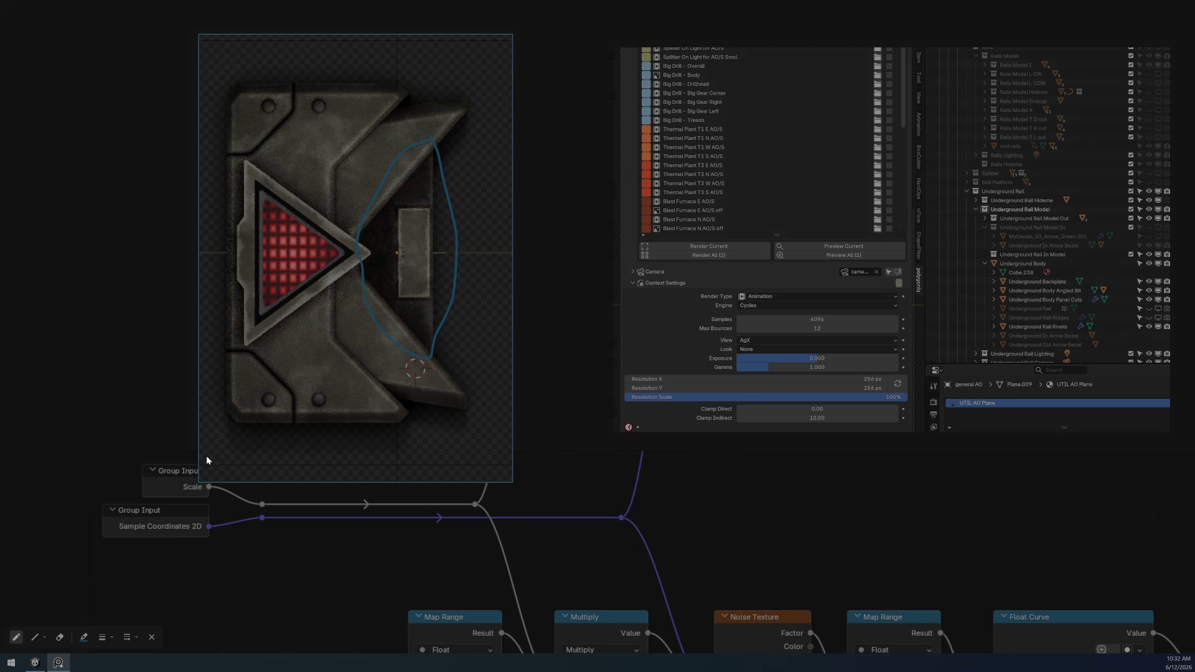
mouse_move(207, 458)
mouse_down()
mouse_move(462, 59)
mouse_move(501, 48)
mouse_up()
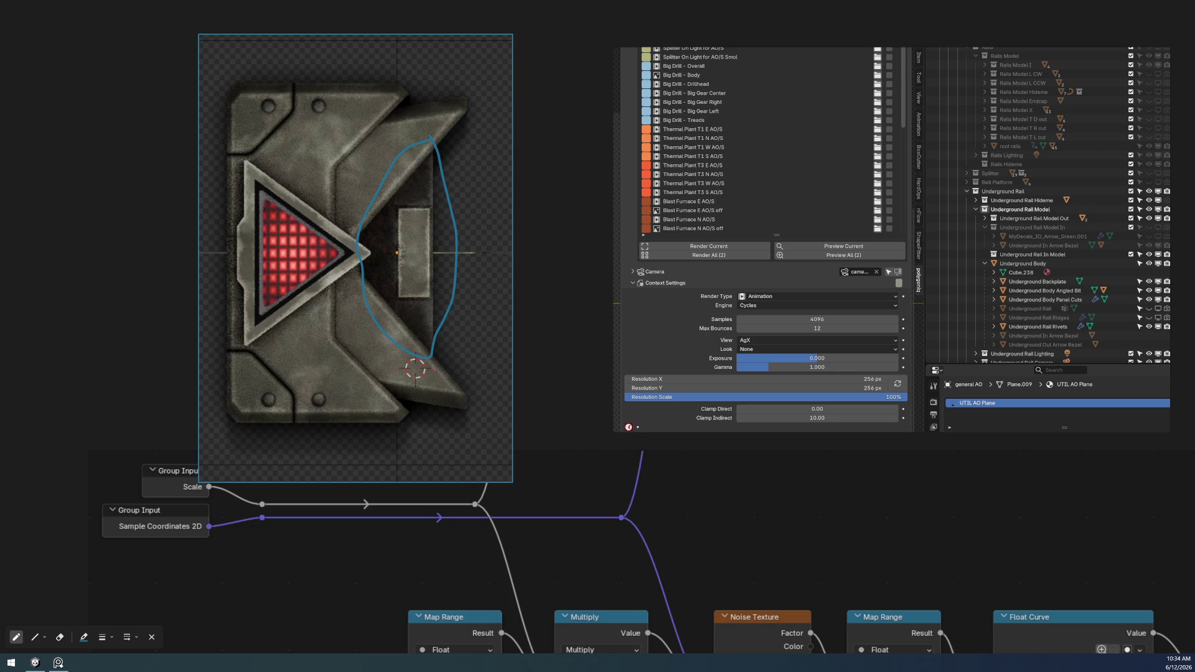
- Set the Rail Underground In job's Animation Frame filename to underground-rail-in-{frame_current}
scroll(768, 430, down, 5)
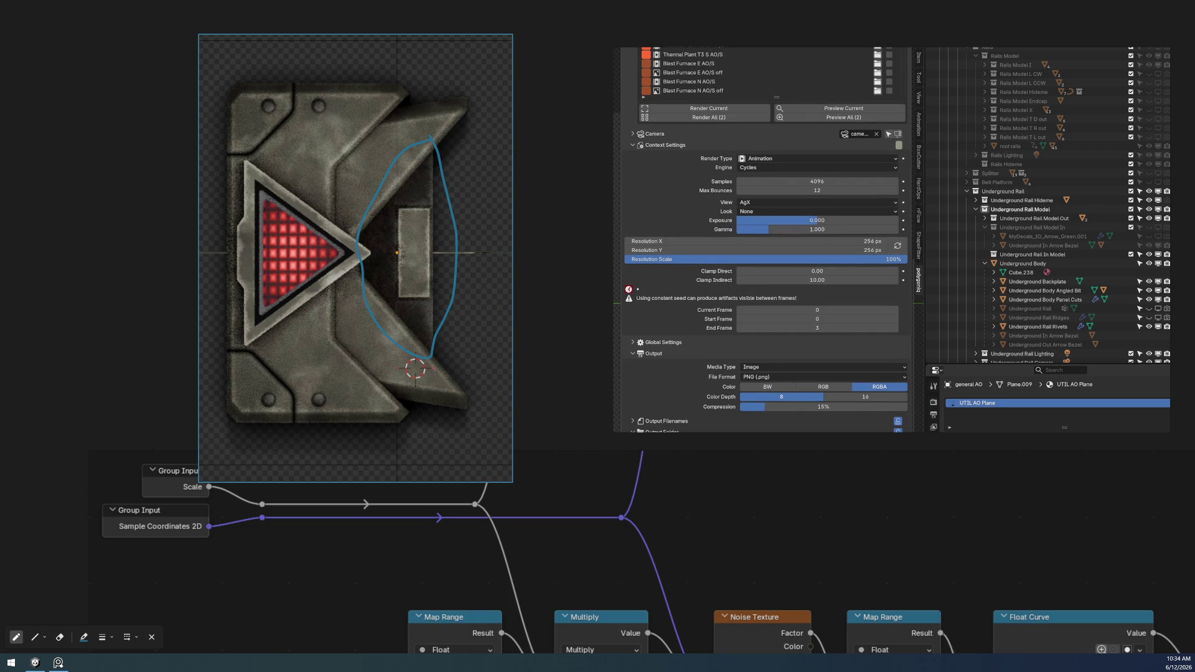
click(644, 423)
scroll(731, 430, down, 2)
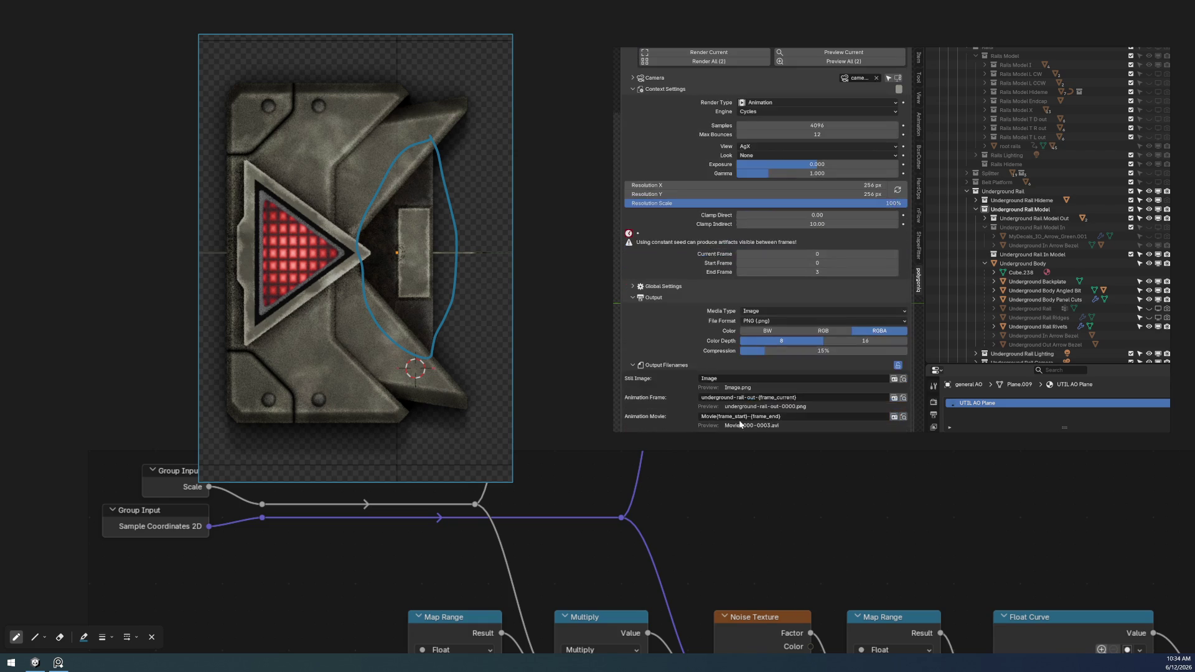
click(750, 397)
scroll(677, 240, up, 7)
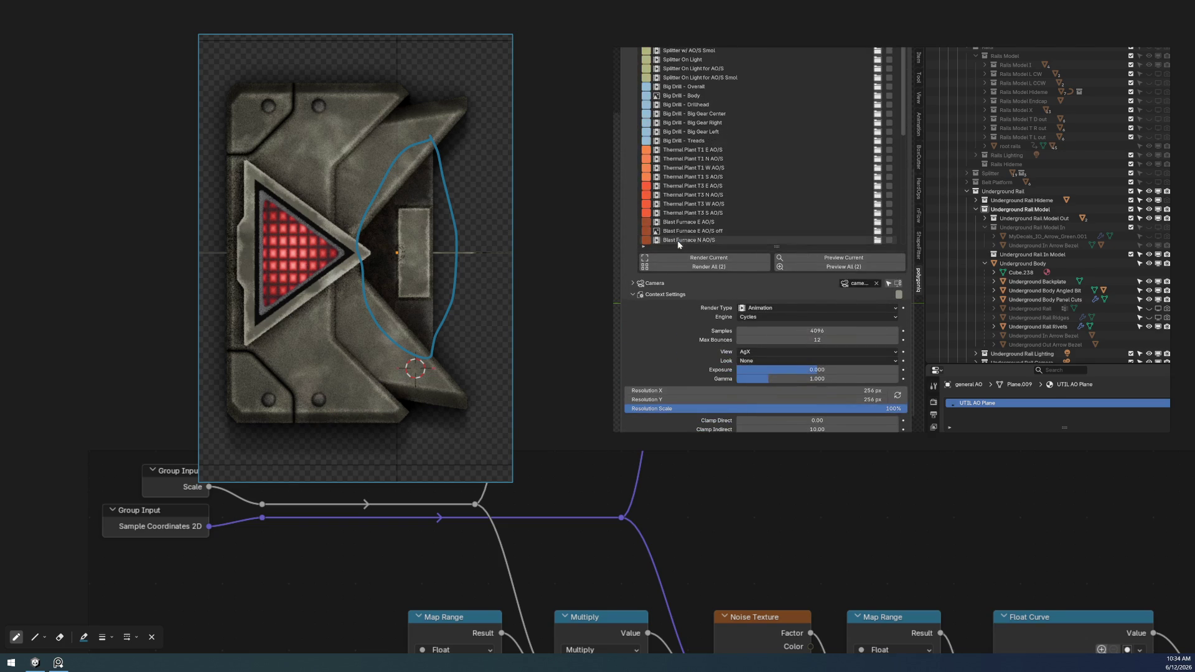
click(704, 70)
scroll(705, 70, down, 7)
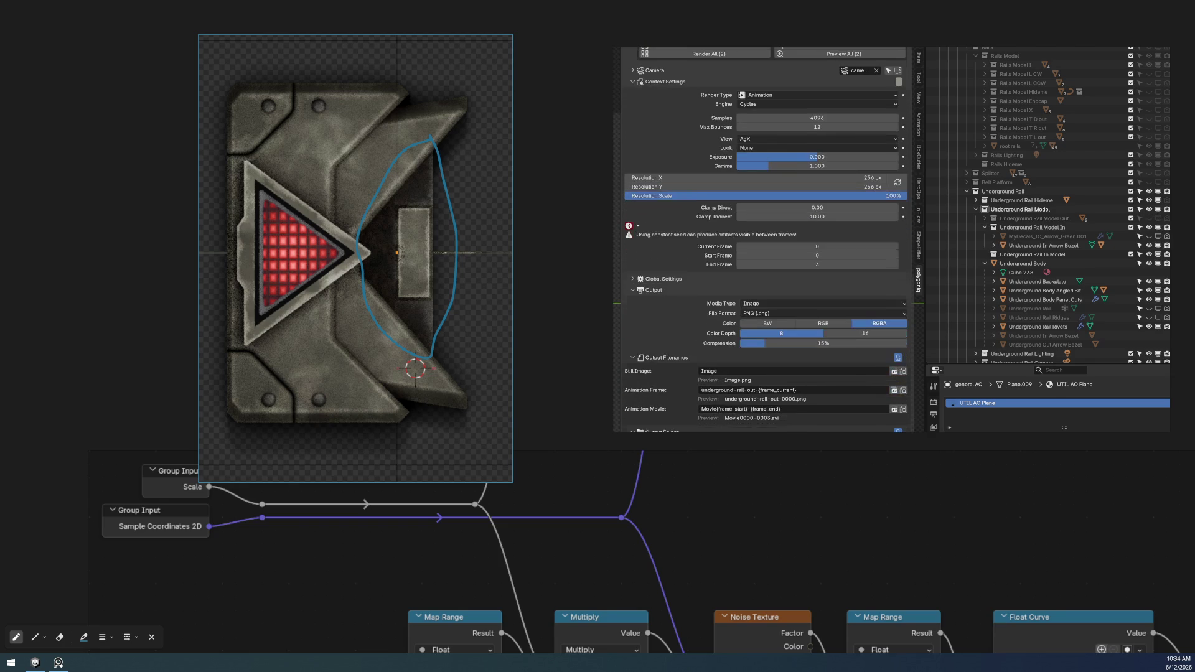
click(753, 390)
text(in)
key(Return)
scroll(754, 233, up, 8)
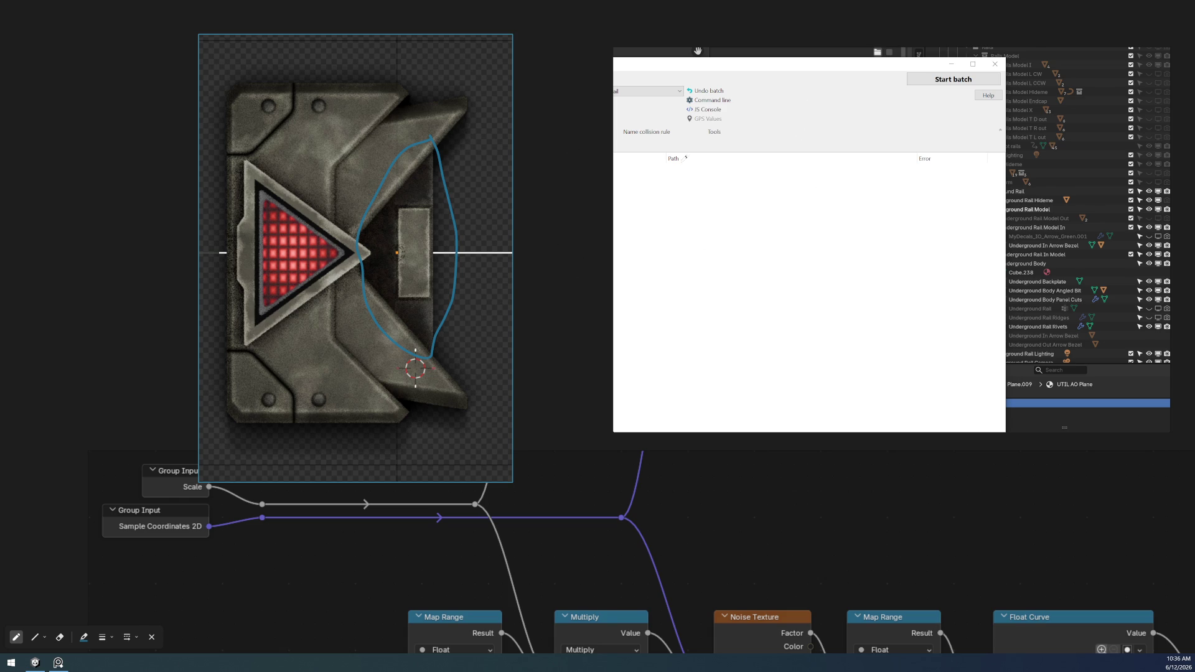
- Exit the screen annotation overlay with Esc, clearing the drawings
key(Escape)
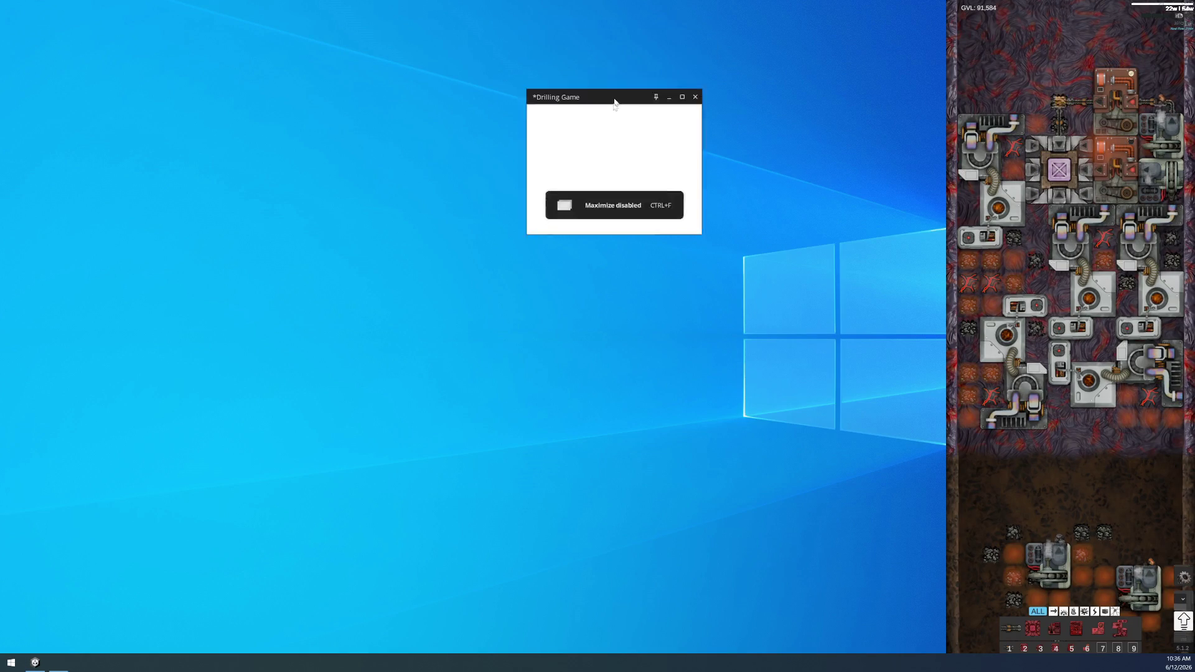
drag(617, 45, 536, 228)
key(ctrl+f)
scroll(541, 436, down, 10)
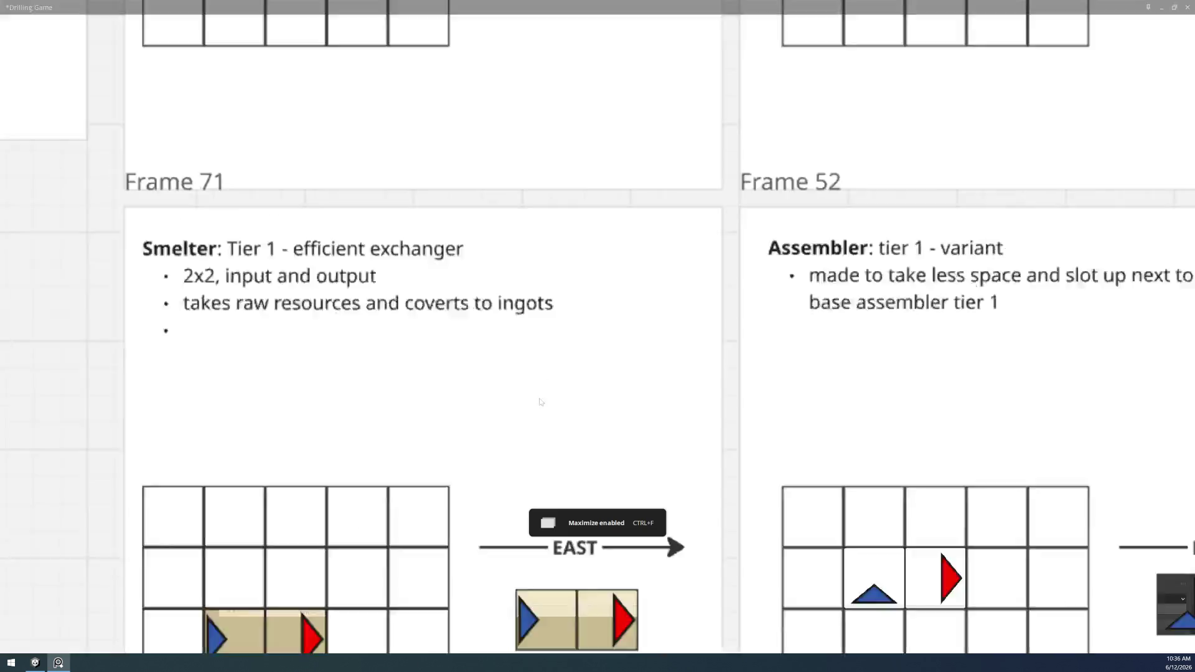
scroll(508, 365, up, 5)
key(Escape)
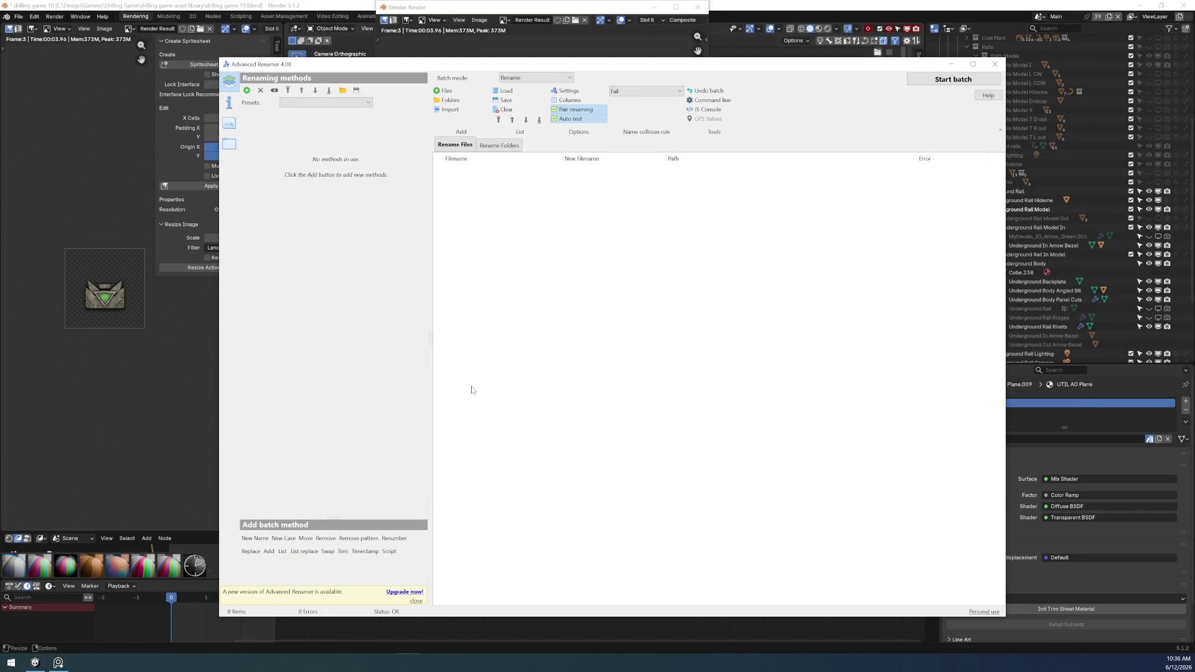
- Load the Rail Renamer Methods.aren preset and open the Add files dialog
click(246, 91)
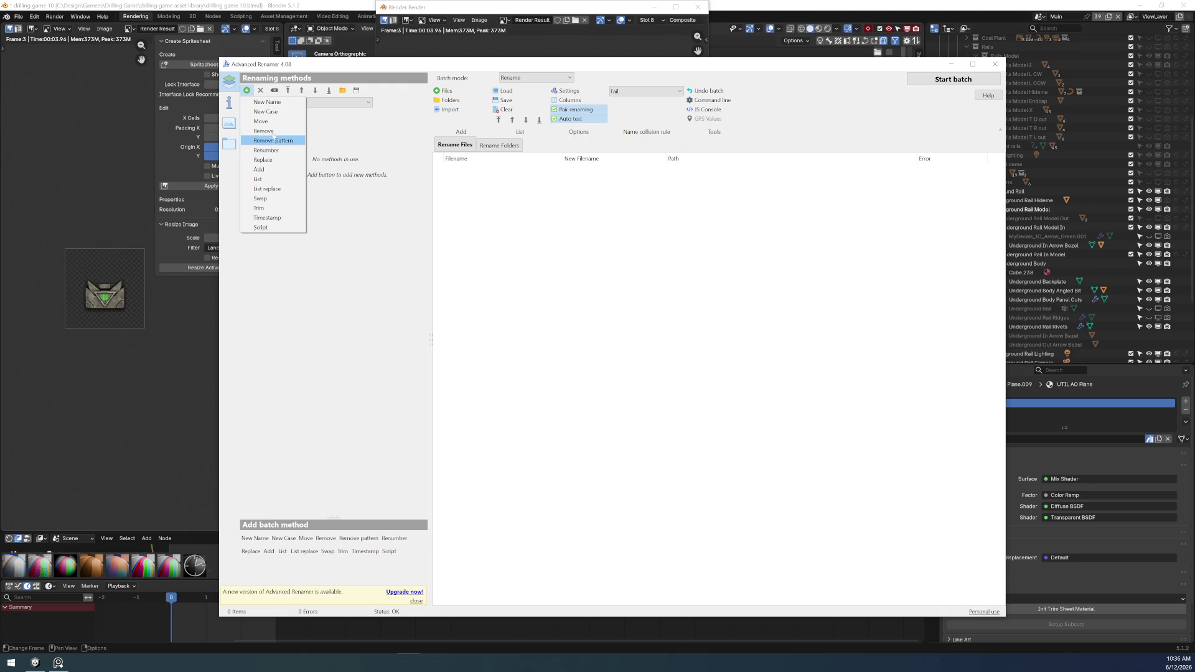
click(367, 98)
click(342, 90)
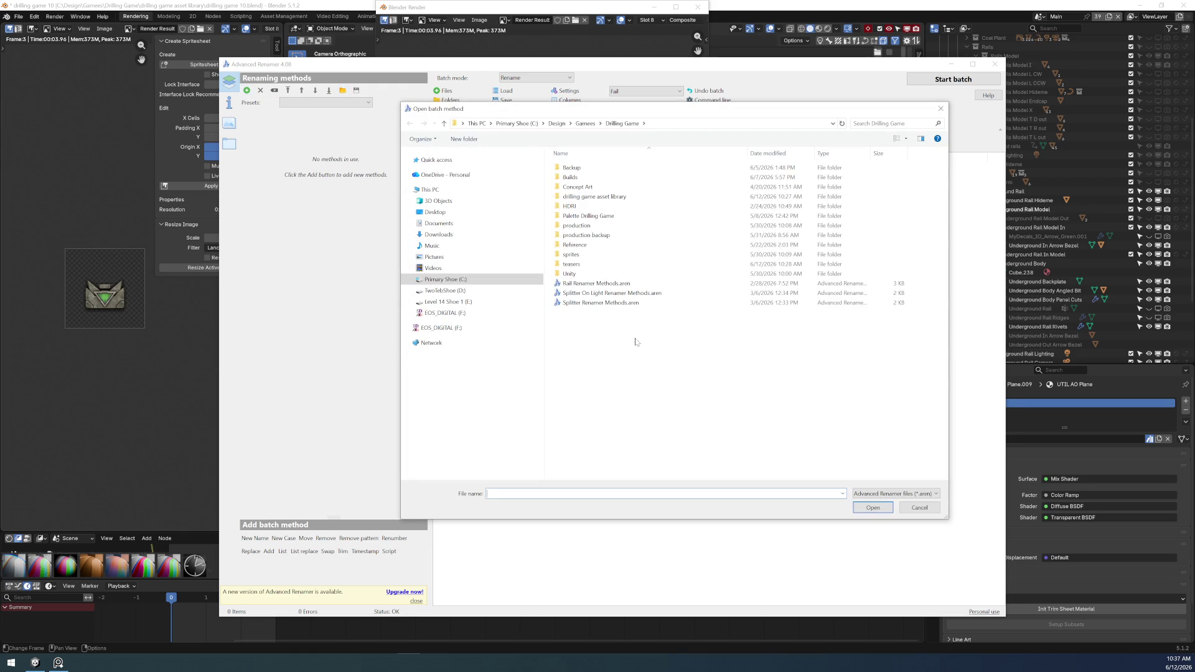
click(613, 284)
double_click(613, 284)
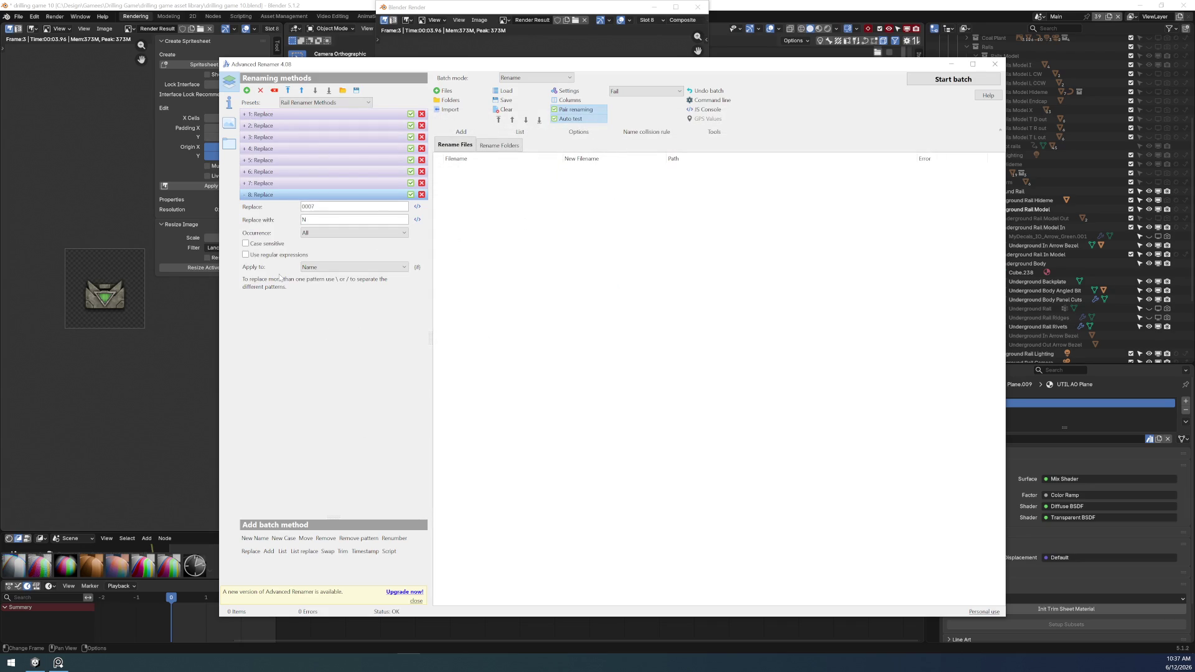
click(446, 91)
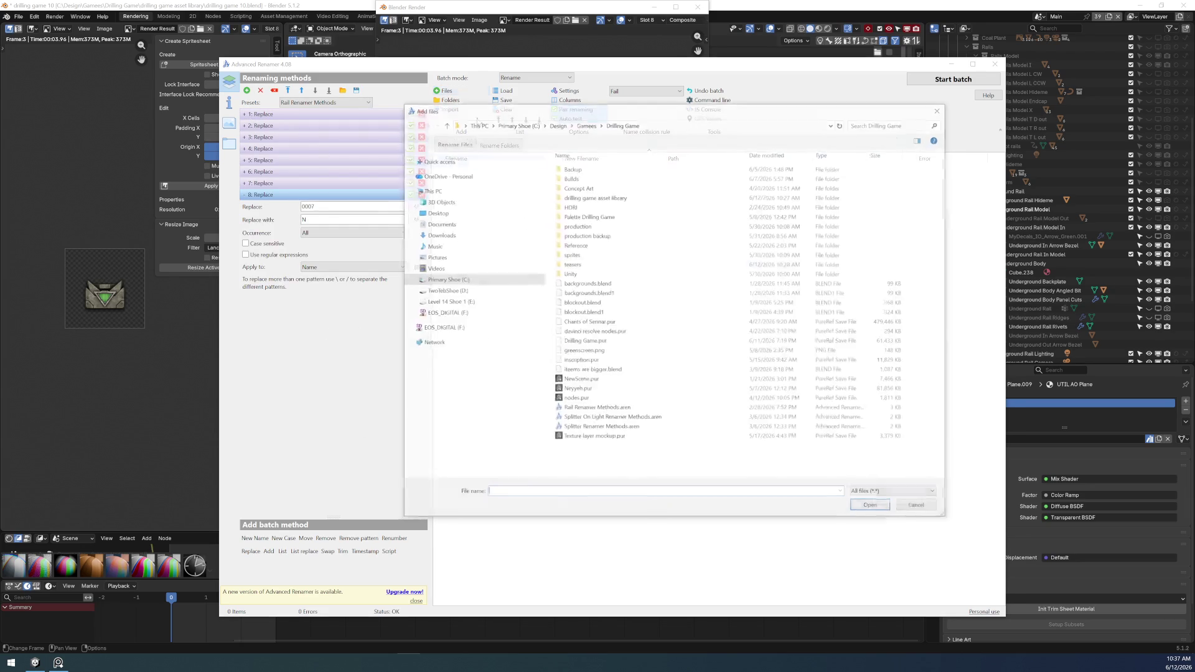
- Add all eight PNGs from production > entities > renders > underground-rail to the rename list
double_click(627, 228)
double_click(608, 168)
double_click(607, 178)
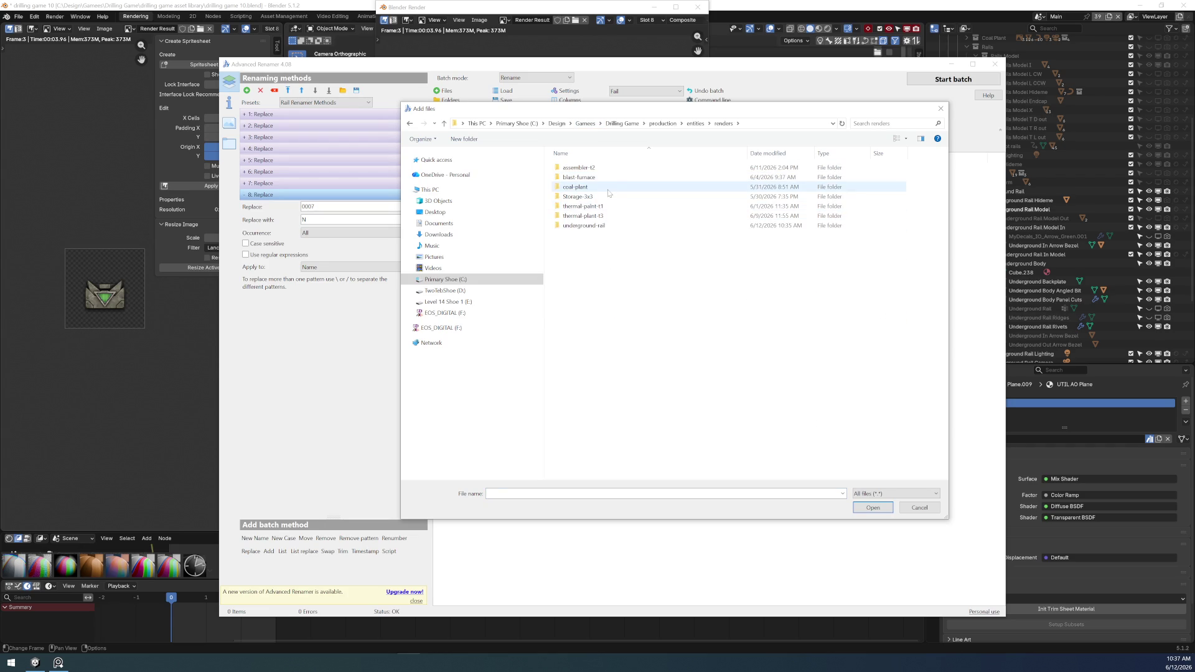
double_click(620, 225)
click(692, 316)
shift+click(689, 389)
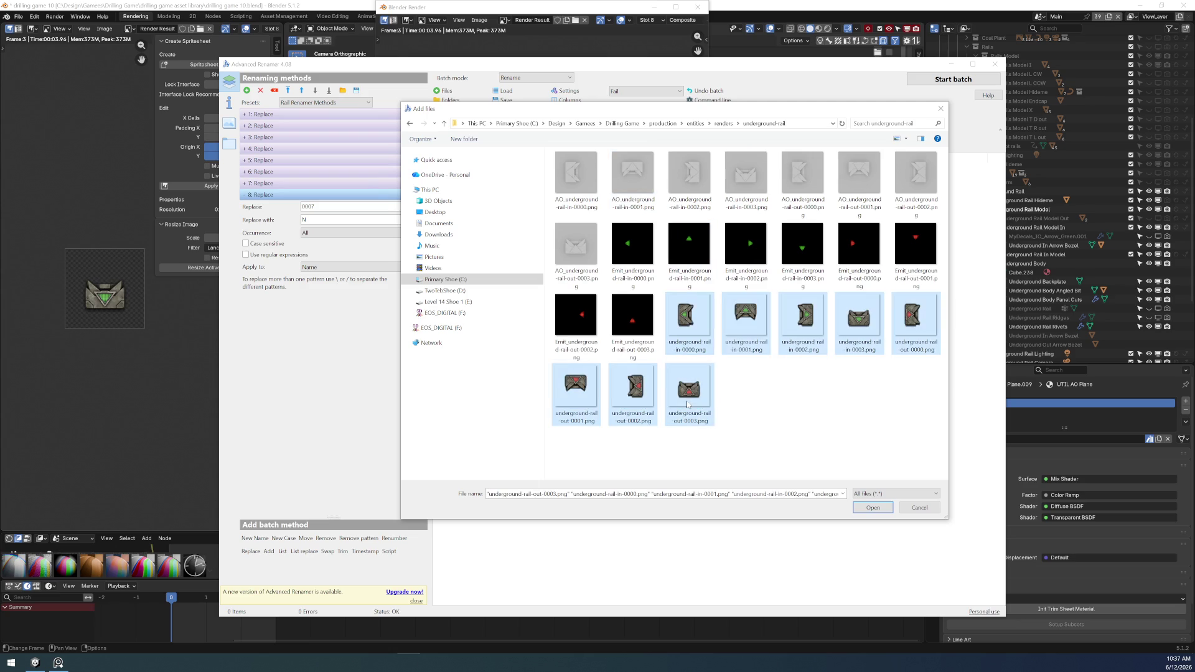
click(889, 509)
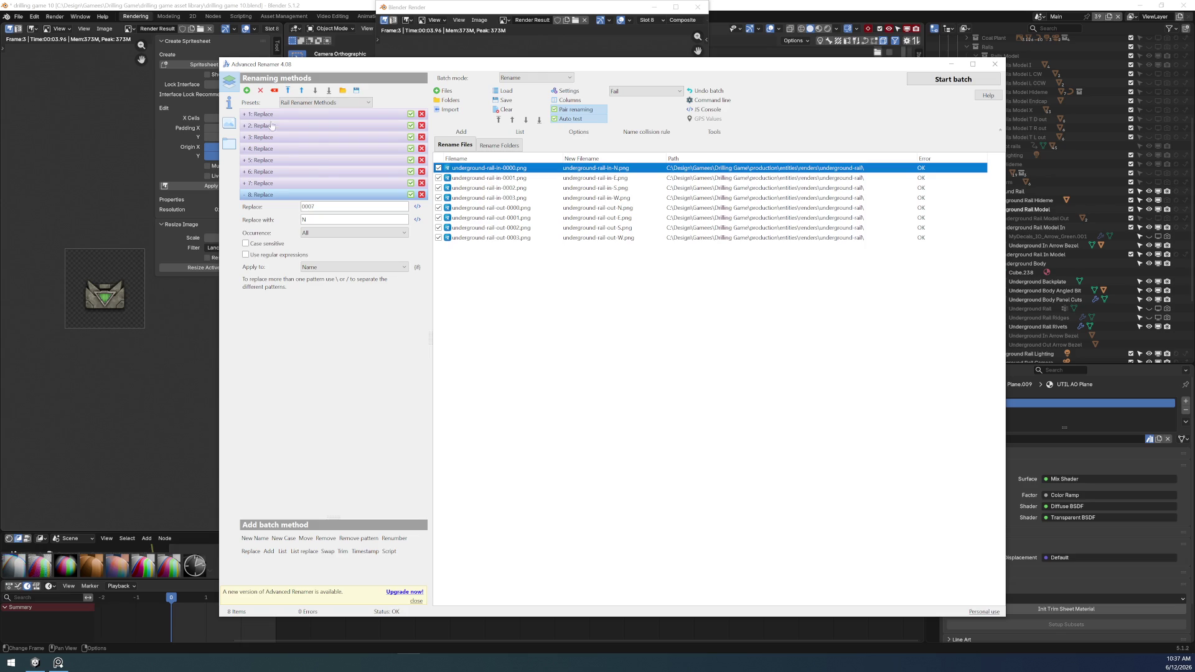
- Review the first three Replace methods and make rule 4 replace with lowercase w
click(244, 115)
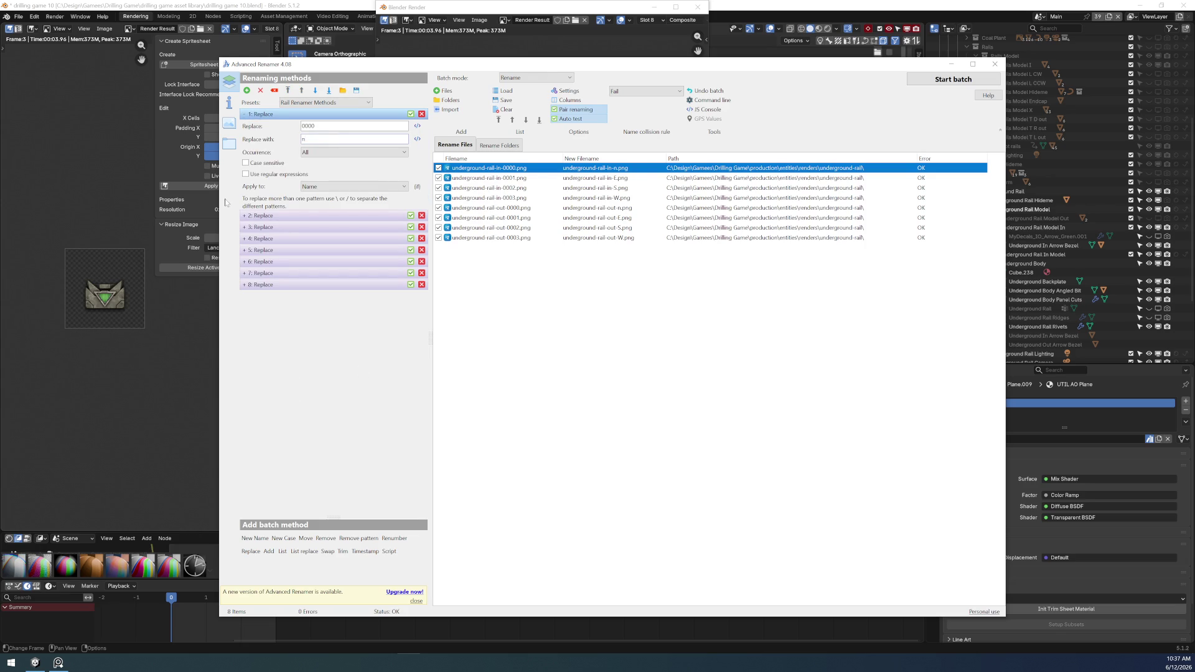
click(245, 216)
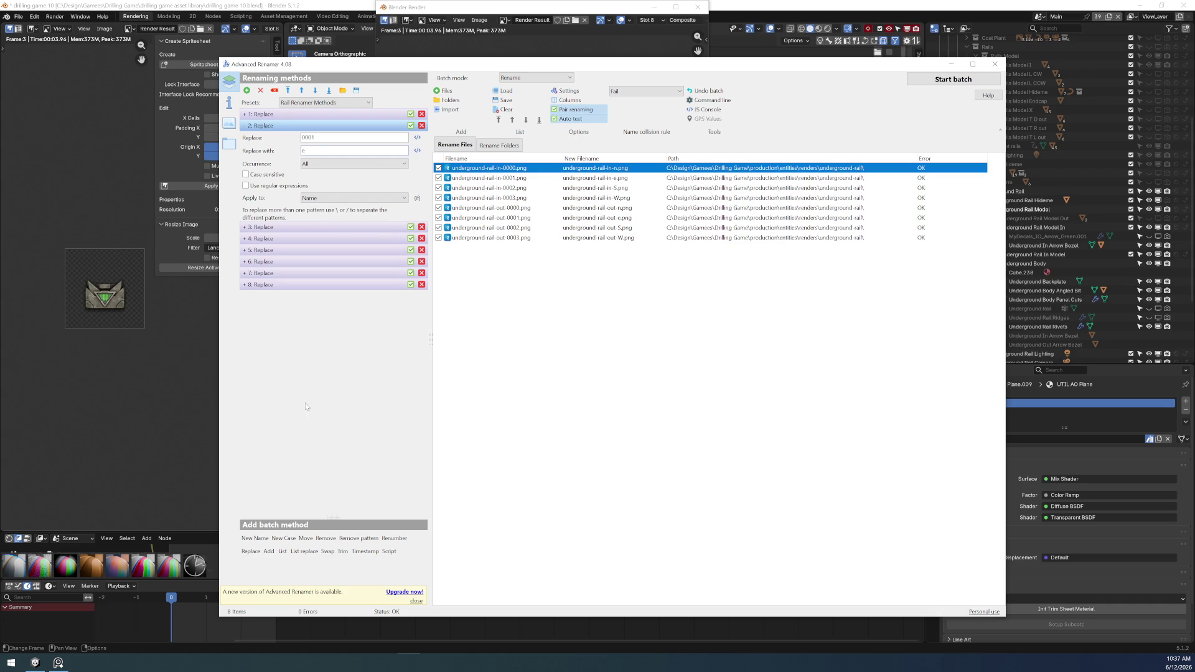
click(244, 228)
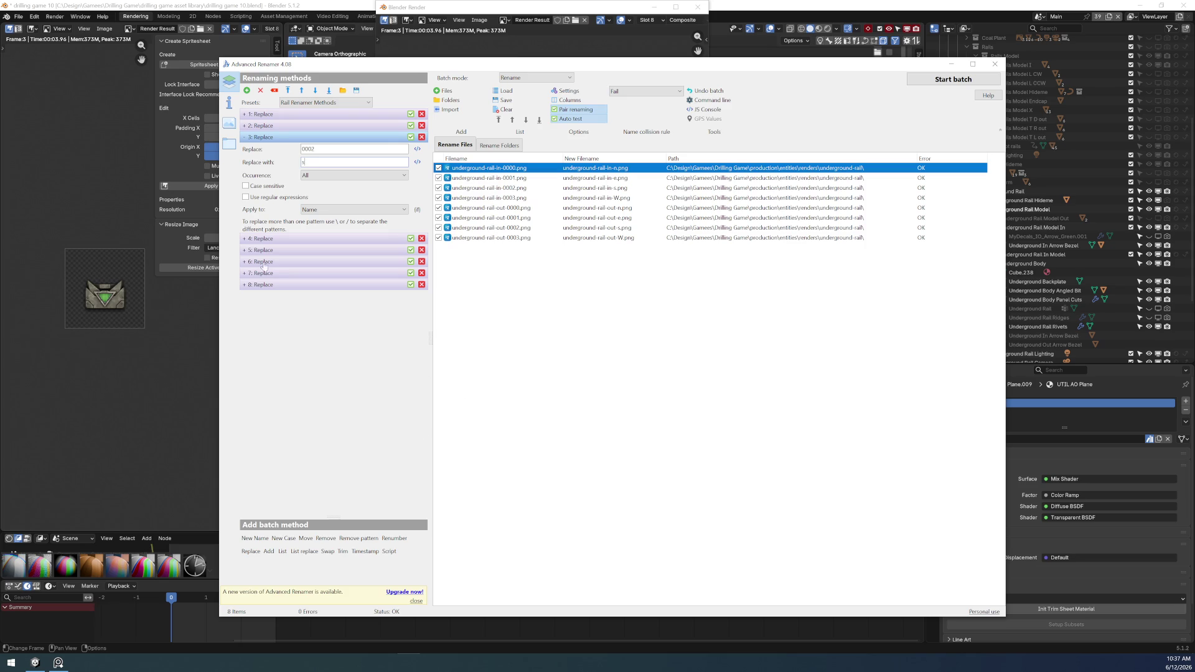
click(246, 137)
click(253, 149)
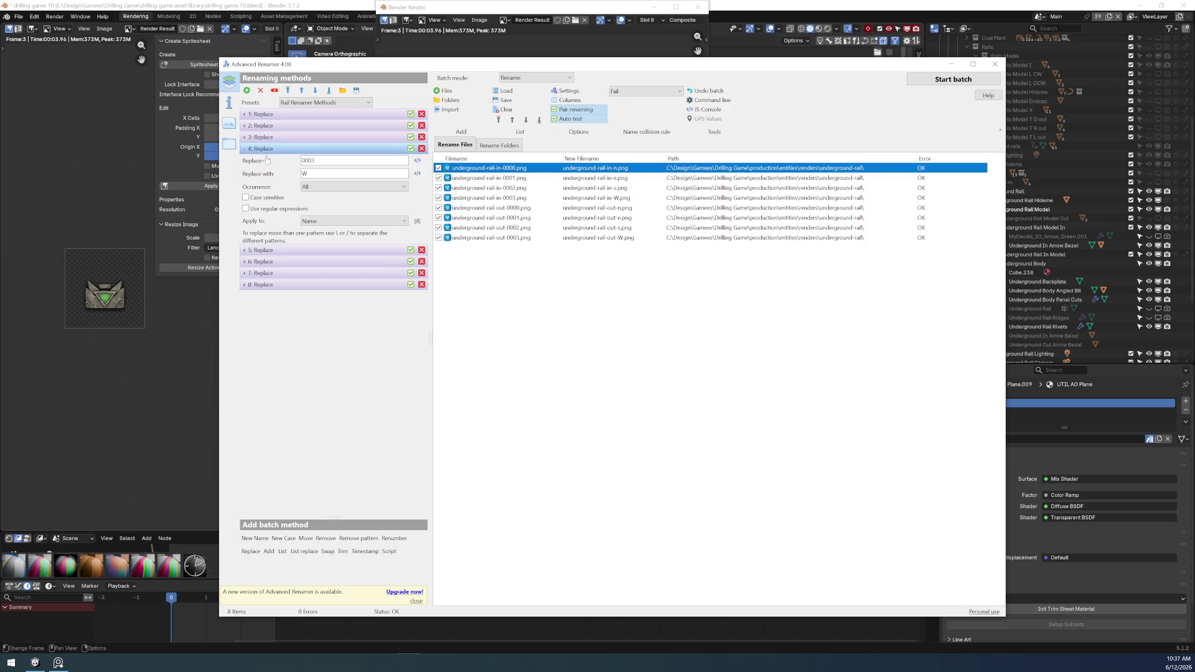
key(ctrl+a)
- Change Replace rules 5–8 to lowercase letters and open the save dialog for the method set
click(249, 251)
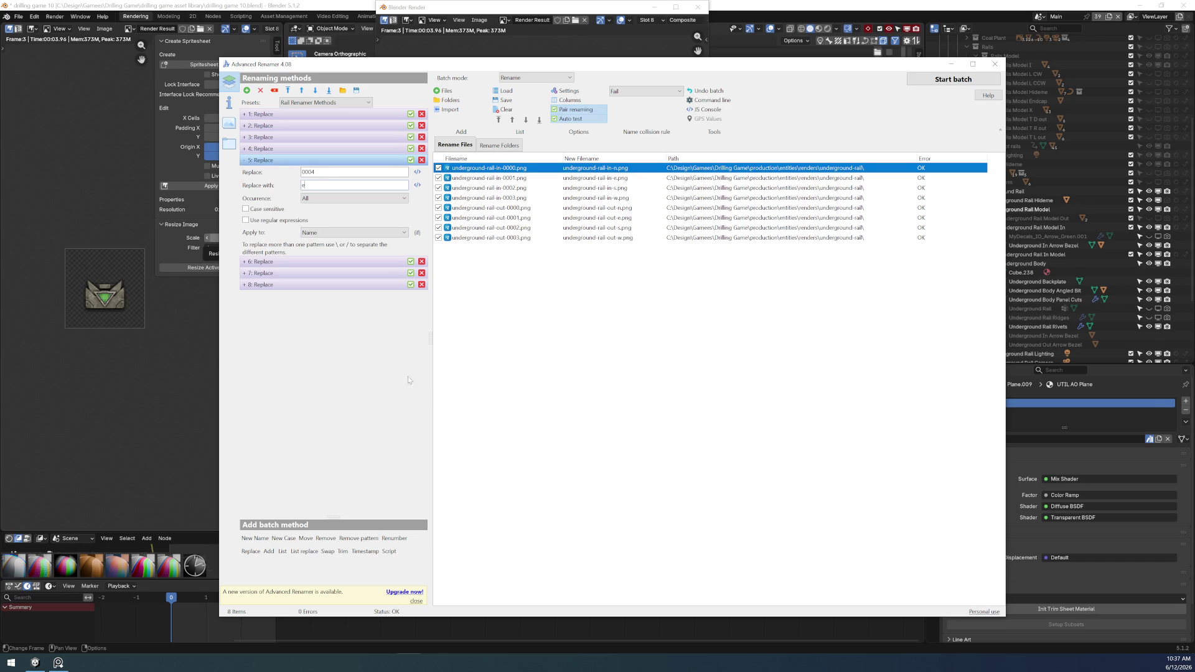
click(247, 262)
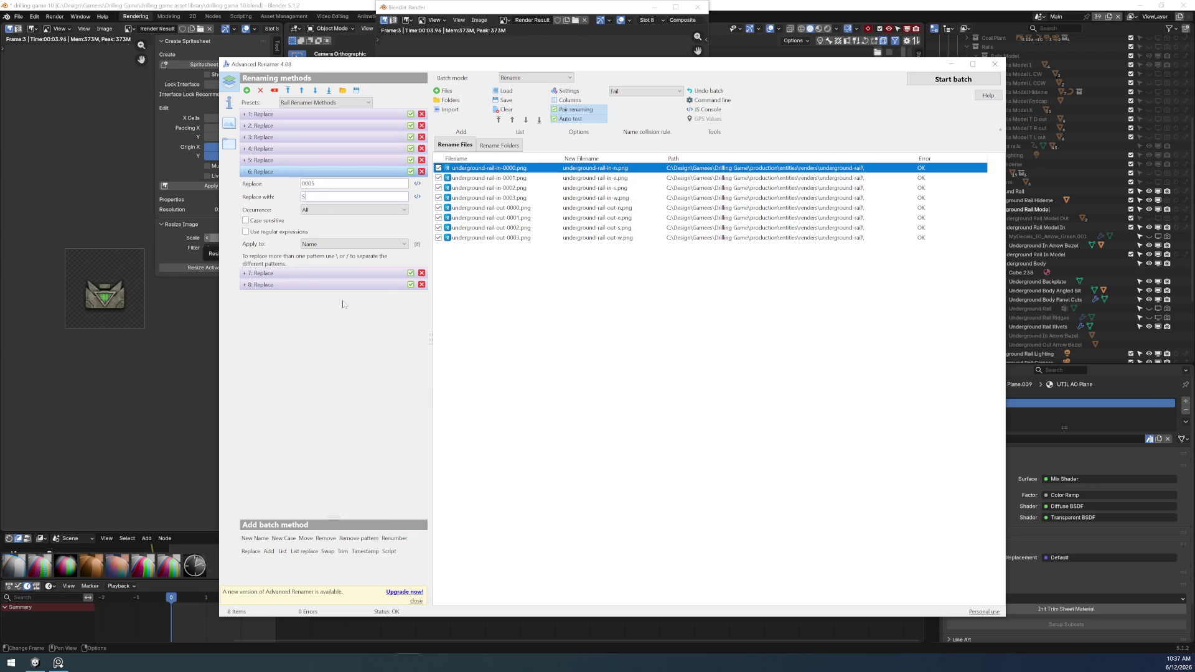
click(244, 273)
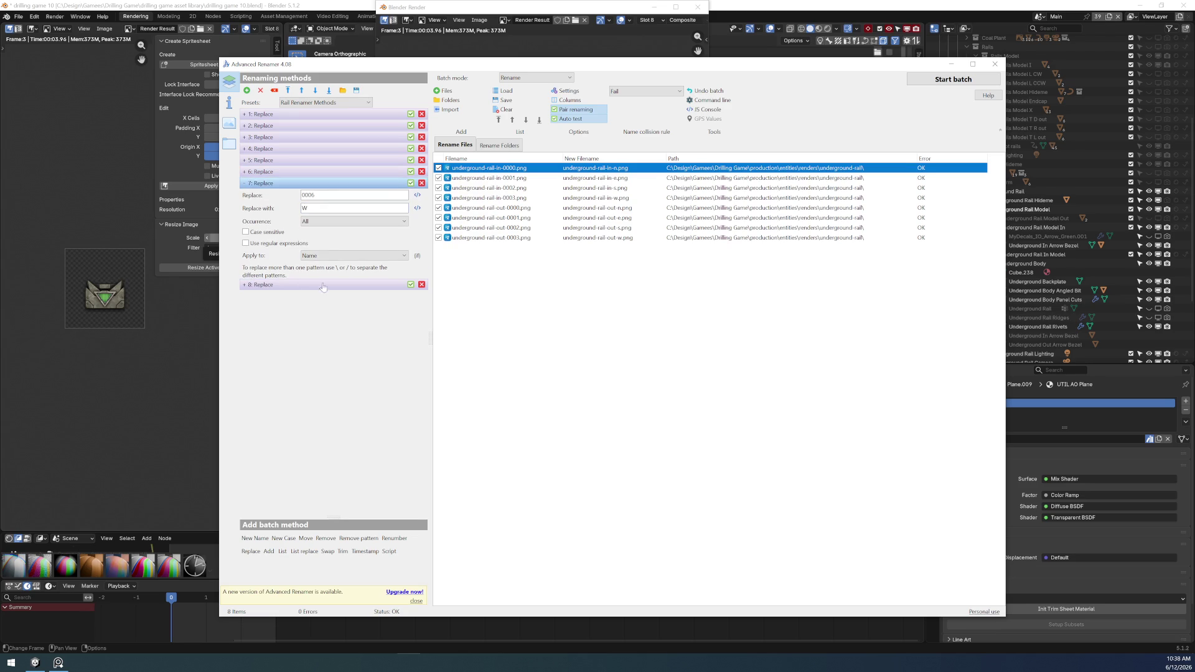
key(BackSpace)
click(244, 285)
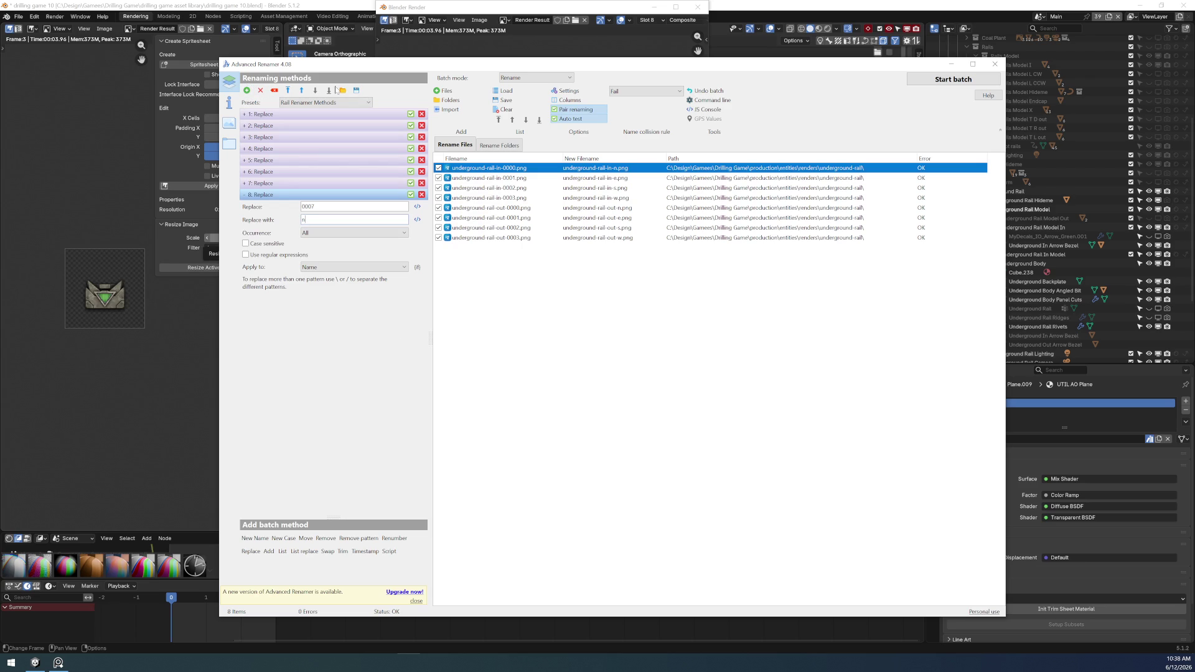
click(357, 90)
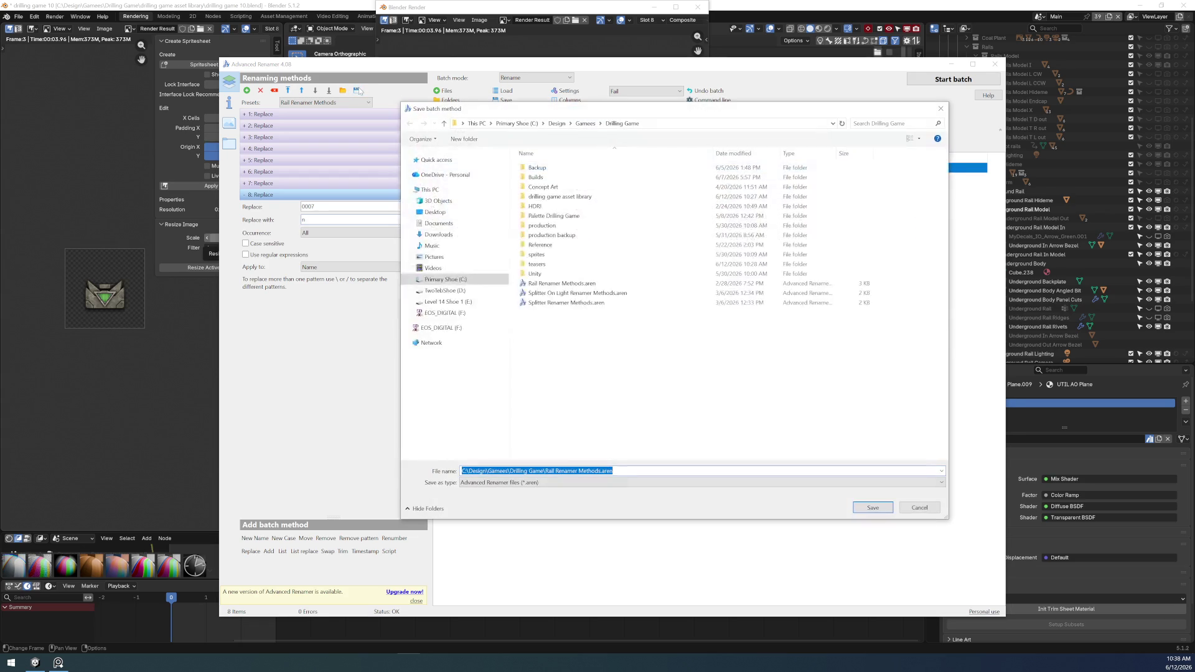
- Overwrite Rail Renamer Methods.aren with the current rename rules
click(592, 285)
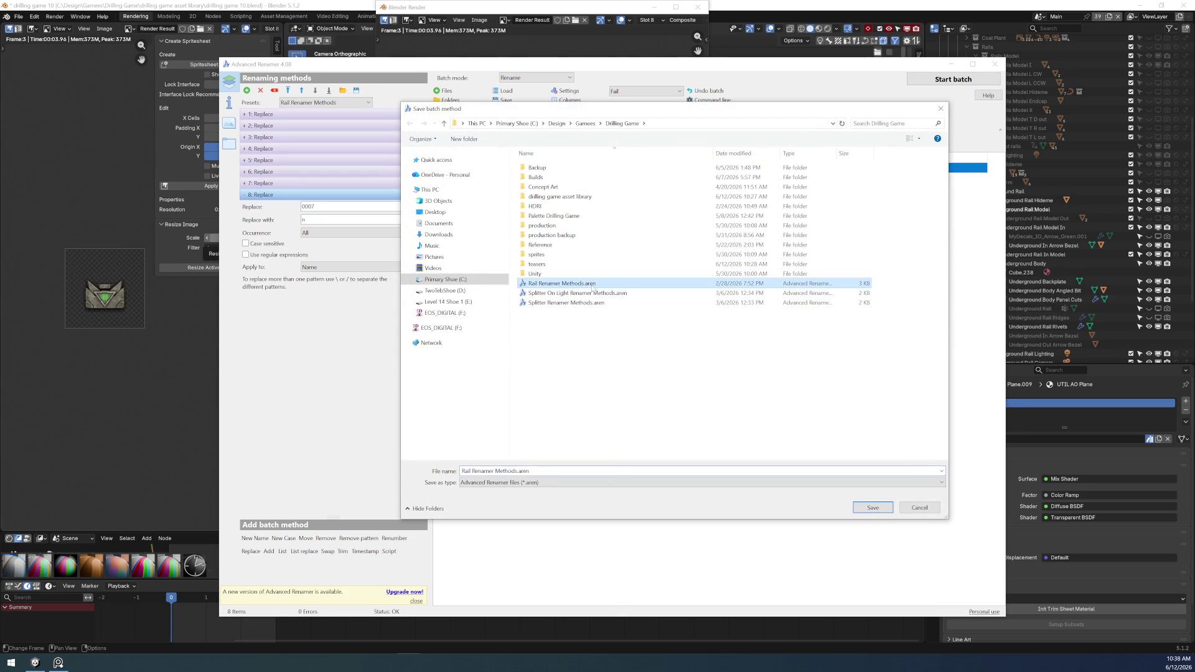
click(872, 508)
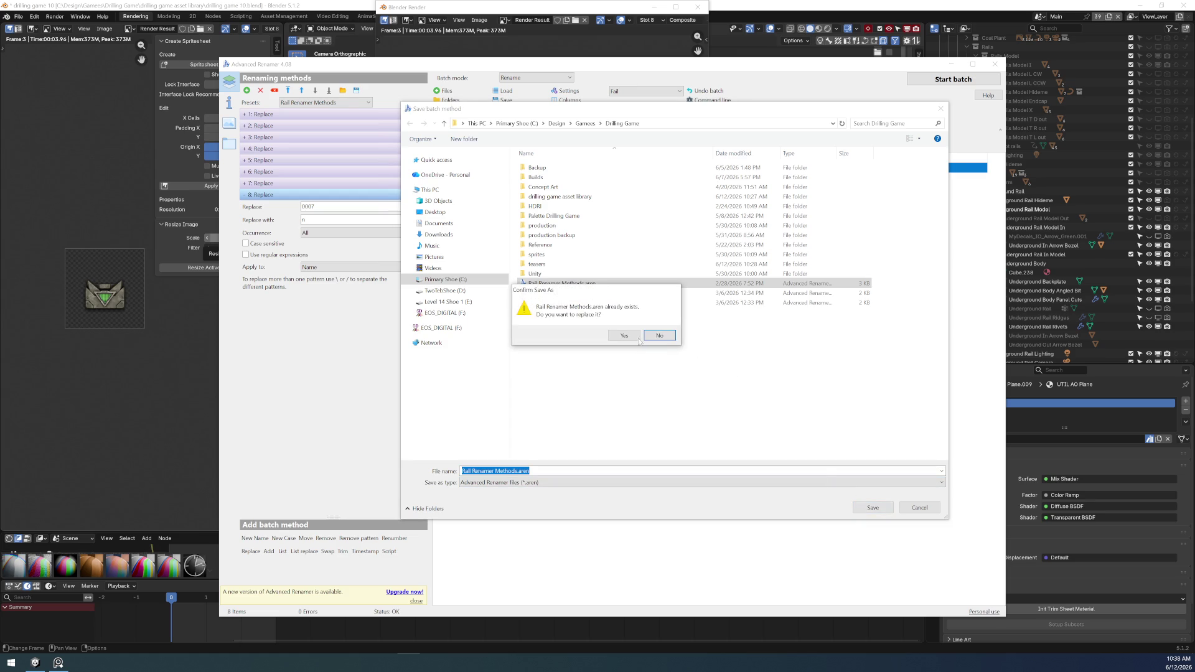
click(634, 341)
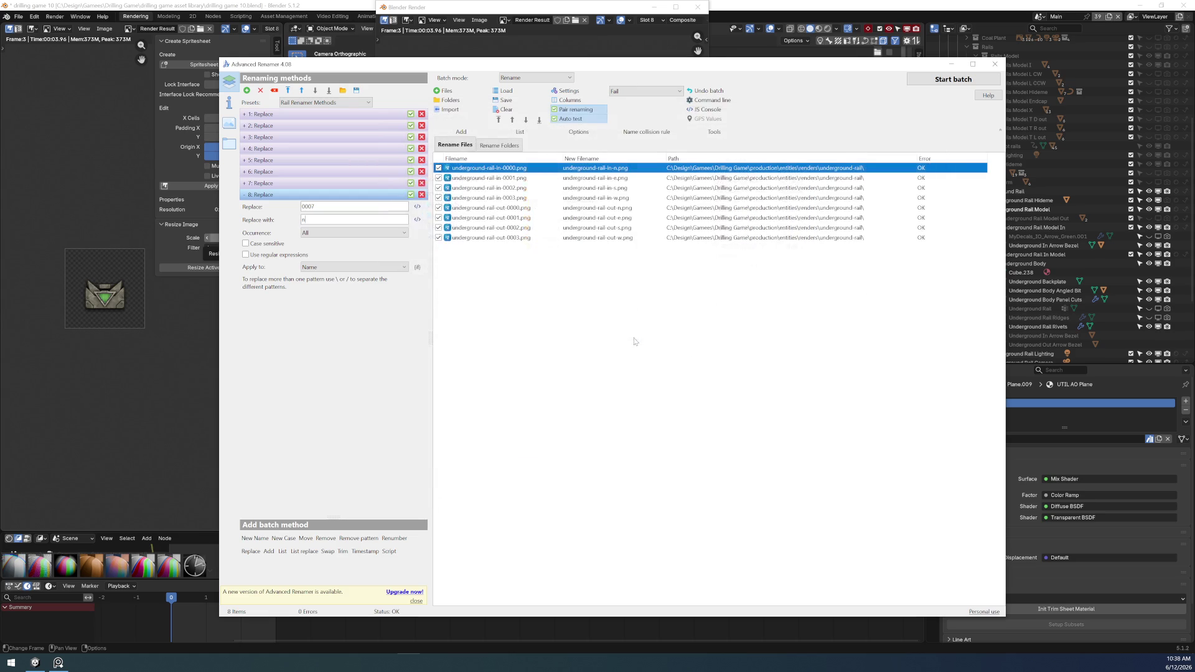
- Batch-rename the eight underground-rail renders, then return to File Explorer
click(954, 80)
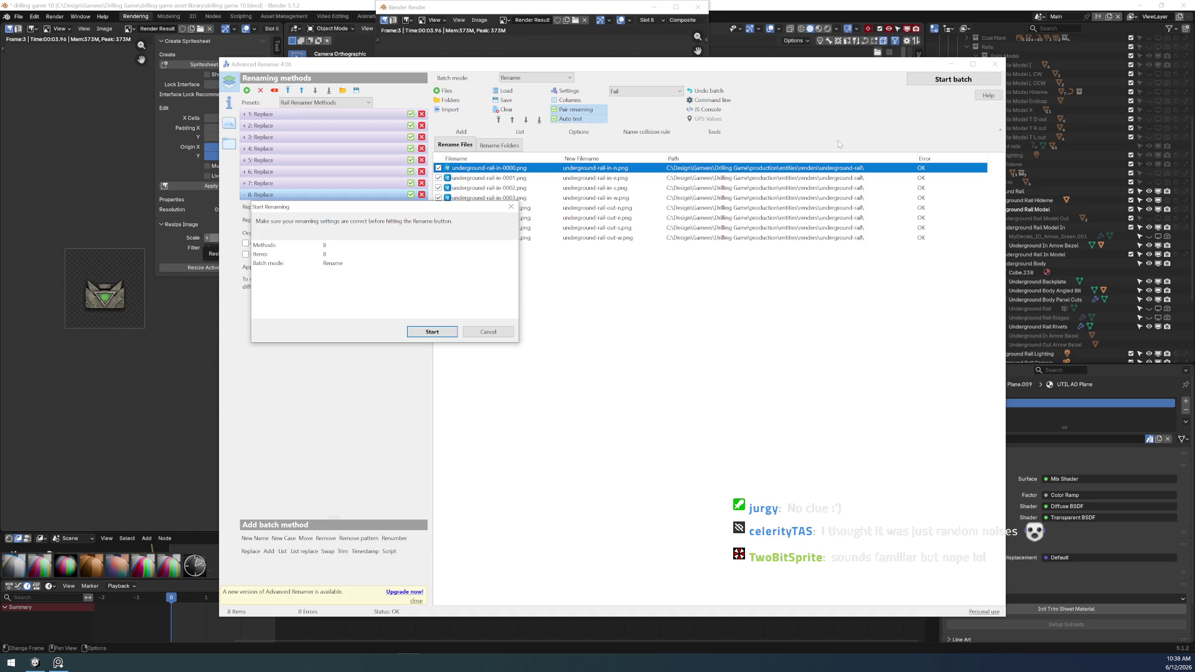
click(430, 332)
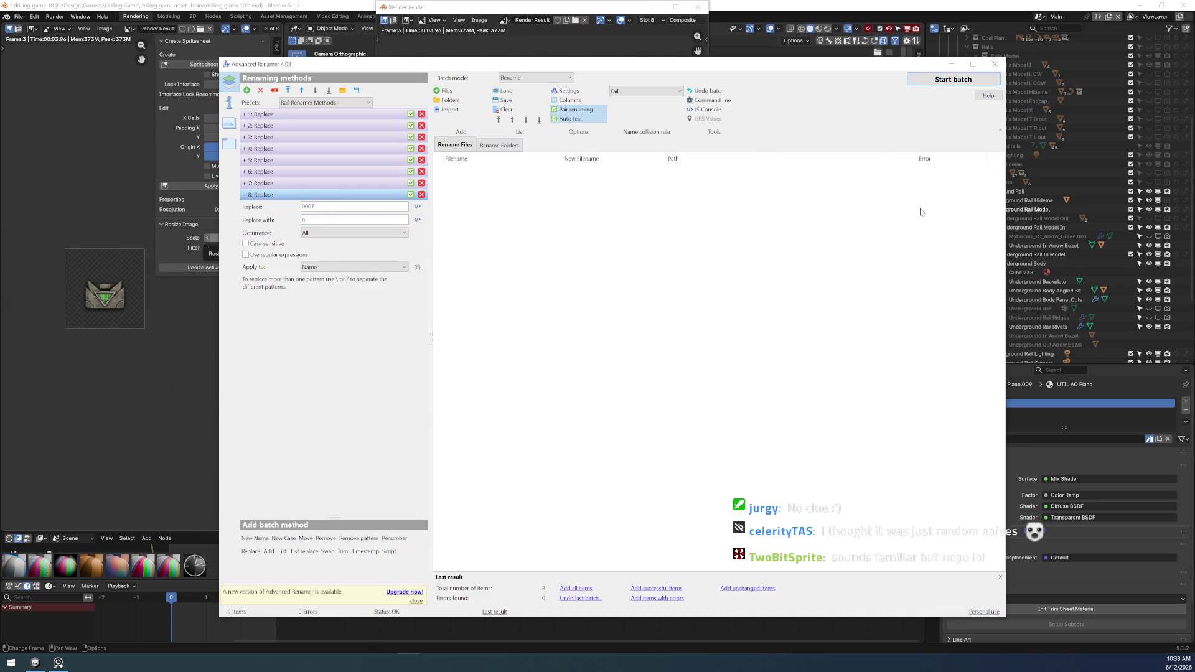
key(alt+Tab)
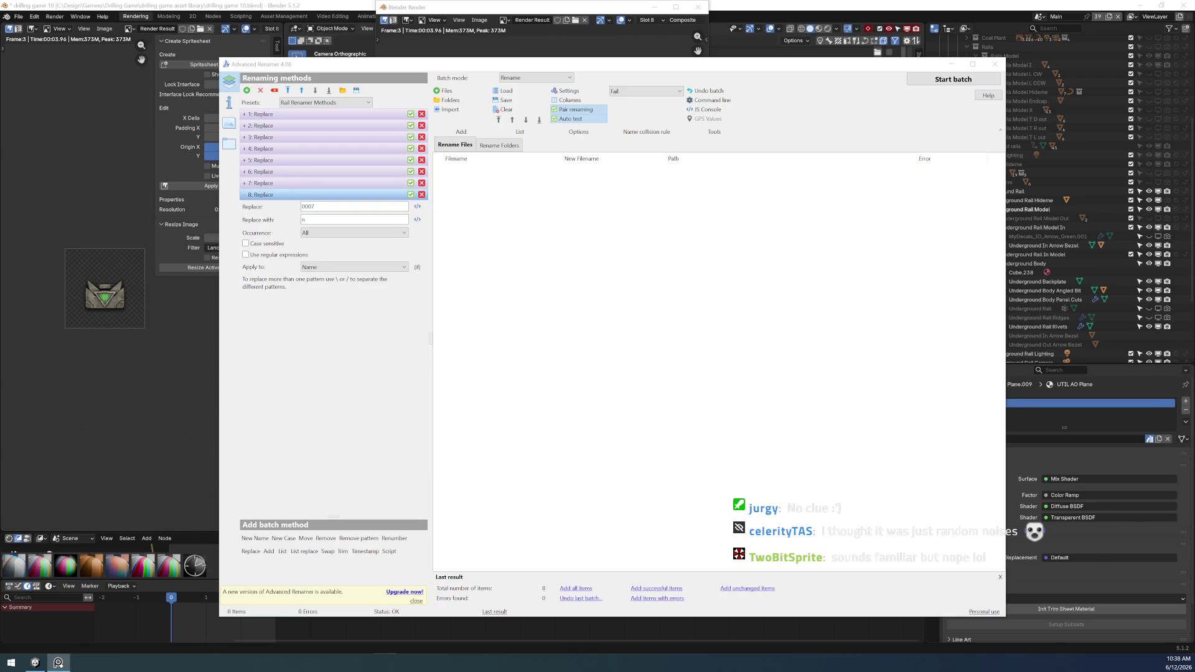
key(alt+Tab)
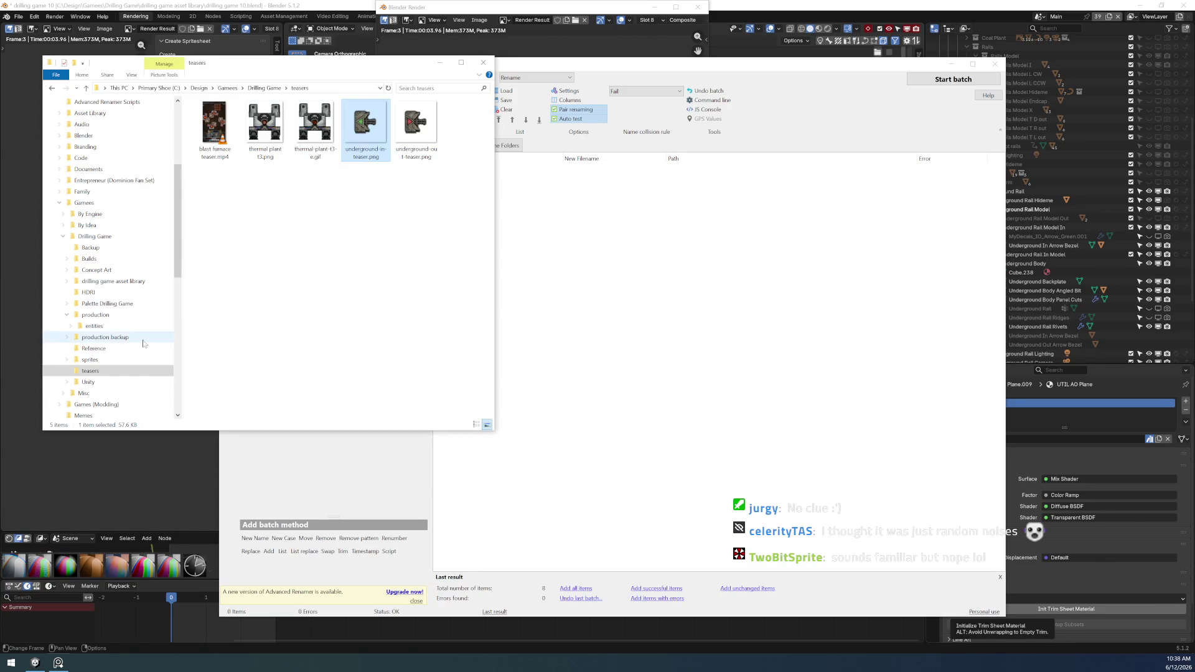
- Browse to entities\renders\underground-rail and select its eight PNG renders
click(138, 327)
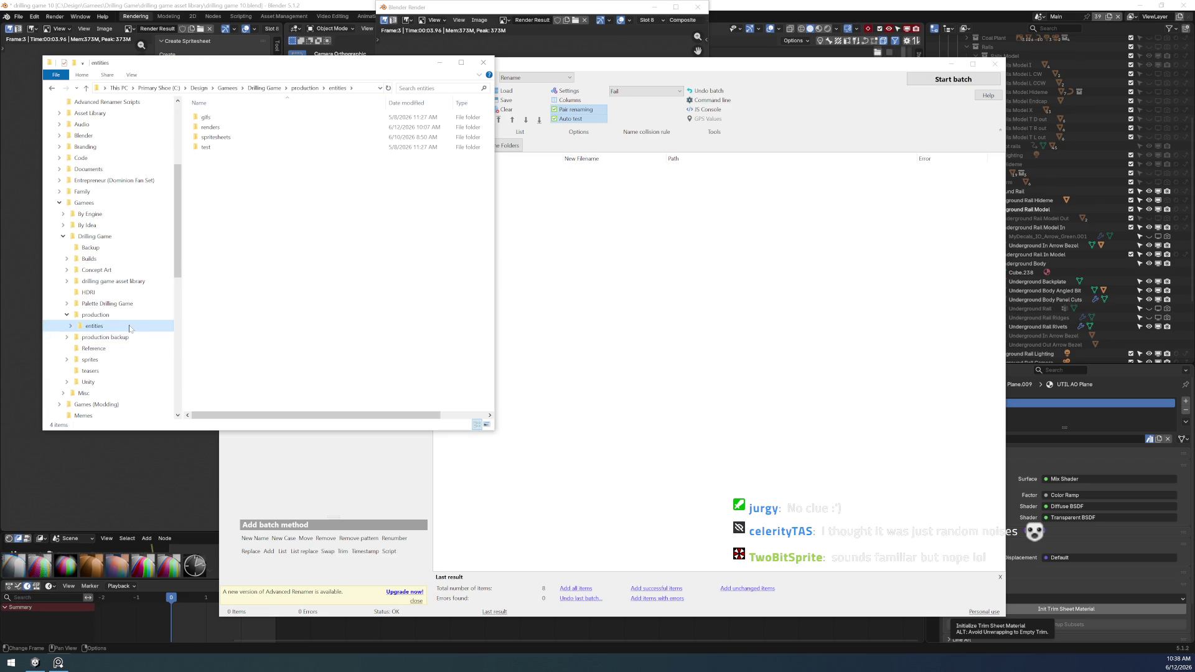
double_click(107, 327)
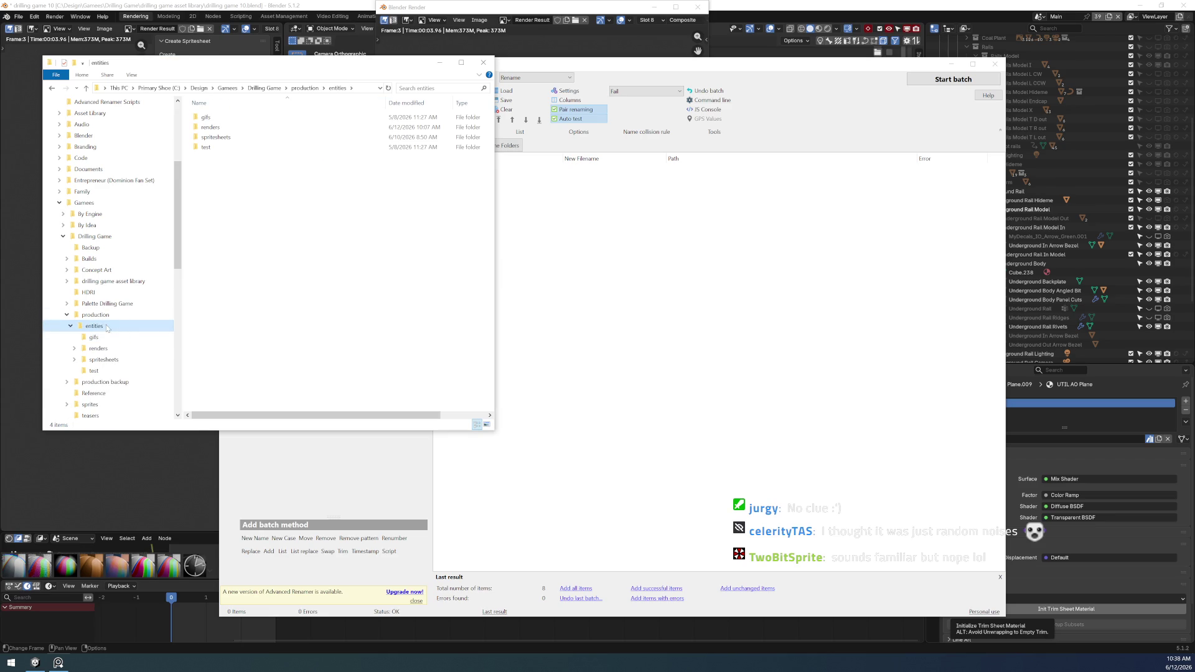
click(122, 353)
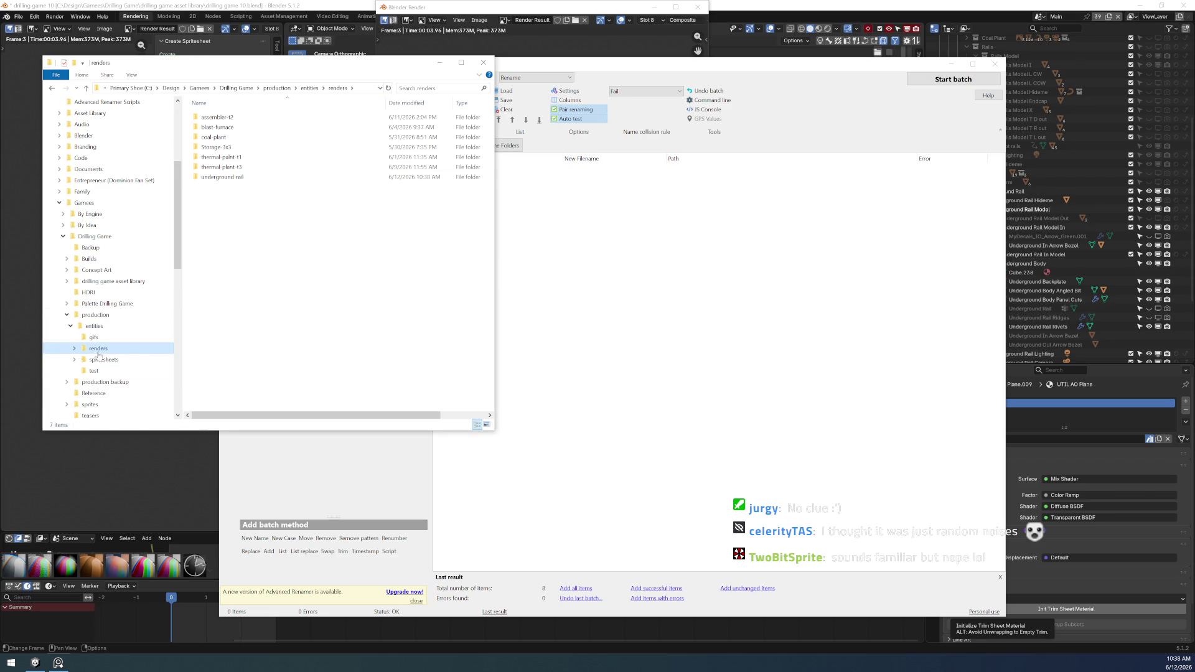
click(74, 348)
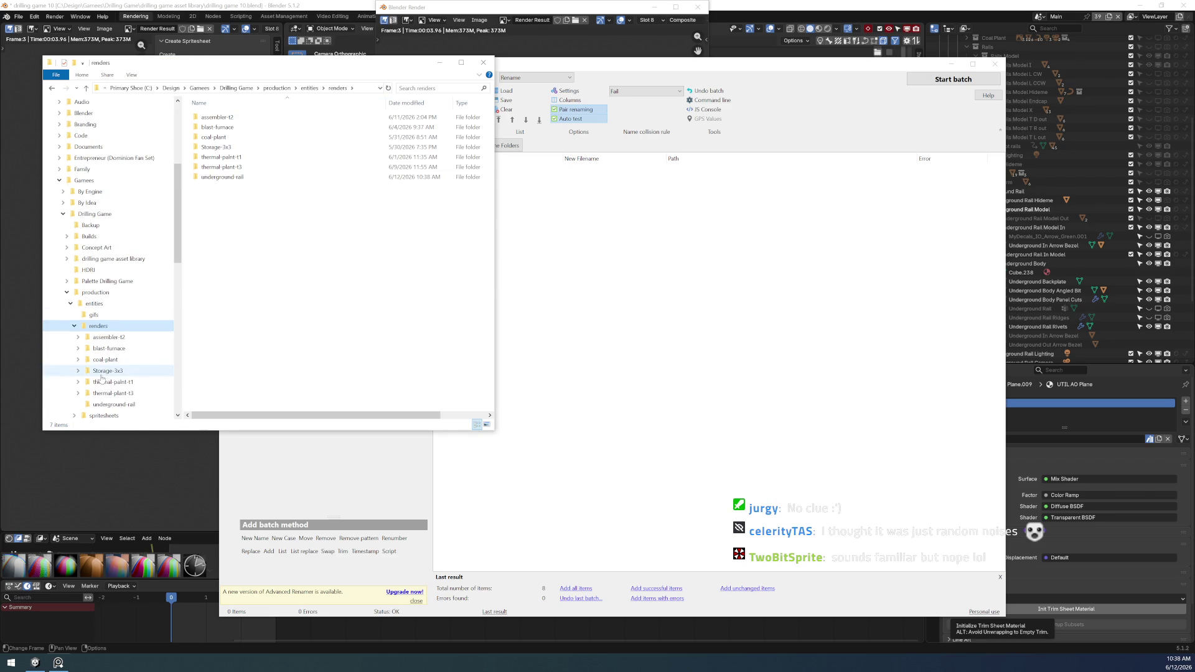
click(127, 406)
scroll(138, 331, down, 1)
scroll(137, 331, down, 2)
click(416, 264)
shift+click(469, 347)
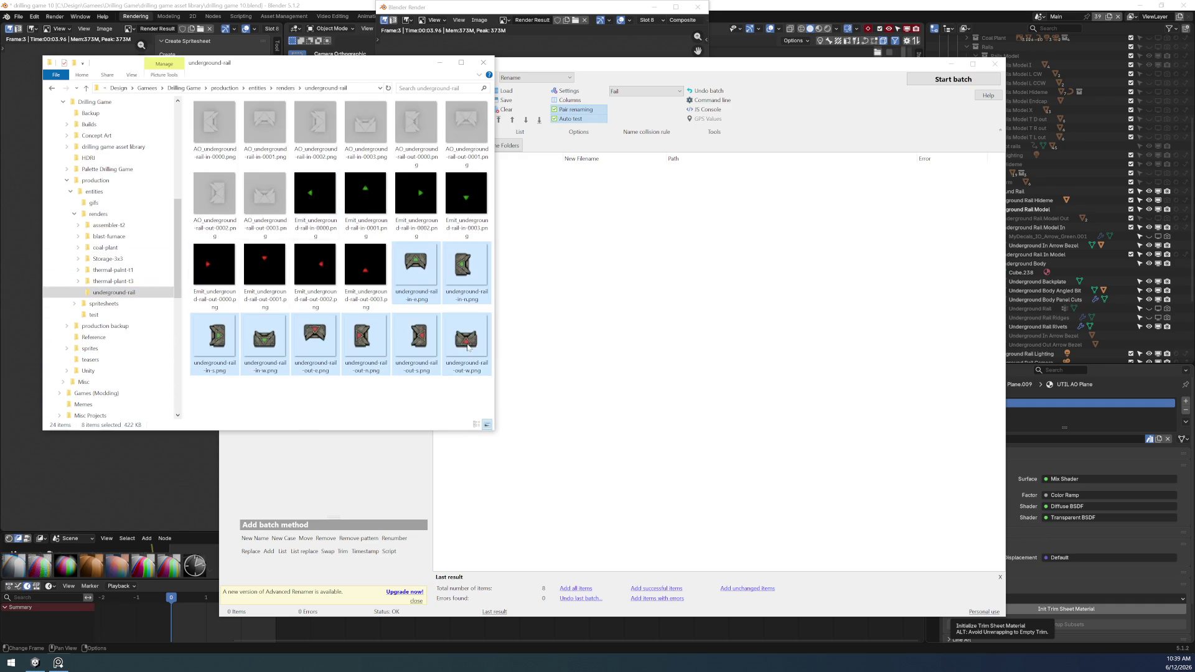
scroll(130, 333, down, 2)
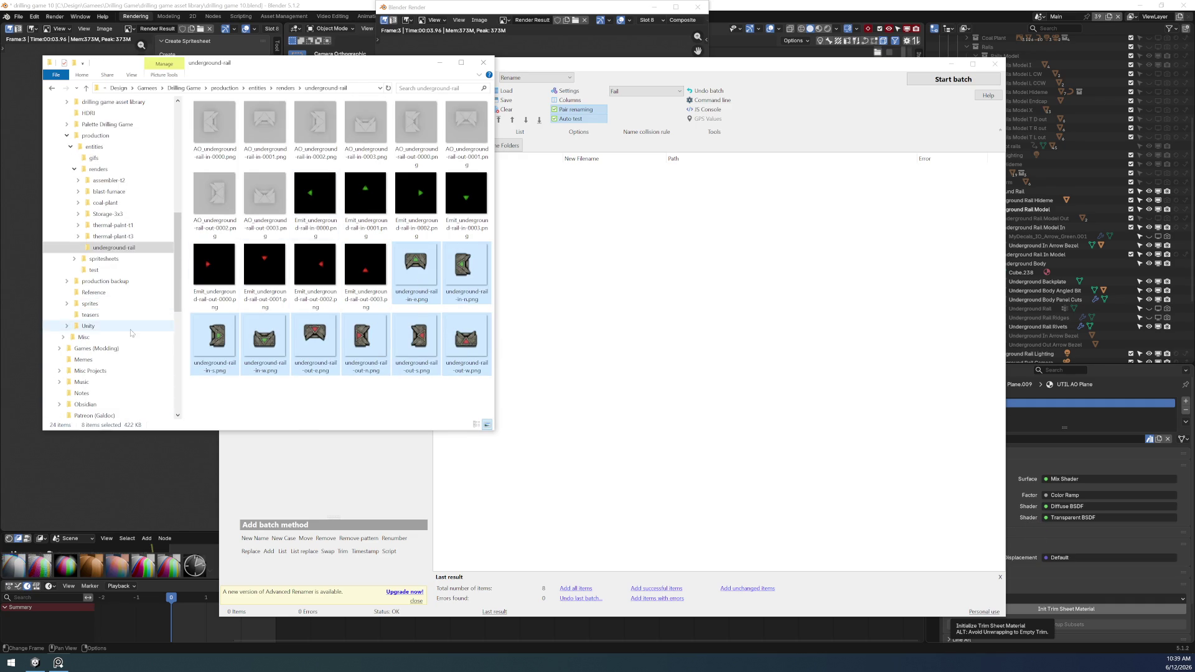
scroll(131, 333, down, 1)
- Create a new folder 'underground-rail' in Unity\DesktopFactory_Art\spritesheets
click(67, 292)
click(71, 315)
right_click(112, 318)
key(Escape)
click(74, 349)
click(99, 351)
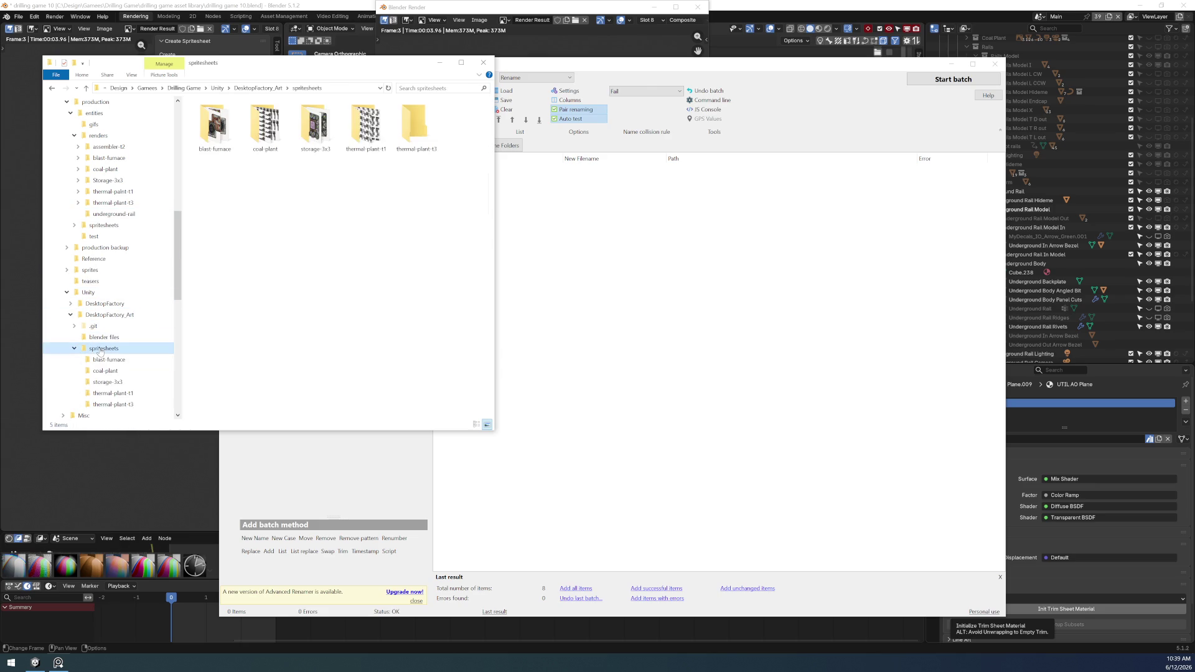
right_click(301, 214)
click(320, 366)
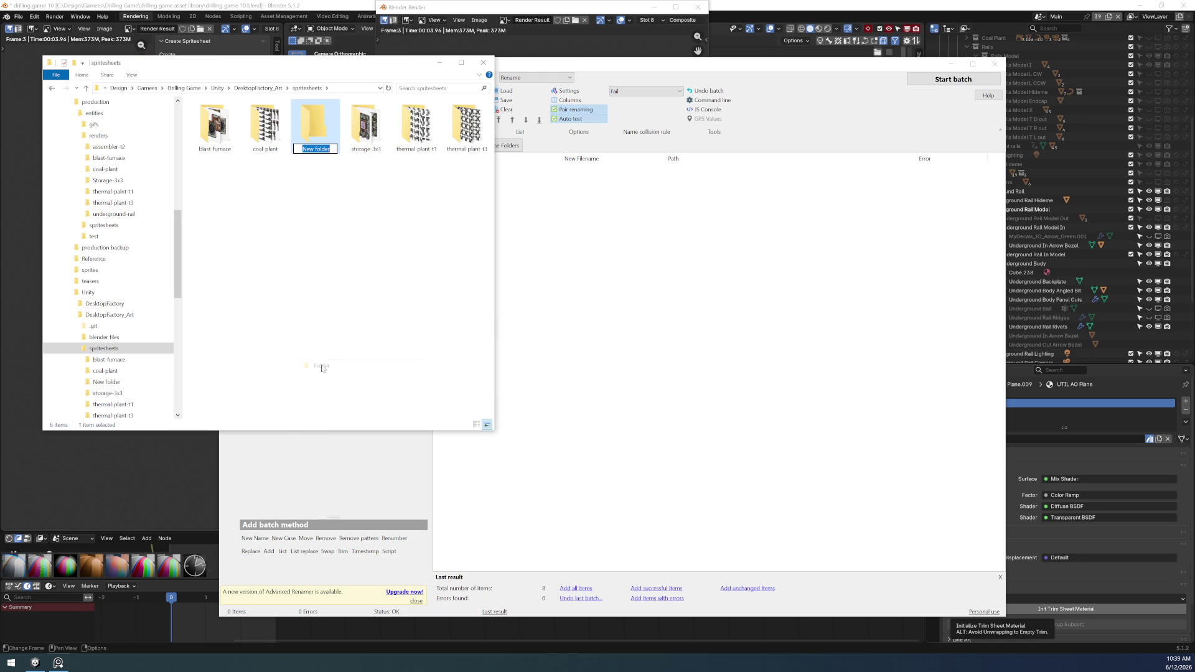
text(underground-ra)
text(il)
key(Return)
- Copy the eight underground-rail PNGs into the new spritesheets\underground-rail folder
key(alt+Left)
click(415, 265)
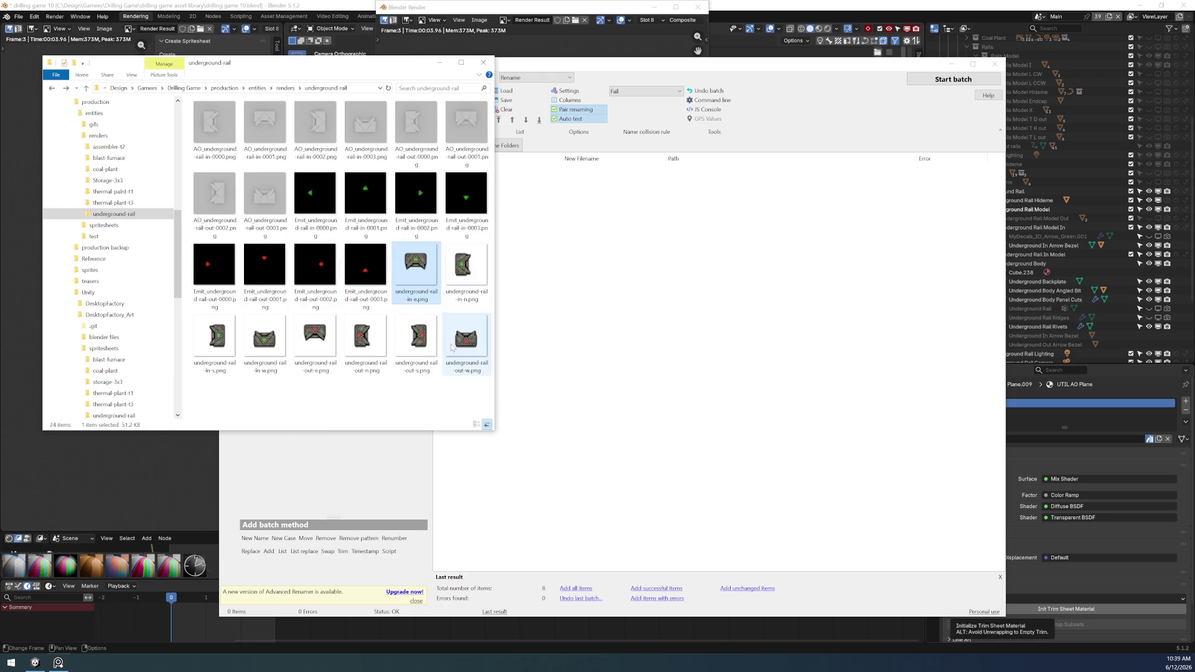
shift+click(467, 339)
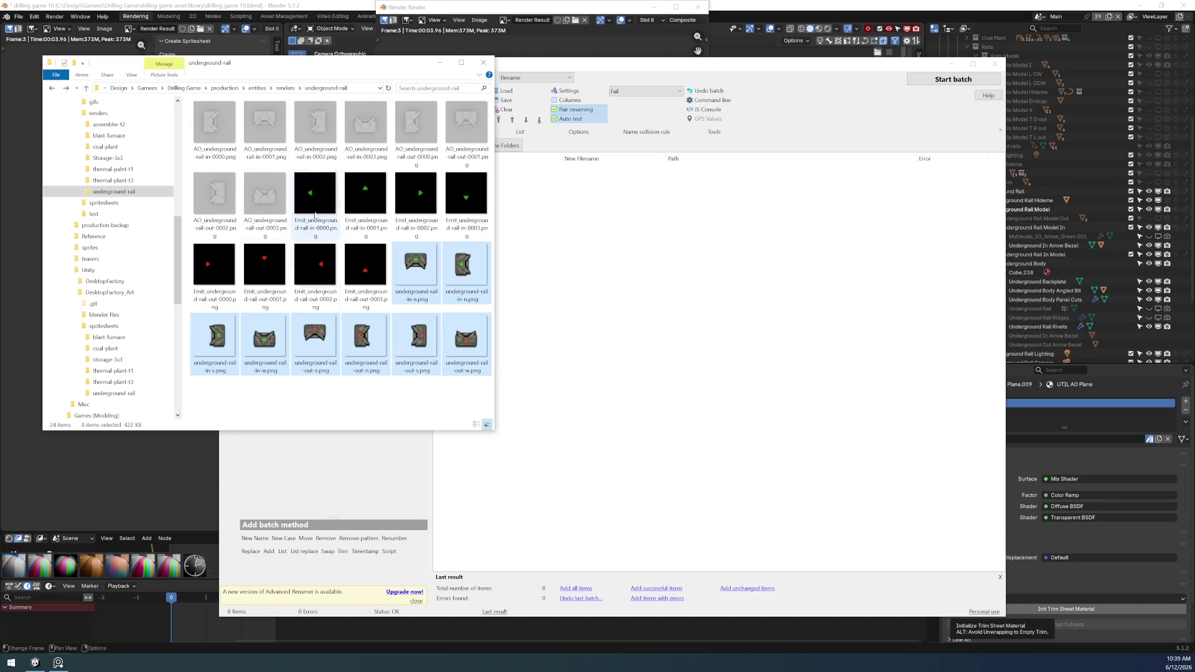
scroll(94, 290, down, 1)
drag(212, 342, 130, 364)
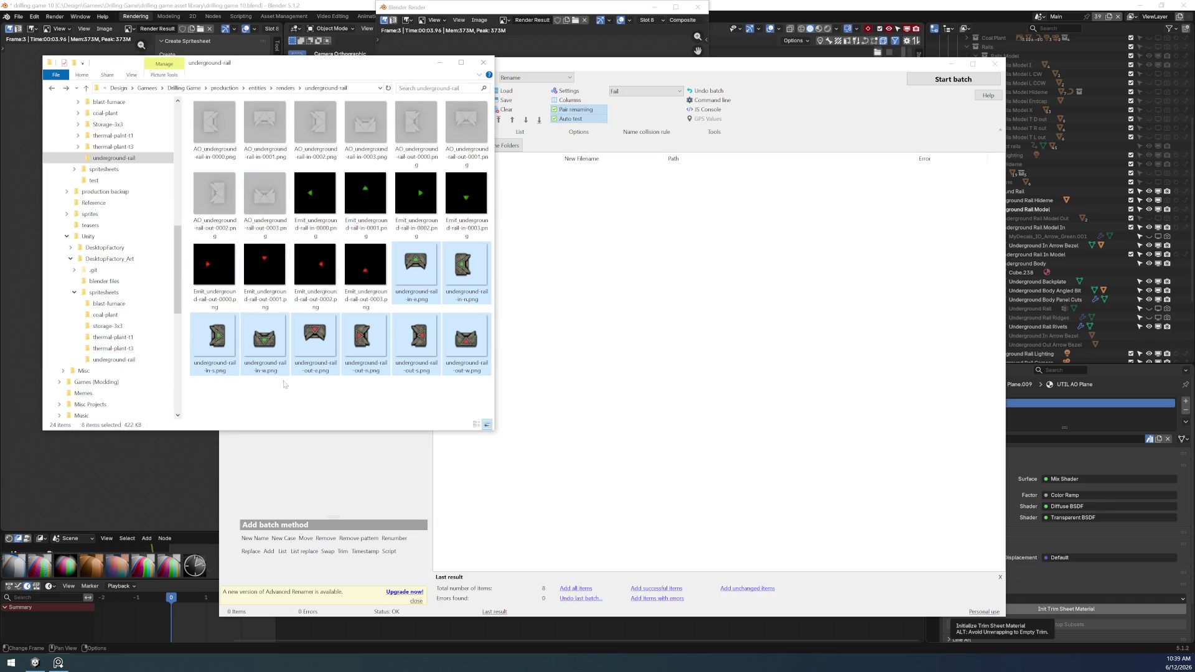
- Add the 16 AO and Emit underground-rail renders to Advanced Renamer's file list
click(360, 273)
shift+click(214, 124)
drag(214, 124, 773, 310)
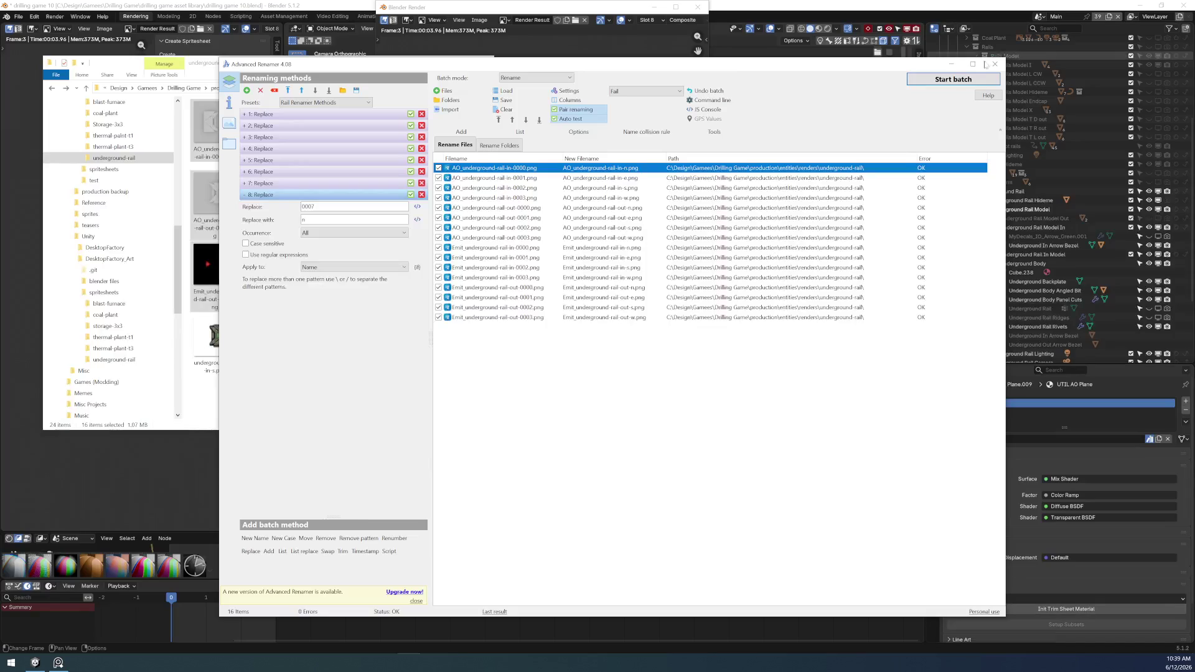
- Batch-rename the 16 AO and Emit files and close Advanced Renamer
click(953, 80)
key(Return)
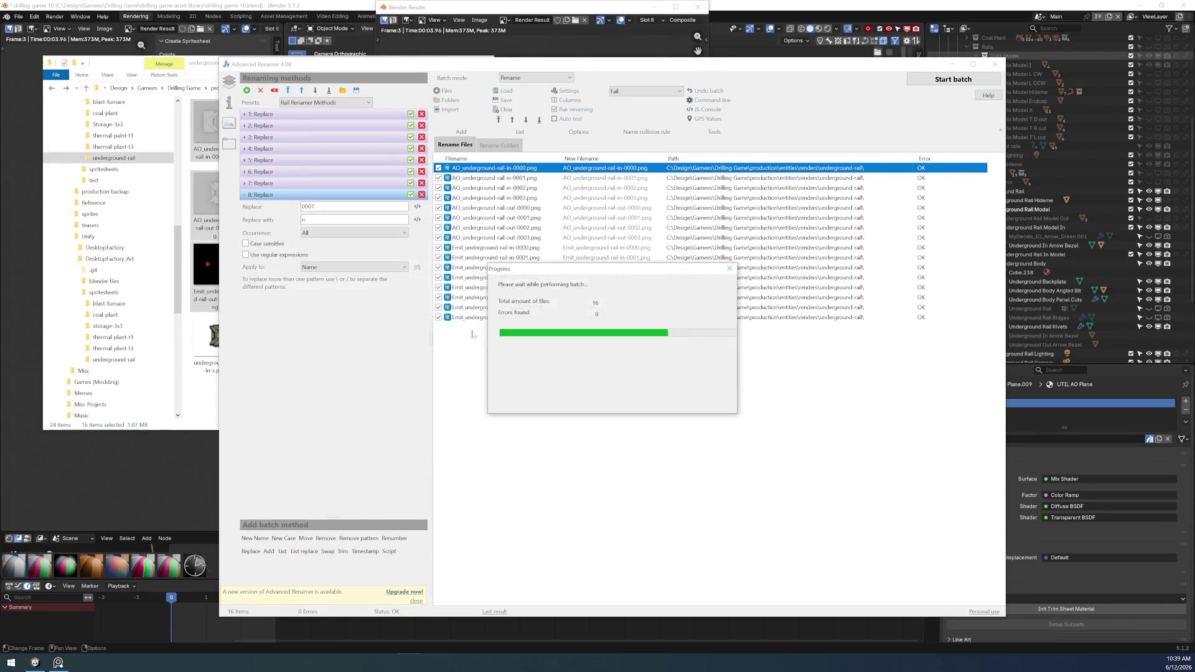
click(994, 65)
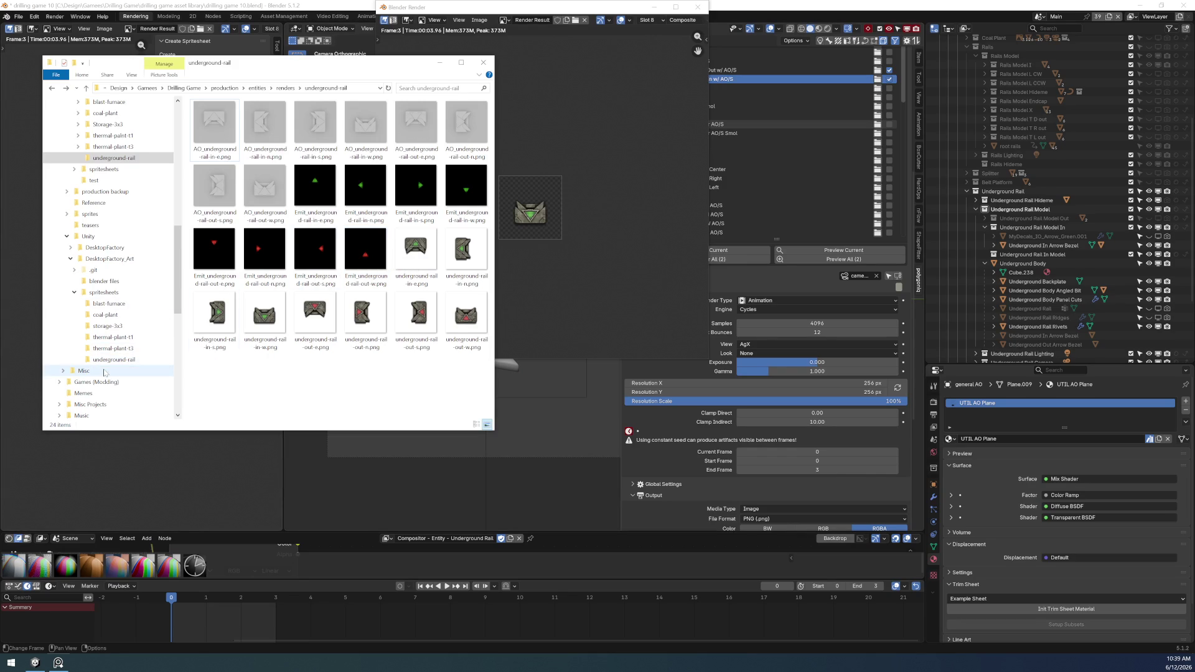
- Check the copies in spritesheets\underground-rail, then bring up the renderset Output Path Format page
click(123, 361)
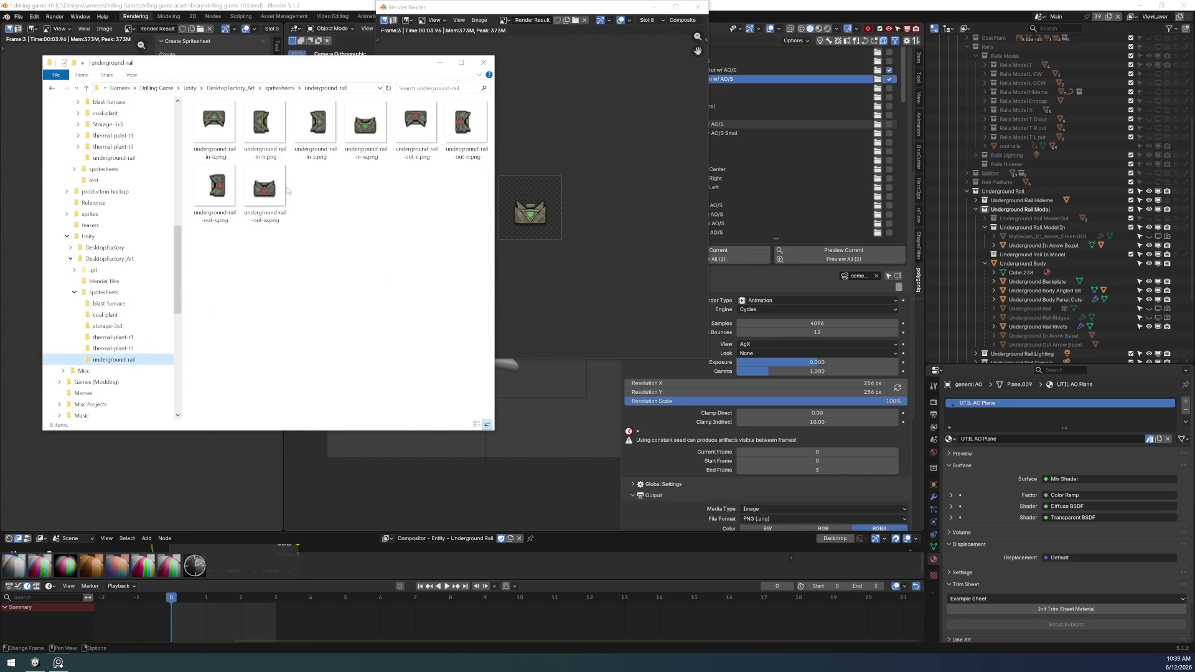
key(alt+Tab)
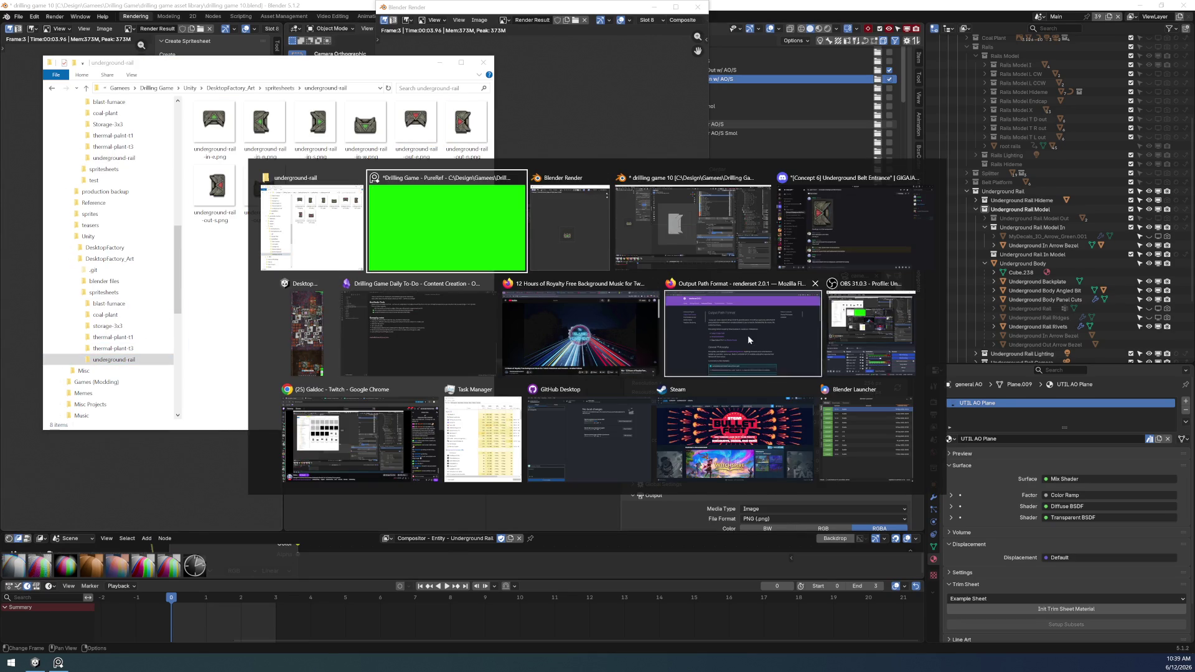
click(740, 330)
key(alt+Tab)
key(Escape)
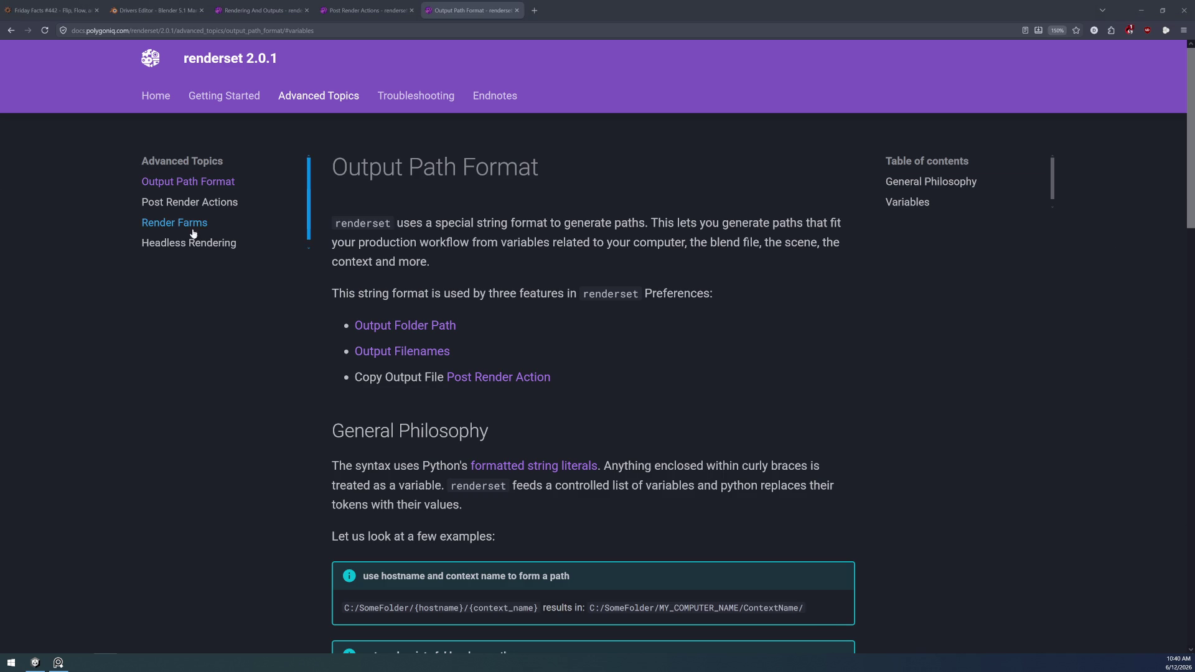
key(alt+Tab)
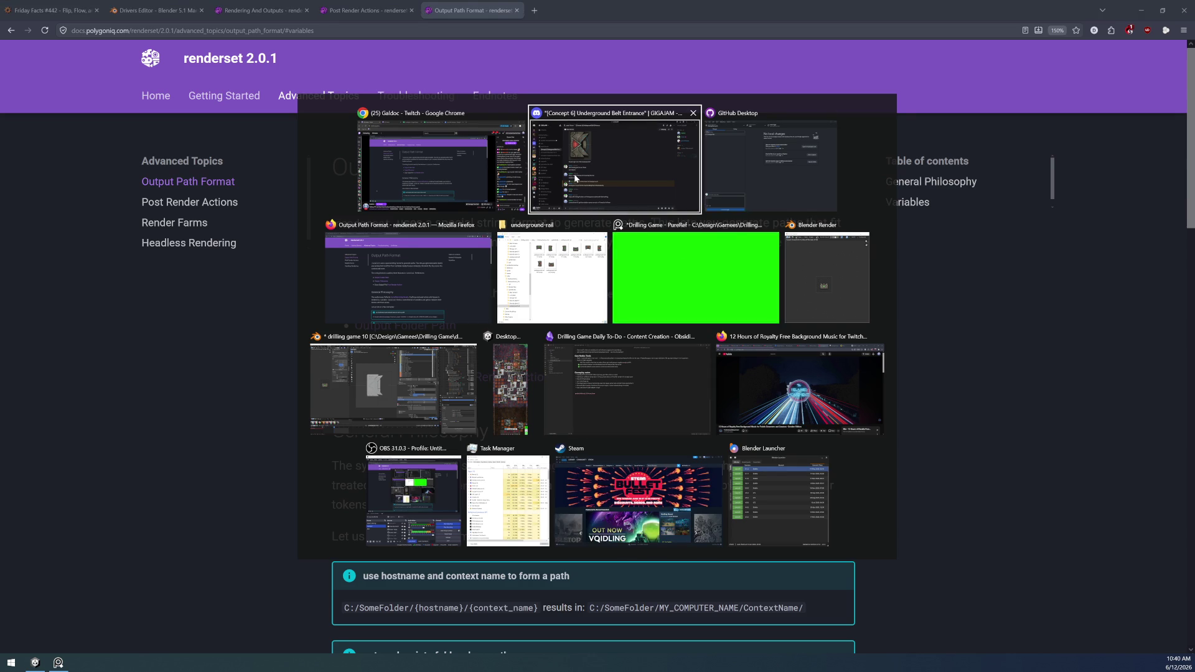
- Save drilling game 10.blend in Blender with File > Save, then return to the Obsidian to-do note
click(574, 174)
key(alt+Tab)
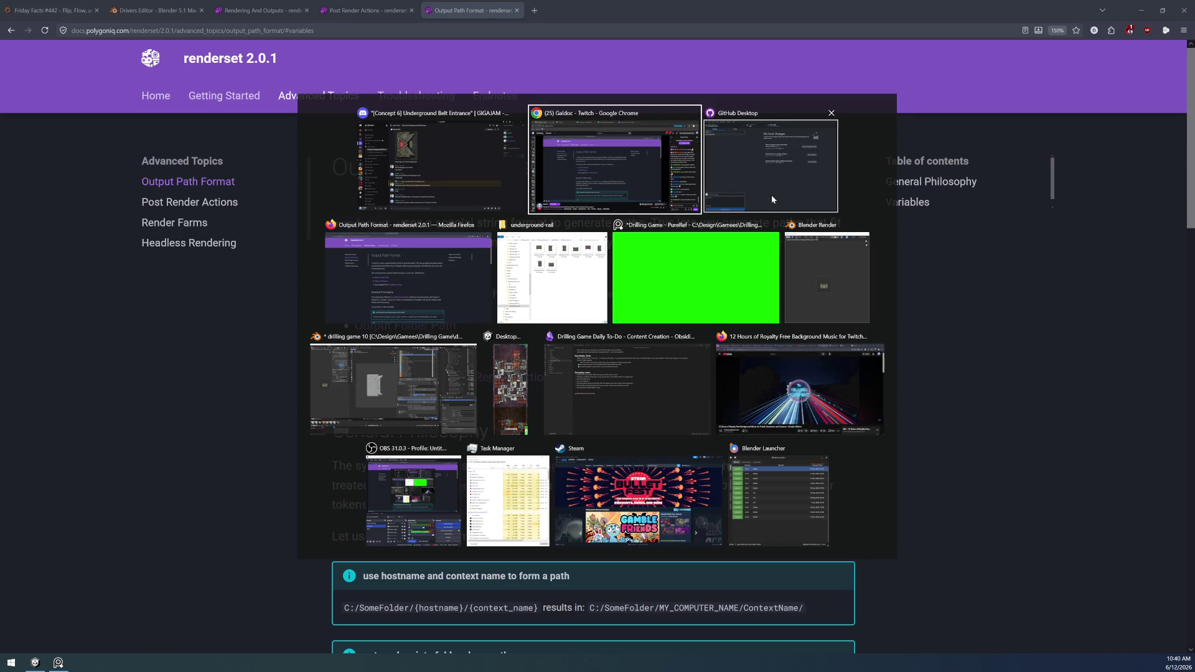
click(413, 391)
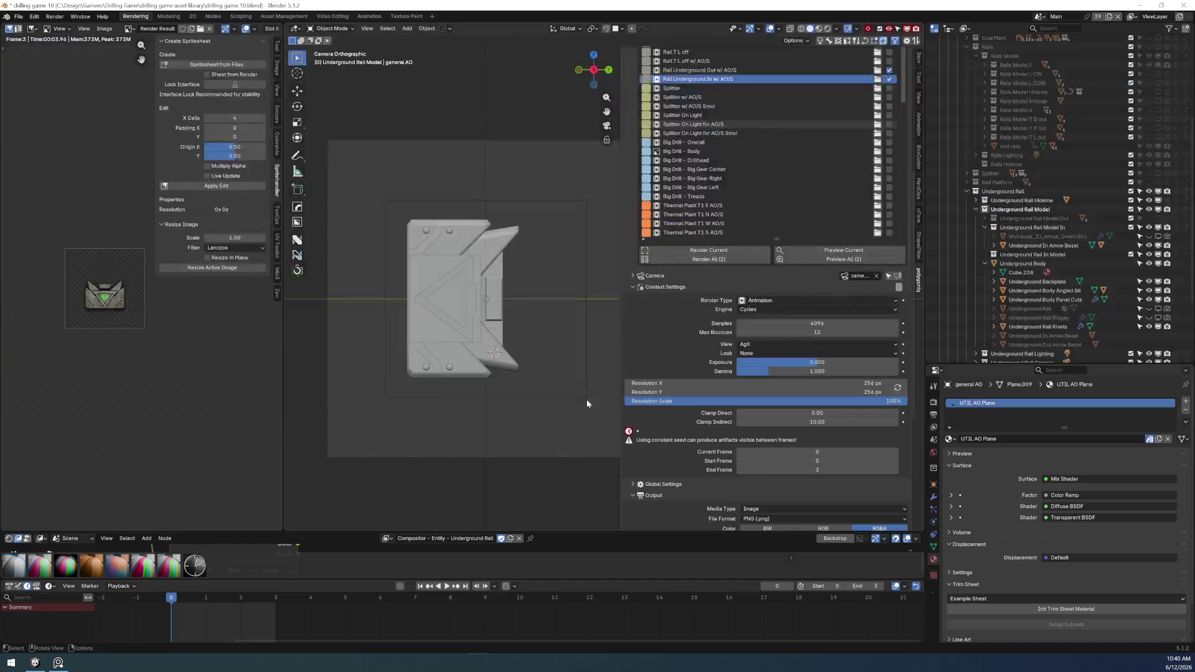
click(18, 17)
click(31, 75)
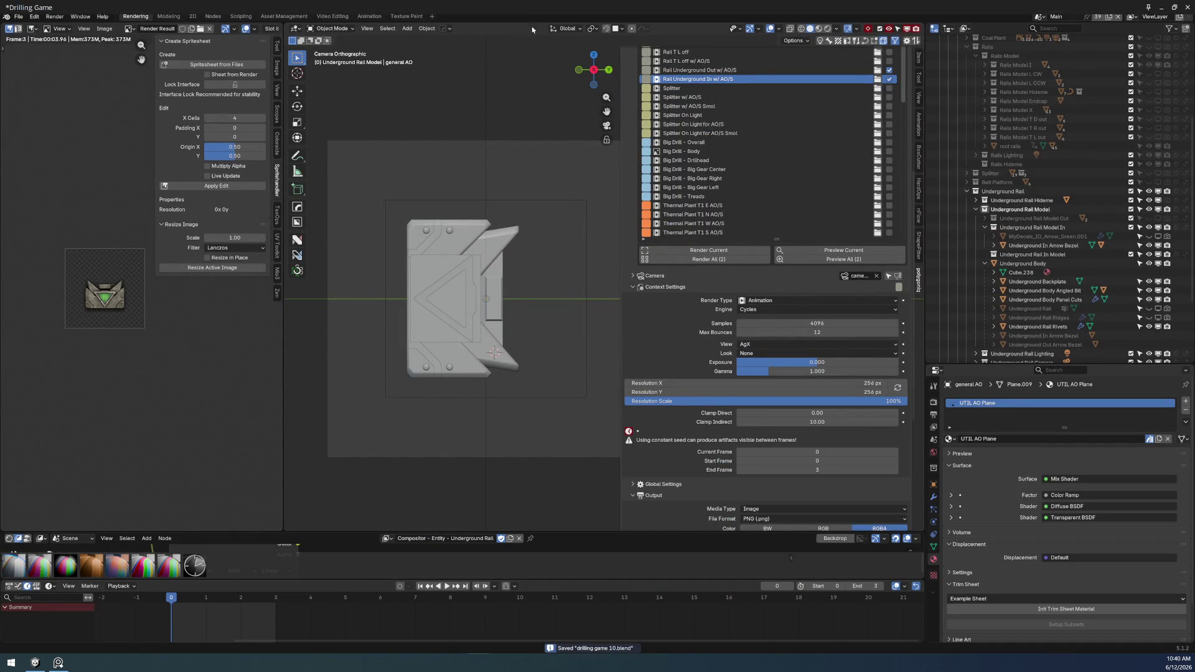
key(alt+Tab)
scroll(707, 342, up, 6)
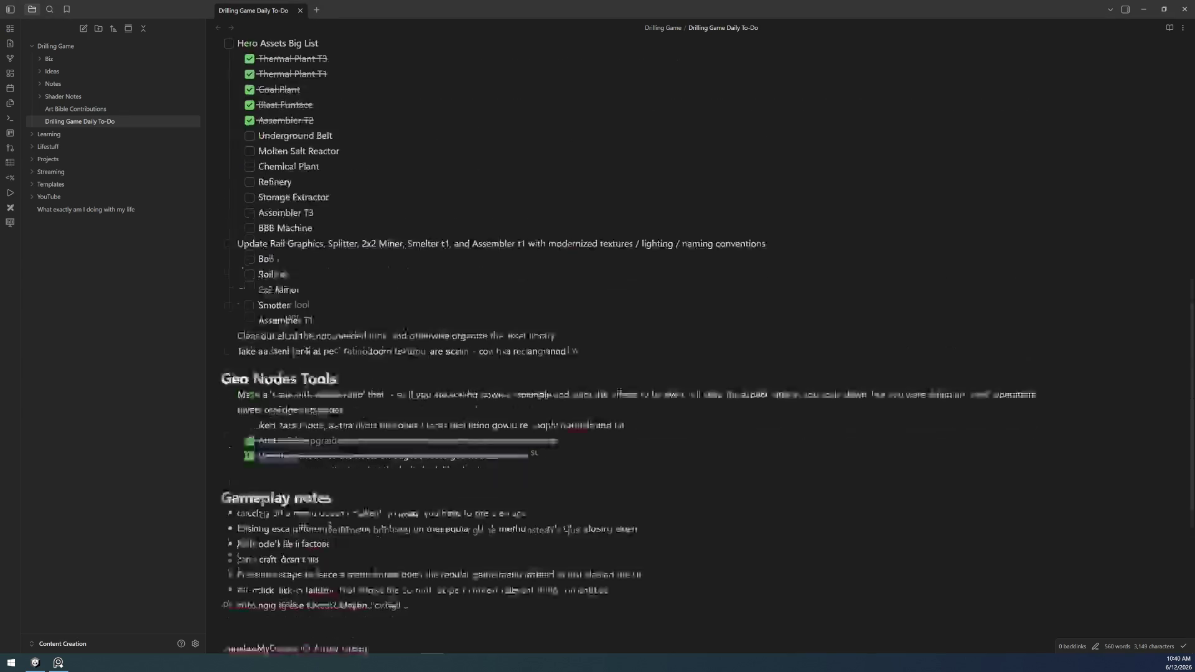
- Tick Underground Belt in the Hero Assets Big List, then bring PureRef forward full-screen
click(249, 217)
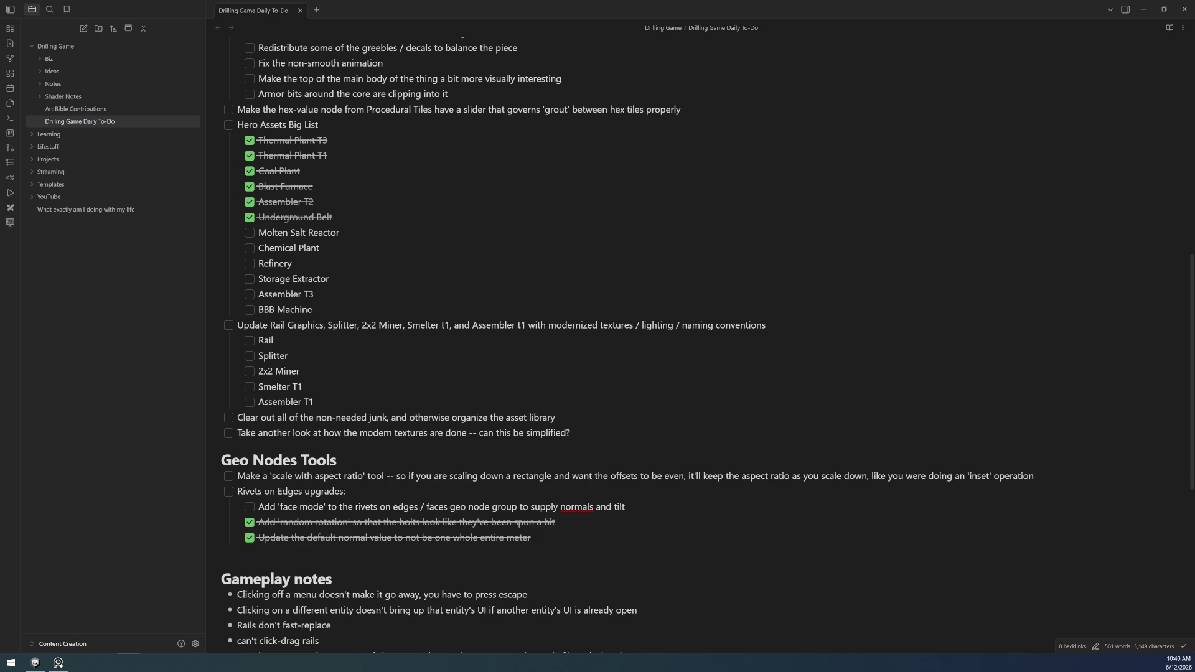
key(alt+Tab)
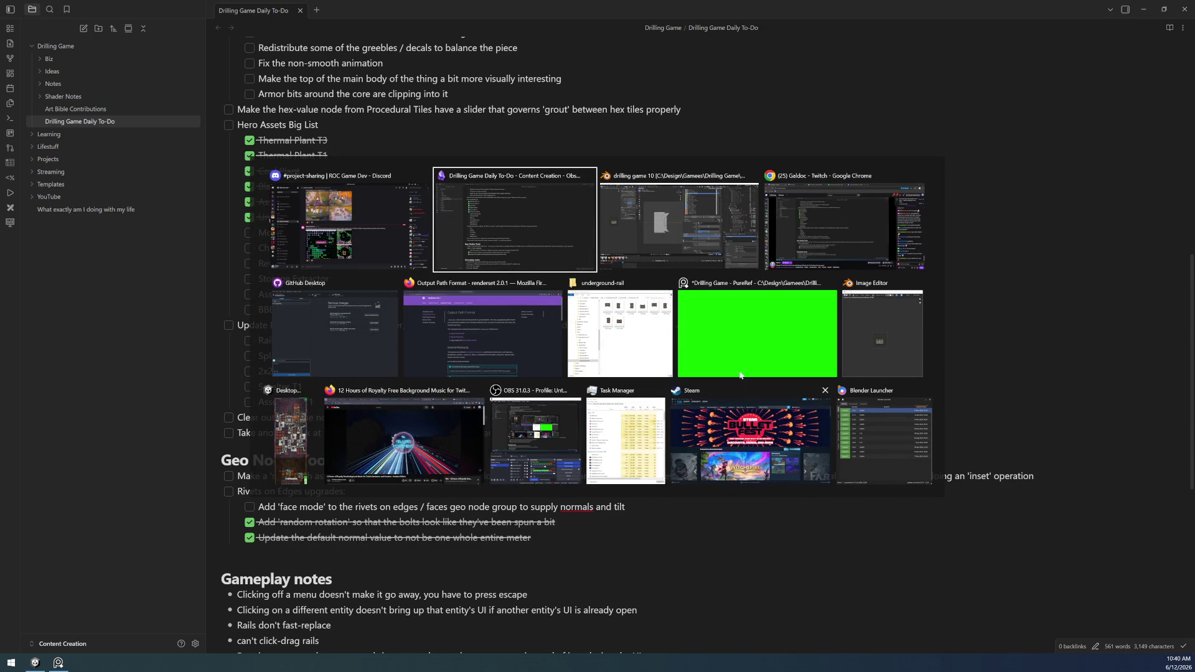
click(754, 331)
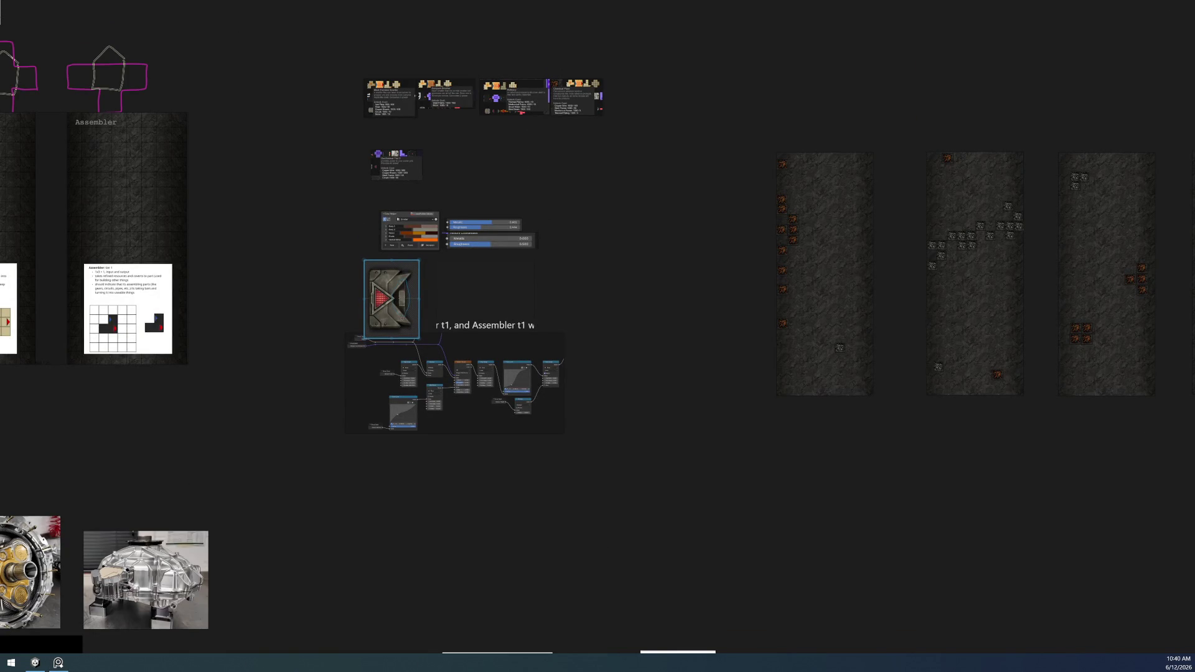
key(alt+Tab)
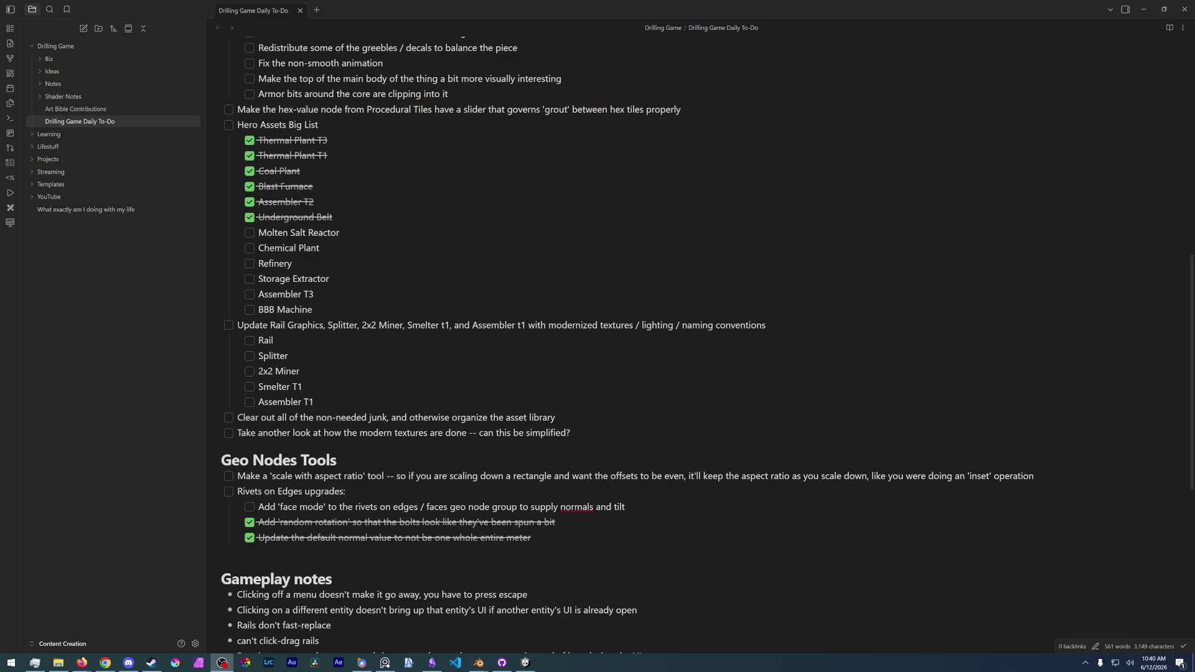
key(alt+Tab)
key(ctrl+f)
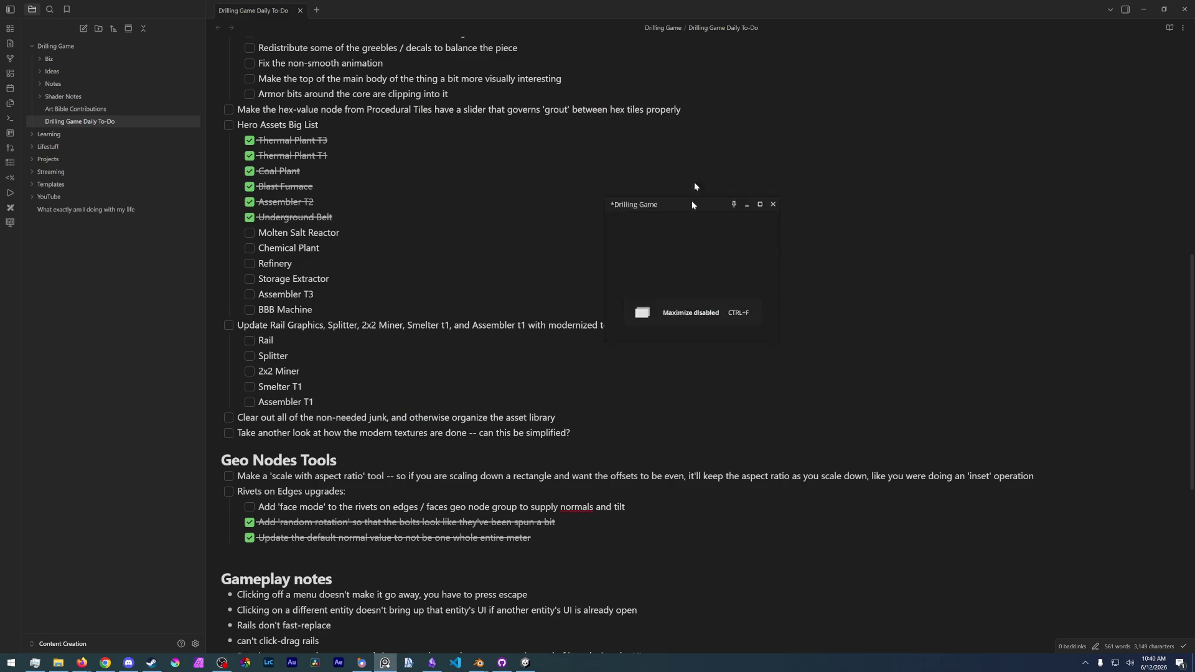
- Zoom and pan the board to inspect the Molten Salt Reactor art's pipes and glowing lights
scroll(685, 353, down, 5)
scroll(400, 406, right, 10)
scroll(678, 350, down, 2)
scroll(671, 370, right, 10)
scroll(459, 387, down, 2)
scroll(566, 421, up, 10)
middle_drag(566, 425, 592, 414)
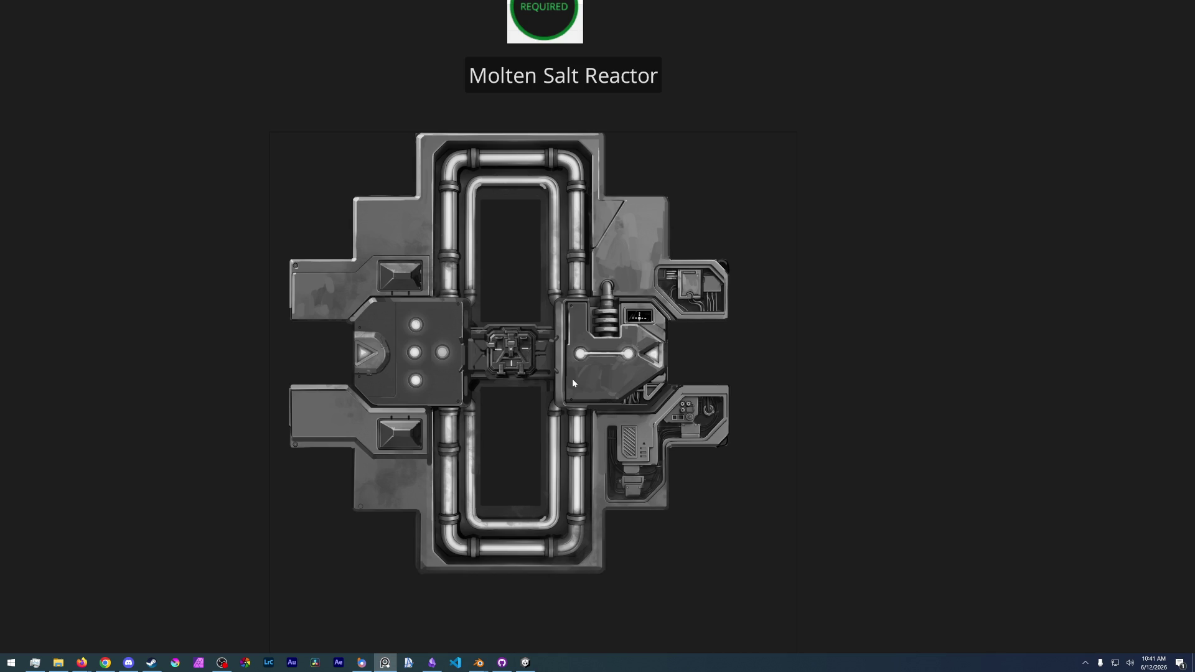
scroll(572, 382, up, 1)
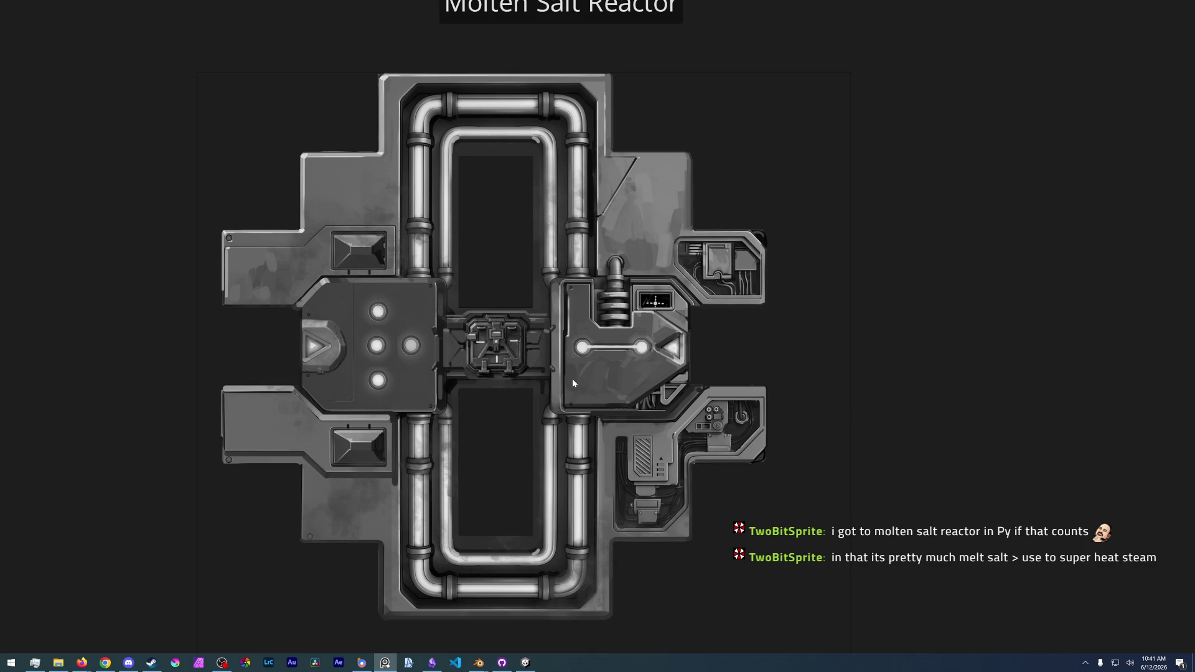
scroll(573, 382, up, 2)
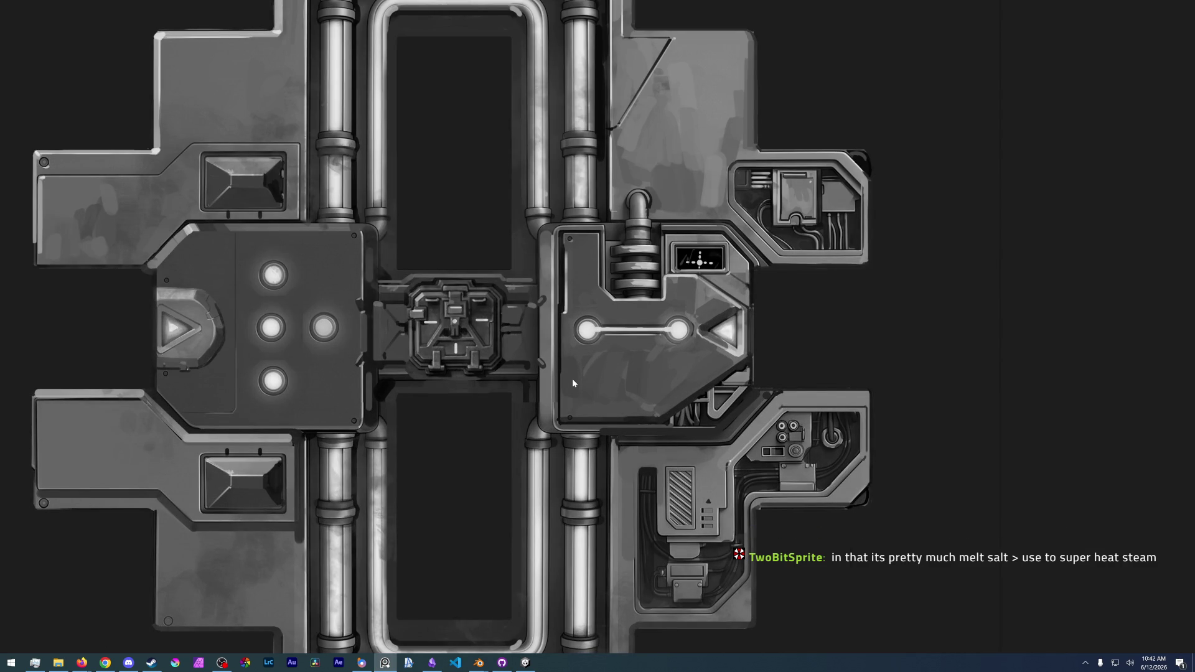
mouse_move(705, 3)
scroll(490, 359, down, 2)
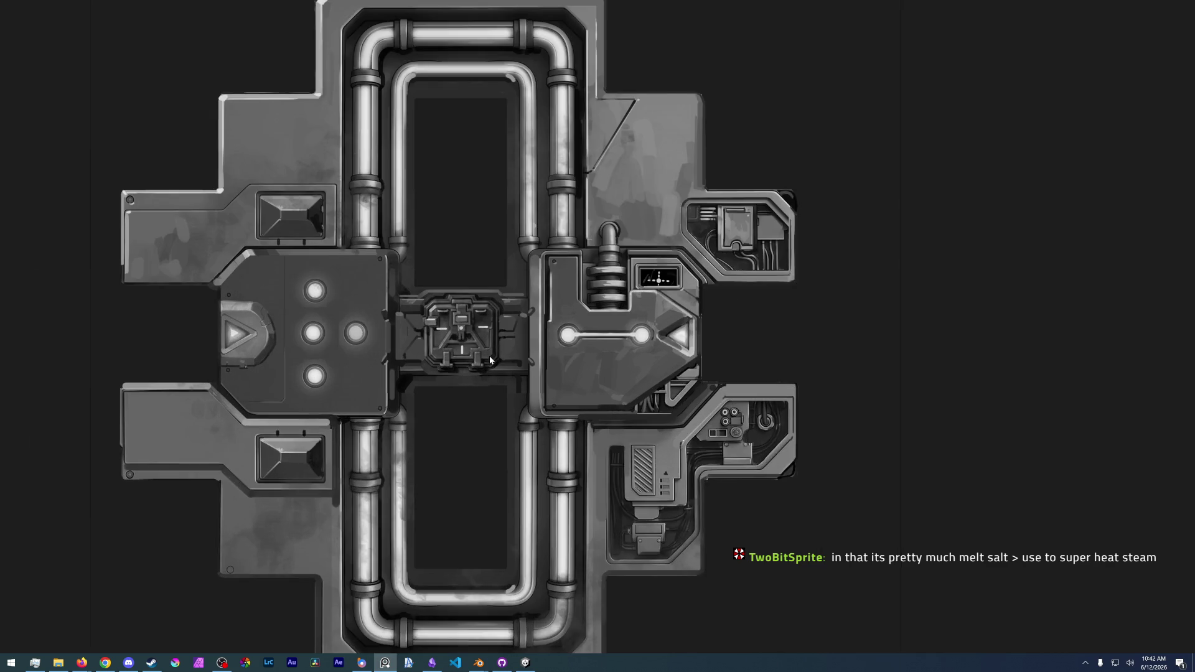
scroll(489, 359, up, 1)
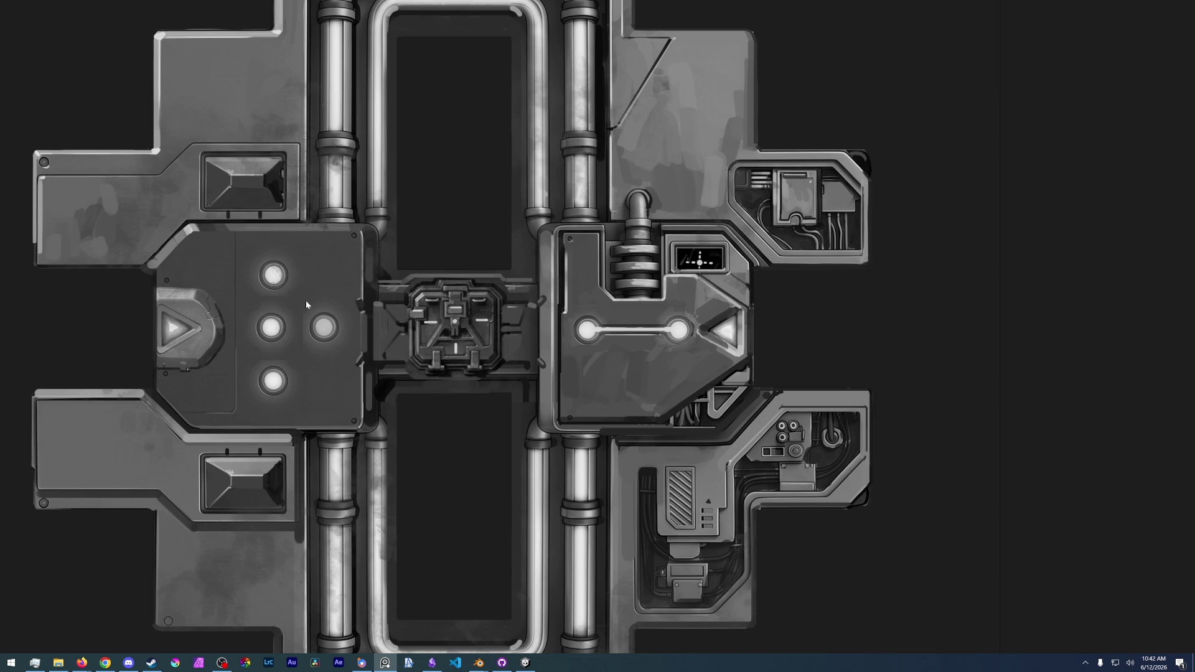
scroll(305, 300, down, 3)
scroll(392, 406, up, 2)
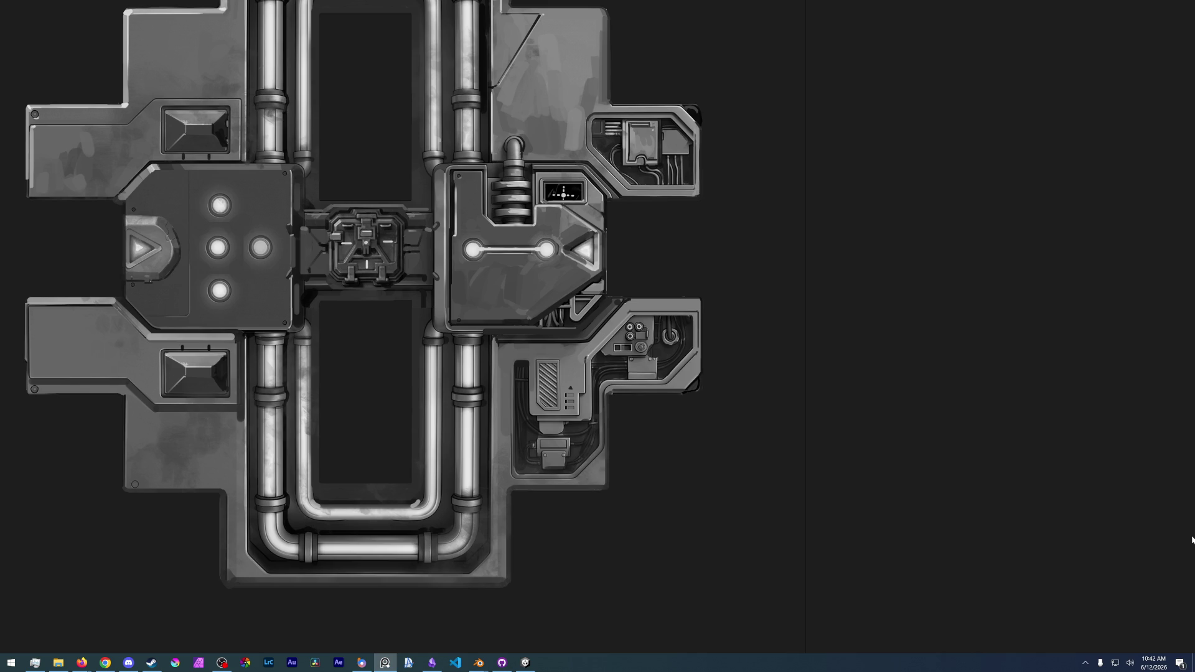
scroll(391, 230, up, 5)
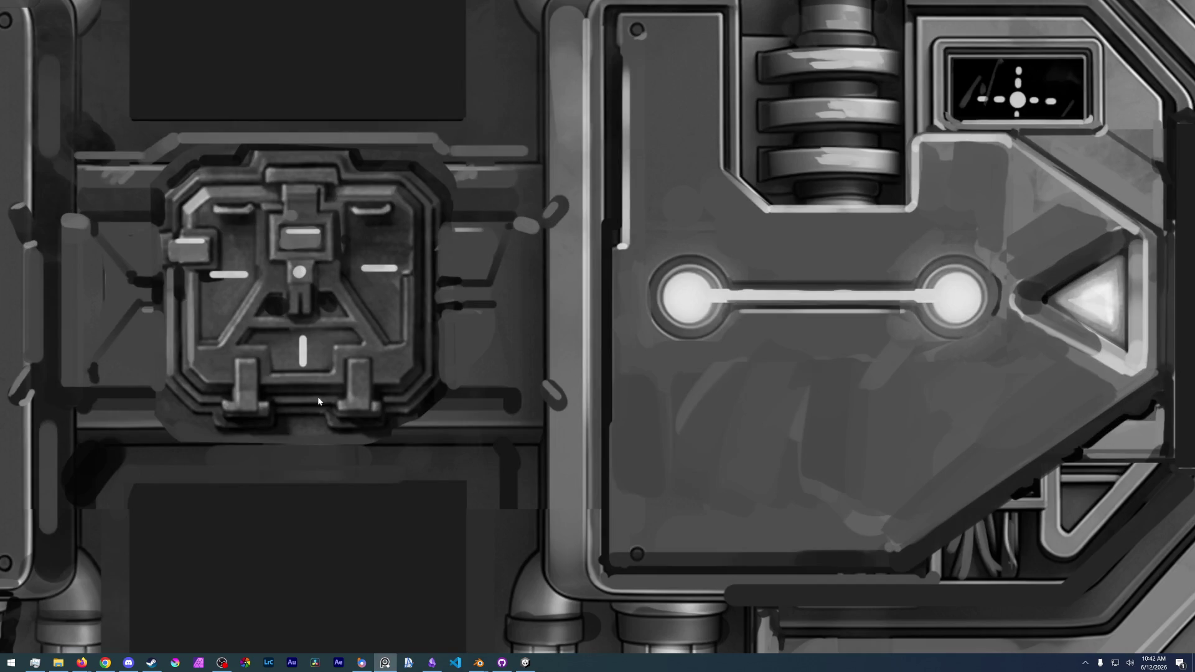
scroll(313, 349, up, 3)
scroll(330, 335, up, 1)
scroll(355, 270, down, 3)
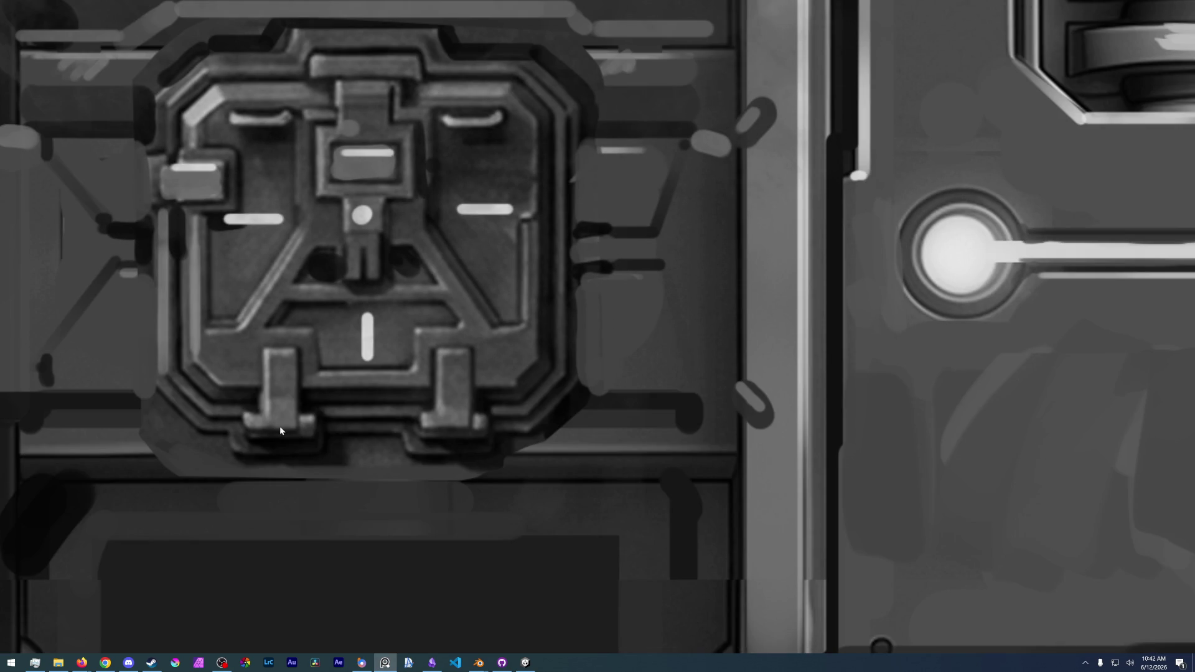
middle_drag(386, 267, 420, 352)
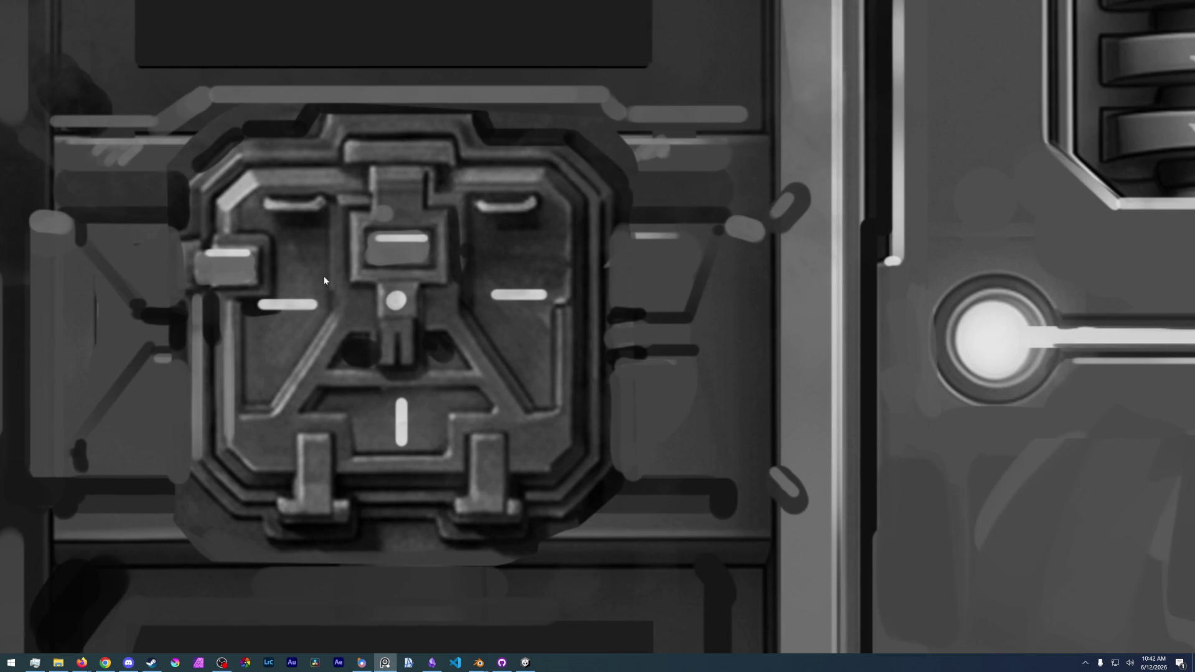
scroll(281, 268, up, 2)
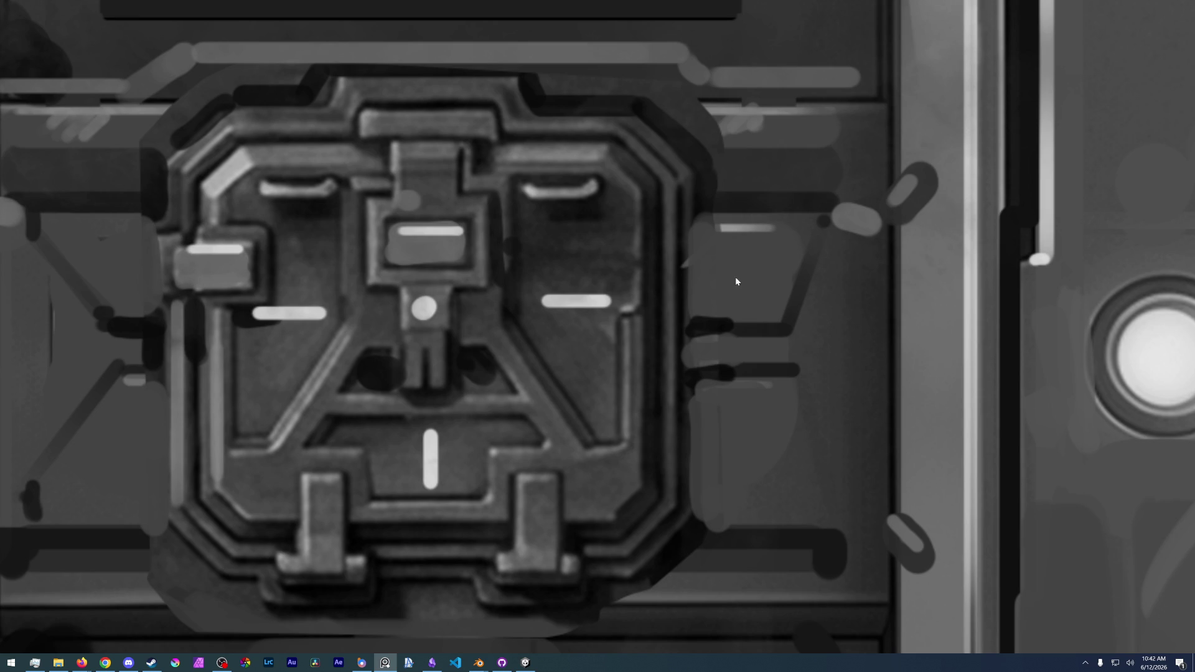
scroll(741, 357, down, 3)
scroll(742, 343, down, 3)
middle_drag(603, 393, 668, 338)
scroll(577, 404, up, 3)
middle_drag(576, 405, 433, 338)
scroll(584, 334, down, 5)
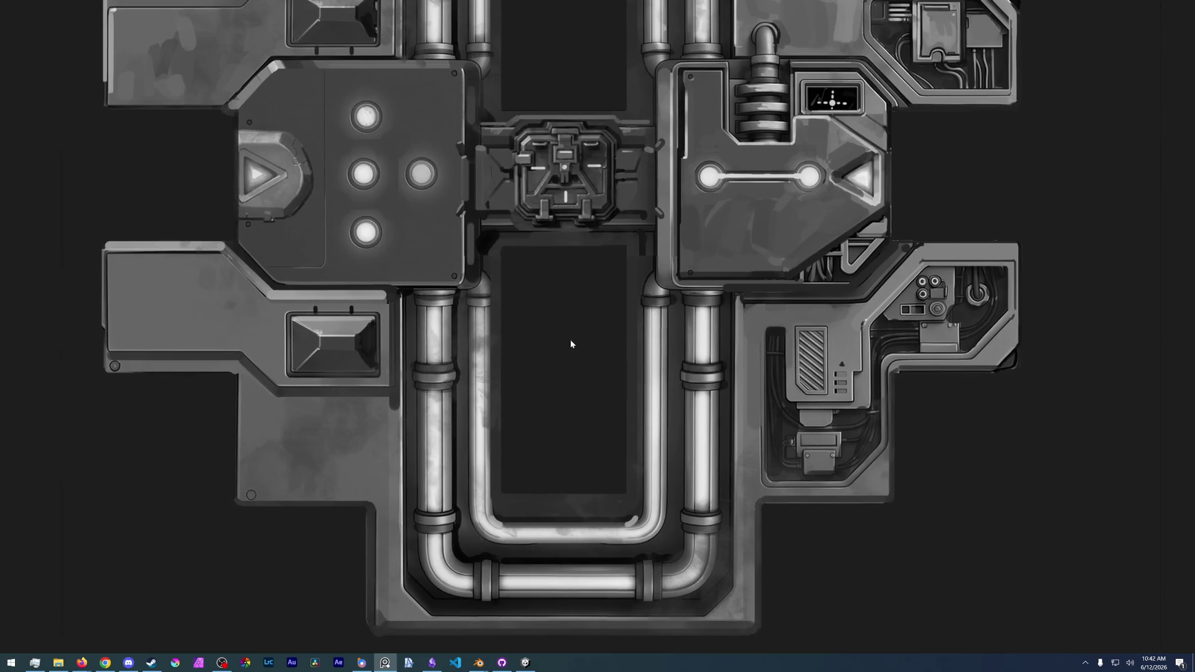
middle_drag(555, 602, 573, 422)
scroll(574, 422, up, 3)
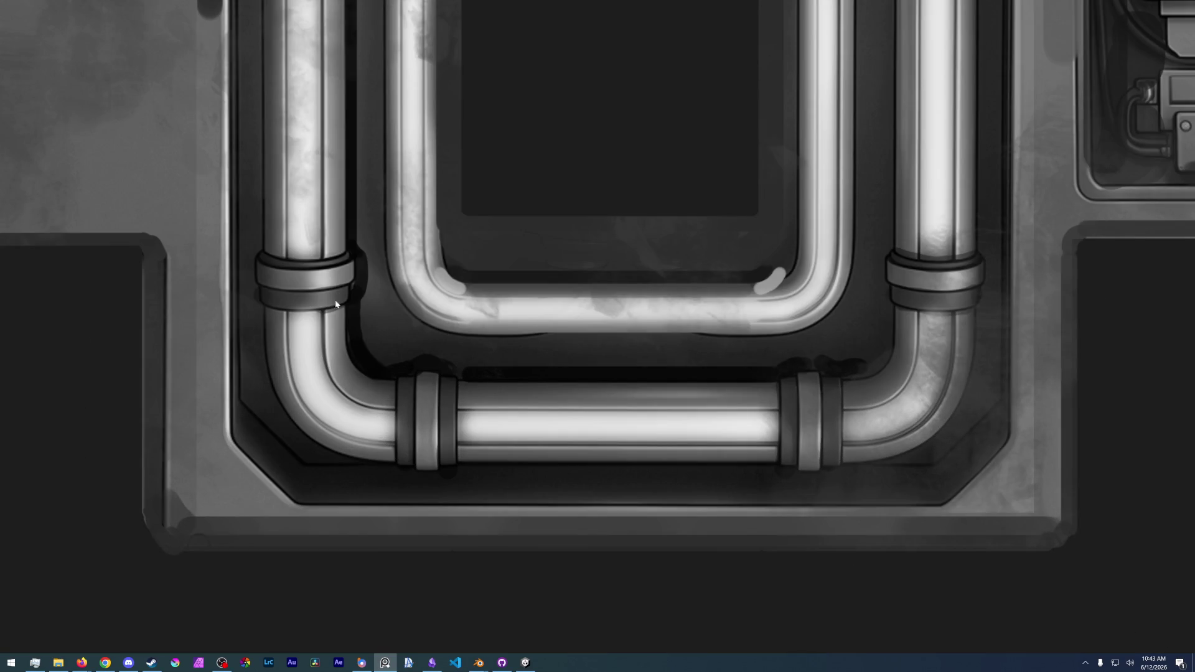
scroll(619, 415, down, 3)
scroll(459, 339, up, 3)
scroll(458, 339, down, 3)
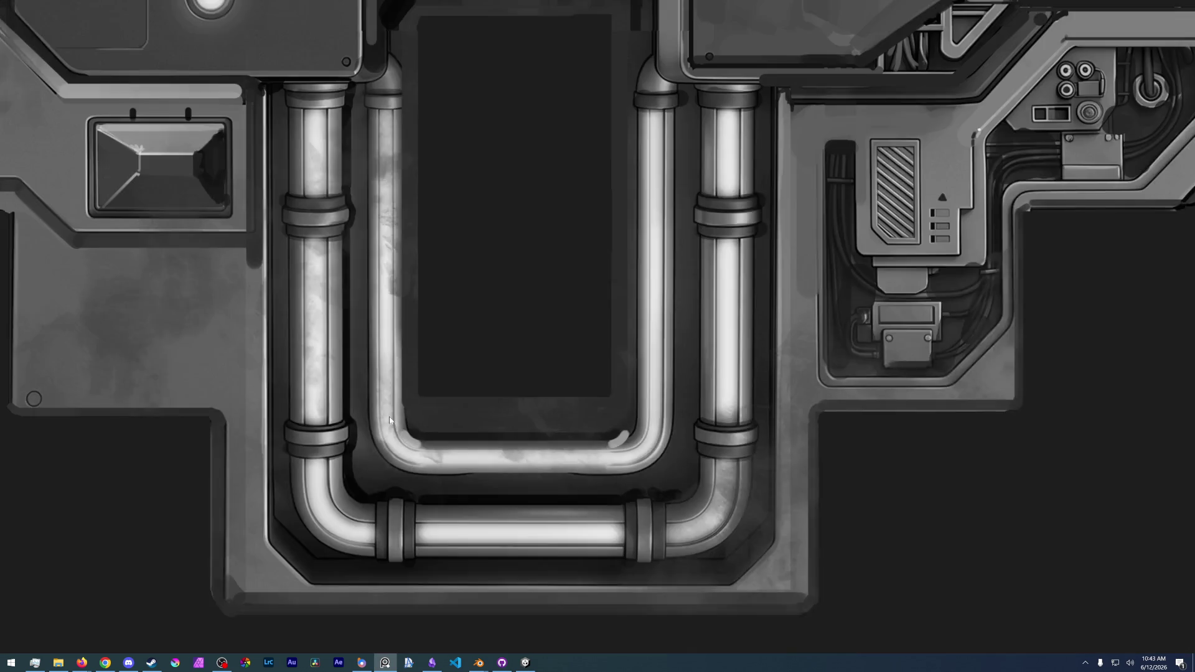
scroll(275, 253, up, 1)
middle_drag(296, 351, 256, 109)
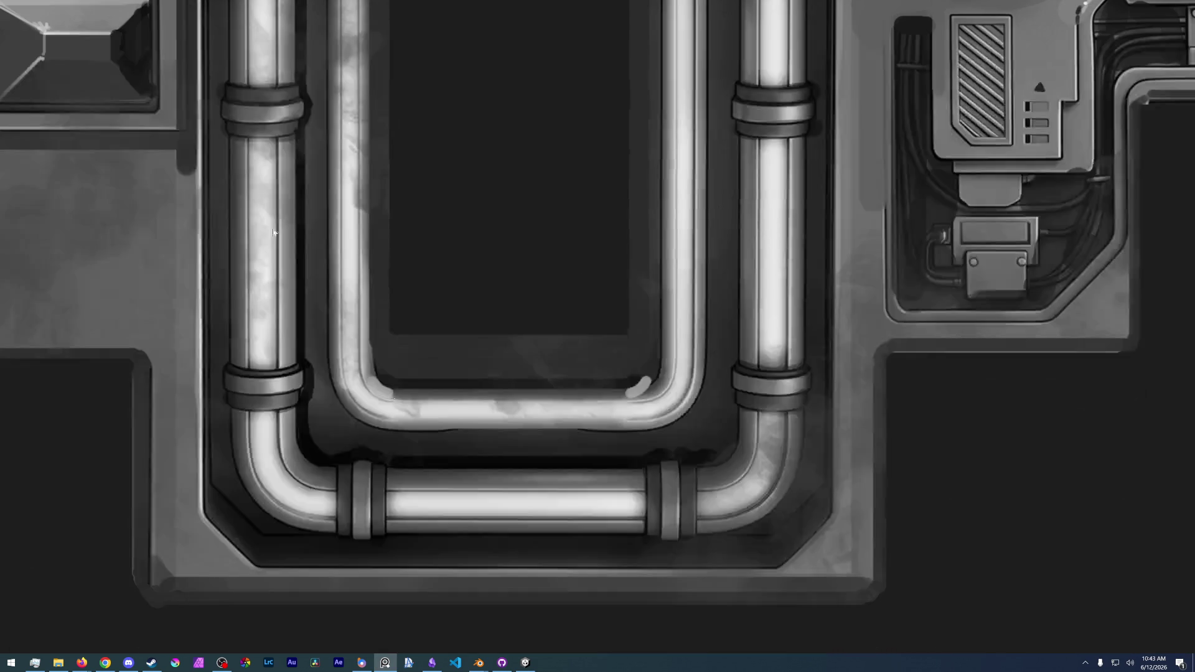
scroll(517, 518, up, 3)
scroll(246, 400, up, 1)
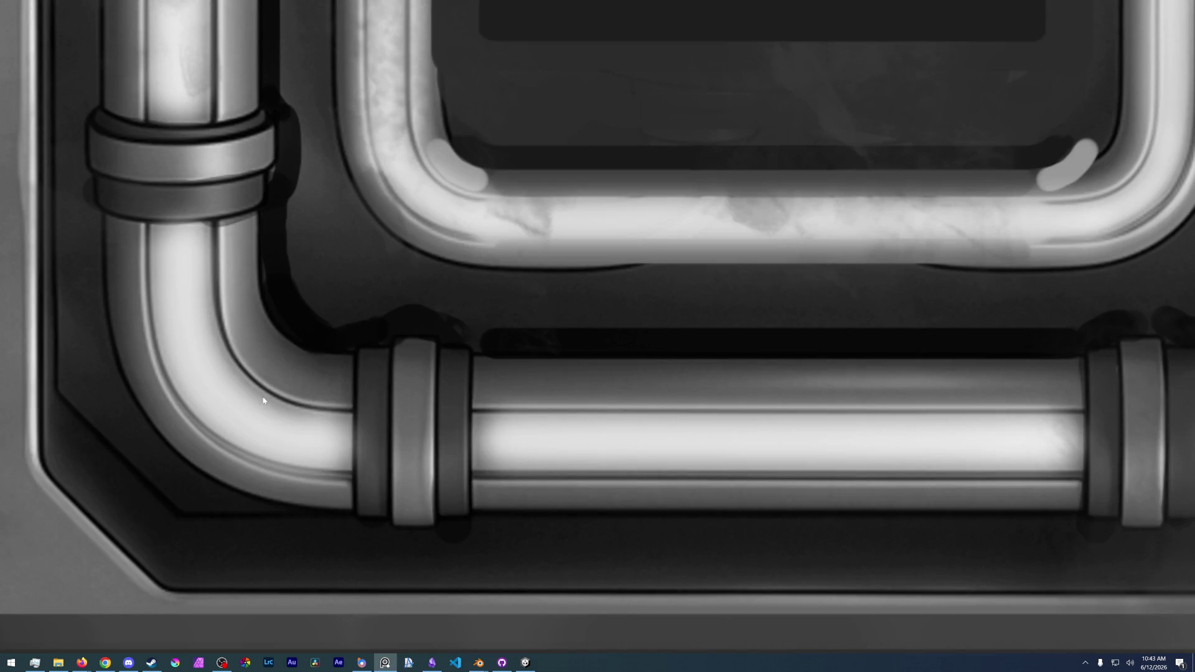
scroll(165, 255, down, 5)
scroll(366, 313, up, 3)
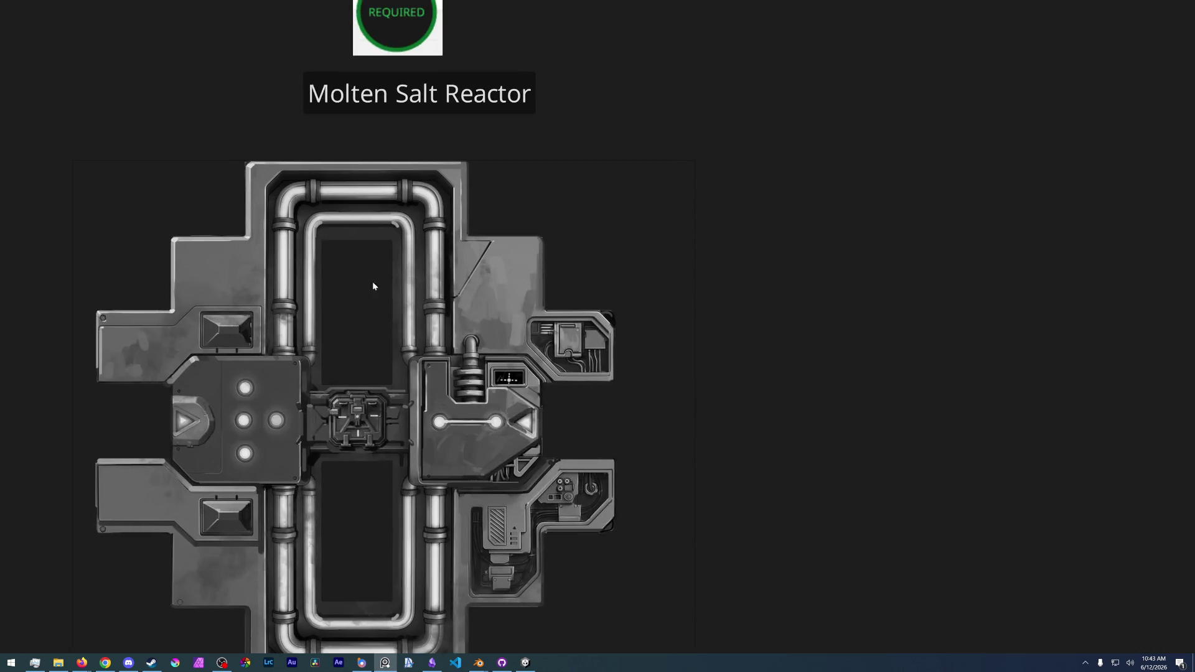
scroll(368, 389, up, 6)
scroll(354, 383, down, 1)
scroll(292, 389, up, 4)
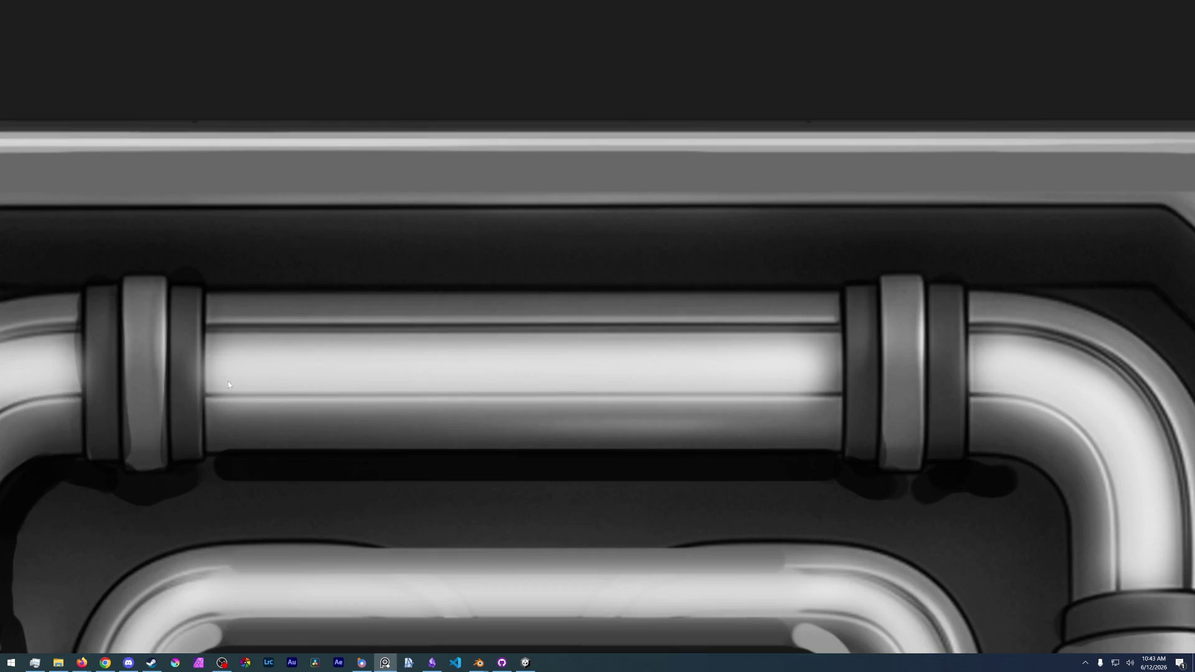
scroll(187, 373, up, 1)
scroll(373, 405, down, 4)
scroll(373, 408, down, 1)
scroll(436, 311, up, 4)
scroll(478, 229, down, 3)
scroll(384, 361, down, 1)
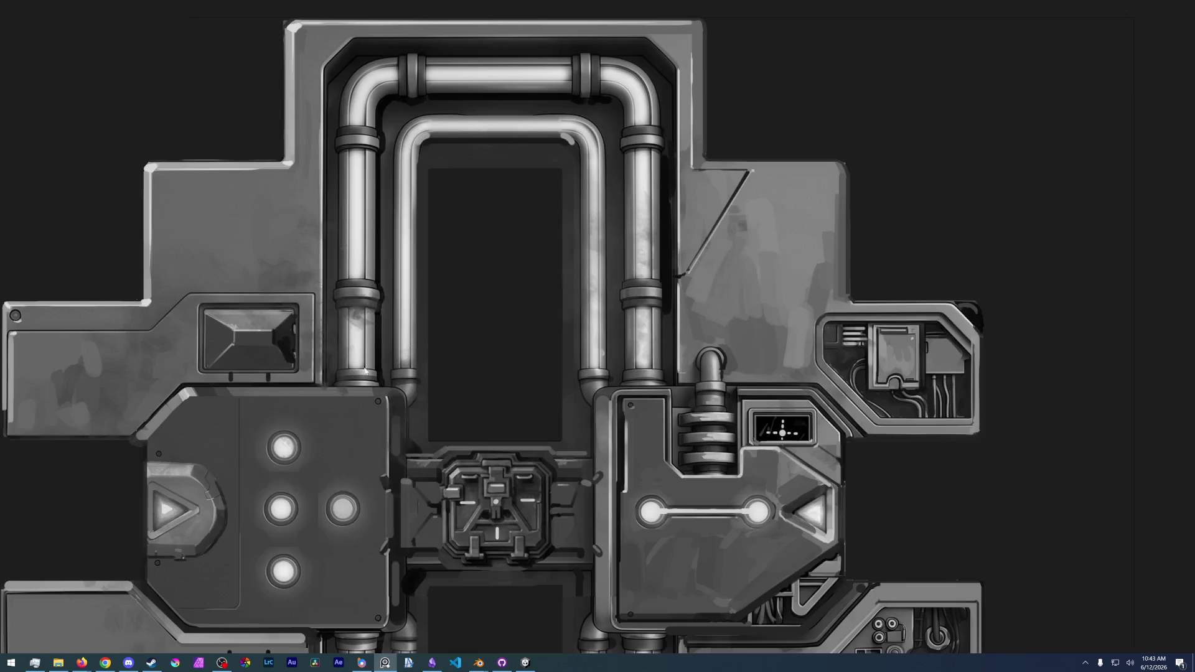
scroll(424, 408, down, 2)
scroll(528, 311, up, 3)
drag(390, 285, 610, 355)
drag(436, 301, 330, 172)
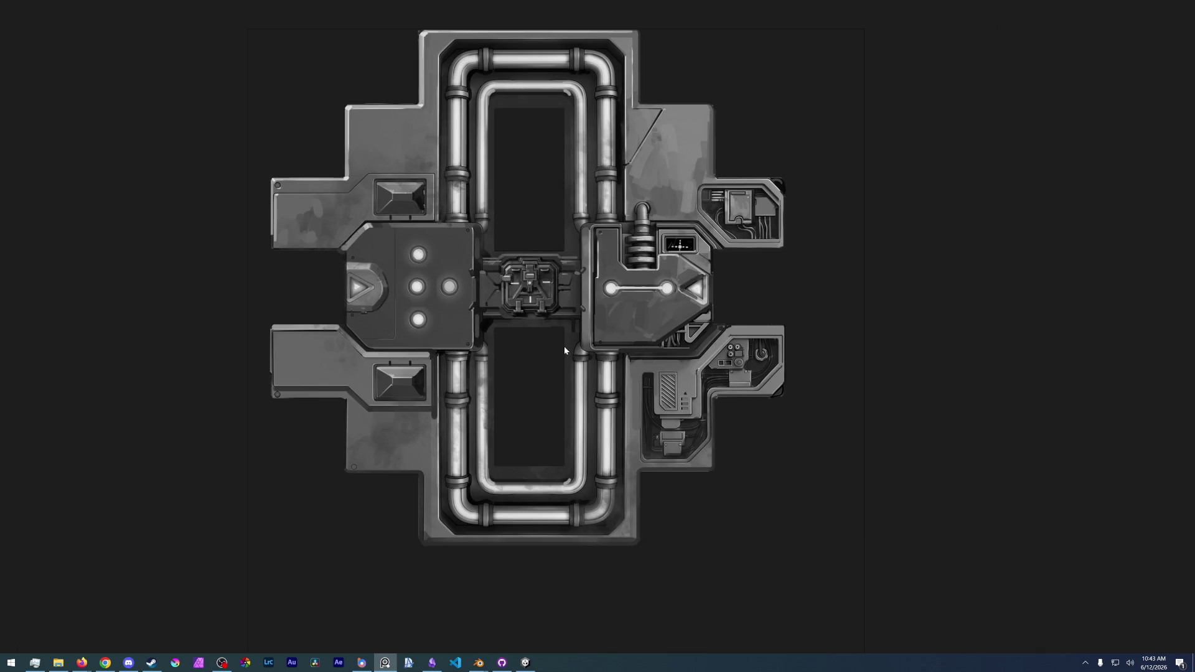
key(alt+Tab)
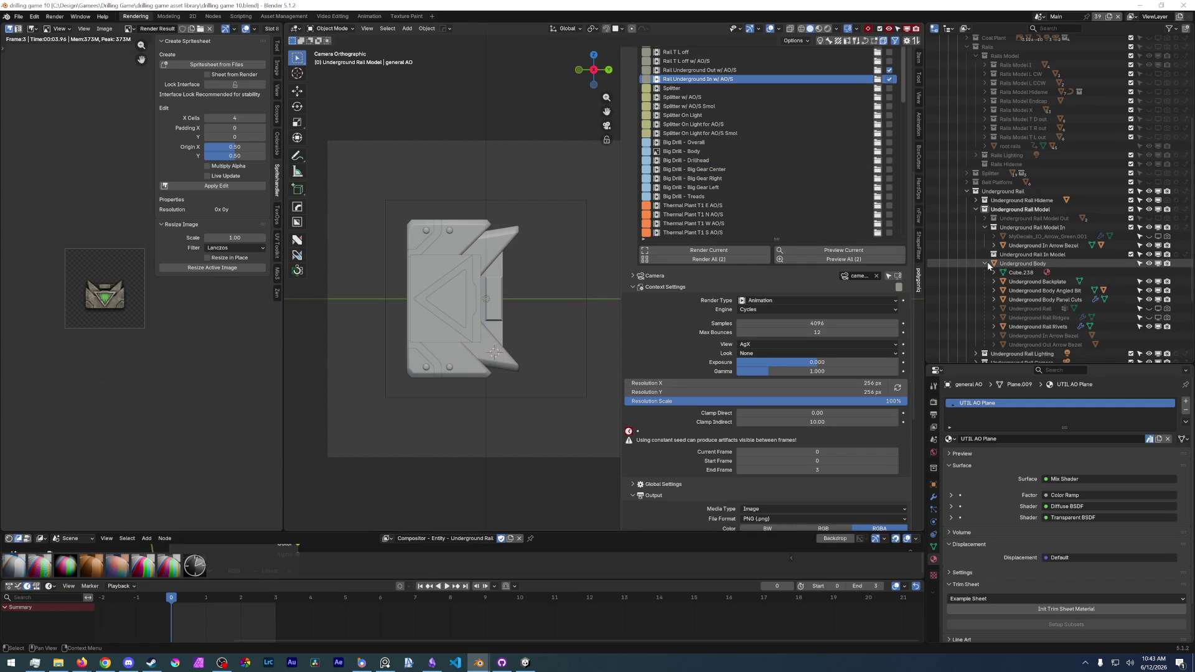
- Collapse the Underground Body, Rail Model In and Underground Rail Model collections in the outliner
click(986, 264)
click(984, 227)
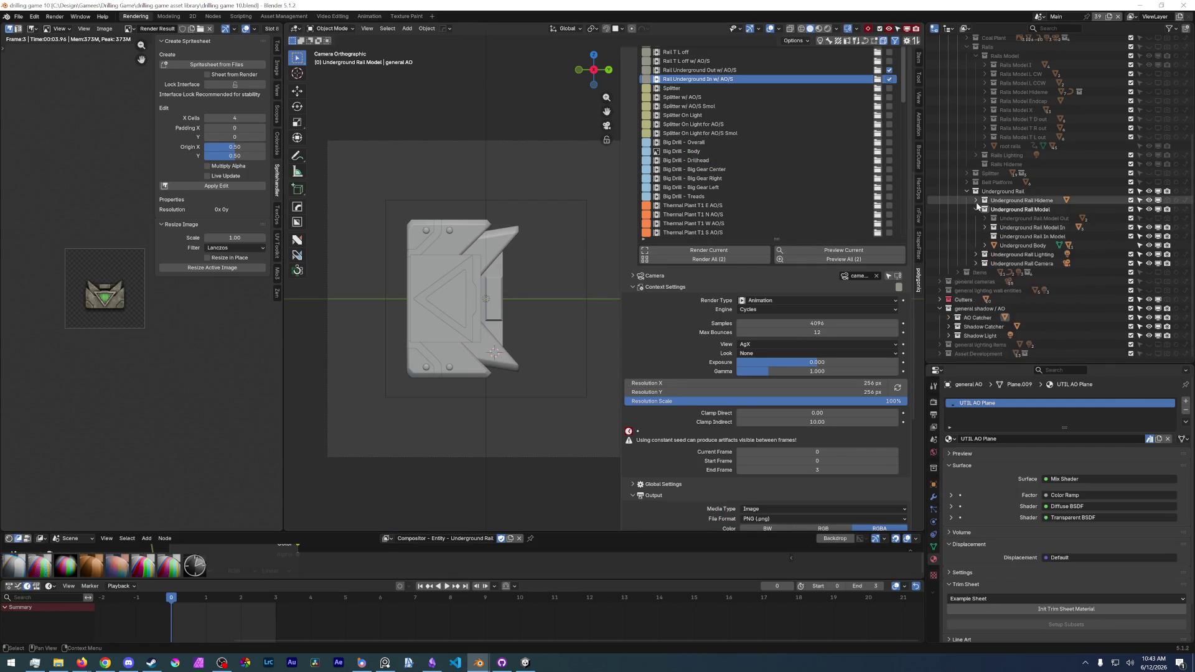
click(976, 210)
click(964, 192)
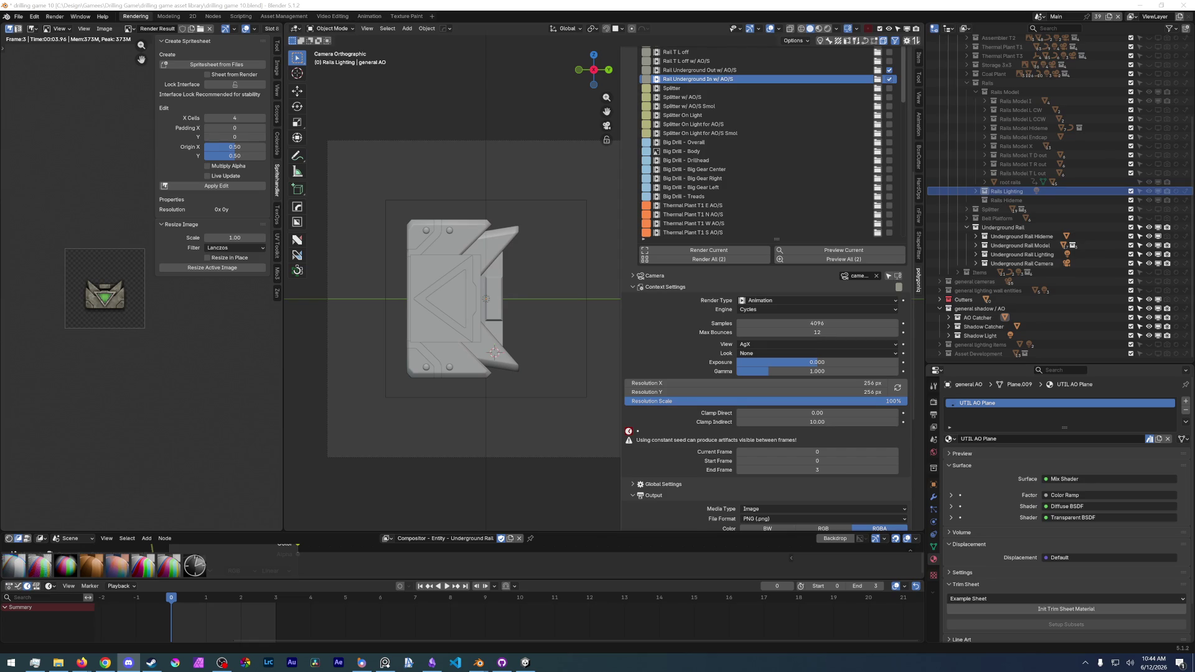
- Activate Thermal Plant T3 S, then the Thermal Plant T3 E AO/S renderset context
scroll(735, 158, down, 6)
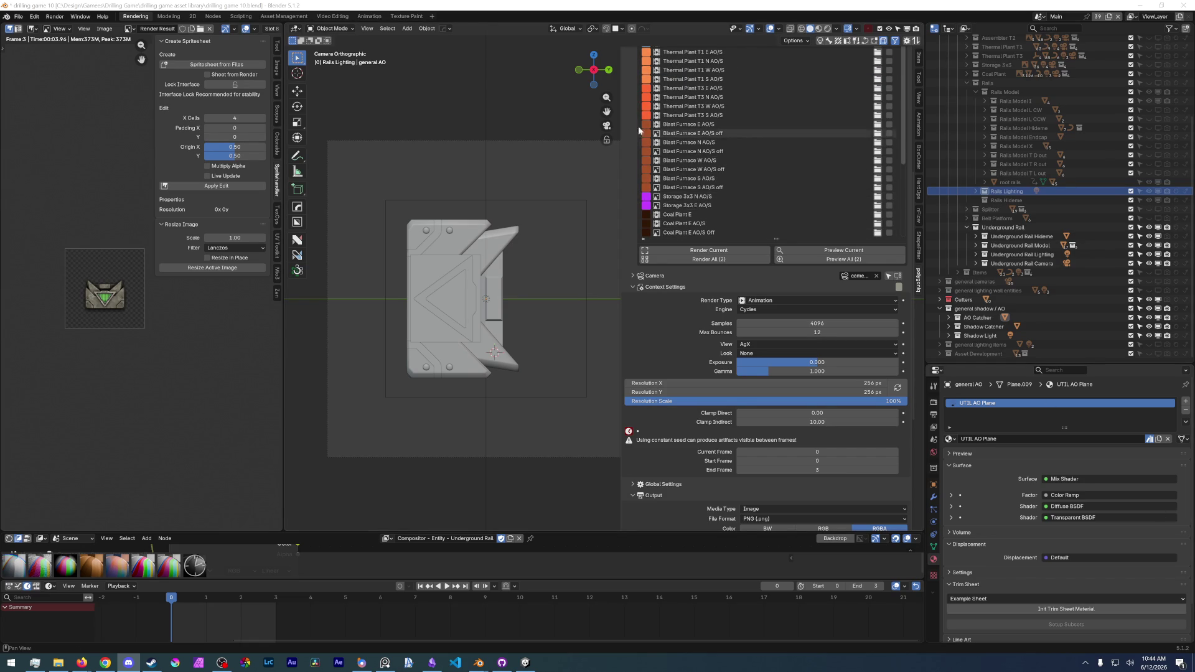
click(671, 116)
click(678, 88)
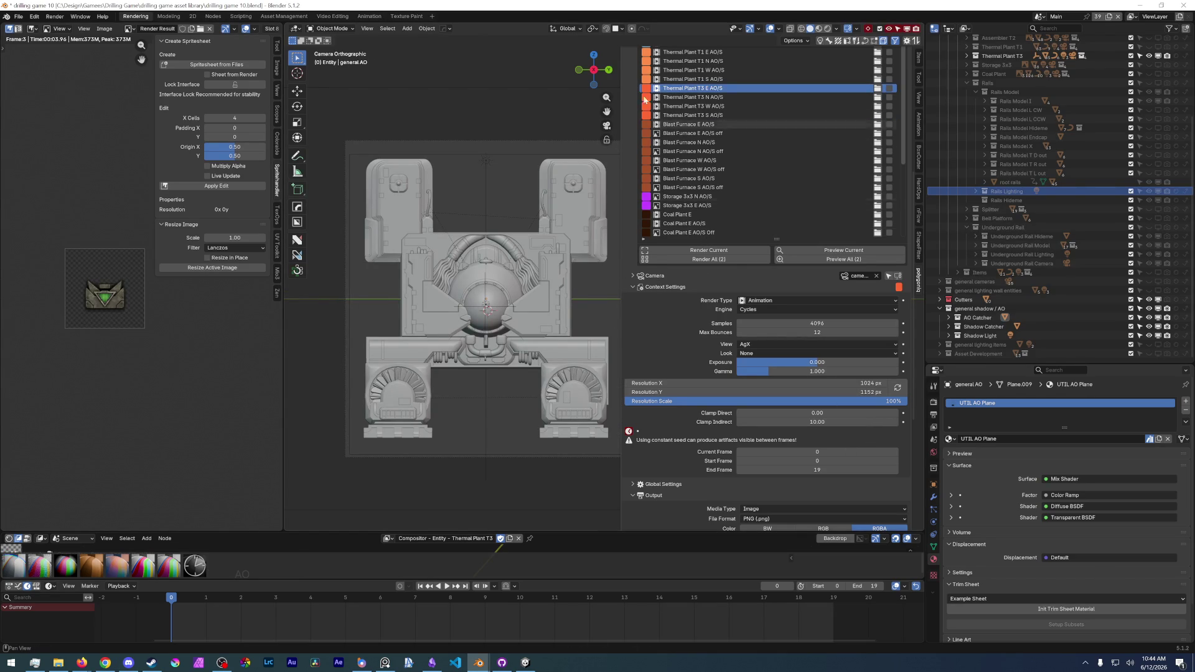
- Duplicate the Thermal Plant T3 E AO/S context and rename the copy Molten Salt Reactor E AO/S
scroll(630, 119, up, 8)
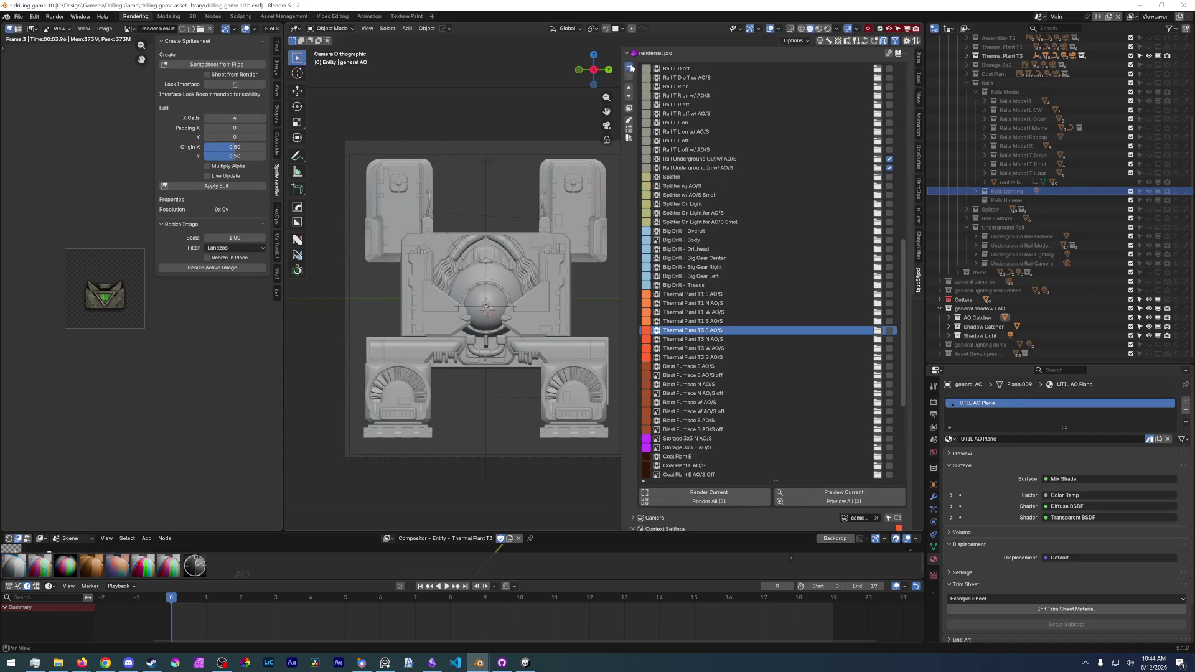
click(630, 67)
double_click(703, 340)
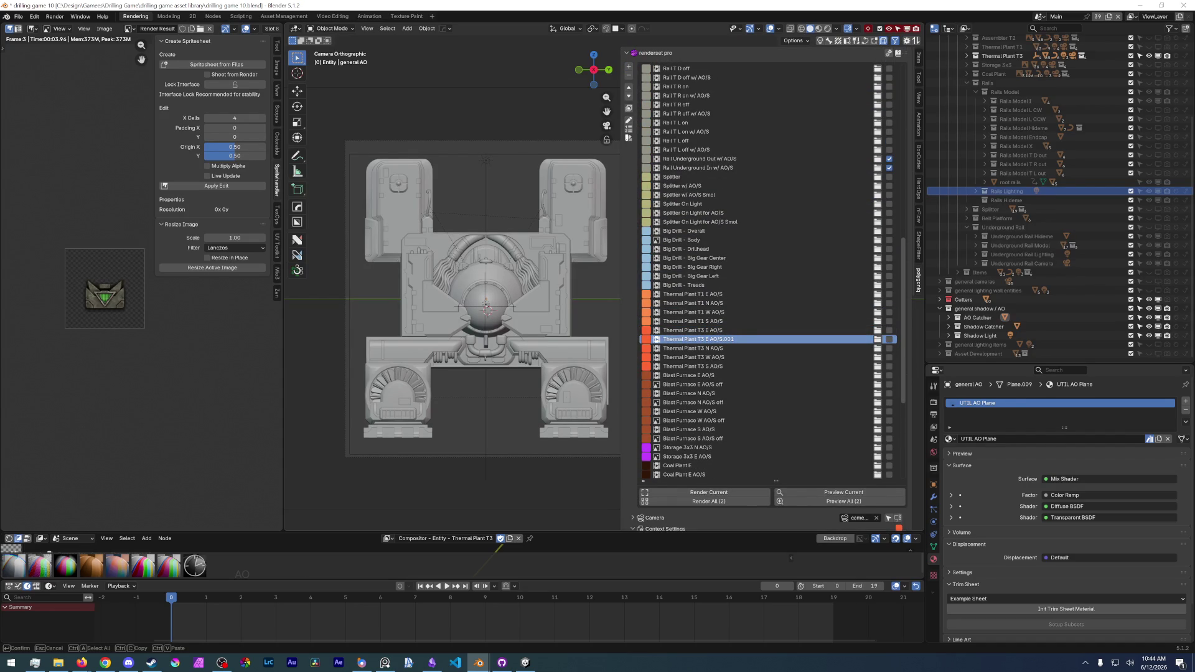
text(Molten Sa)
text(lt Reactor)
key(Return)
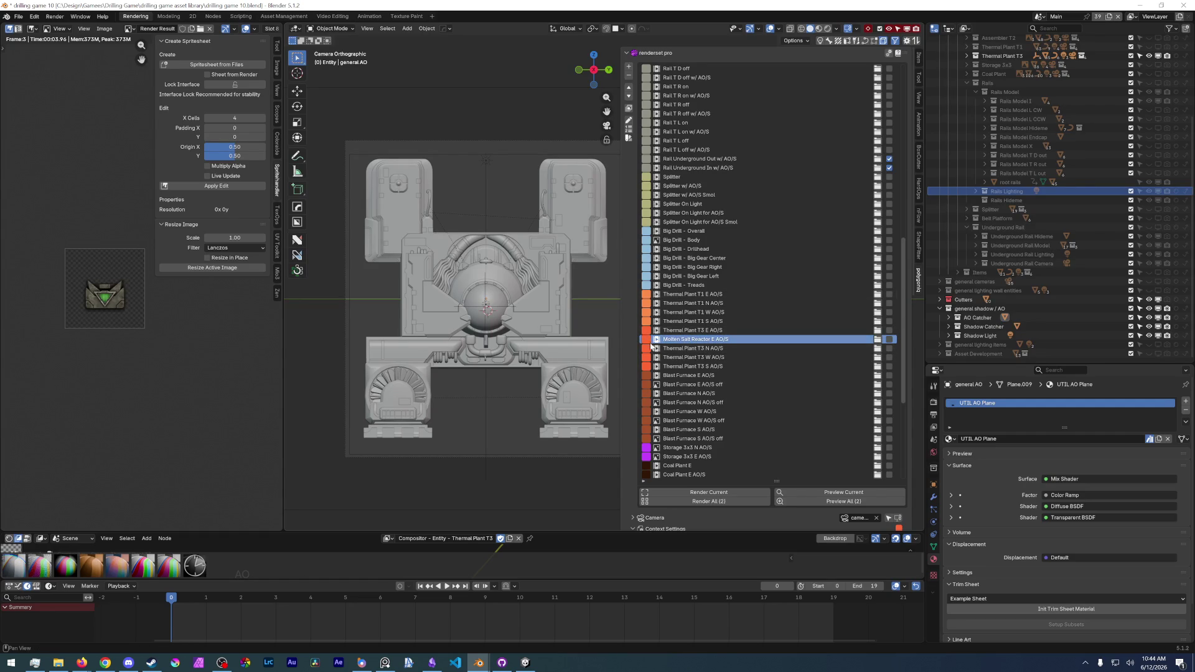
- Set the new context's colour tag to red and move it down the list
click(646, 340)
drag(680, 259, 683, 254)
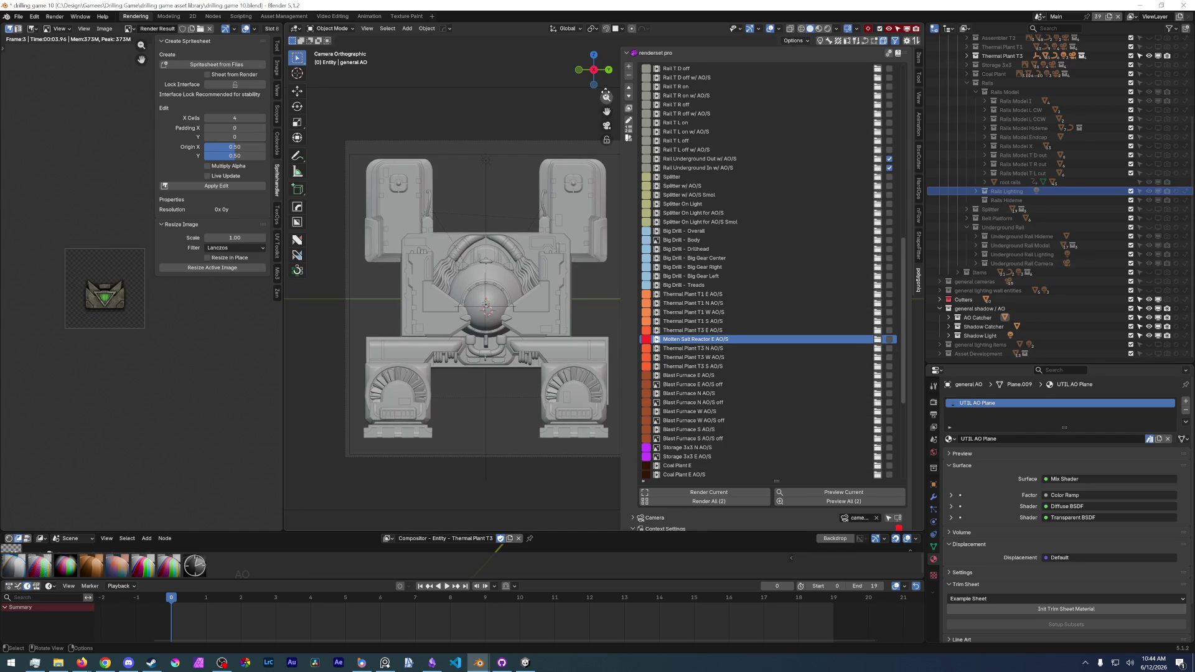
click(629, 98)
click(628, 98)
- Position the Molten Salt Reactor entry directly after Thermal Plant T3 S
click(628, 98)
click(629, 97)
click(629, 87)
scroll(734, 381, up, 10)
scroll(752, 266, down, 11)
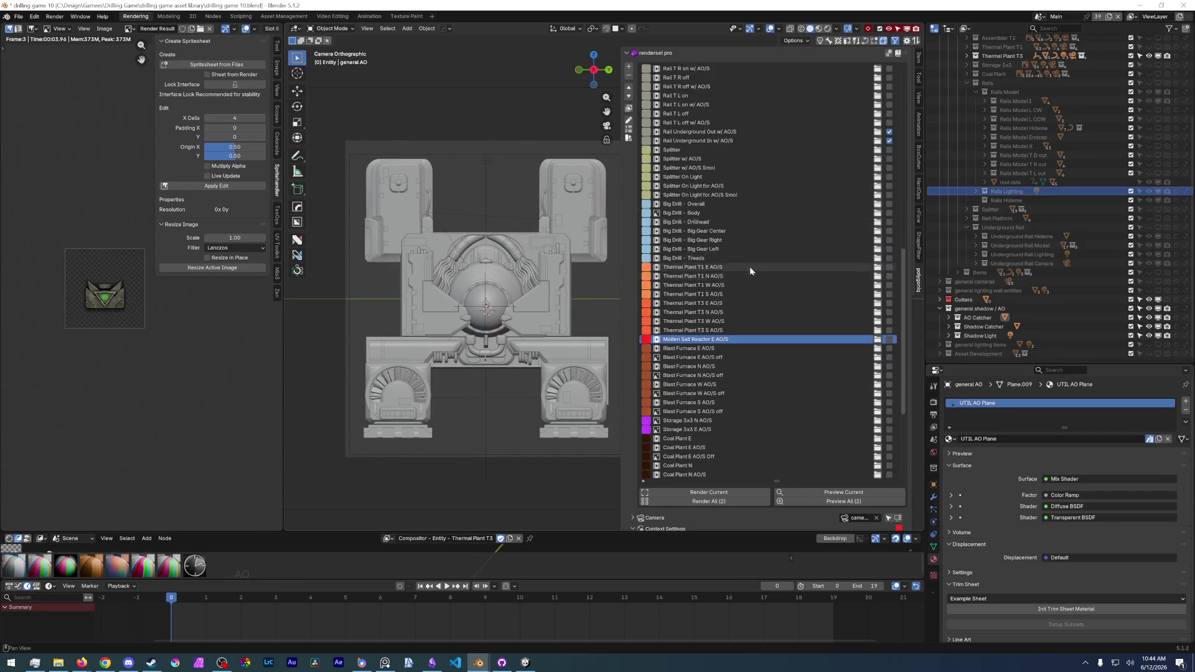
scroll(753, 268, down, 5)
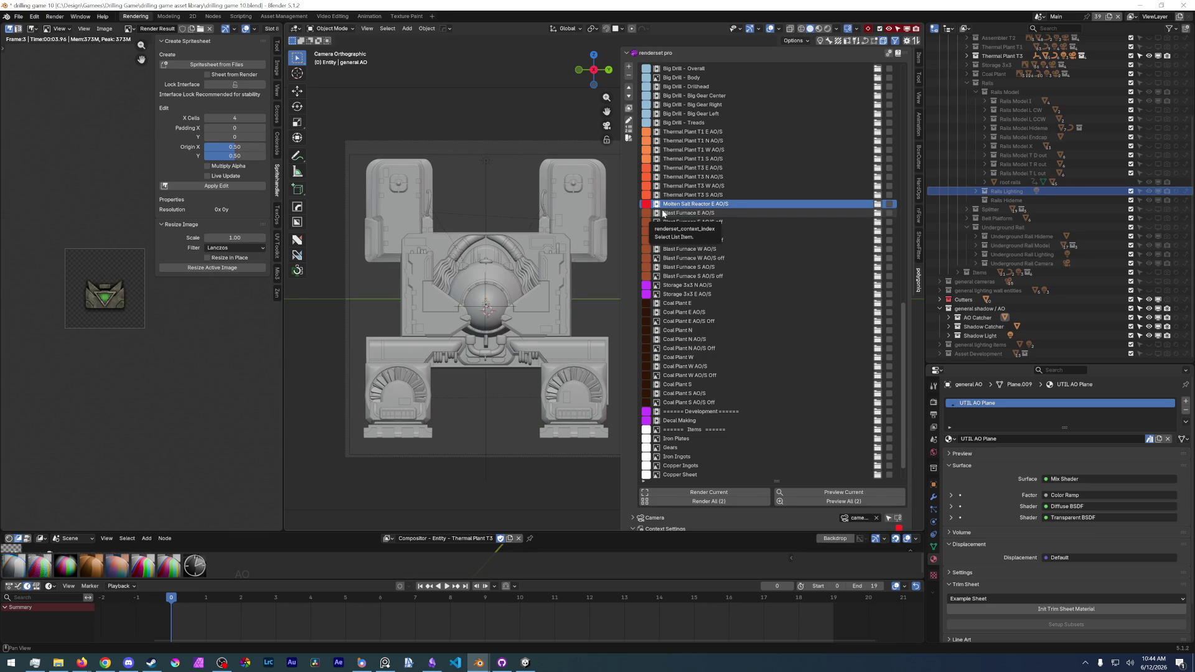
- Hide the general shadow / AO and Thermal Plant T3 collections, then select the Entity collection
click(940, 309)
click(1151, 335)
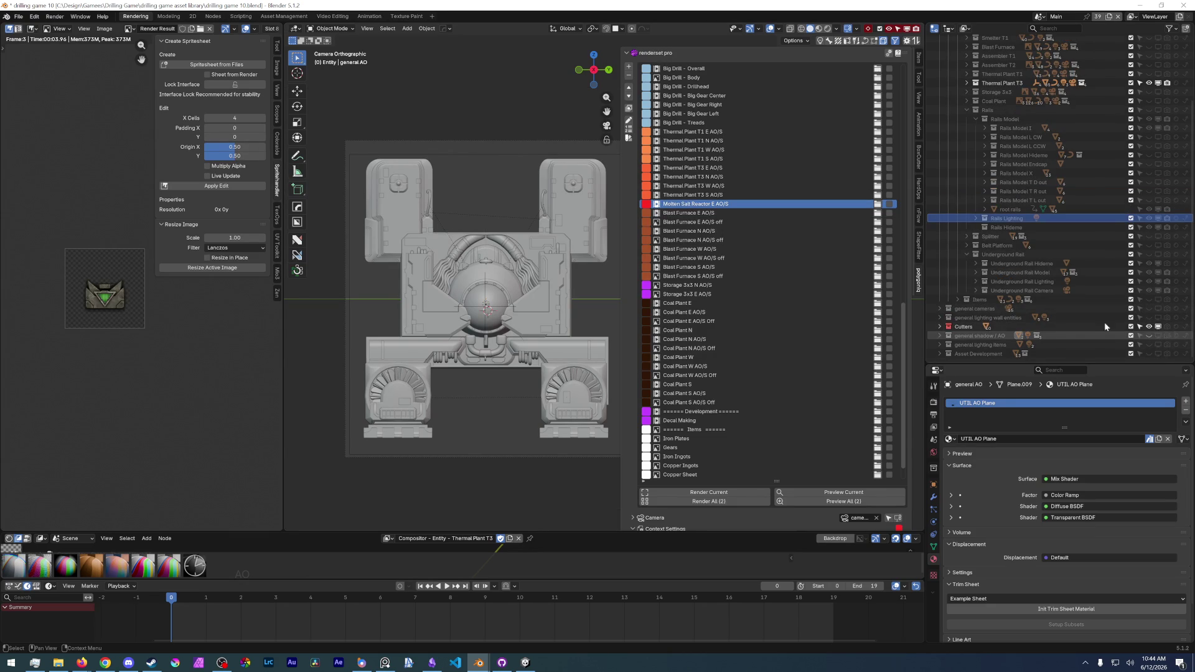
scroll(974, 287, up, 4)
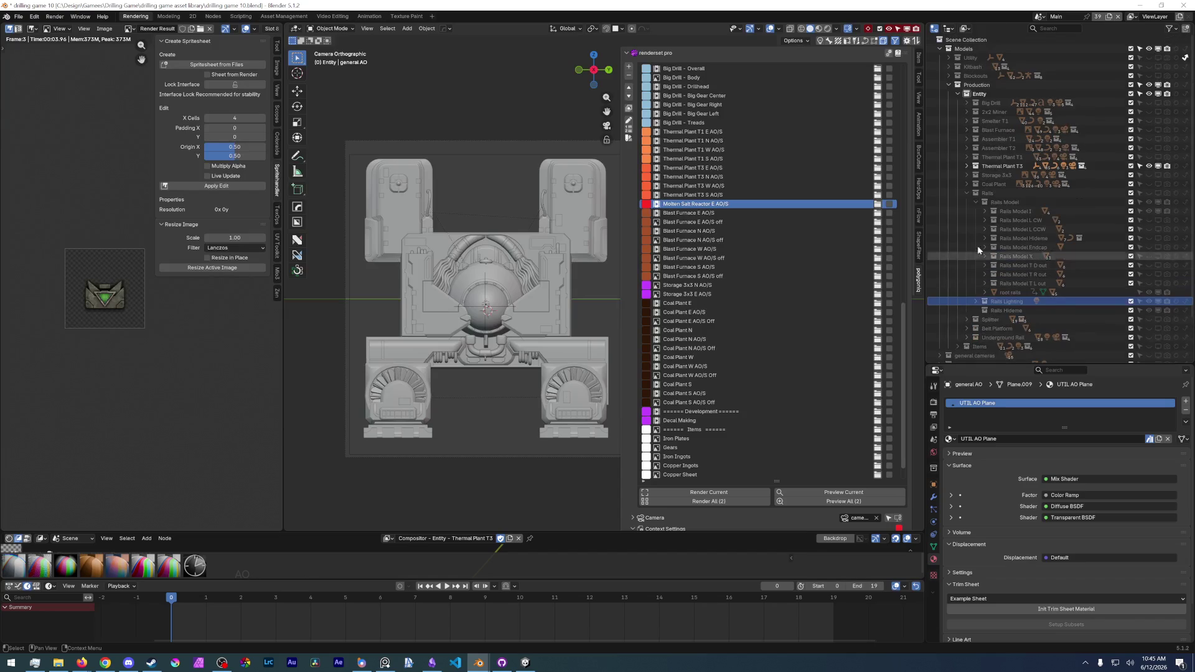
click(975, 202)
click(968, 192)
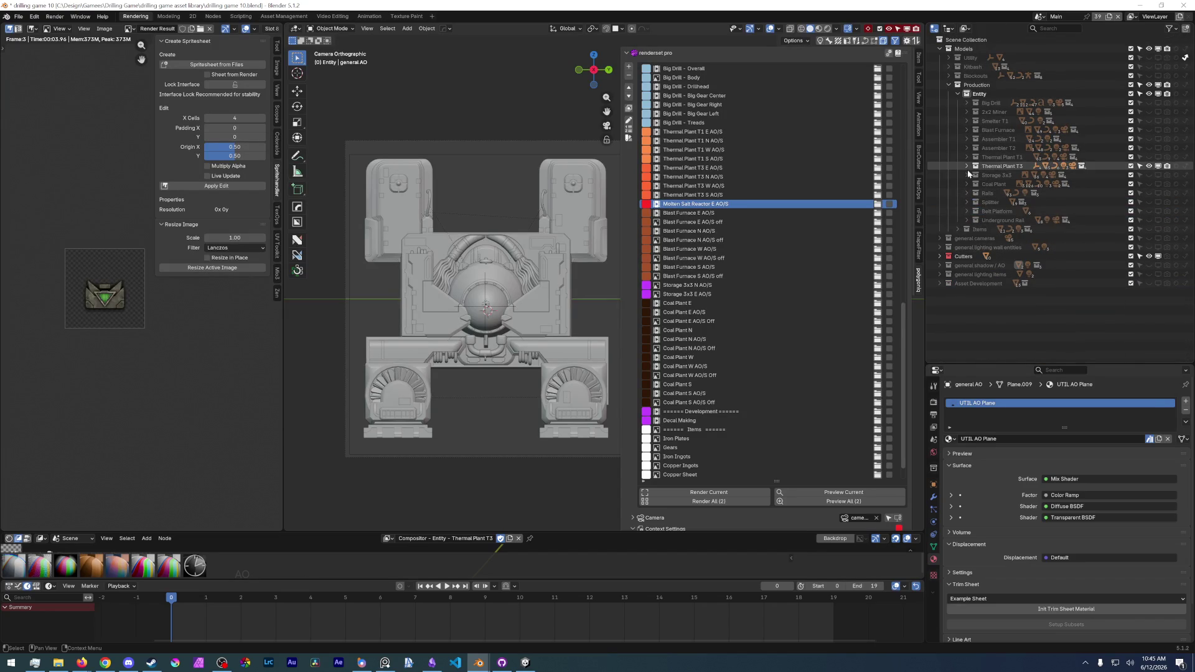
click(1158, 166)
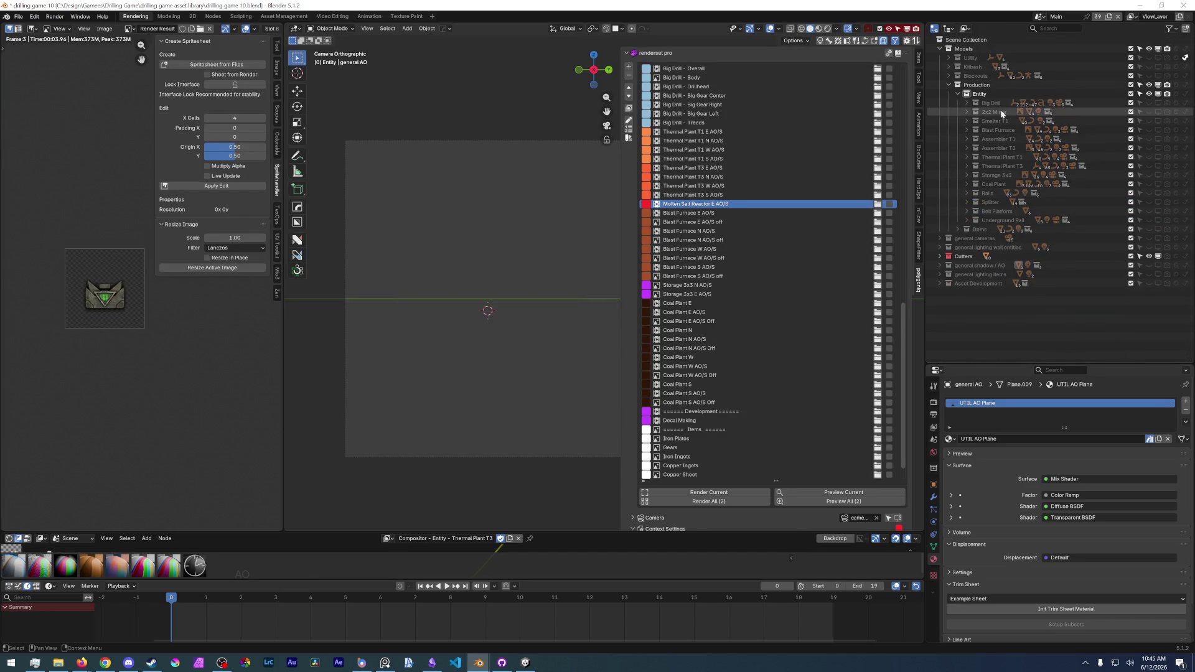
click(975, 94)
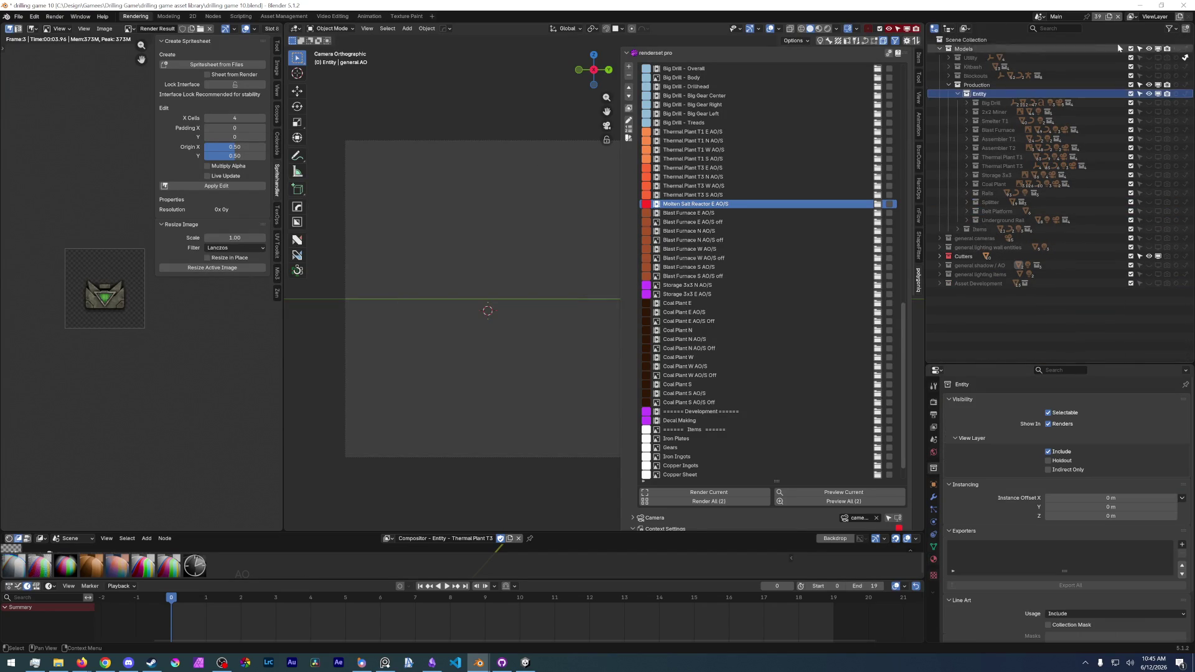
- Add a new collection inside Entity and name it Molten Salt Reactor
click(1182, 32)
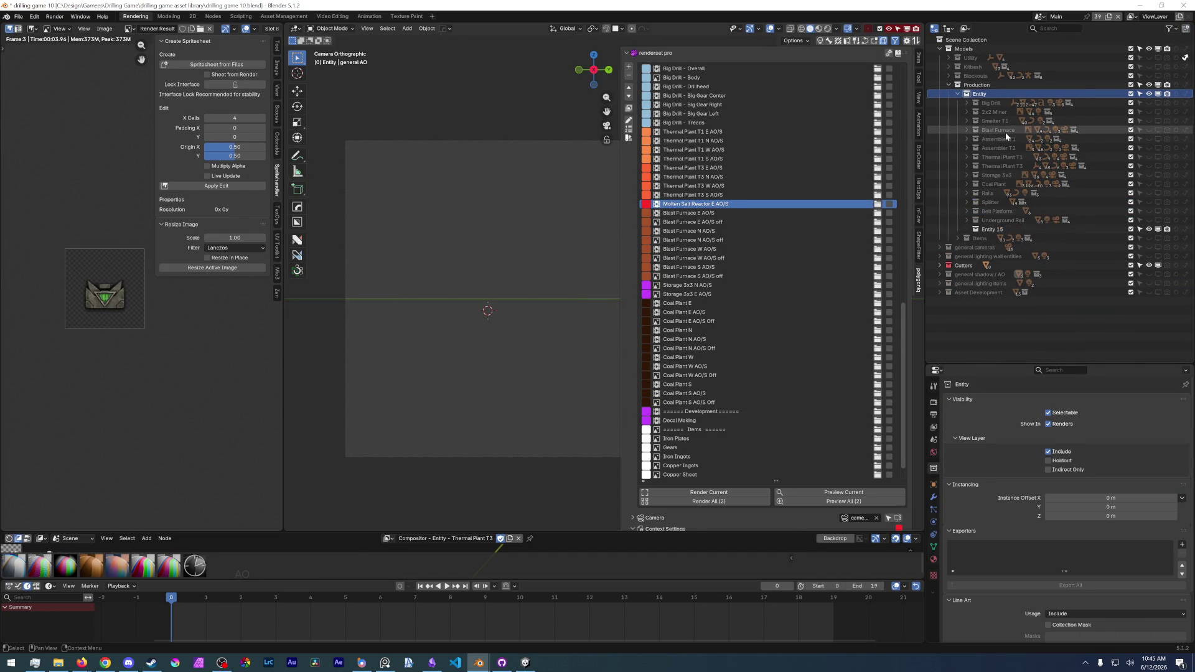
double_click(991, 229)
text(Molten Salt Reactor)
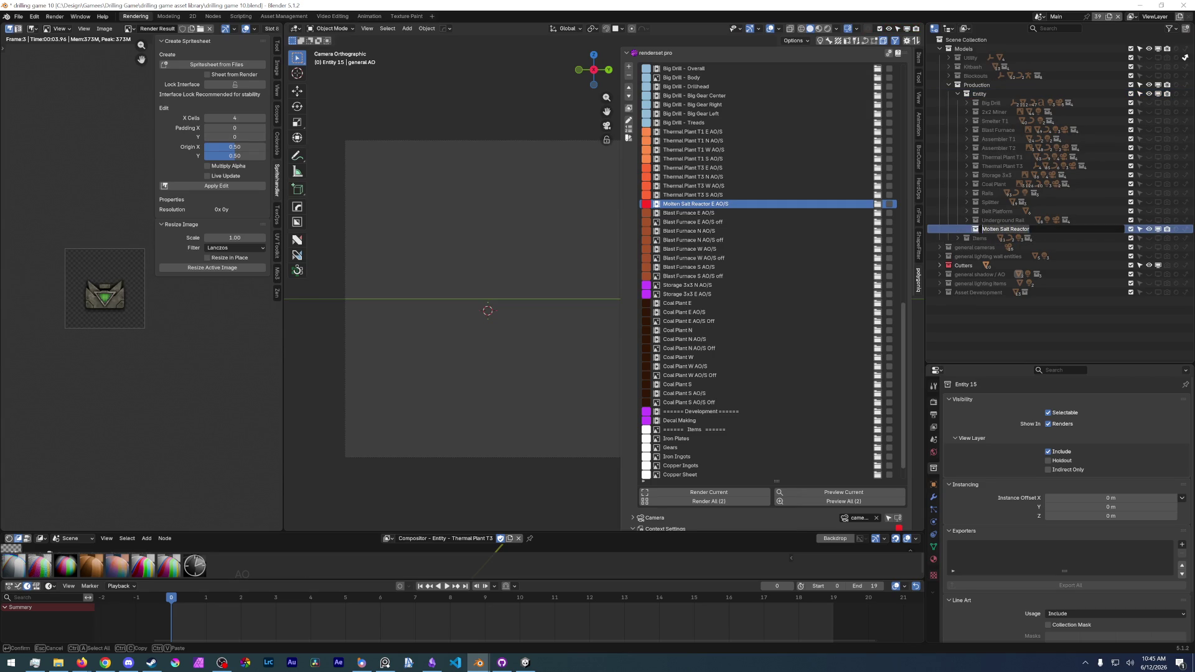
key(Return)
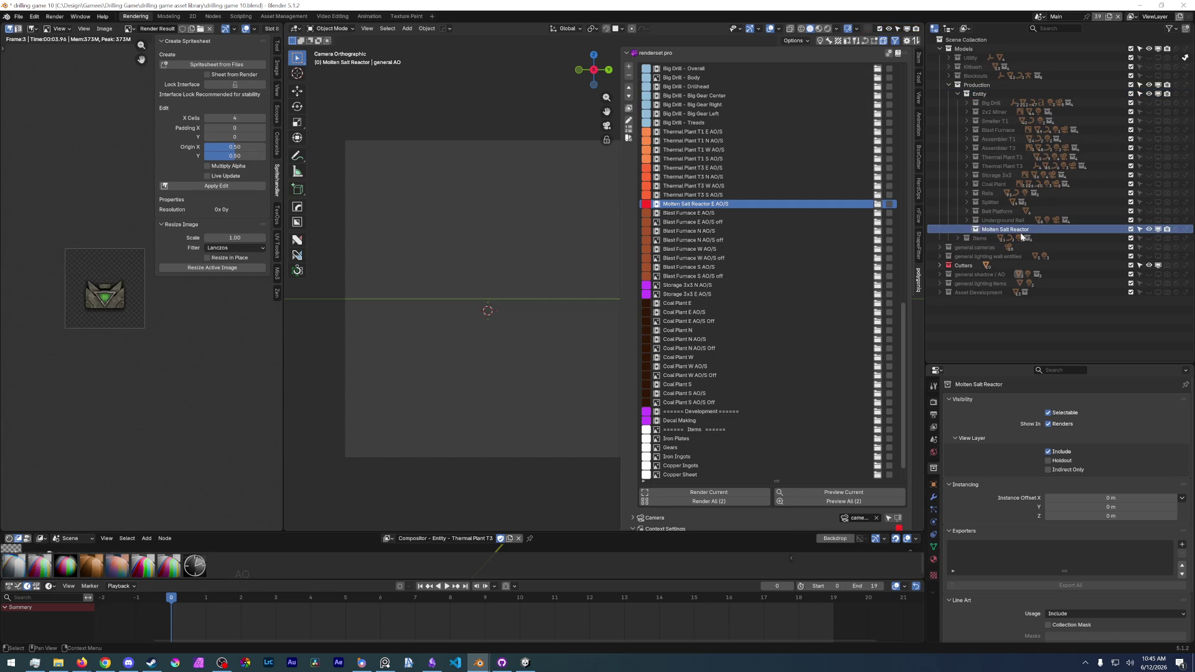
- Add three child collections and rename the parent Molten Salt Reactor (msr)
click(1185, 31)
double_click(1185, 33)
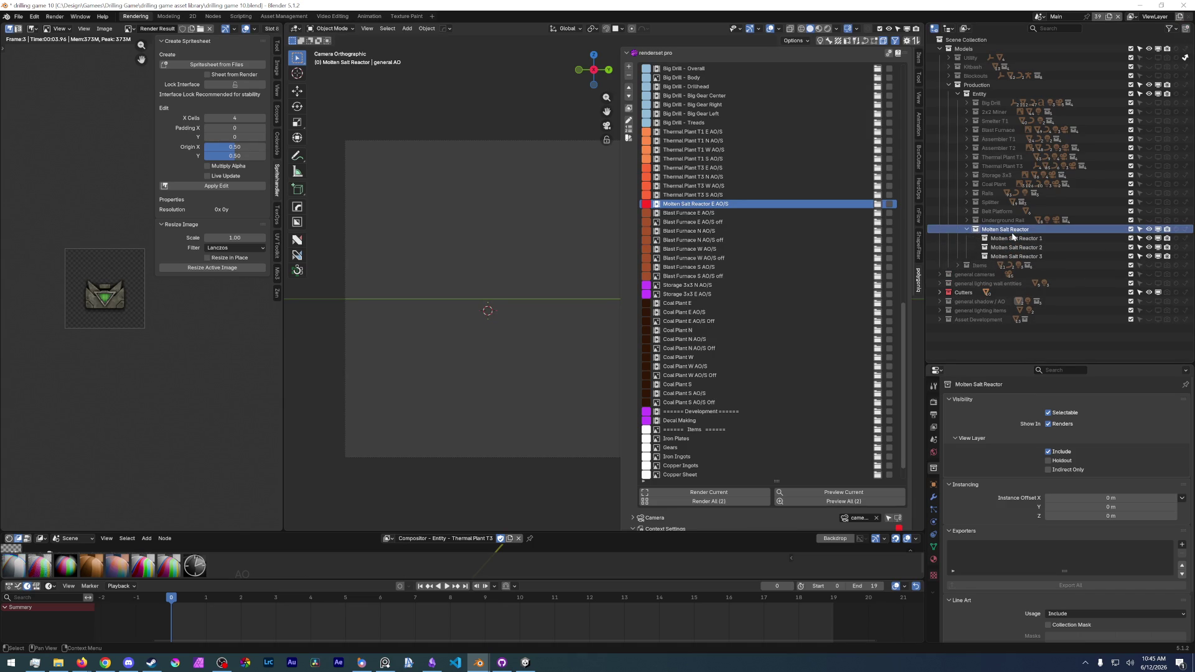
double_click(1026, 232)
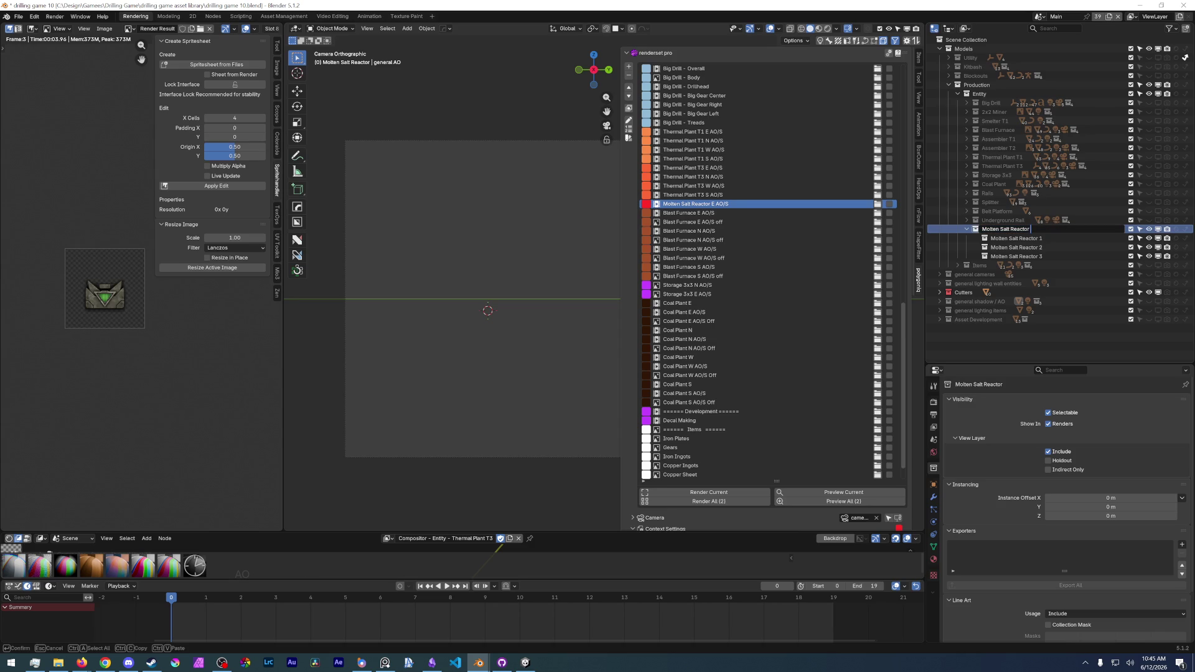
text((mo)
key(Return)
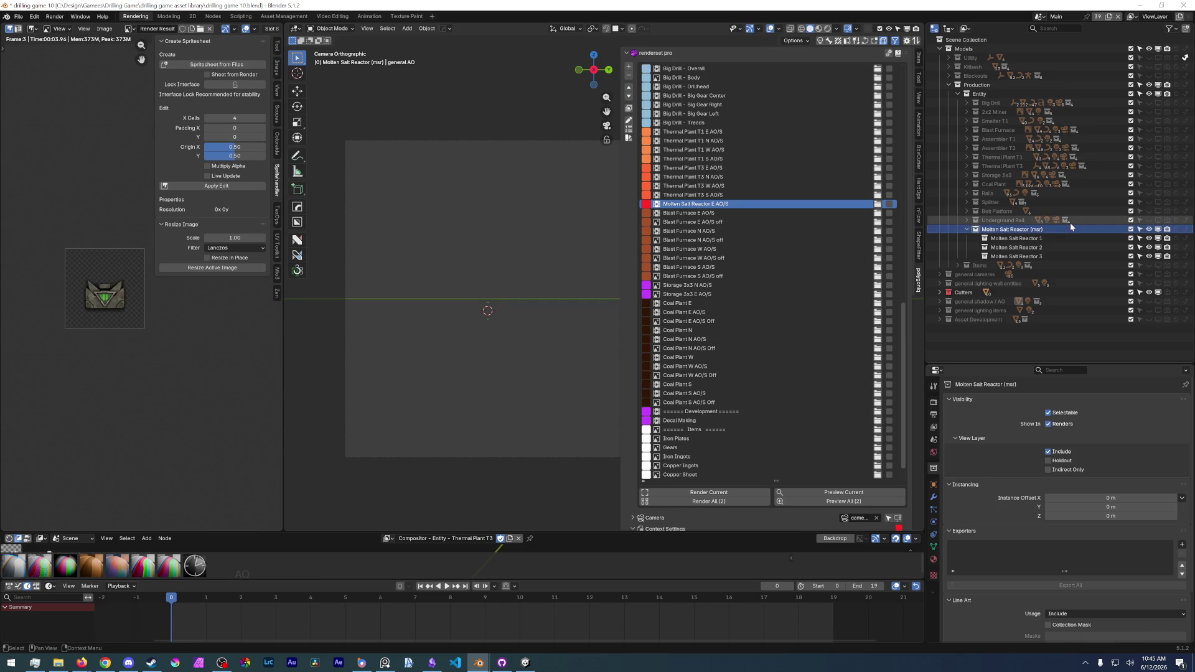
double_click(1012, 240)
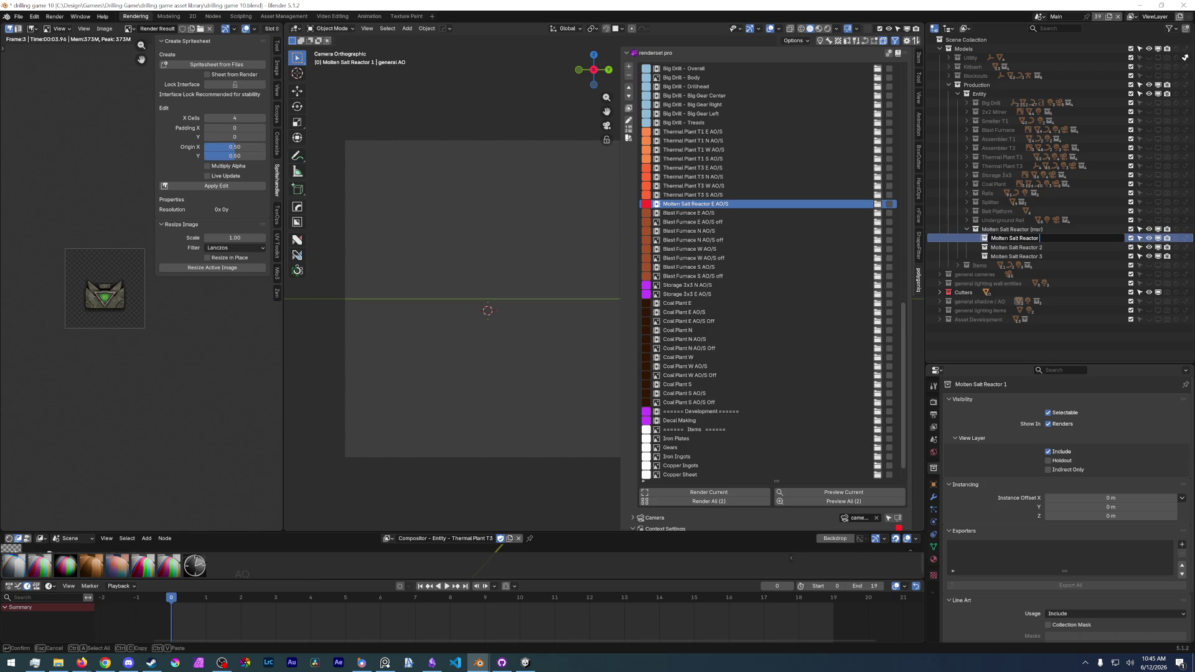
- Name the first child Molten Salt Reactor Hideme and add a fourth child collection under msr
text(Hideme)
key(Return)
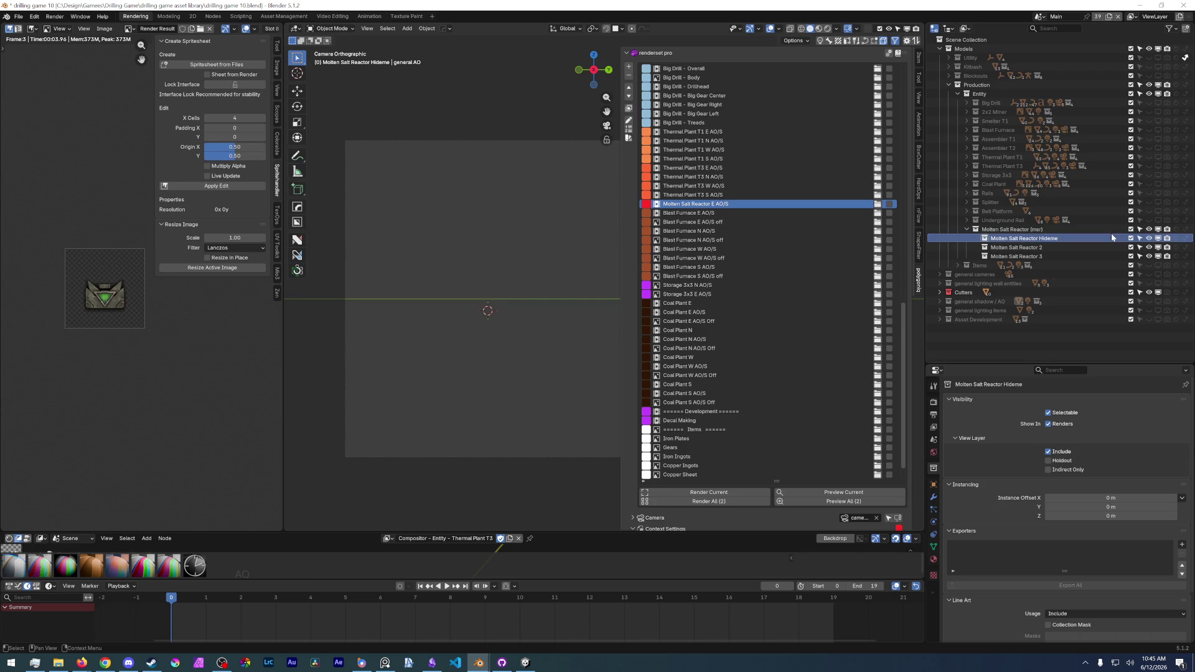
click(1047, 229)
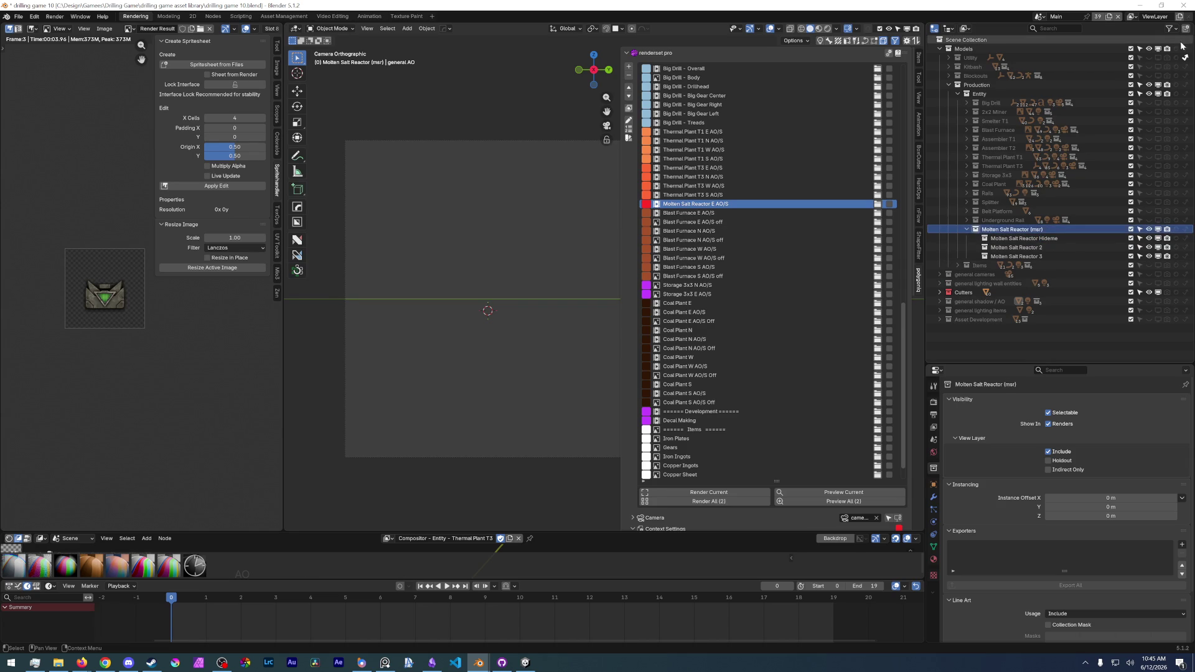
key(c)
- Rename the second and third children Molten Salt Reactor Model and Molten Salt Reactor Lighting
click(1016, 247)
key(F2)
text(Model)
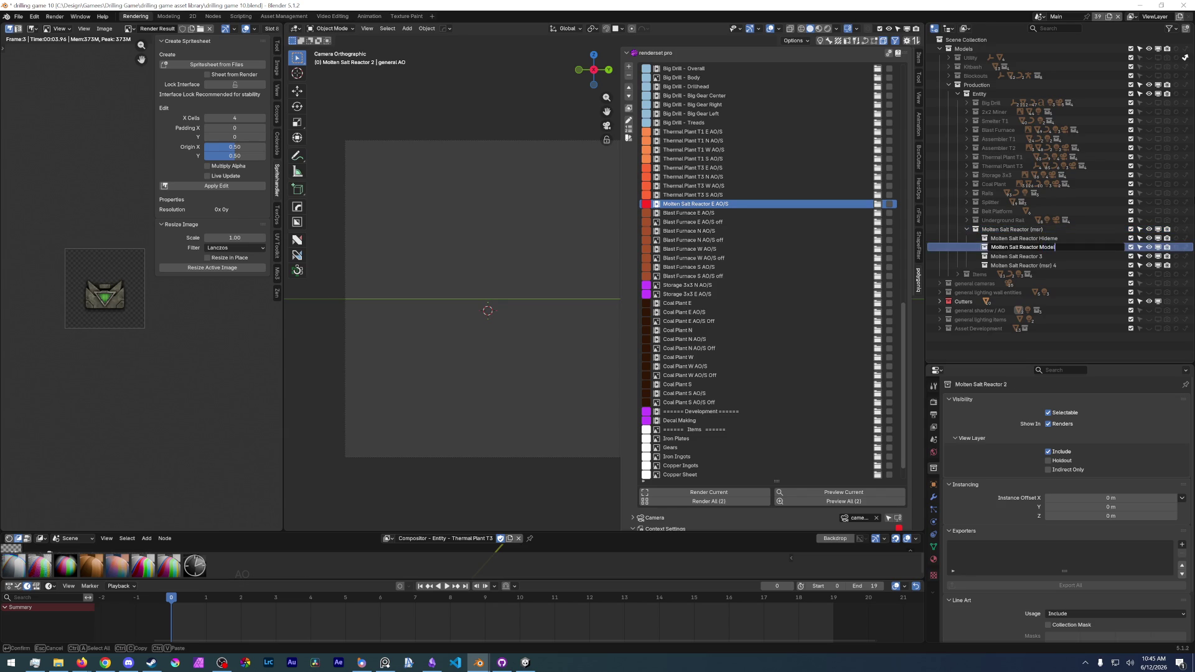
key(Return)
click(1053, 257)
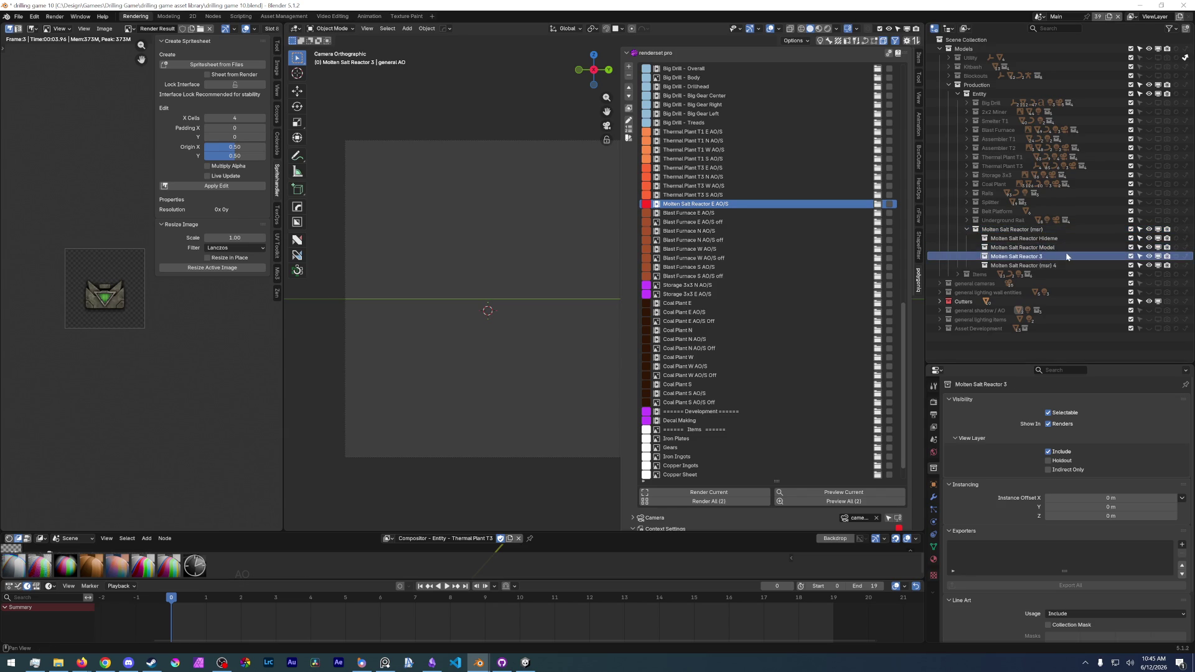
key(F2)
text(Lighting)
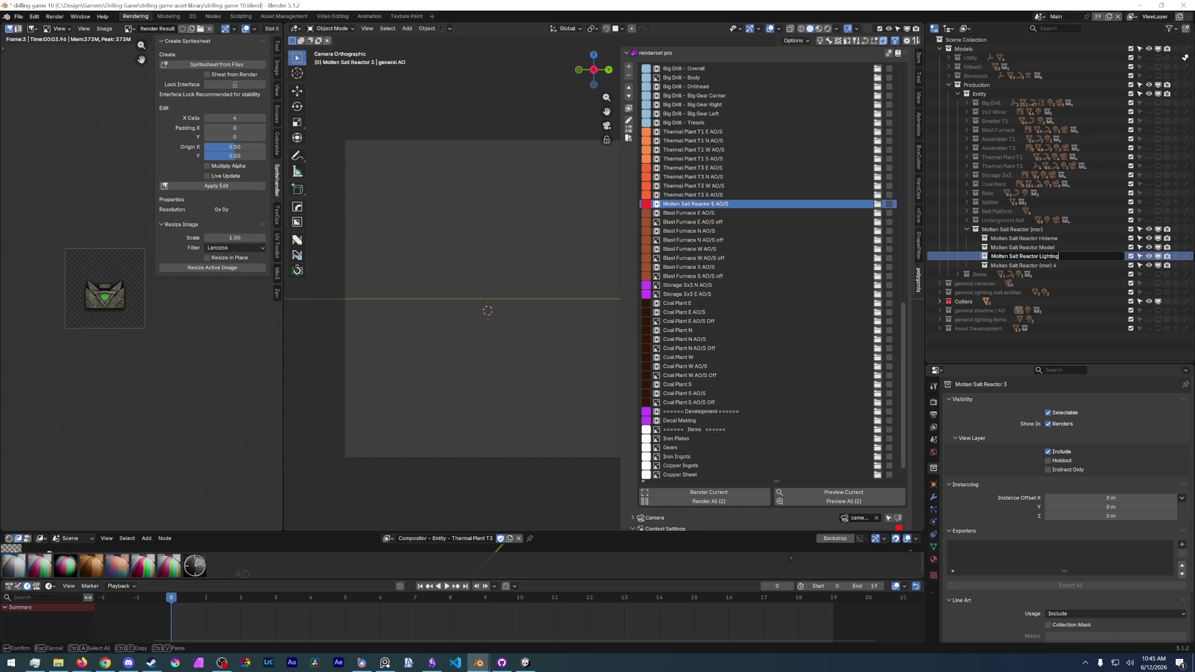
key(Return)
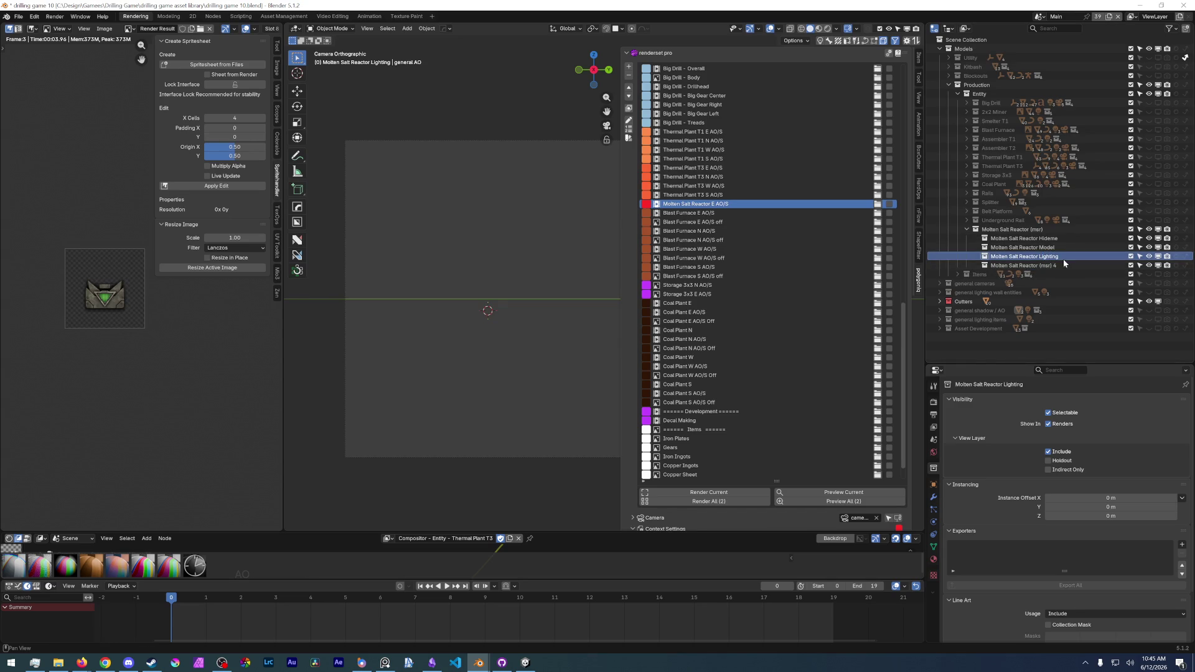
- Rename the fourth child Molten Salt Reactor Camera and save drilling game 10.blend
double_click(1062, 266)
key(BackSpace)
key(BackSpace)
key(BackSpace)
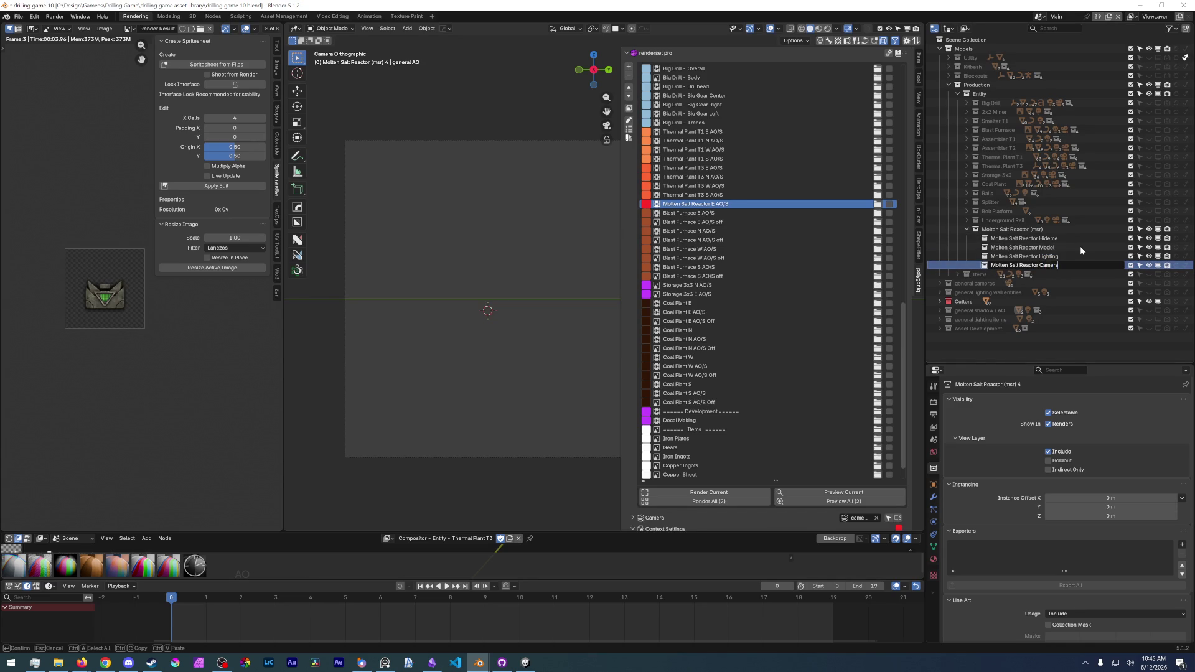
key(Return)
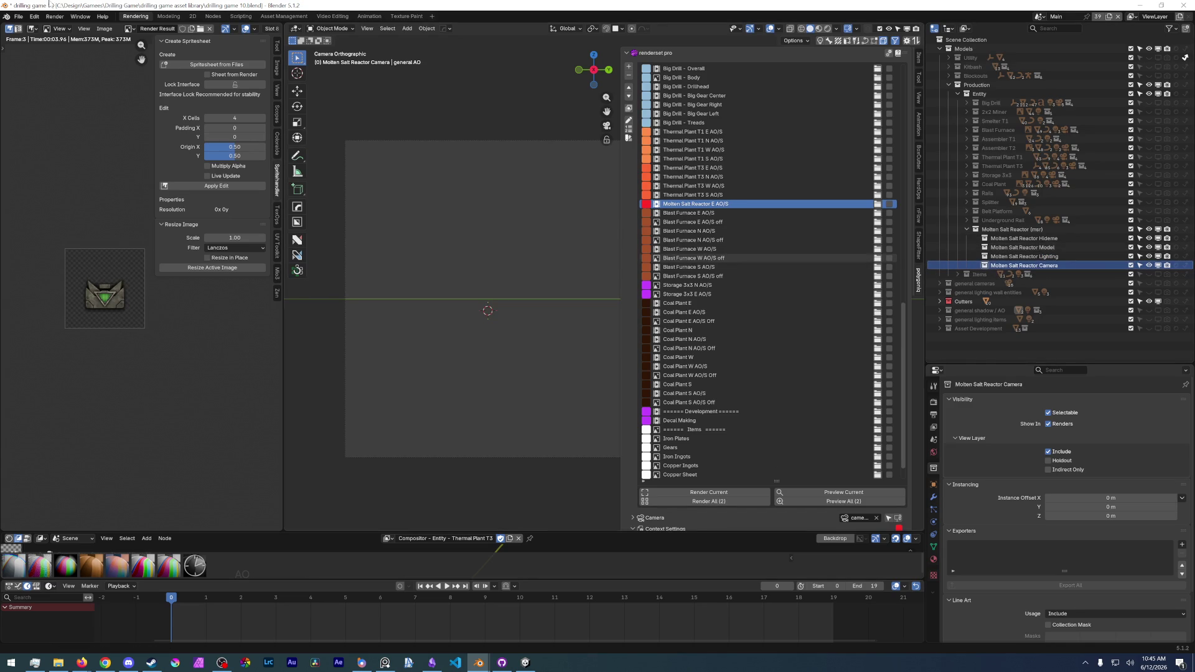
click(19, 16)
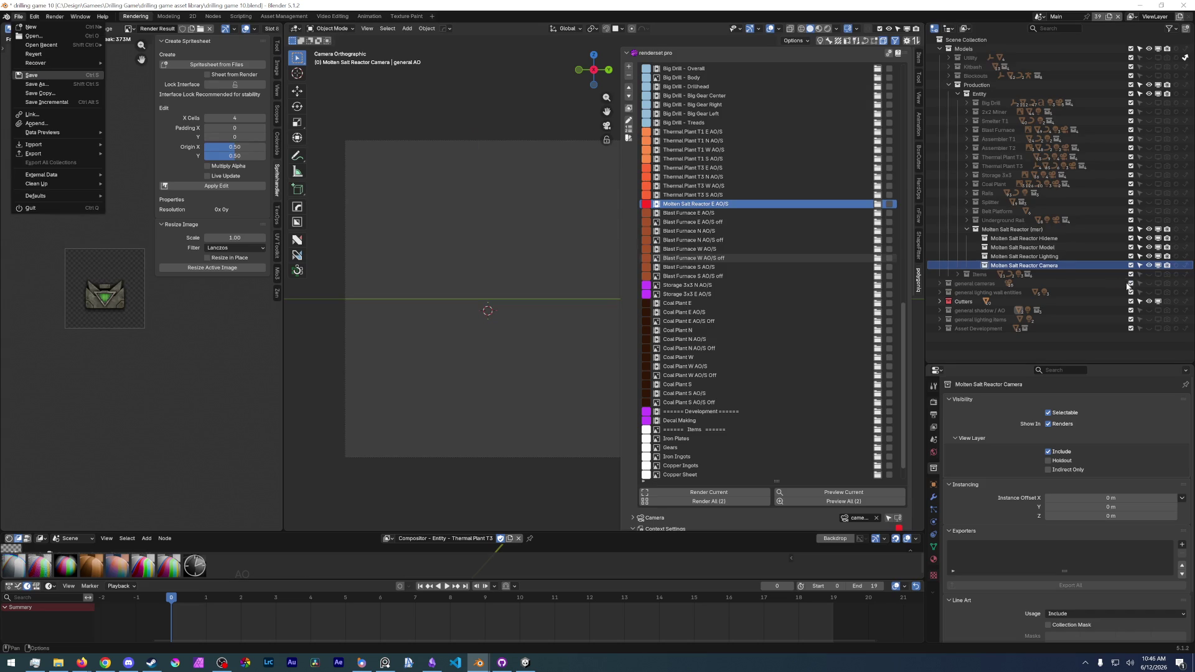
key(ctrl+s)
- Disable the Molten Salt Reactor collection in viewports
click(1157, 230)
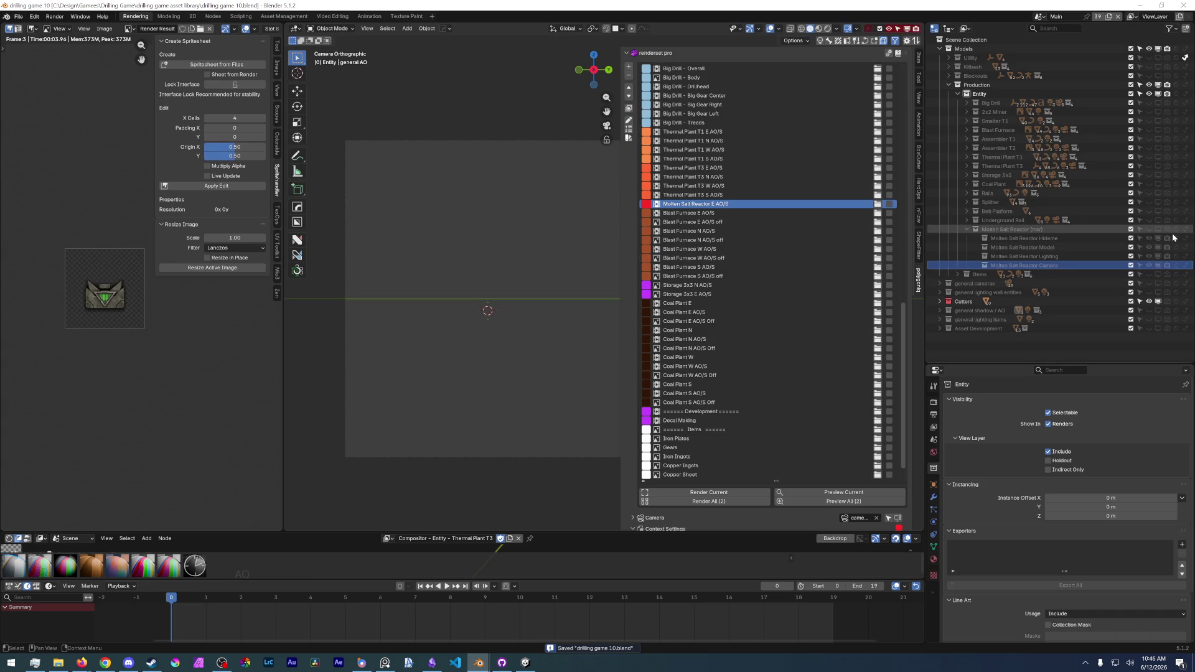
scroll(718, 153, up, 5)
scroll(727, 191, up, 15)
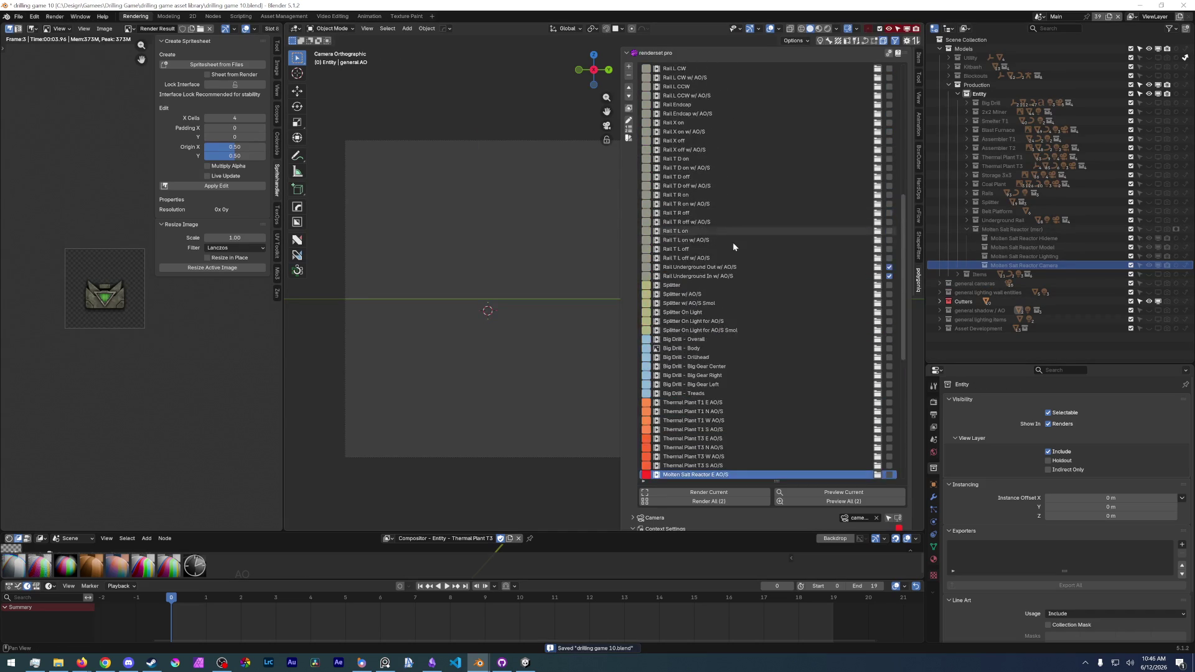
scroll(766, 215, up, 6)
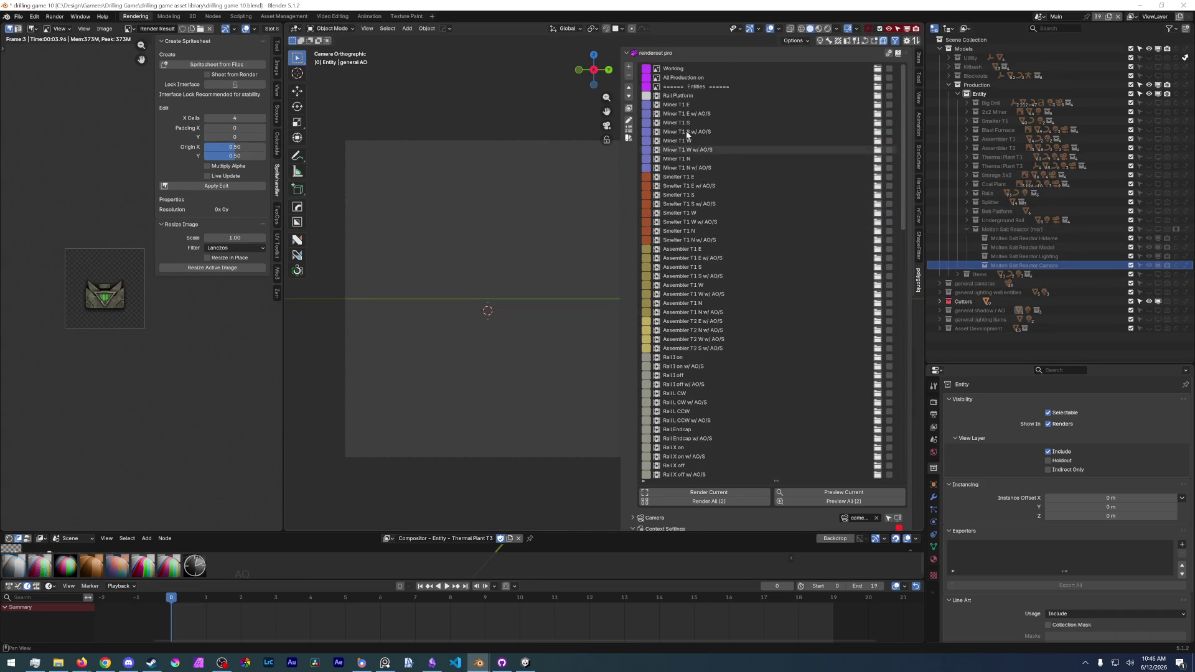
- Load the Miner T1 E render context and step through the Miner, Smelter and Assembler T1 contexts
click(698, 104)
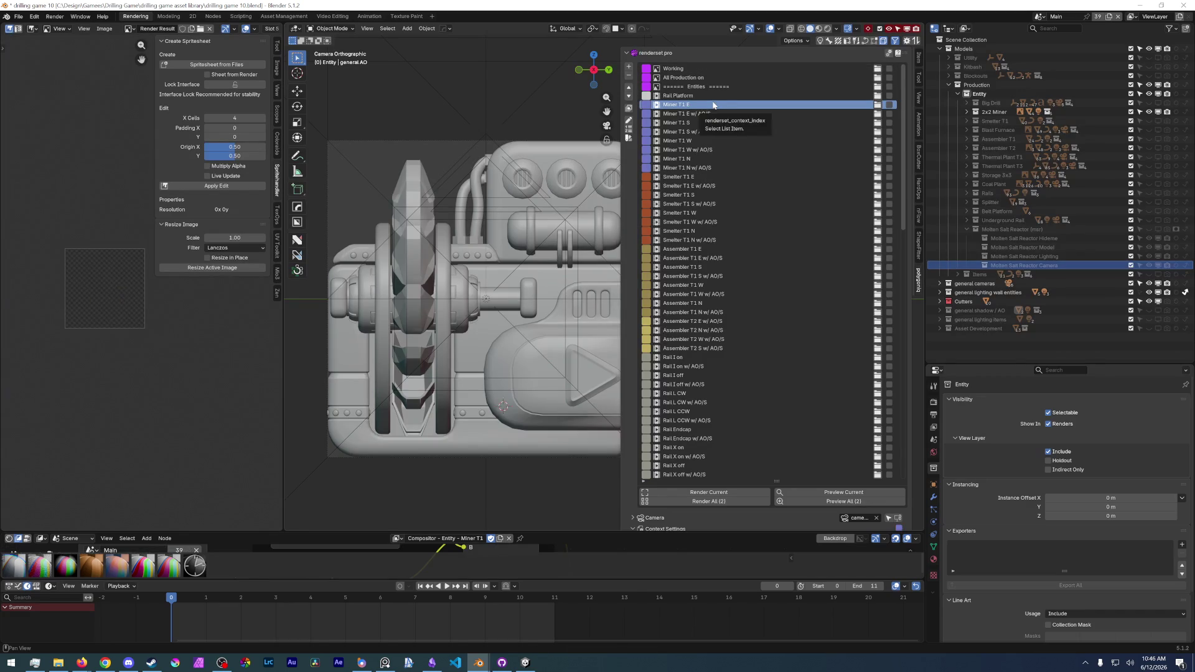
key(Down)
key(Down)
key(Down)
key(Down)
key(Down)
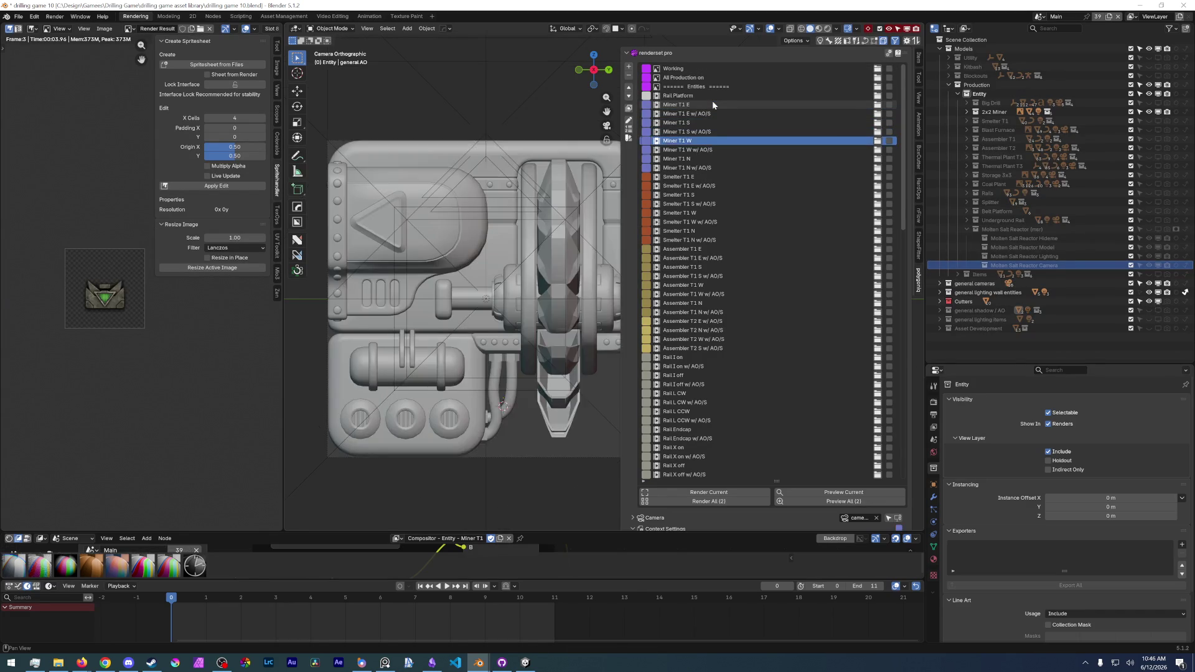
key(Down)
key(Down)
key(Down)
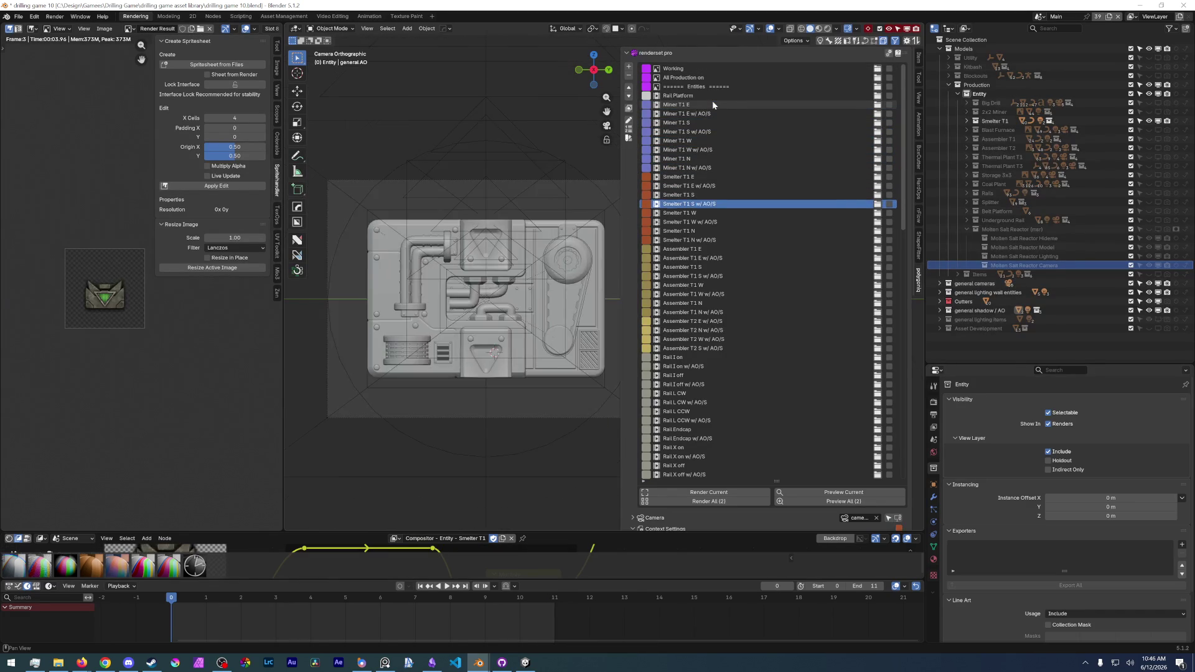
key(Down)
key(Down)
key(Down)
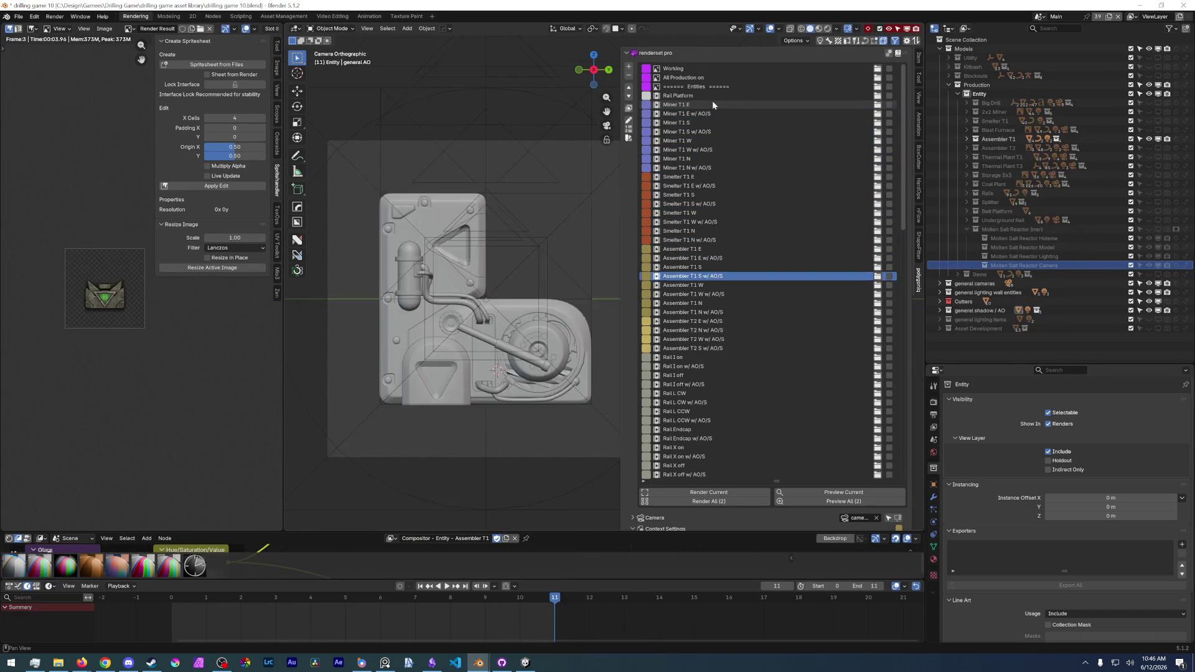
key(Down)
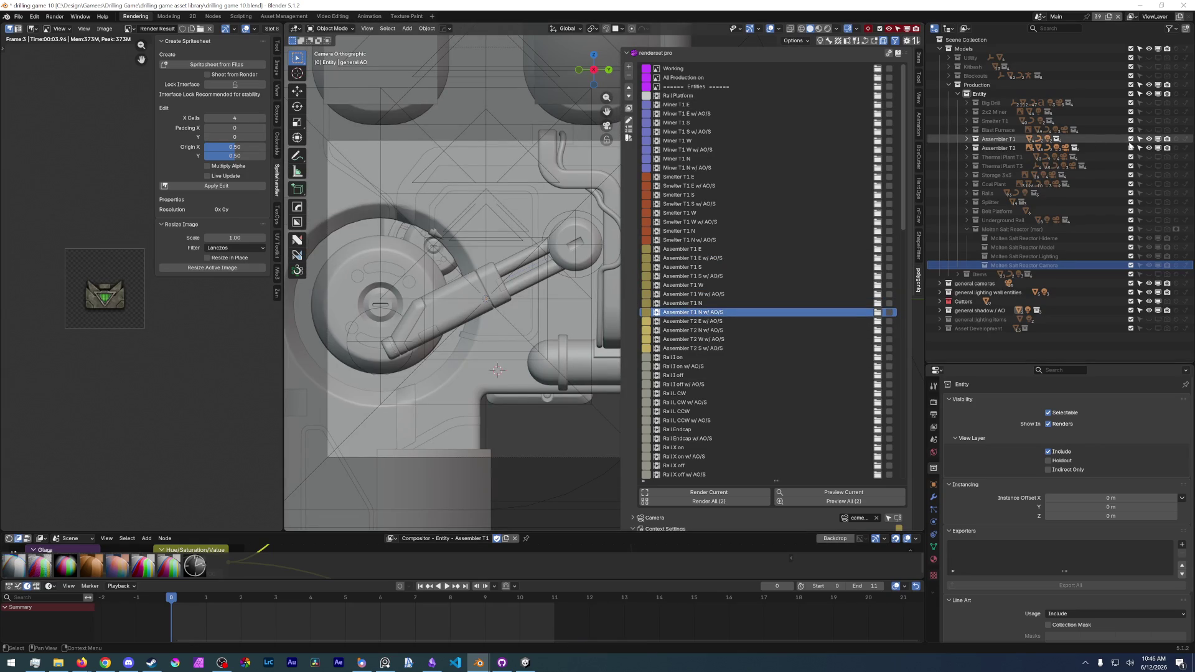
- Hide Assembler T2, then review the Assembler T2, rail and Splitter contexts up to Big Drill - Overall
click(1149, 147)
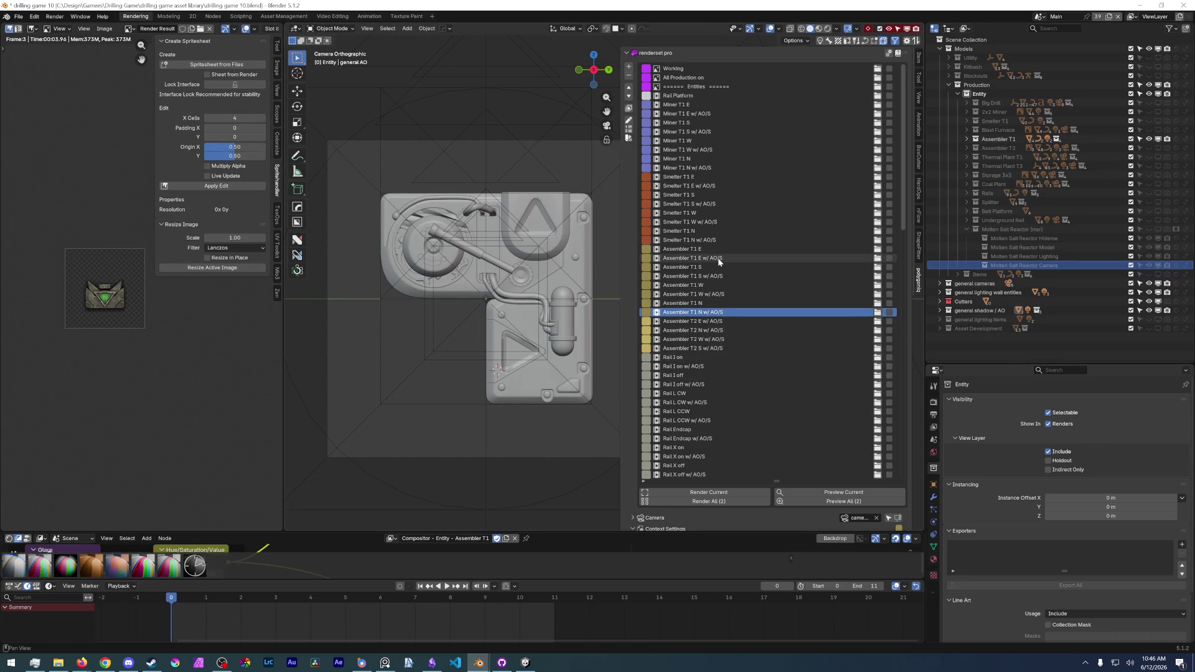
key(Down)
key(Down)
key(Down)
key(Down)
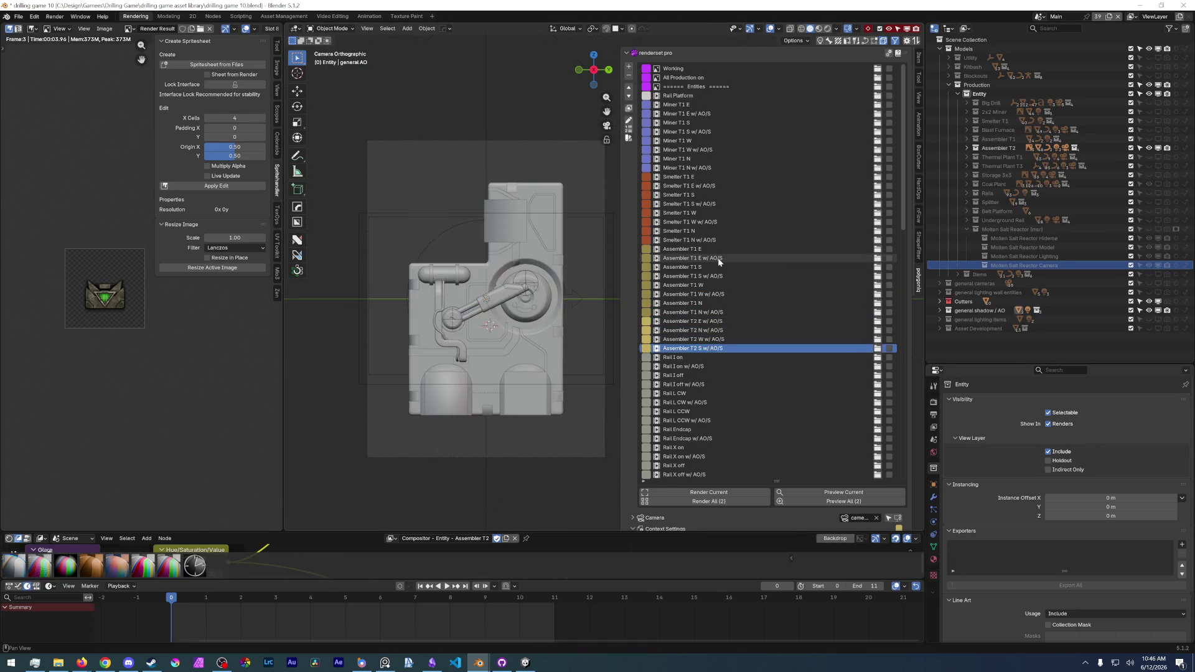
key(Down)
key(Down)
key(Down)
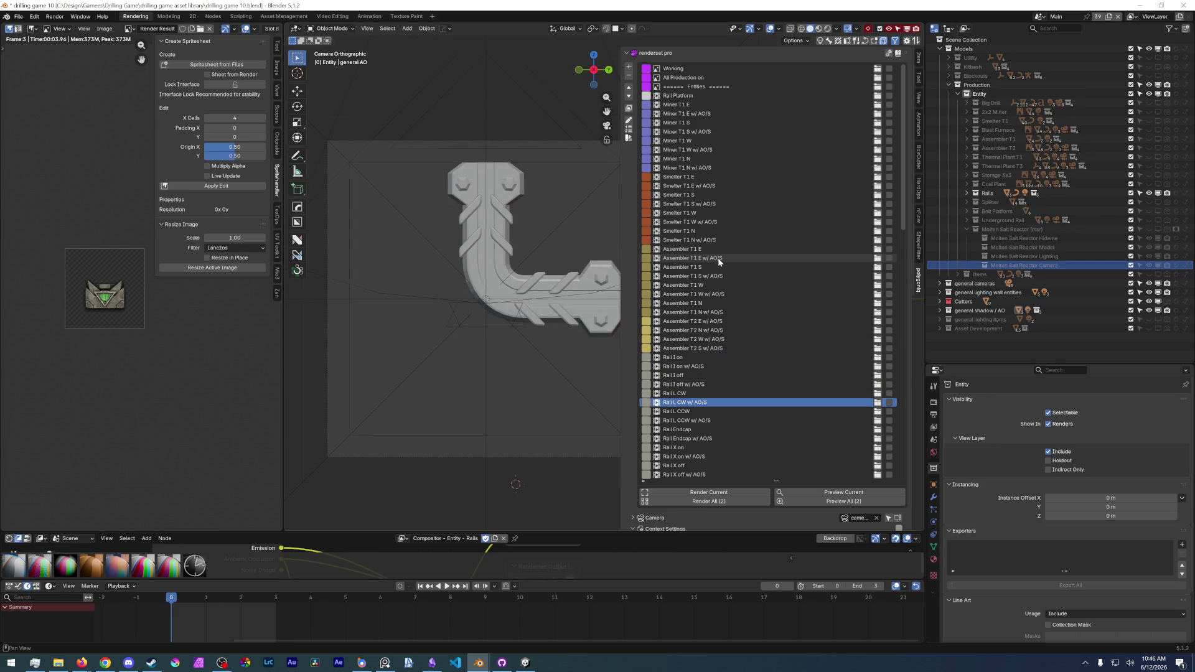
key(Down)
key(Down)
key(Down)
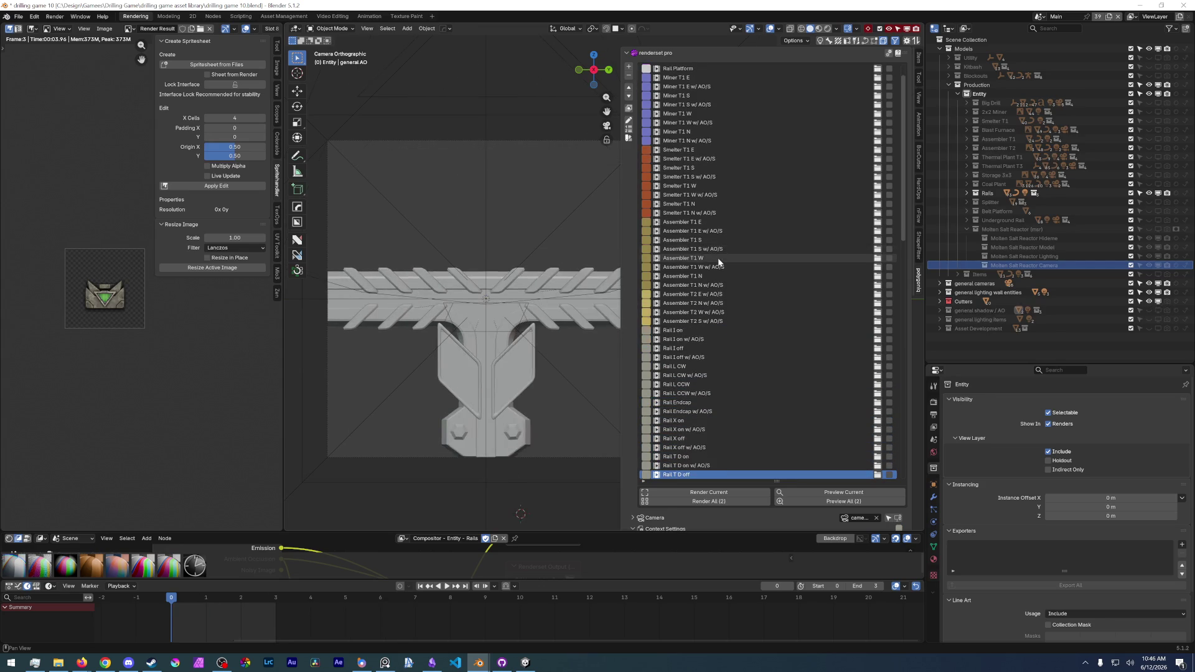
key(Down)
key(Down)
key(Down)
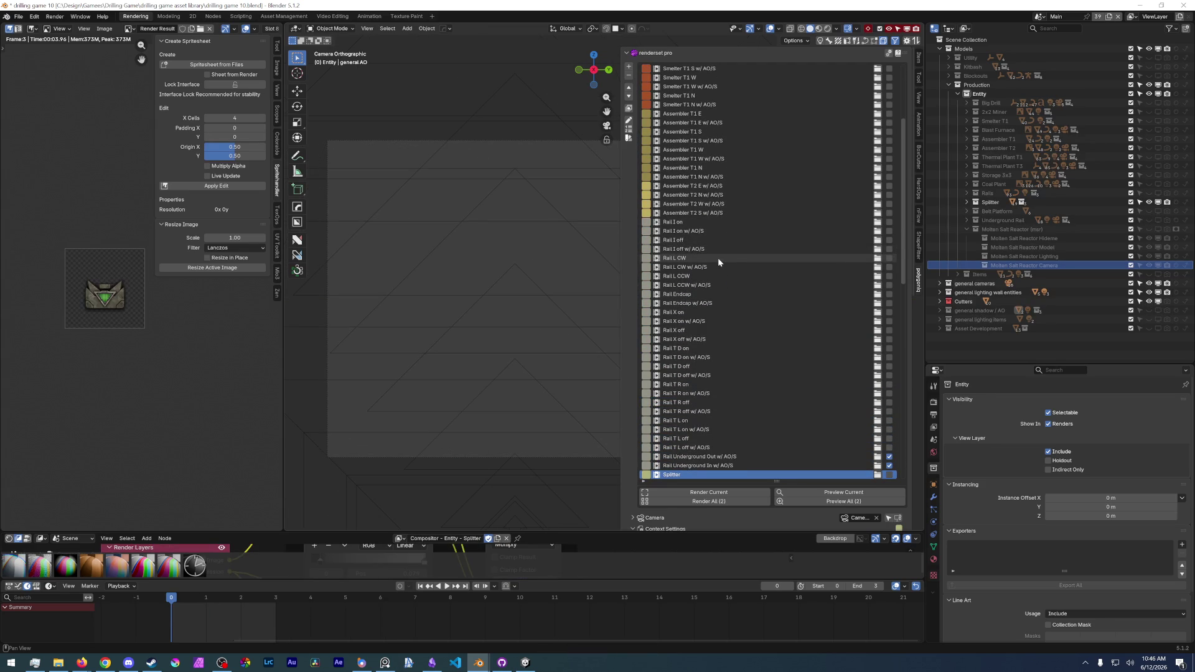
key(Down)
key(Down)
key(Down)
key(Up)
key(Up)
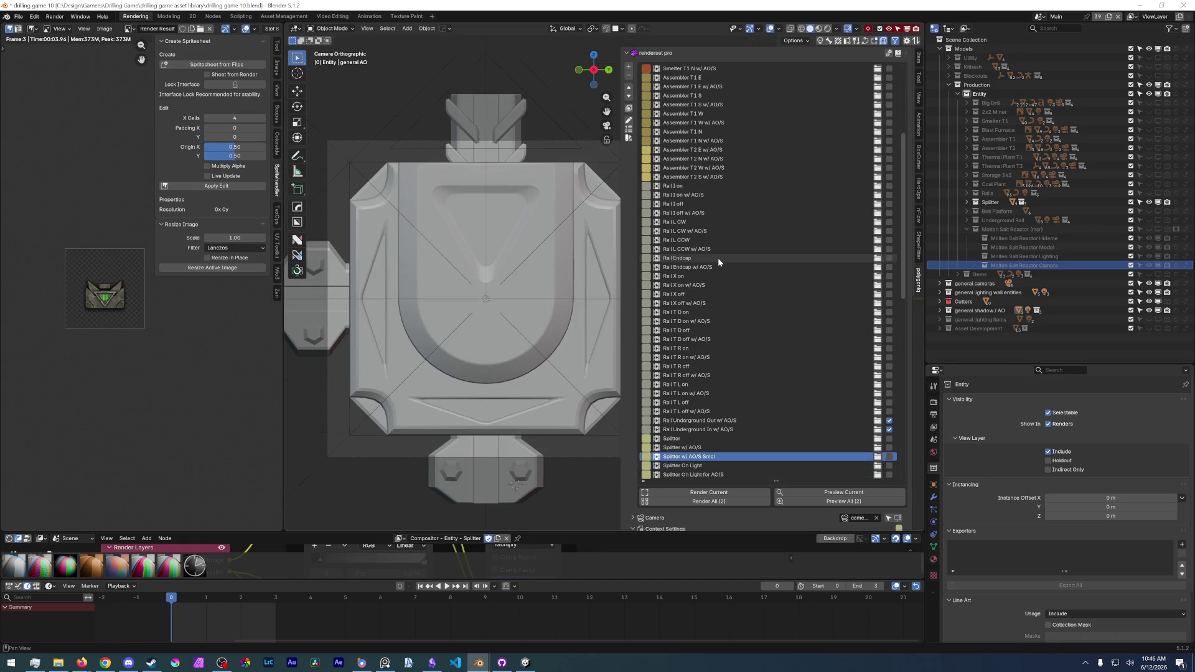
key(Down)
key(Down)
key(Down)
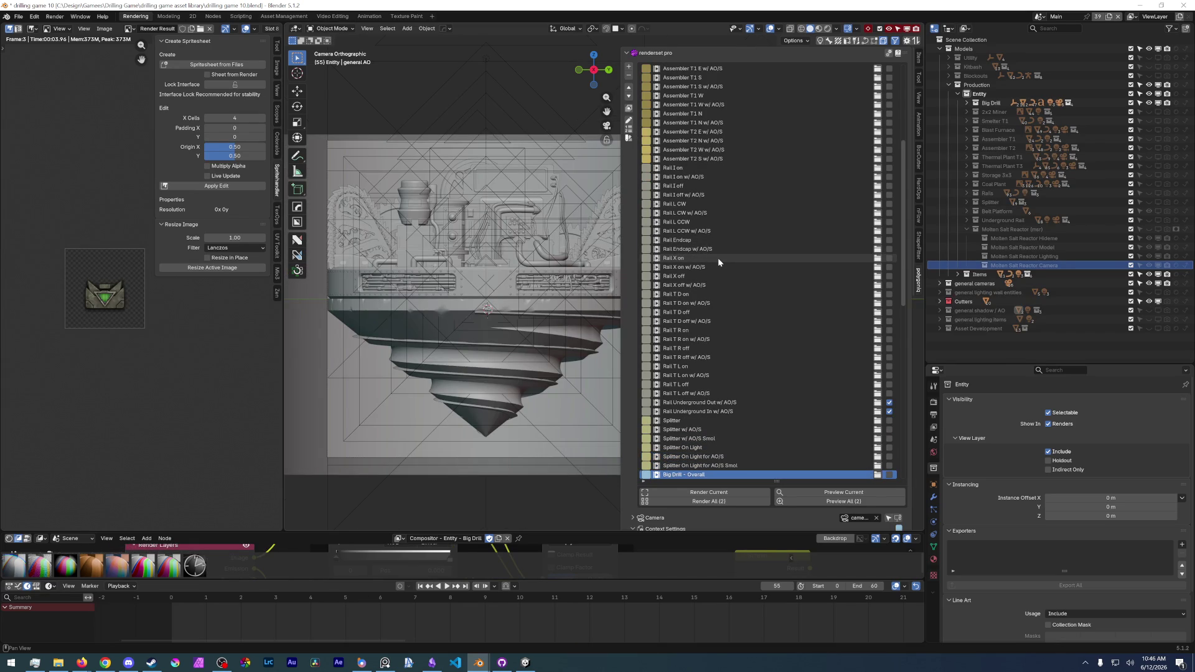
- Switch off the Items collection for viewports, visibility and rendering
scroll(718, 258, down, 10)
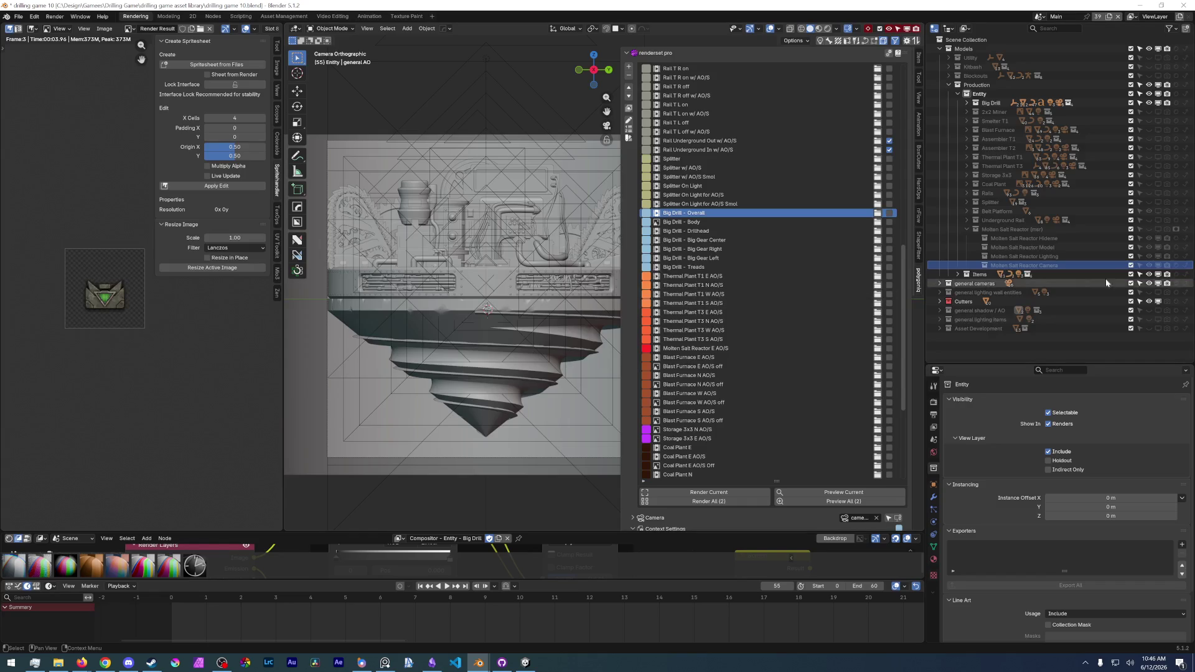
click(1158, 275)
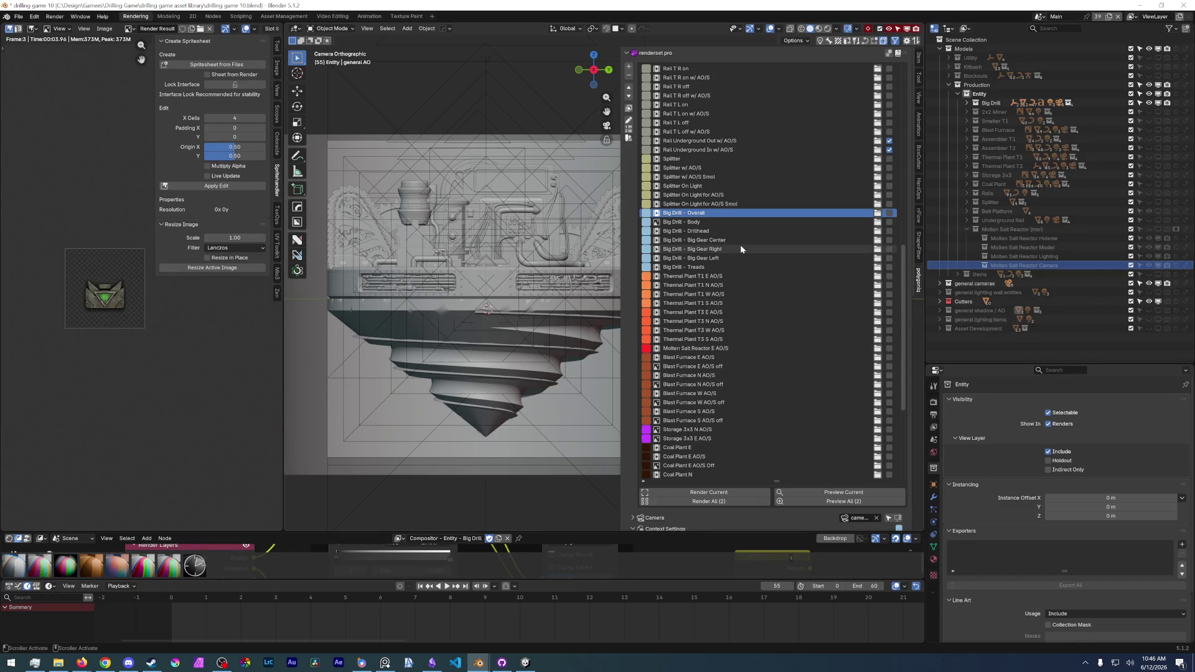
ctrl+scroll(740, 249, down, 1)
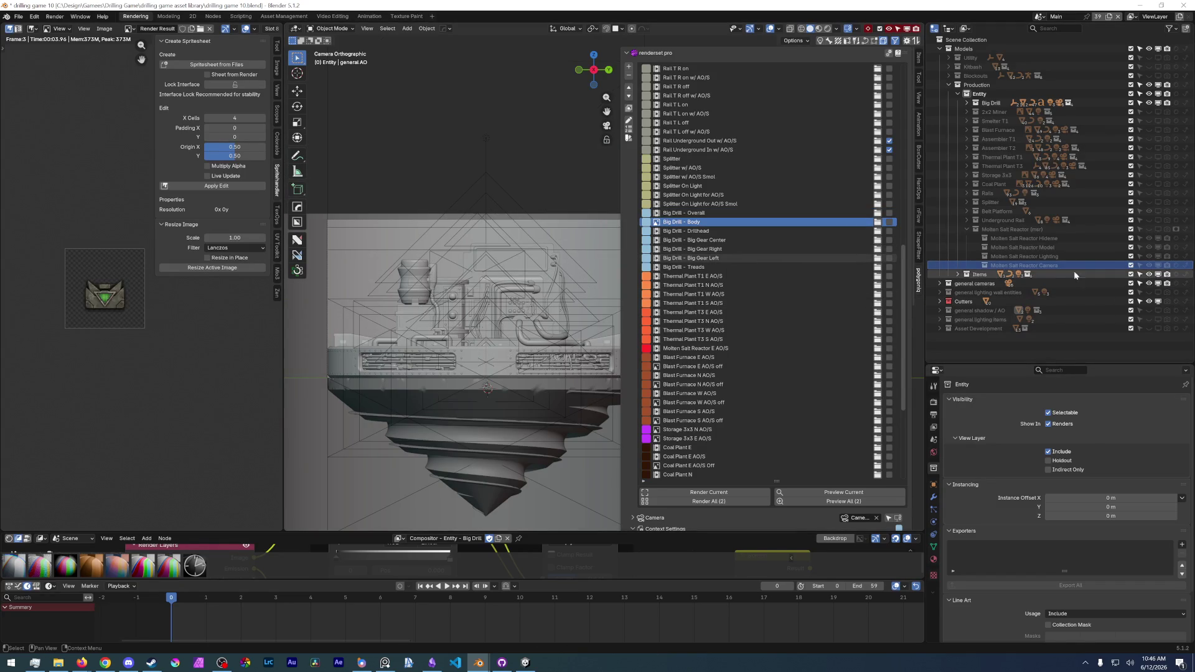
click(1168, 275)
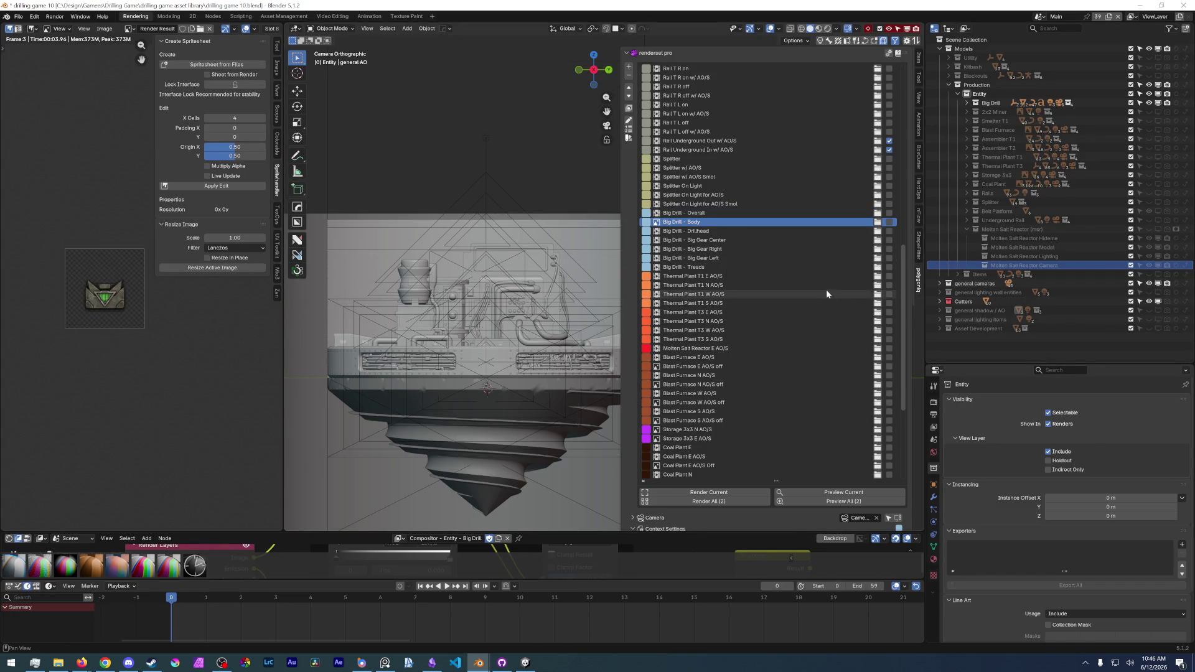
ctrl+scroll(782, 238, down, 1)
click(1166, 274)
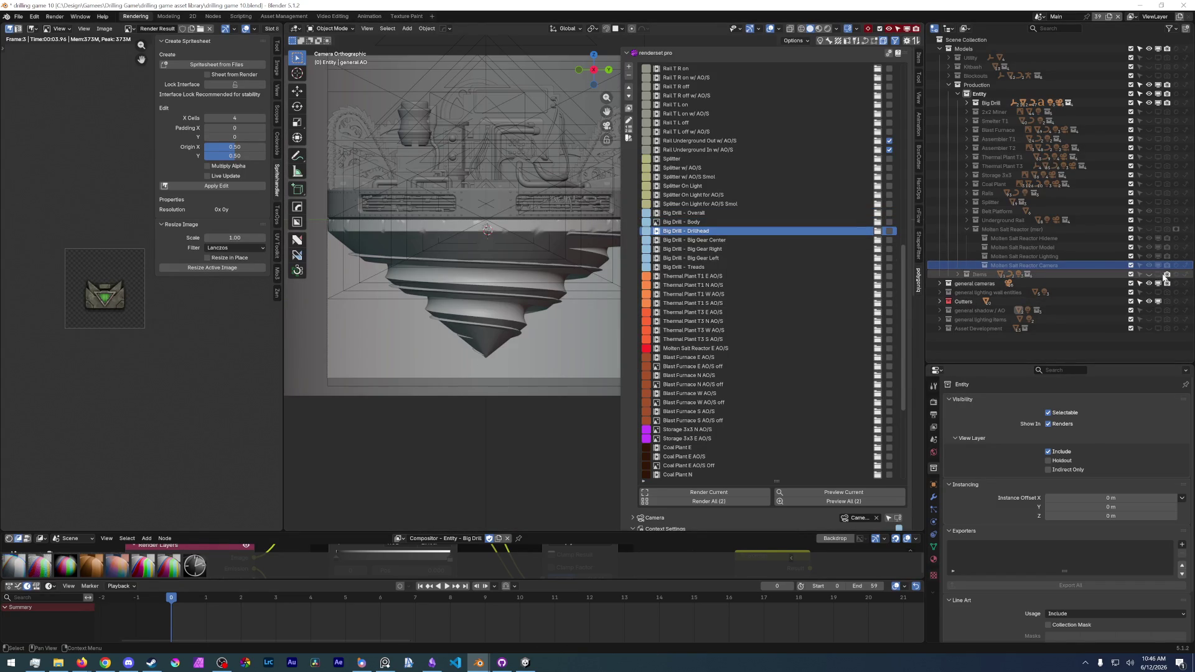
click(1161, 277)
- Select the general cameras collection, load the Big Gear Right context and hide Items
click(1150, 282)
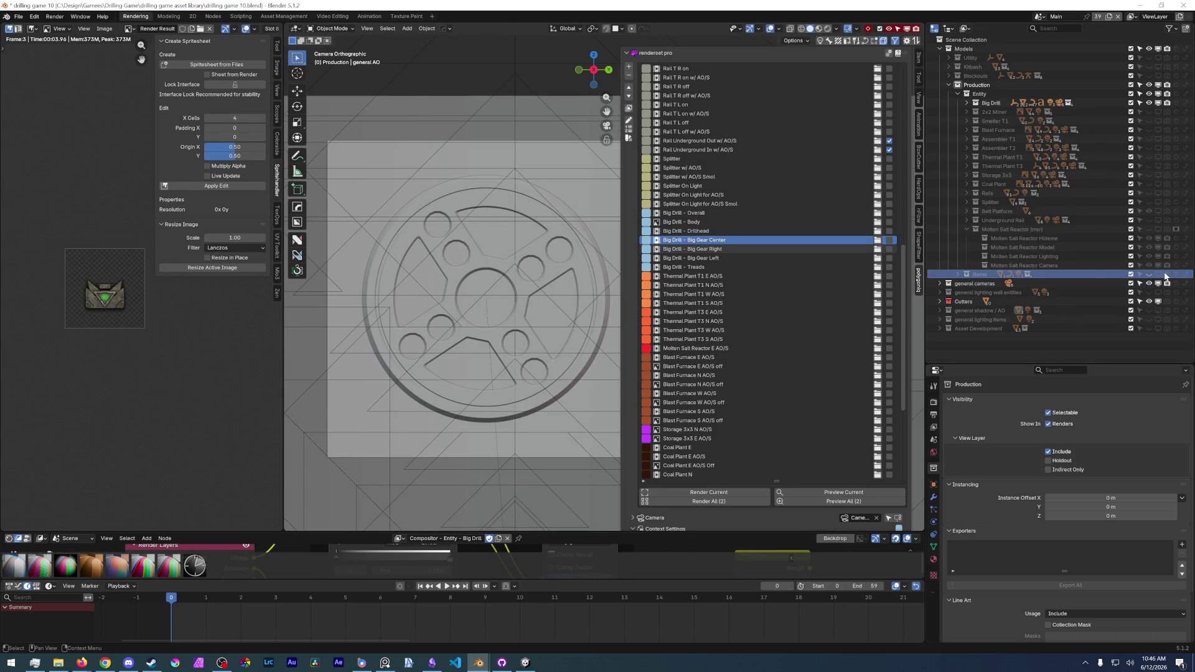
click(760, 250)
click(1156, 275)
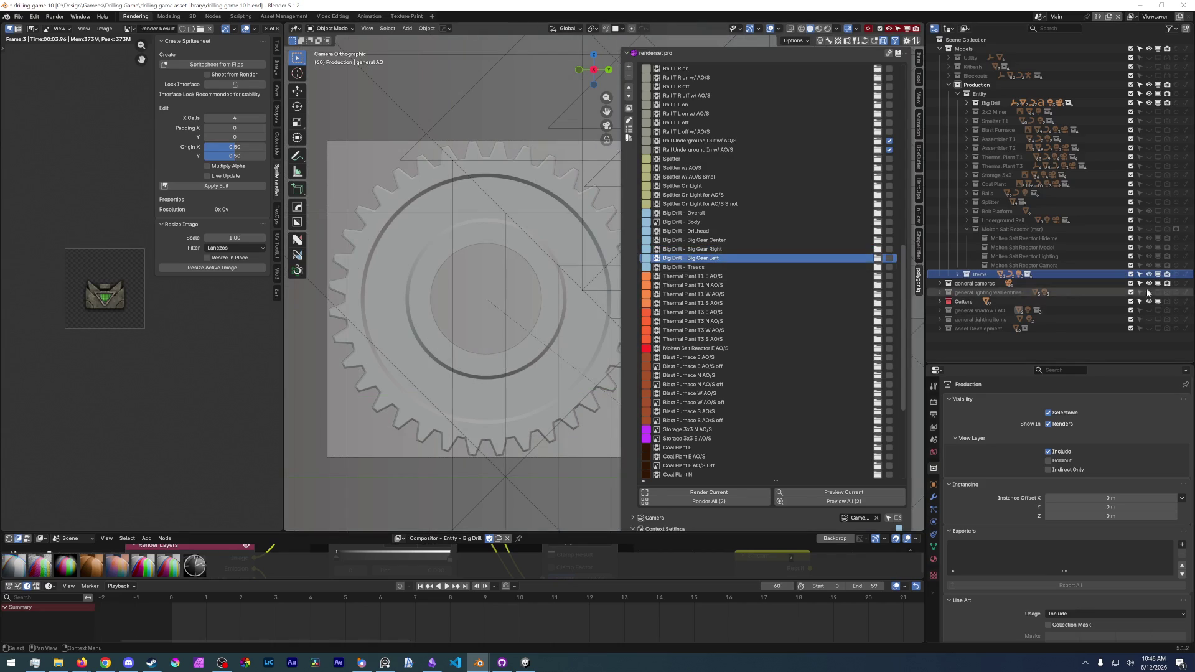
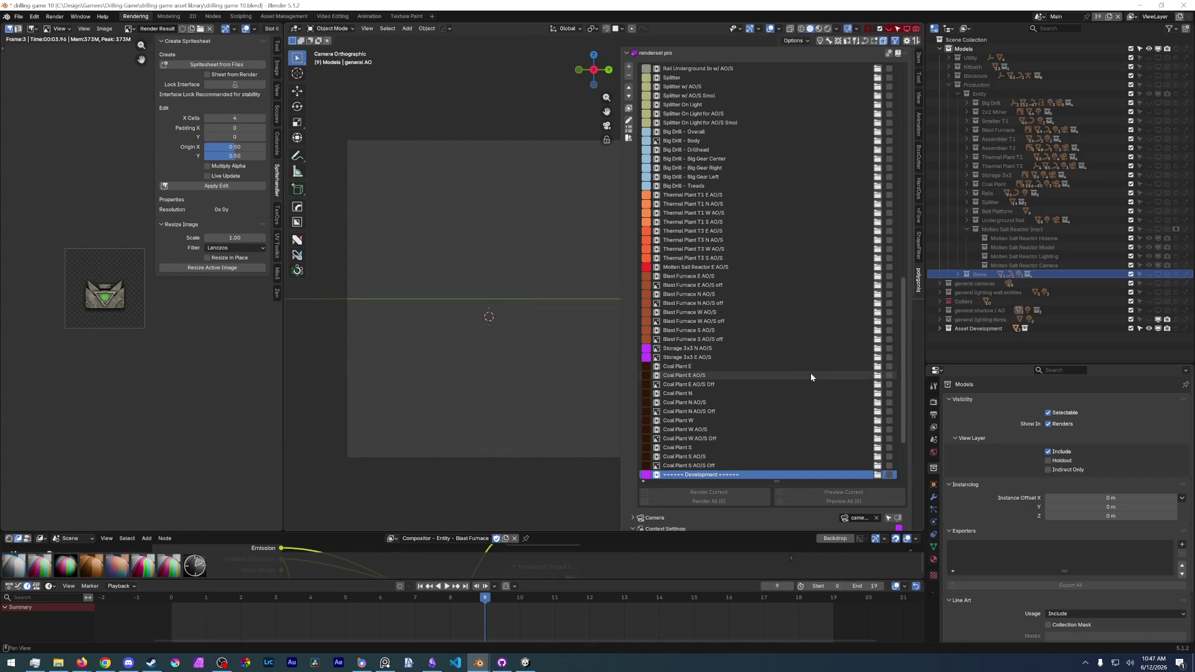
- Preview the Coal Plant E AO/S Off, Molten Salt Reactor E AO/S and Thermal Plant T3 S setups
key(Up)
key(Up)
key(Up)
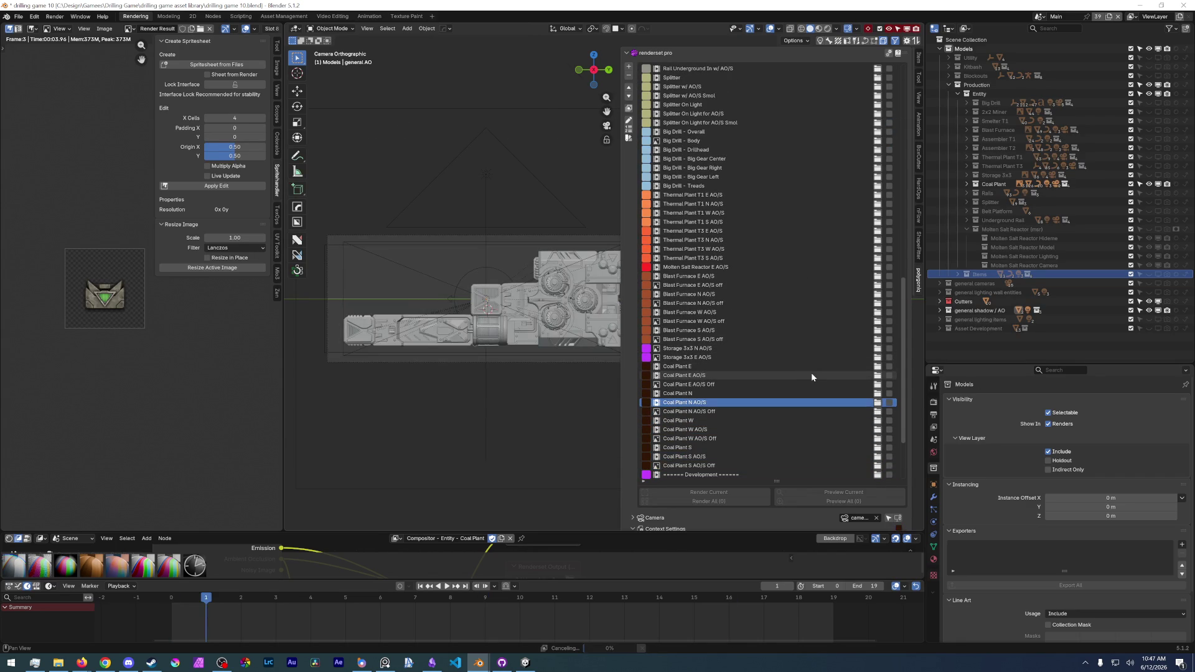
scroll(811, 372, down, 2)
scroll(812, 372, up, 6)
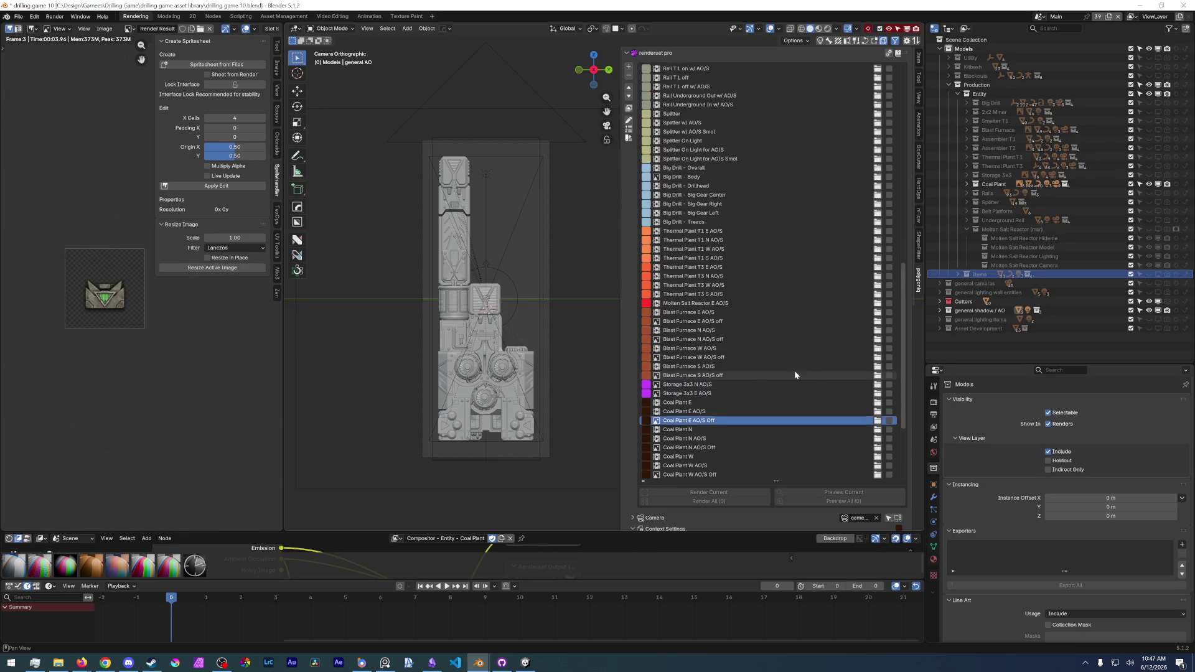
click(760, 349)
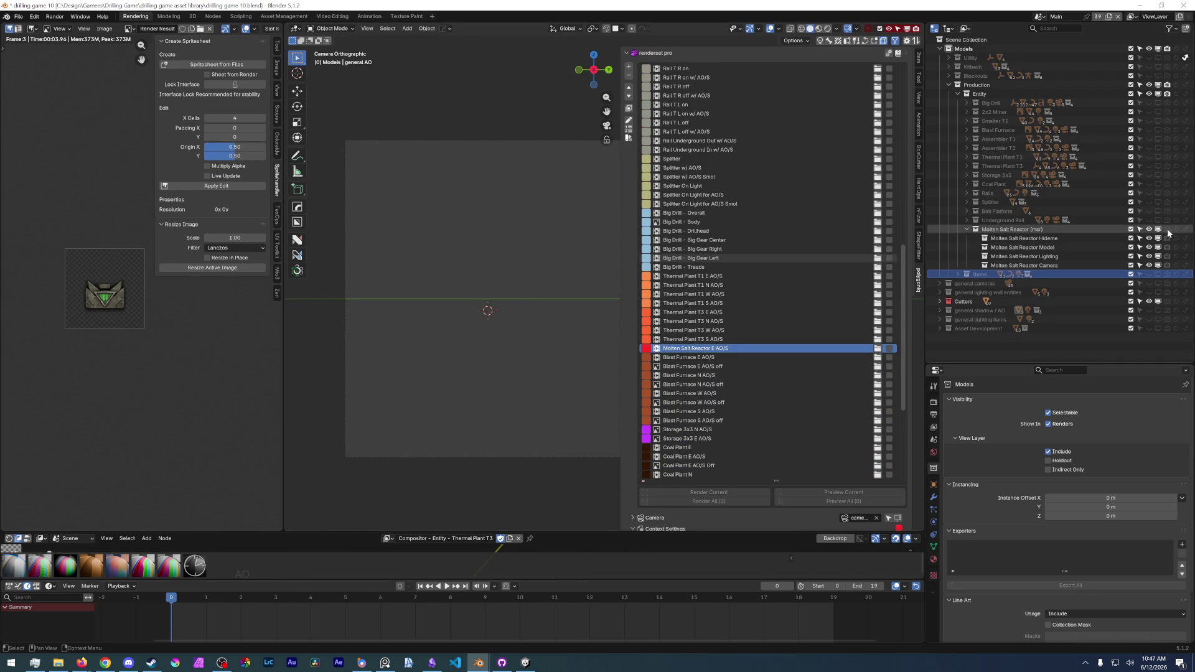
click(732, 337)
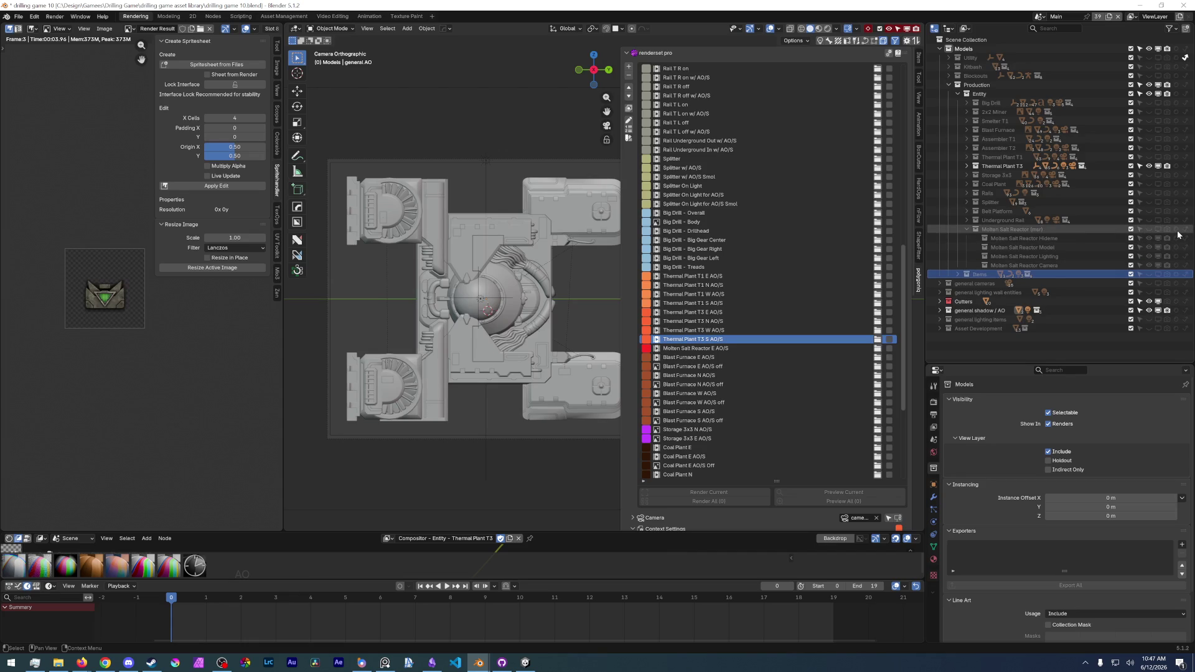
key(Up)
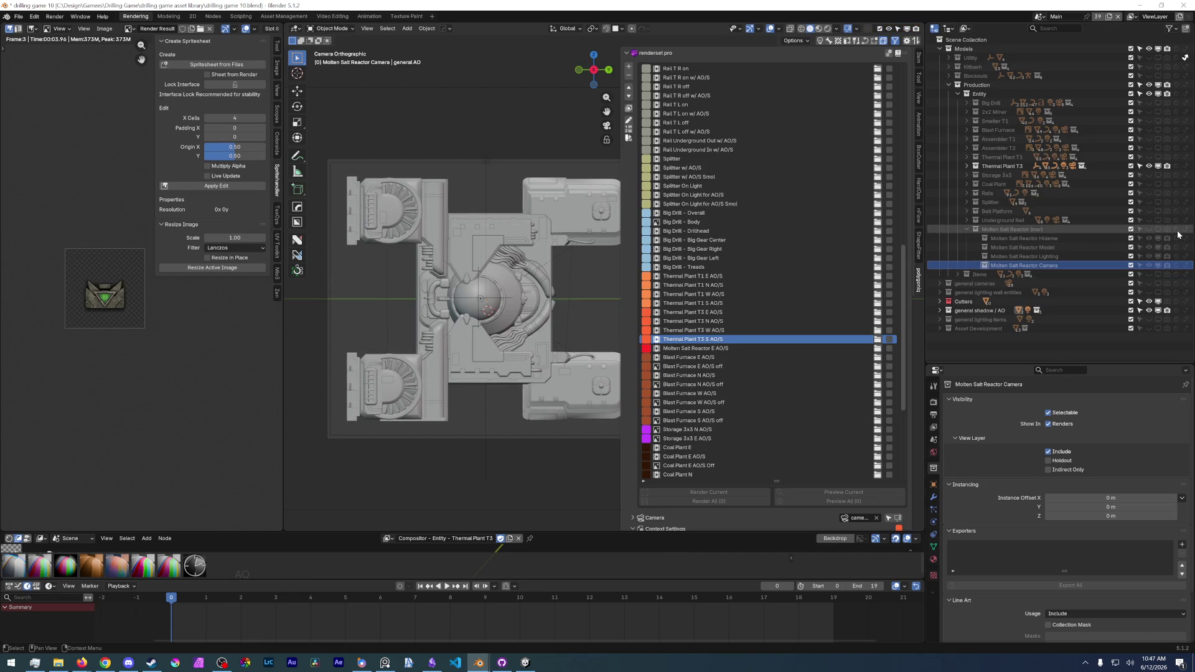
- Preview the Thermal Plant T3 W/N/E and T1 S/W/E camera angles, then Big Drill - Treads
click(821, 330)
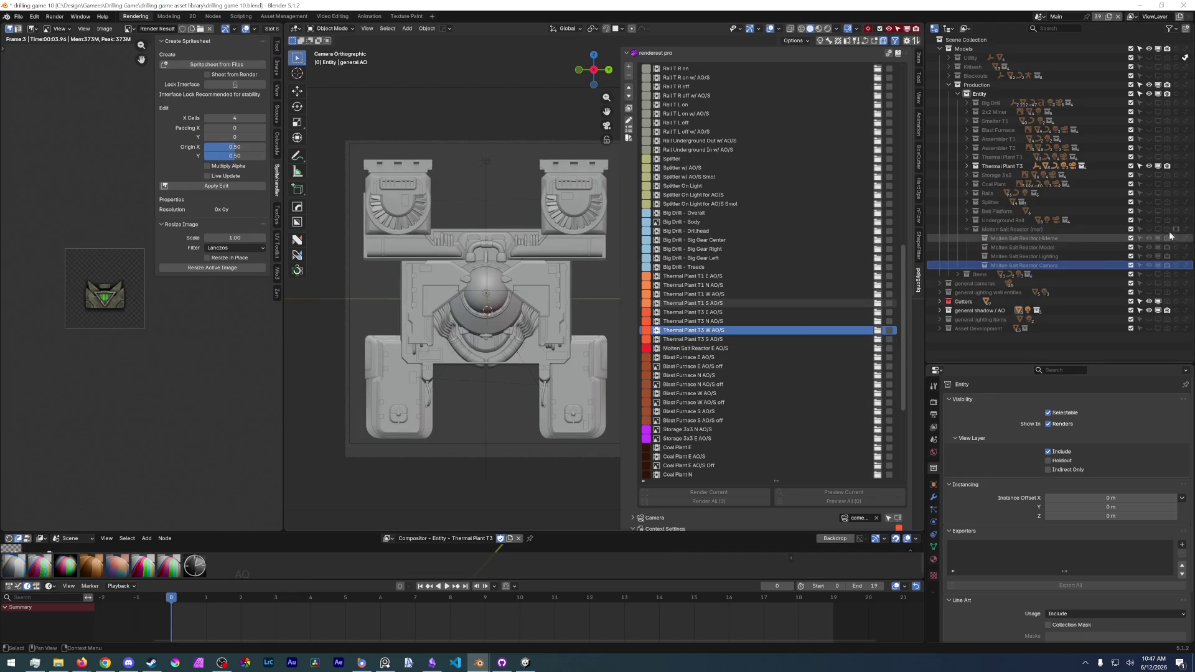
click(831, 320)
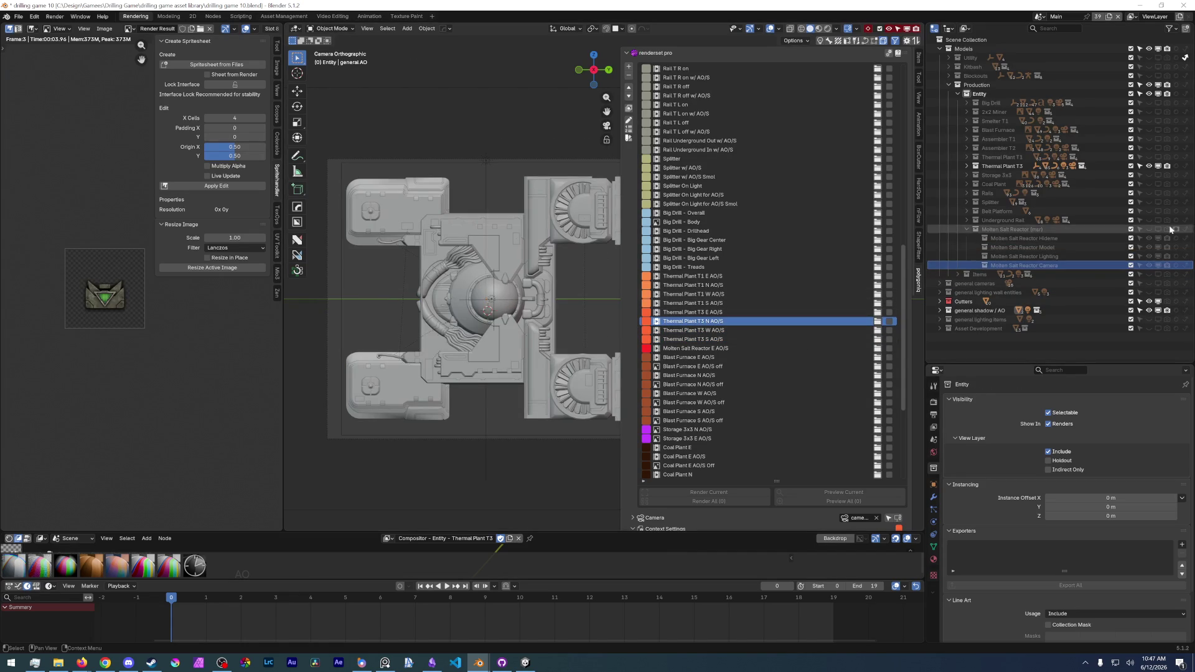
click(834, 312)
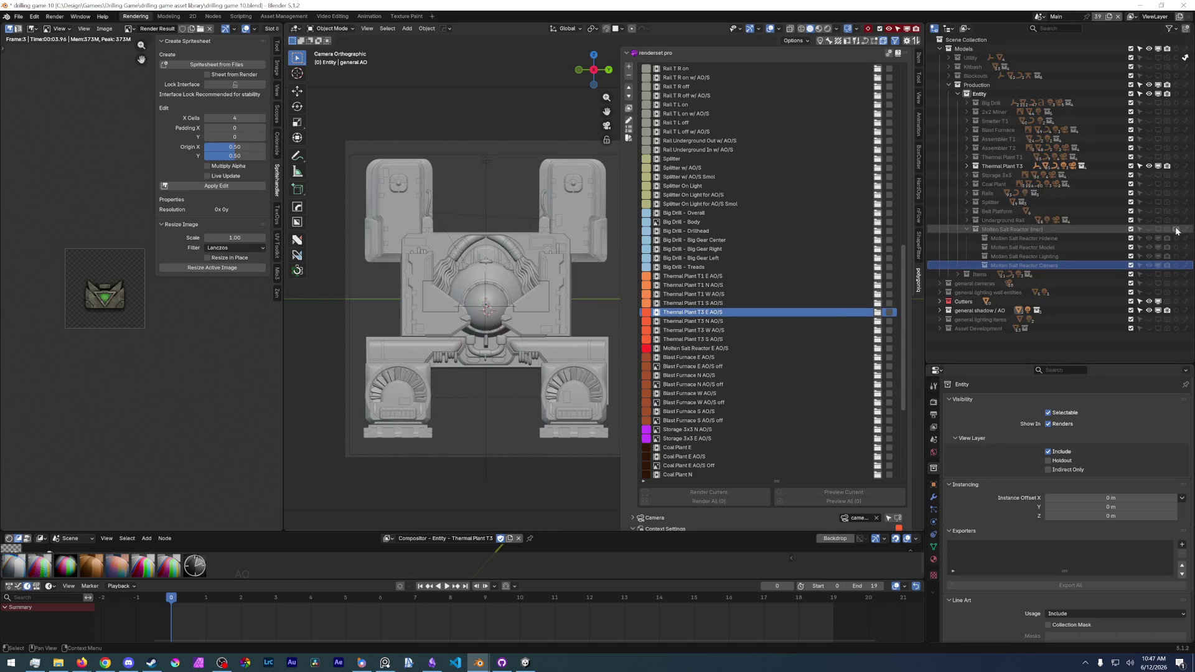
click(830, 304)
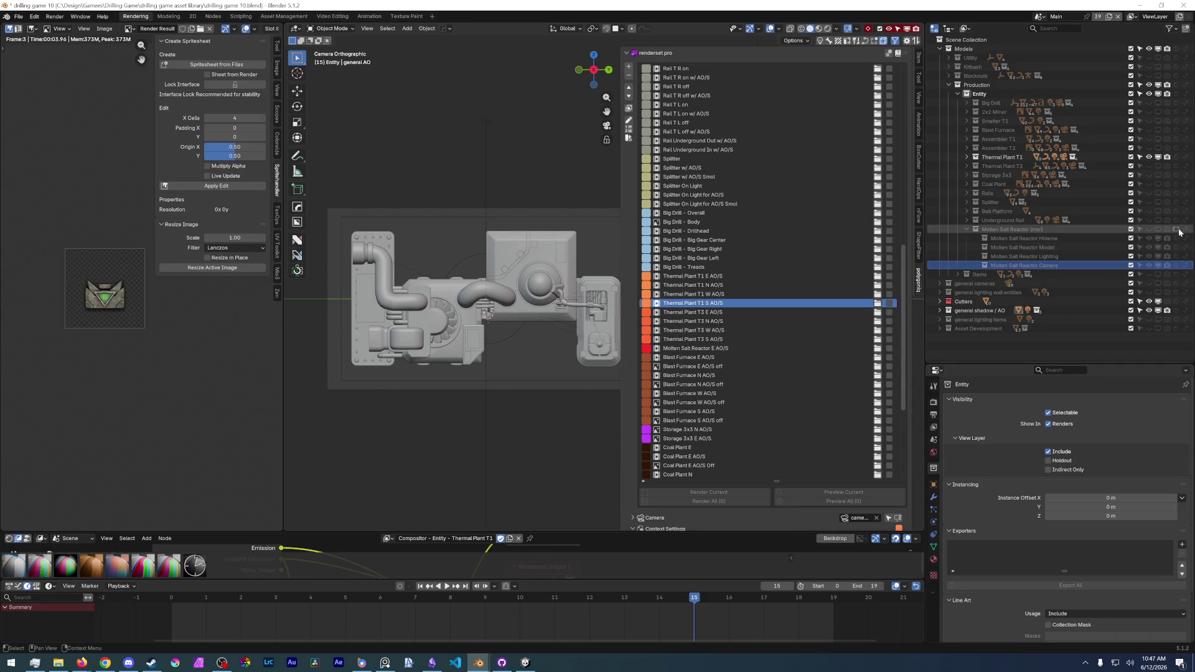
click(824, 294)
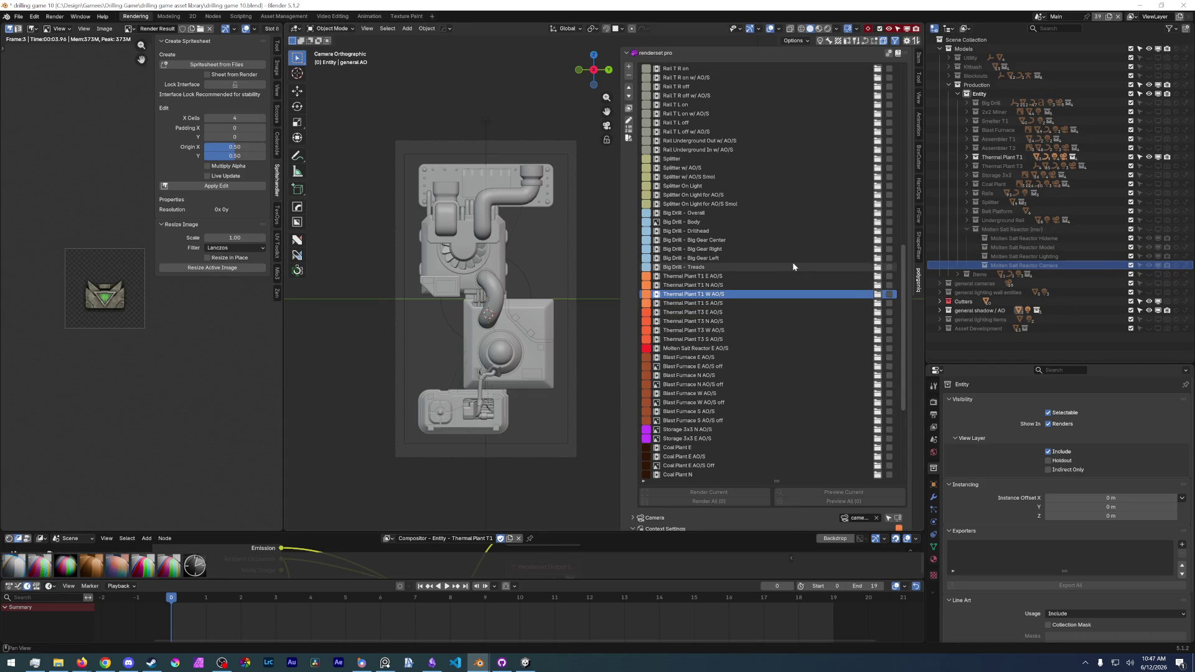
click(809, 275)
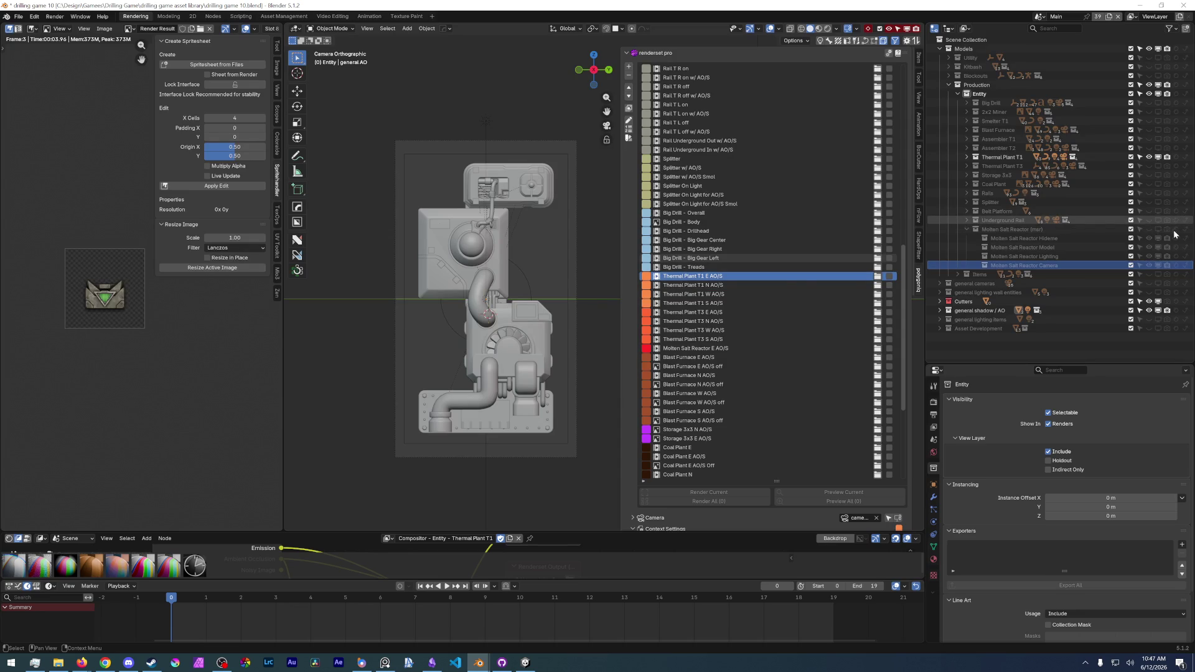
click(784, 267)
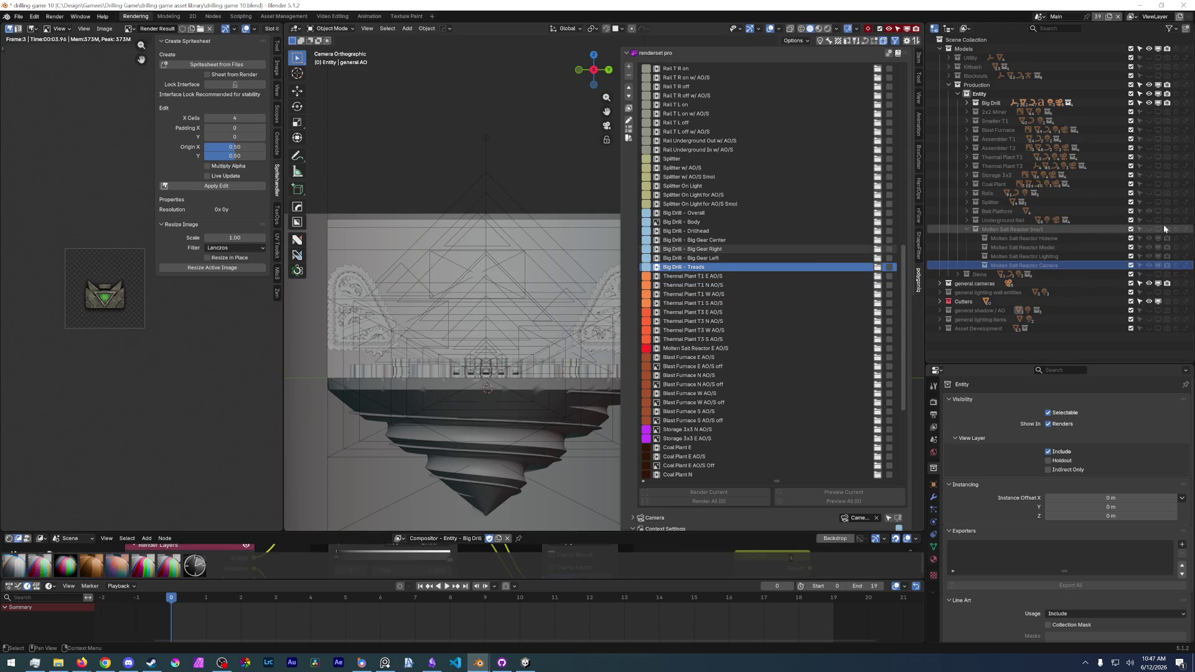
- Step through Big Drill Gear Left, Right, Center, Drillhead, Body and Overall to Splitter On Light Smol
key(Up)
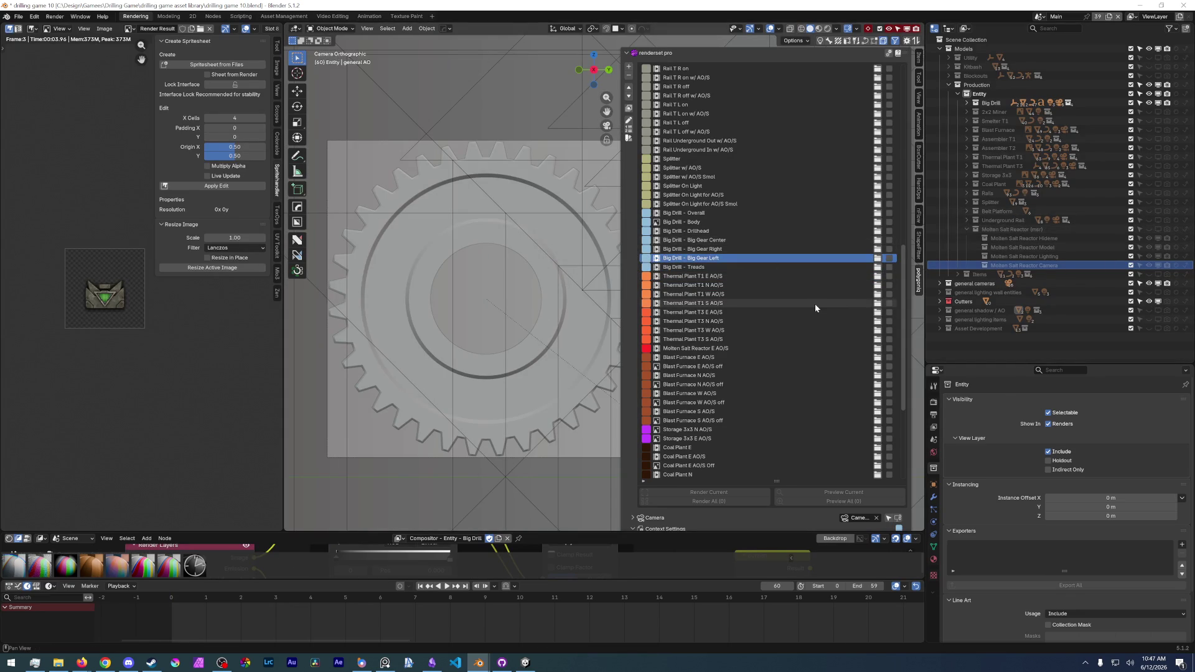
key(Up)
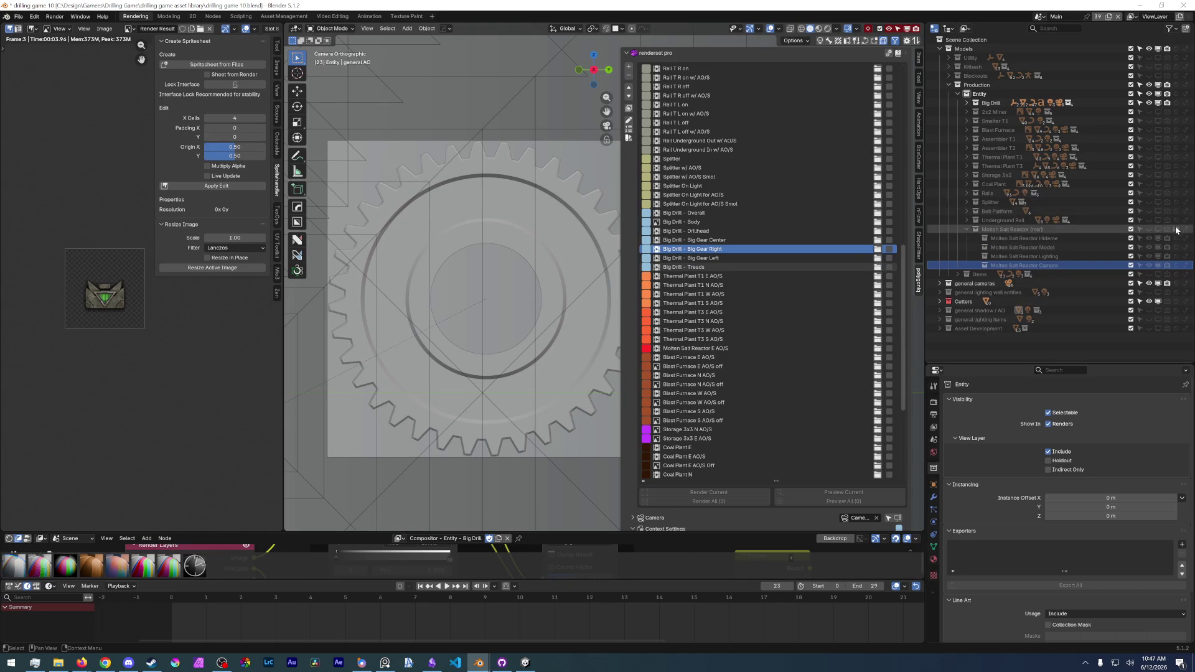
key(Up)
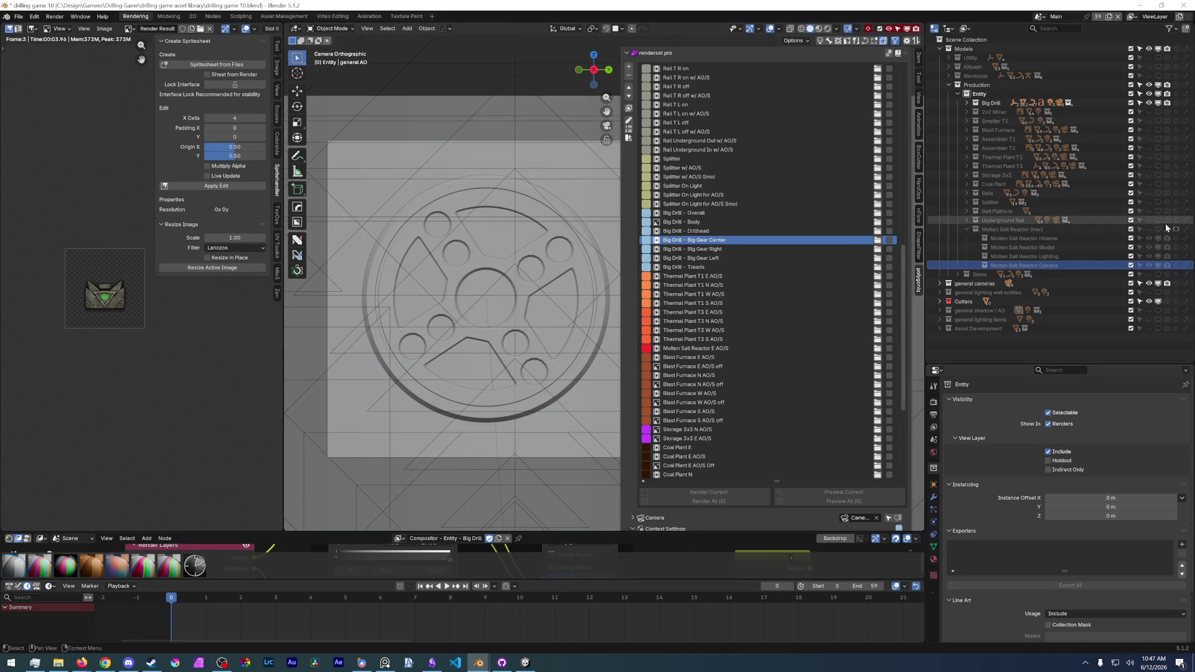
key(Up)
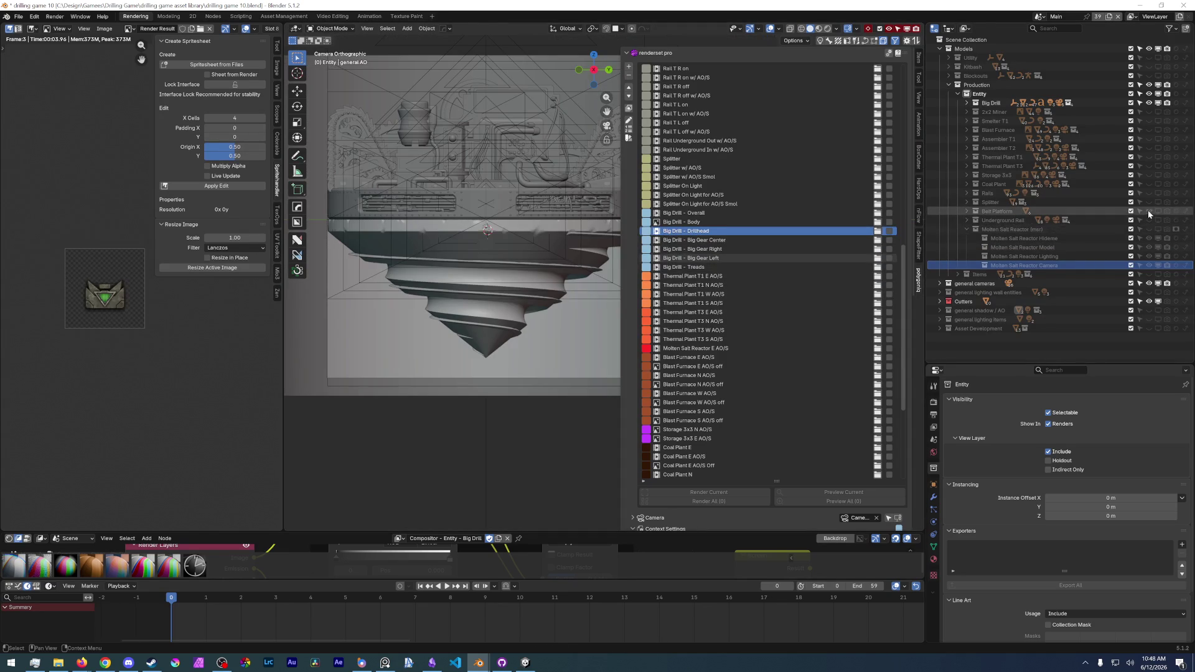
key(Up)
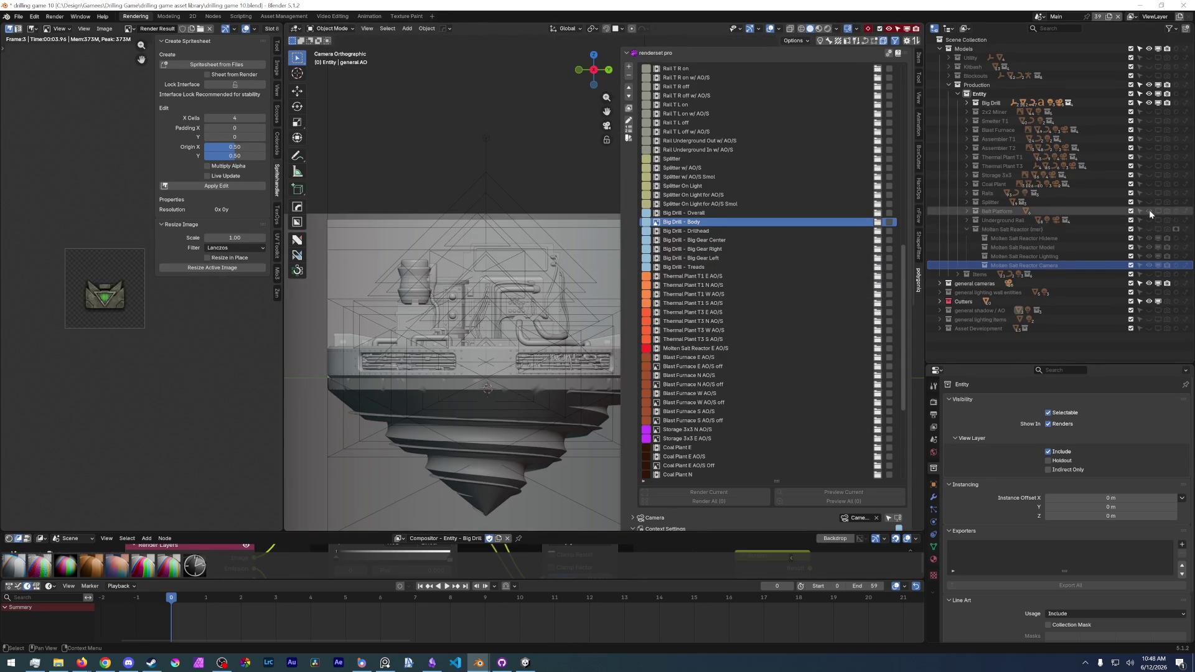
key(Up)
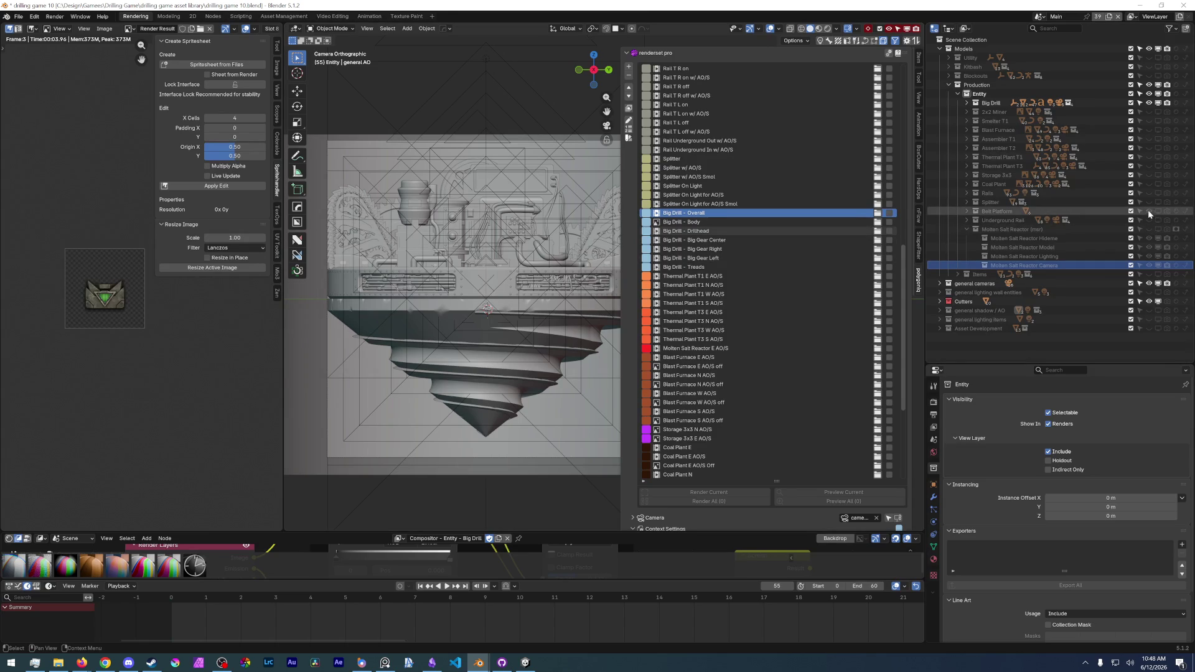
key(Up)
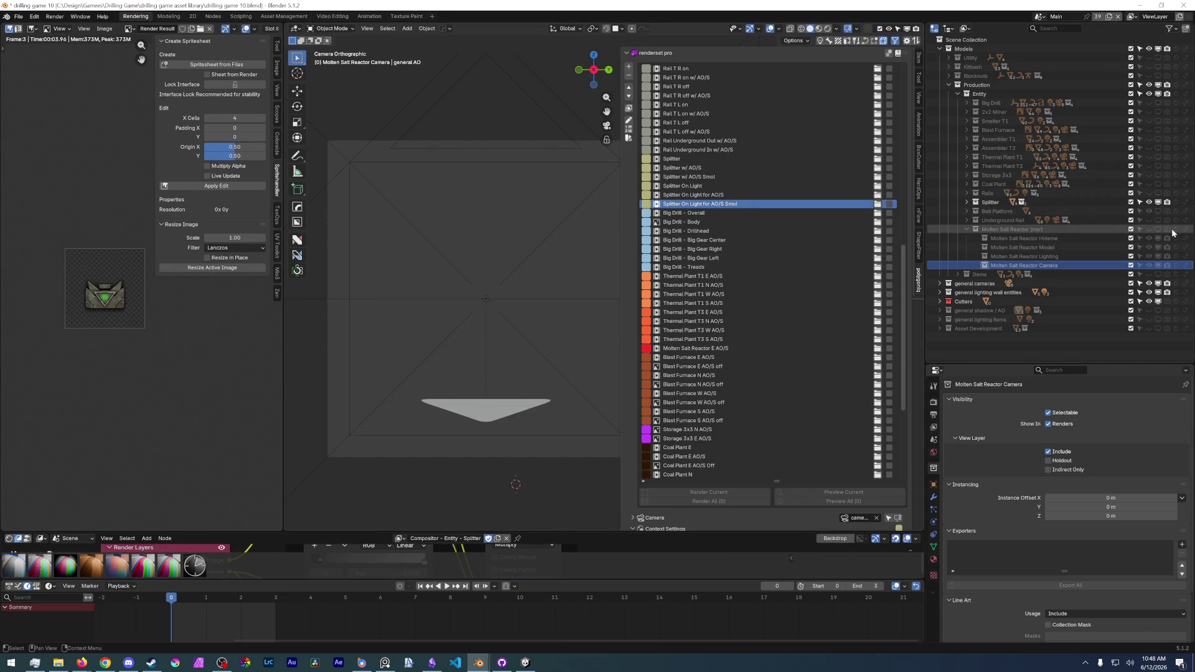
- Preview the Splitter setups and Rail Underground In/Out w/ AO/S, ending on Rail T L off
key(Up)
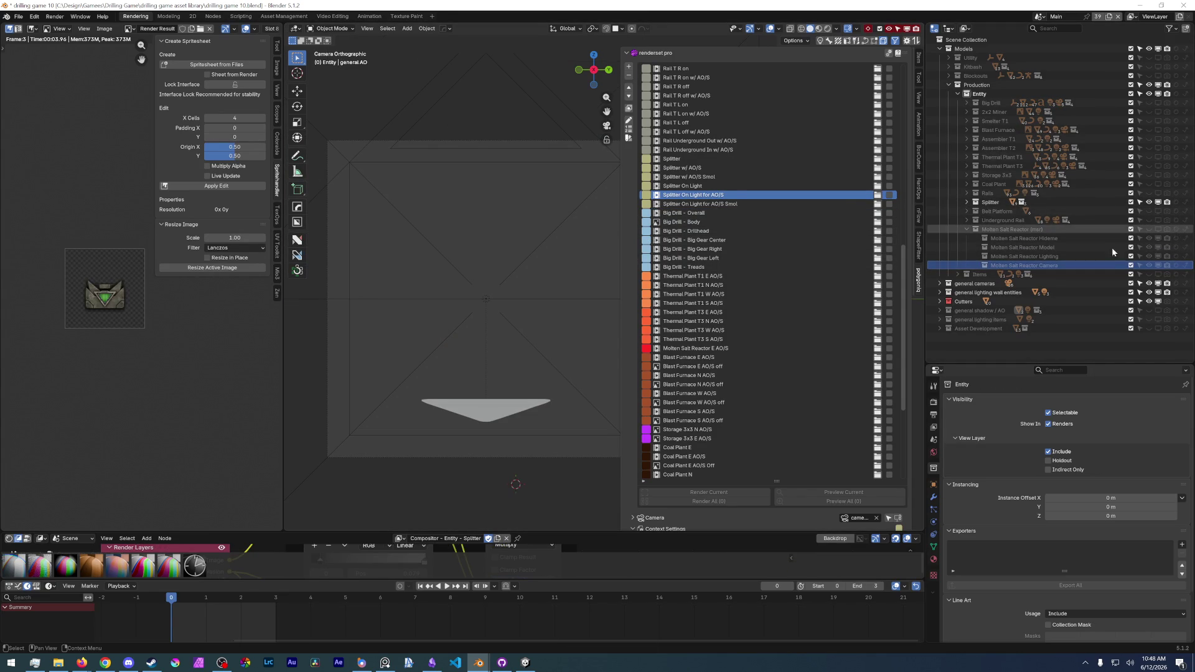
key(Down)
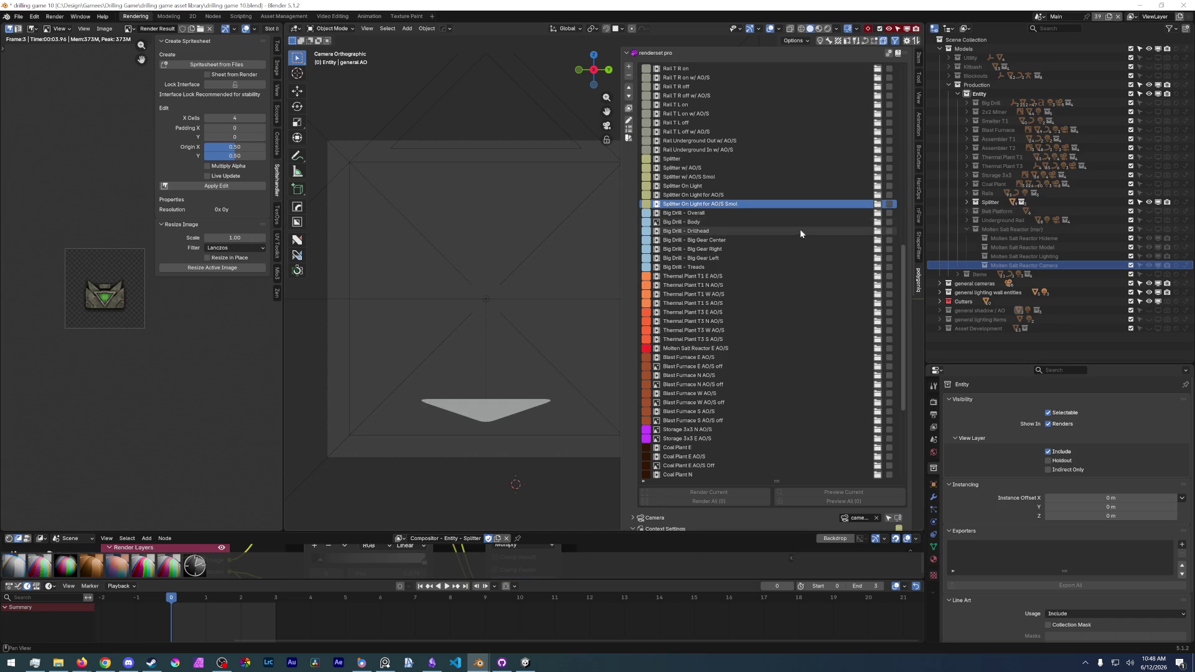
key(Down)
key(Up)
key(Up)
key(Up)
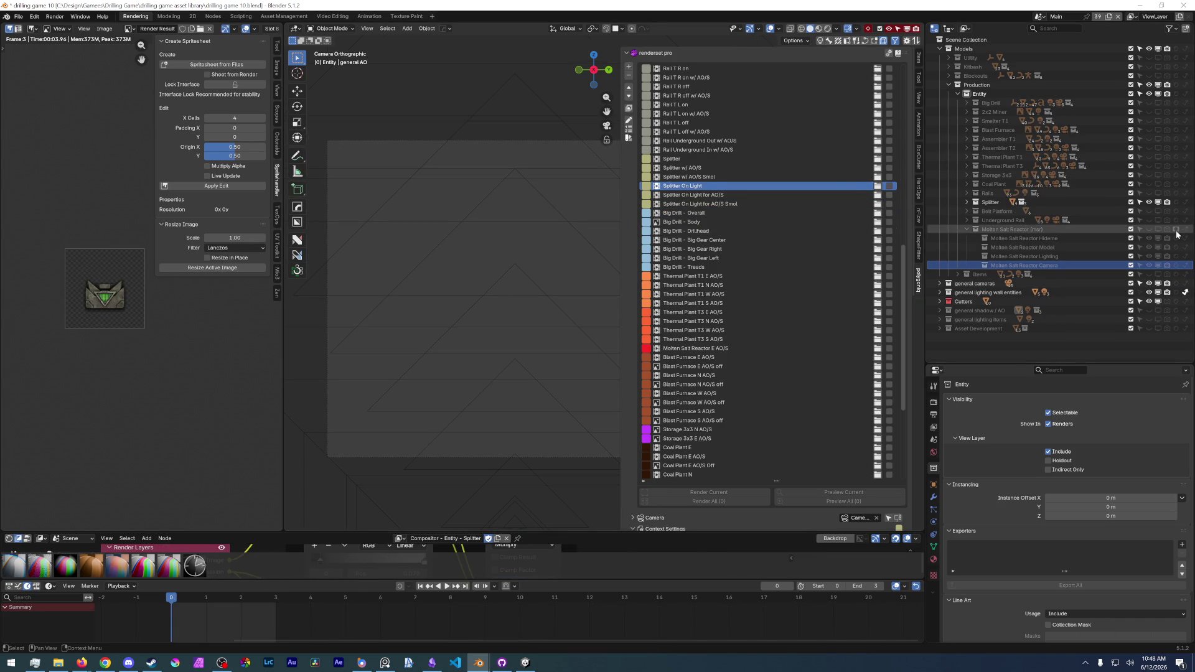
key(Up)
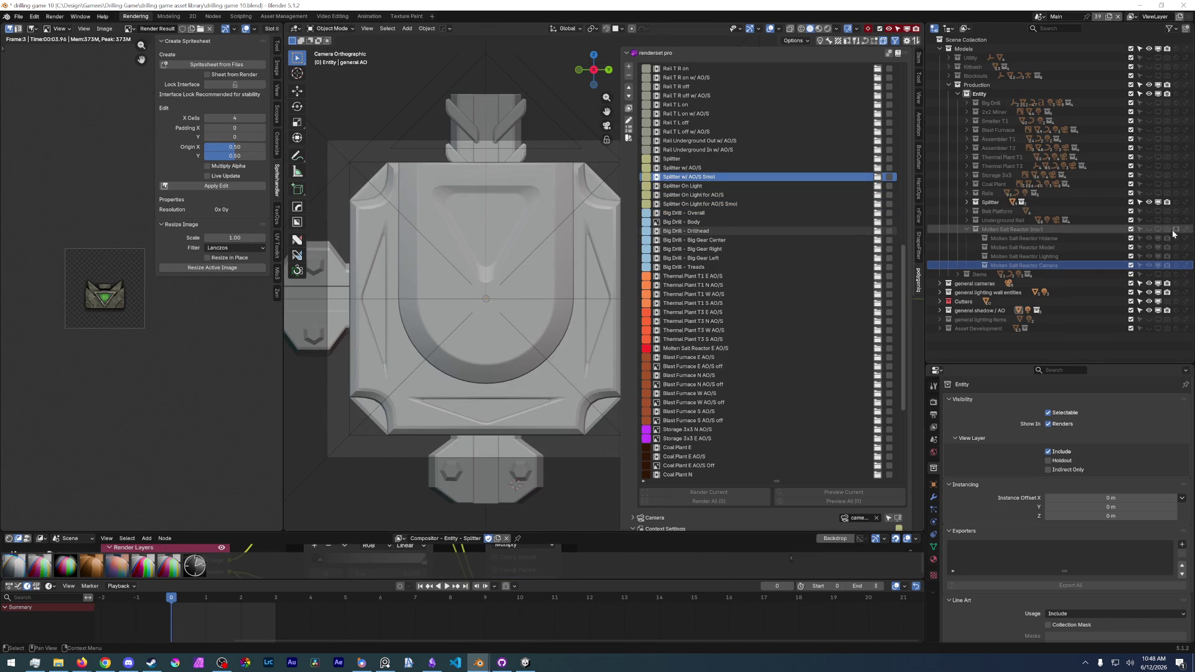
key(Up)
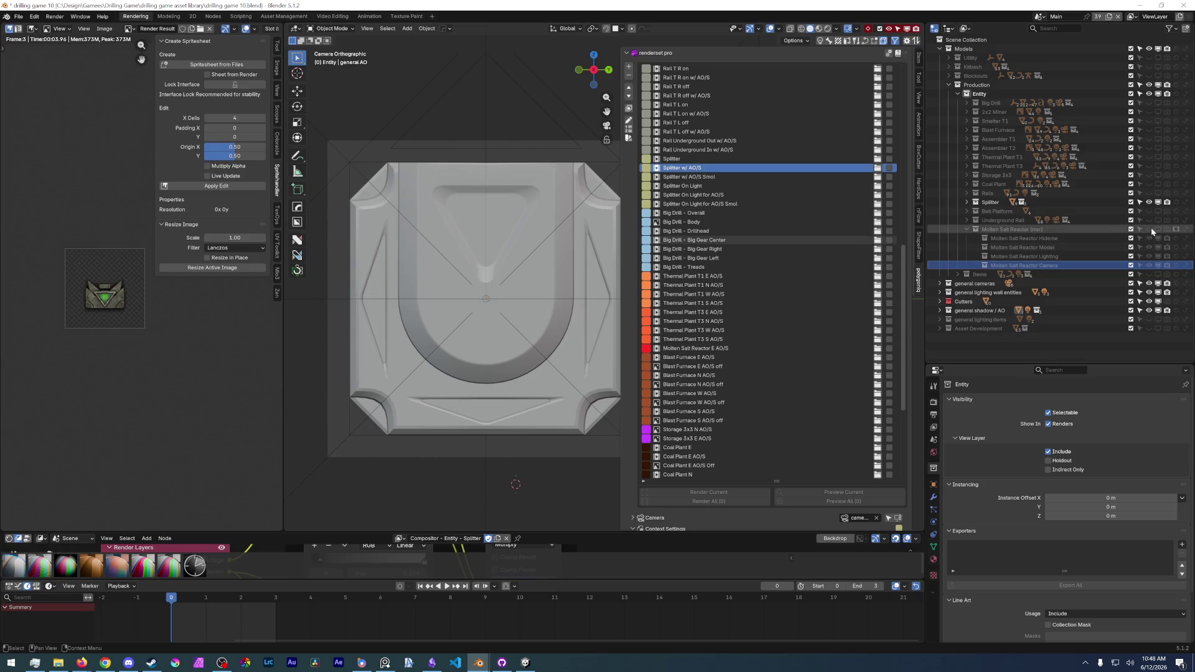
key(Up)
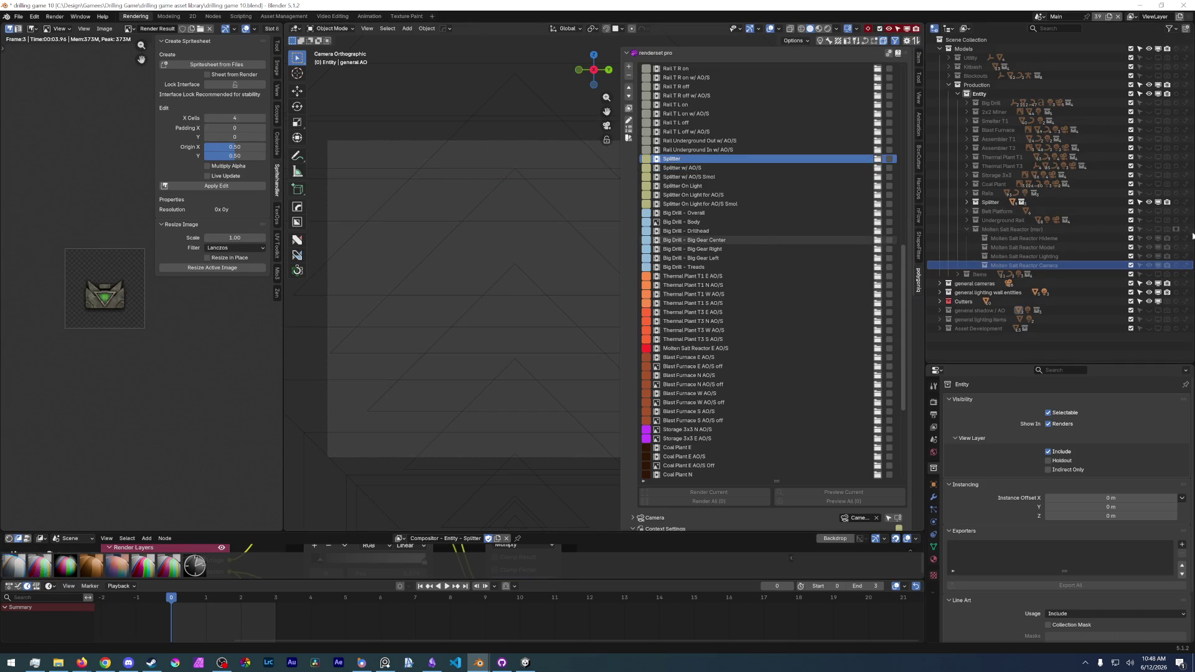
key(Up)
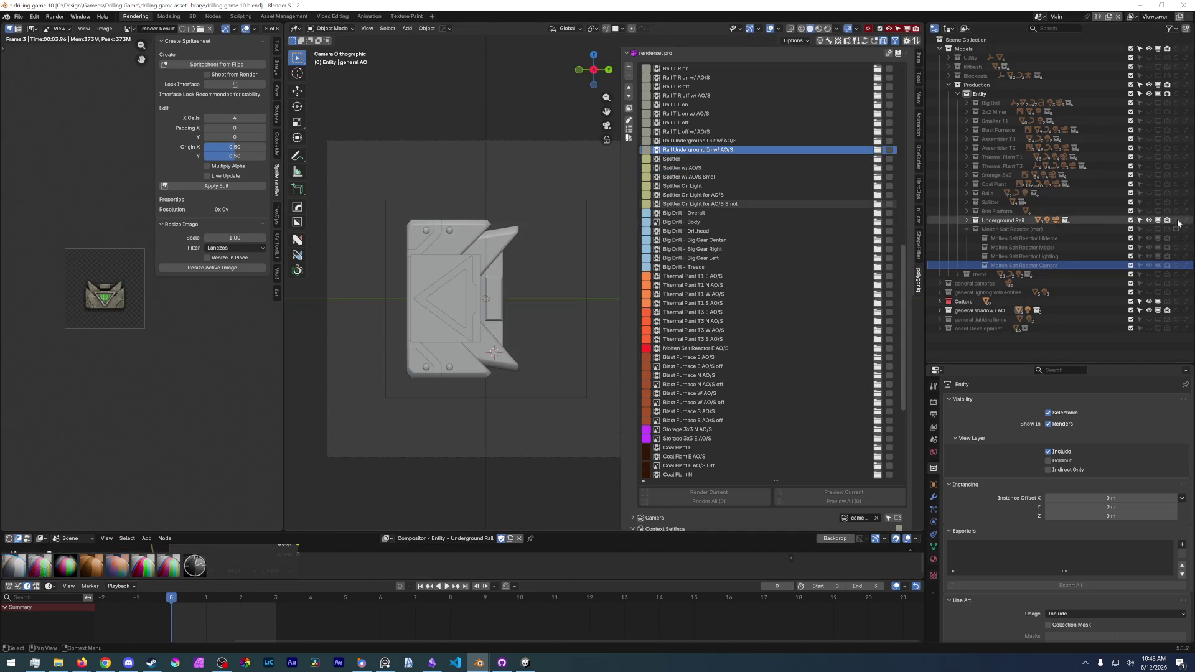
key(Up)
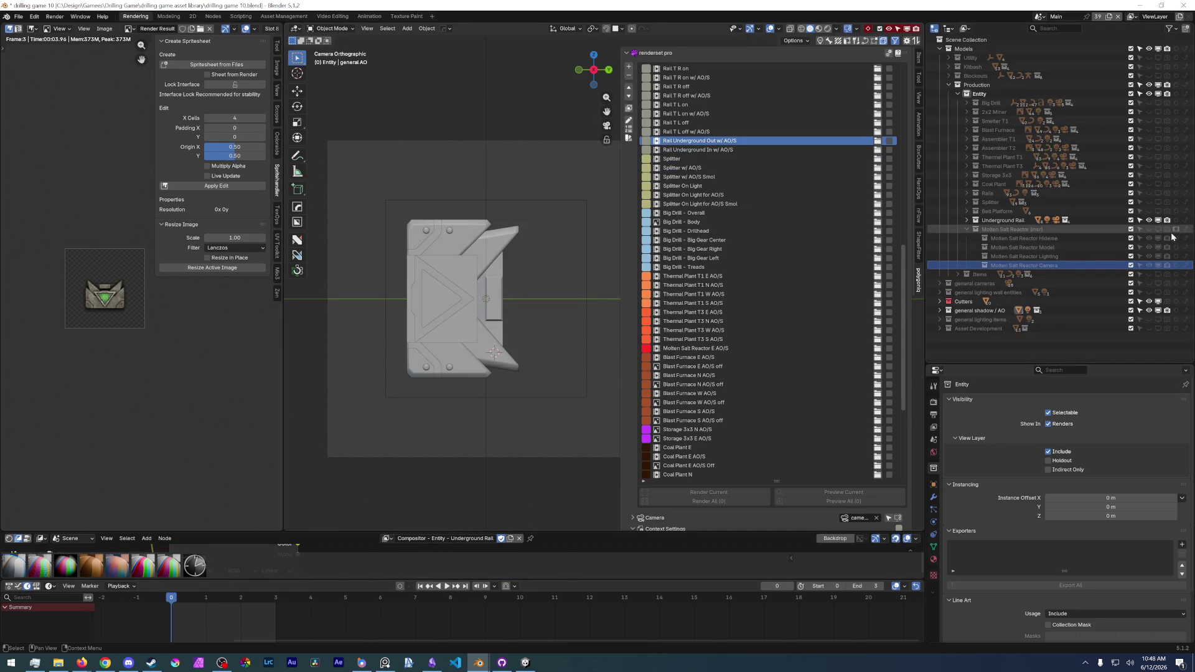
key(Up)
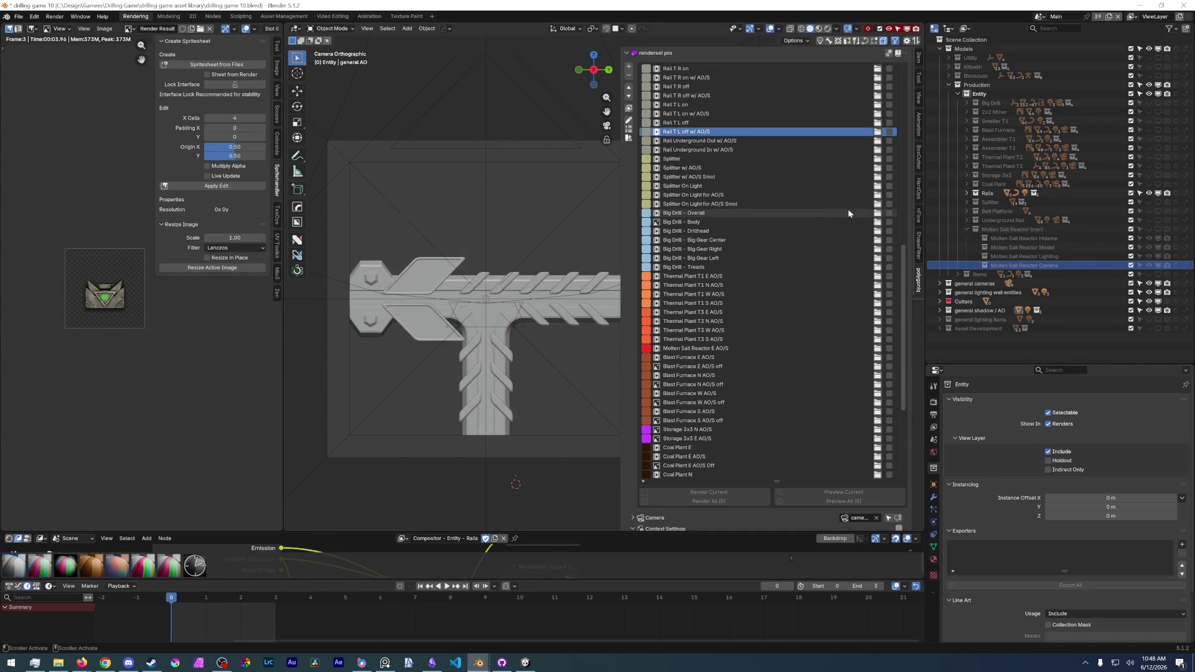
- Preview the Rail T L and Rail T R render sets, up to Rail T D on w/ AO/S
key(Up)
key(Up)
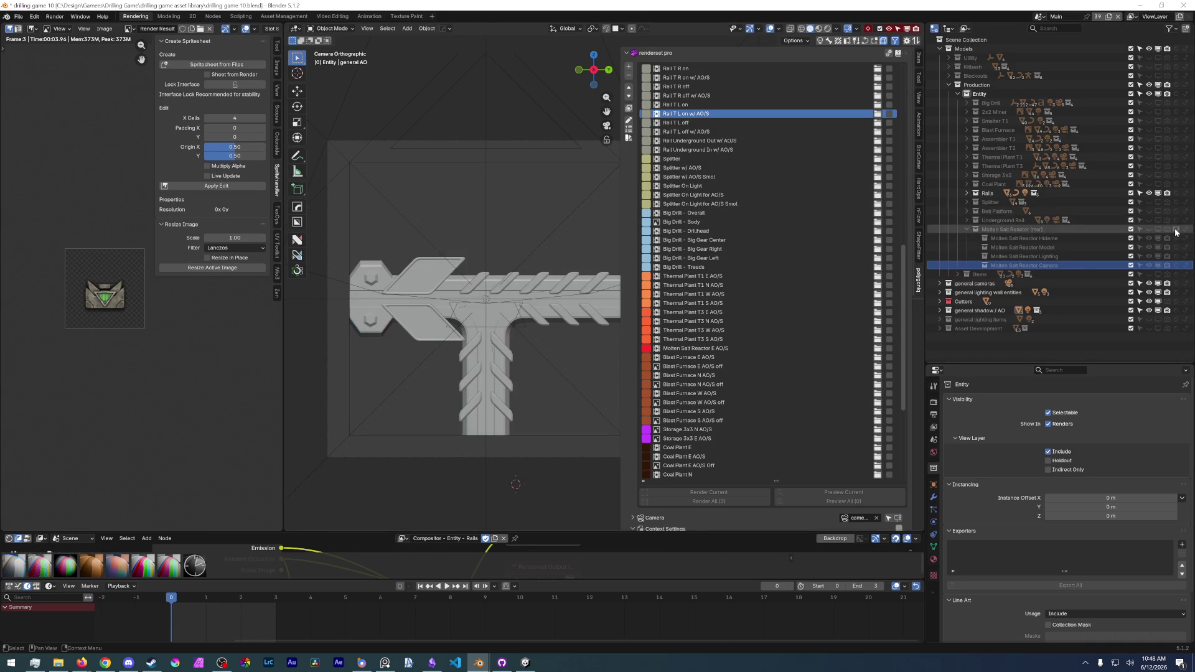
key(Up)
key(Up)
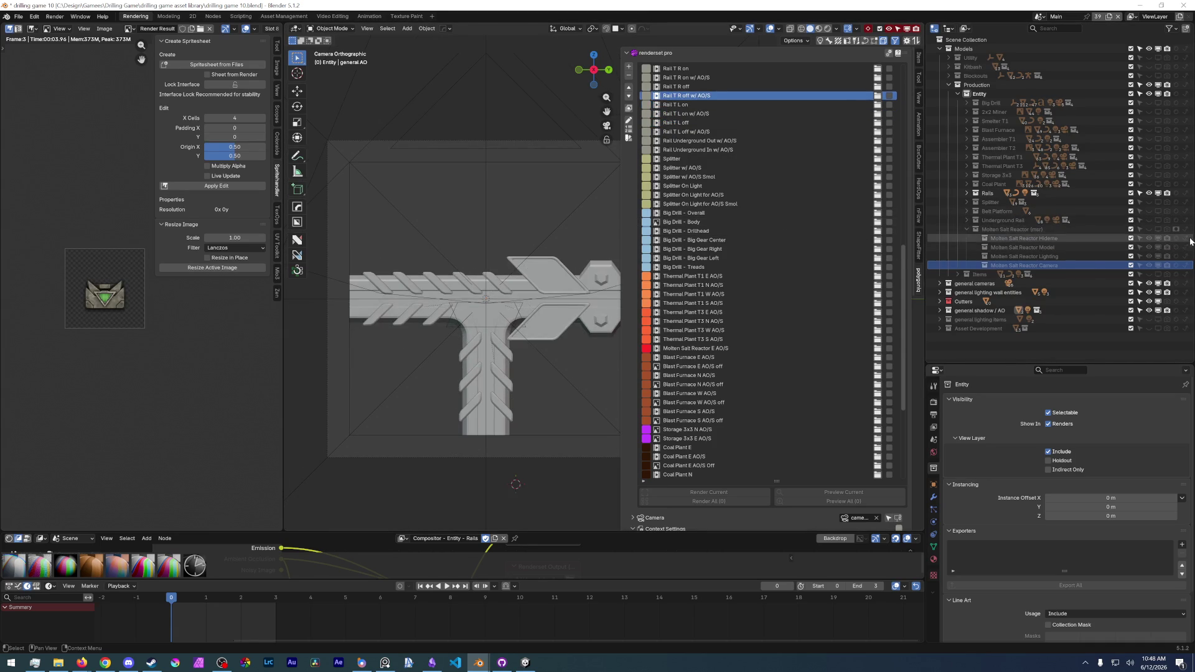
key(Up)
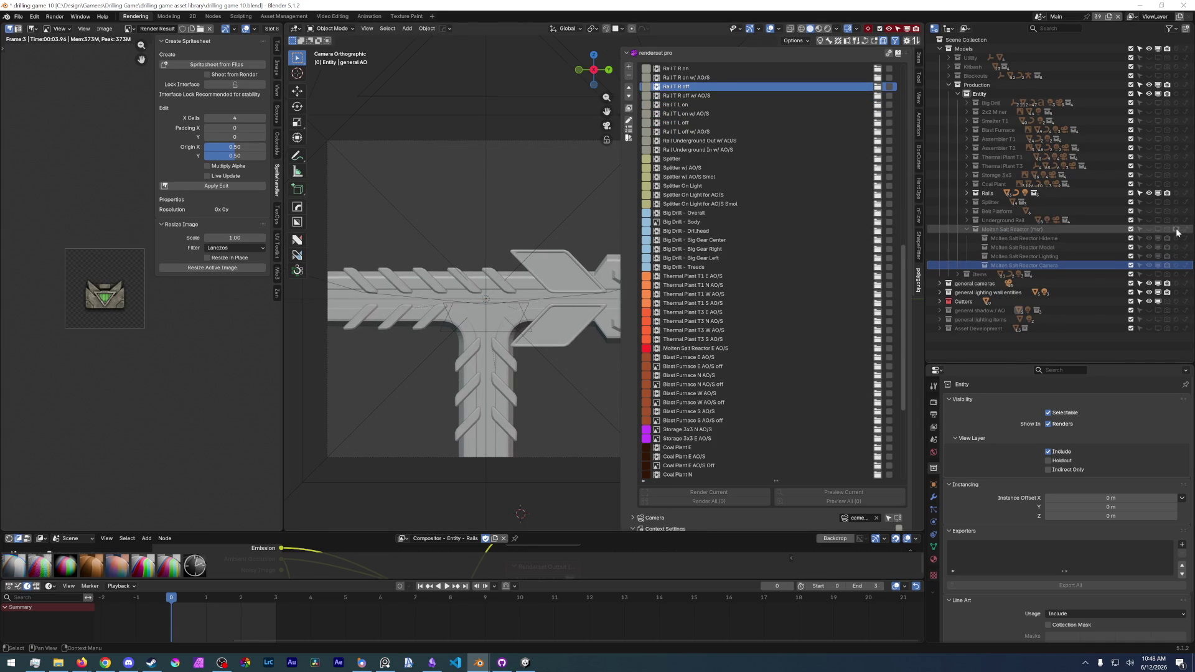
key(Up)
key(Up)
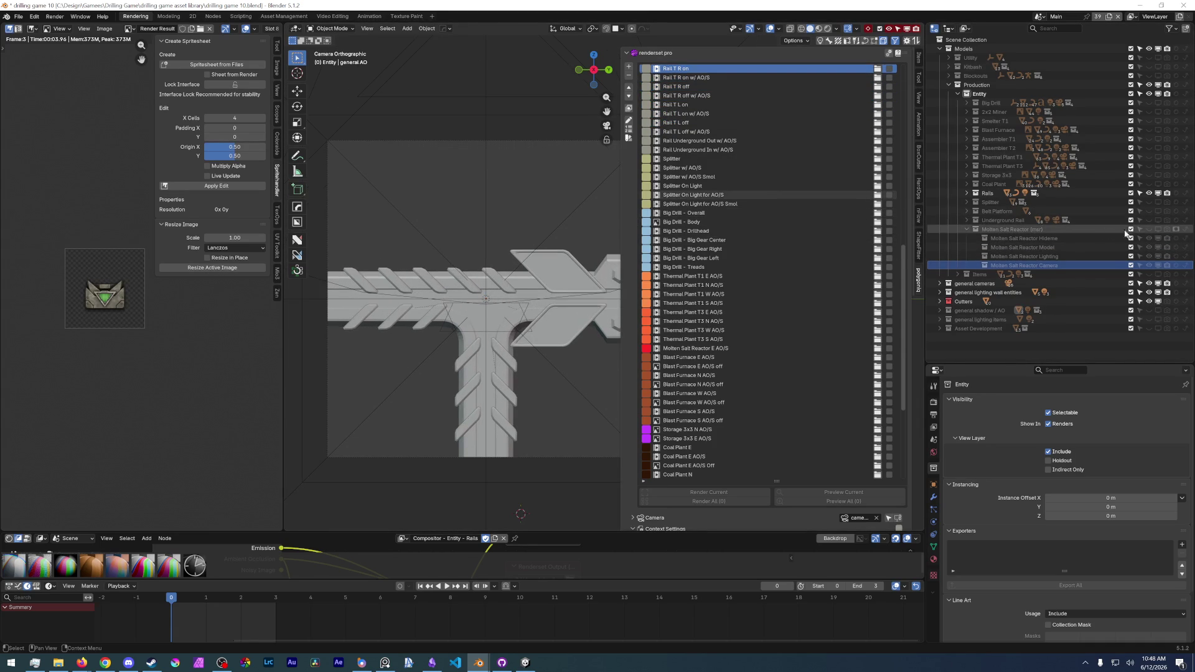
scroll(809, 255, up, 8)
key(Up)
key(Up)
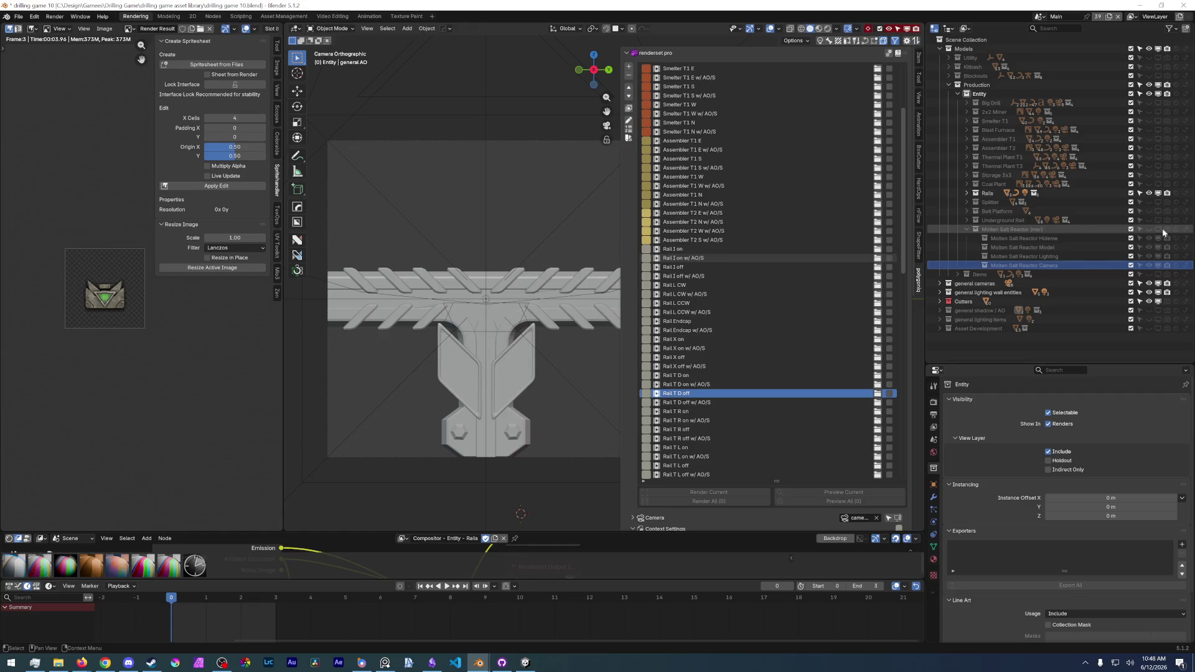
key(Up)
key(Up)
key(Up)
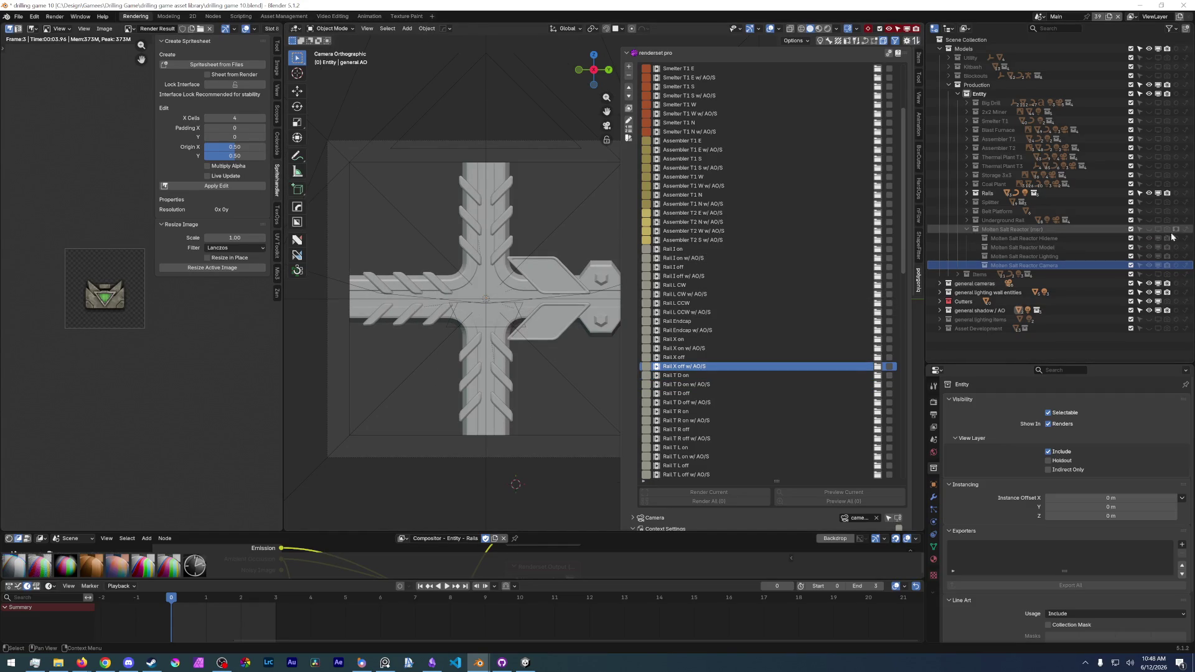
- Preview the Rail X off/on, Rail Endcap and Rail L CCW render sets
key(Up)
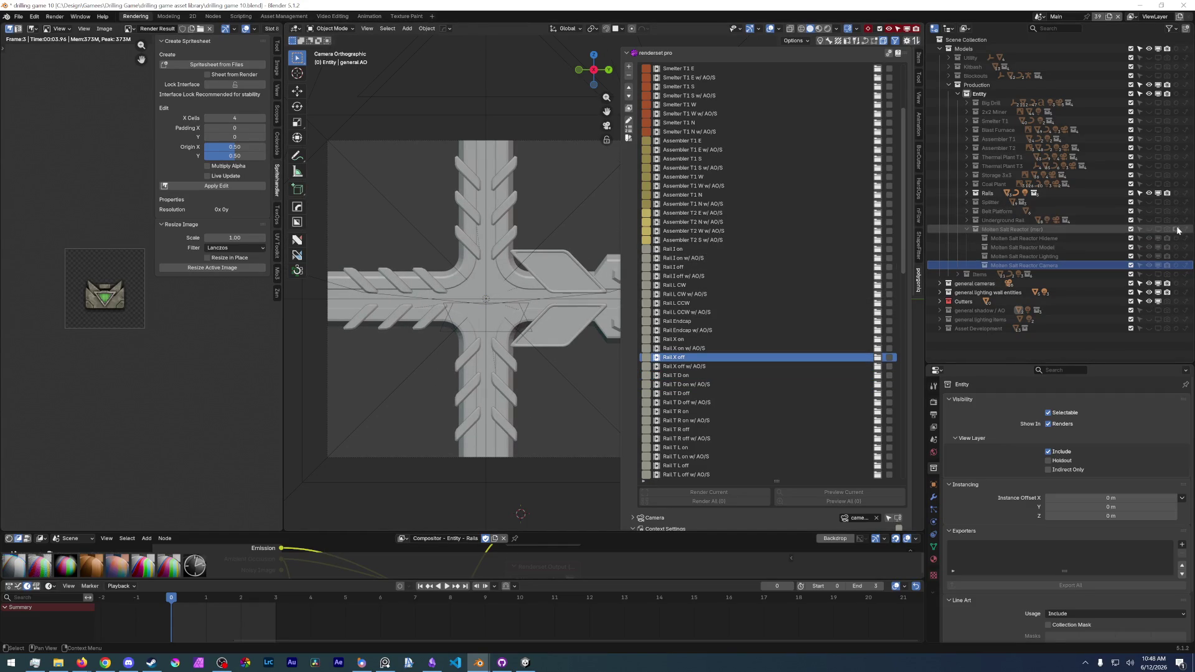
key(Up)
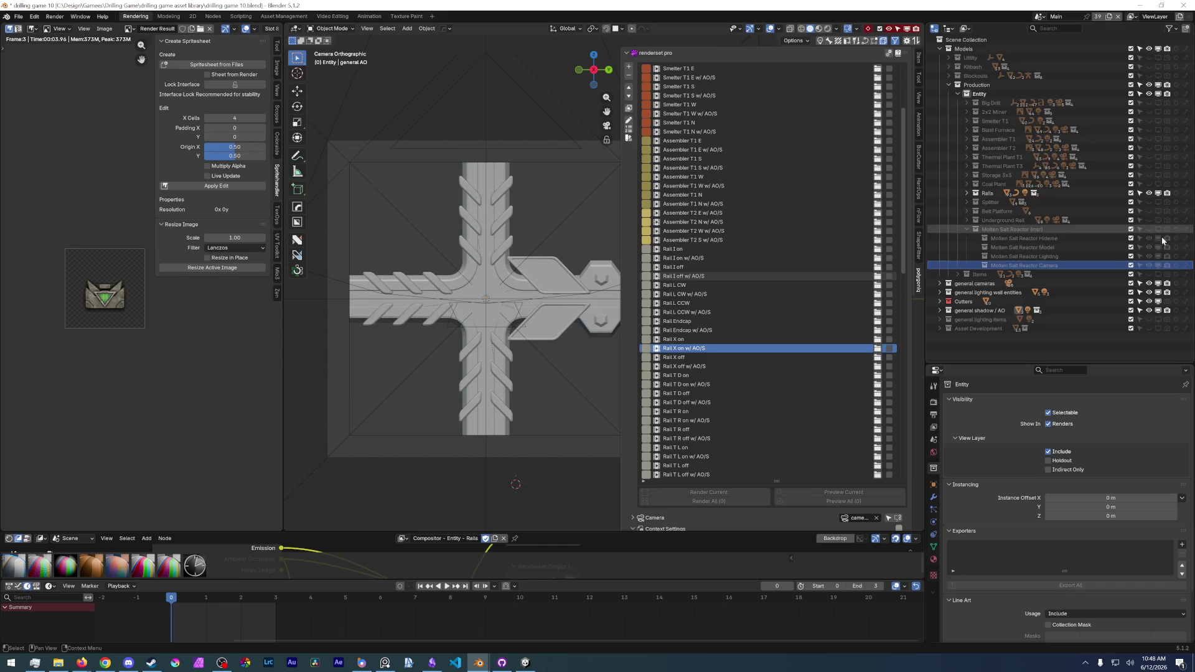
key(Up)
key(Up)
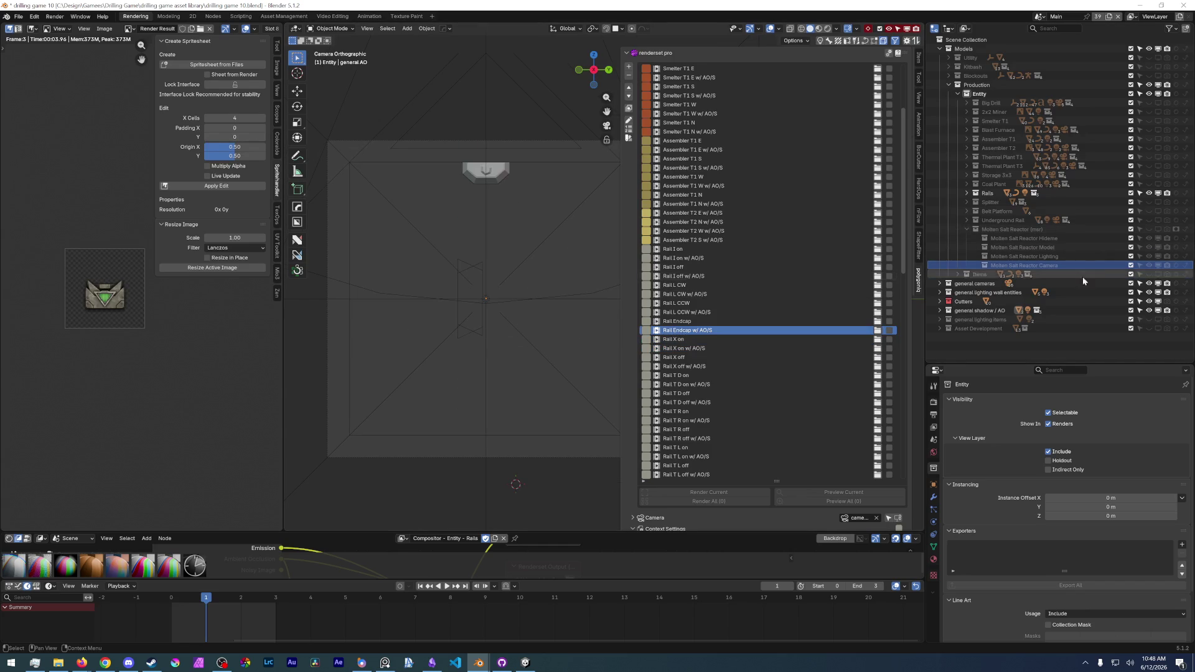
key(Up)
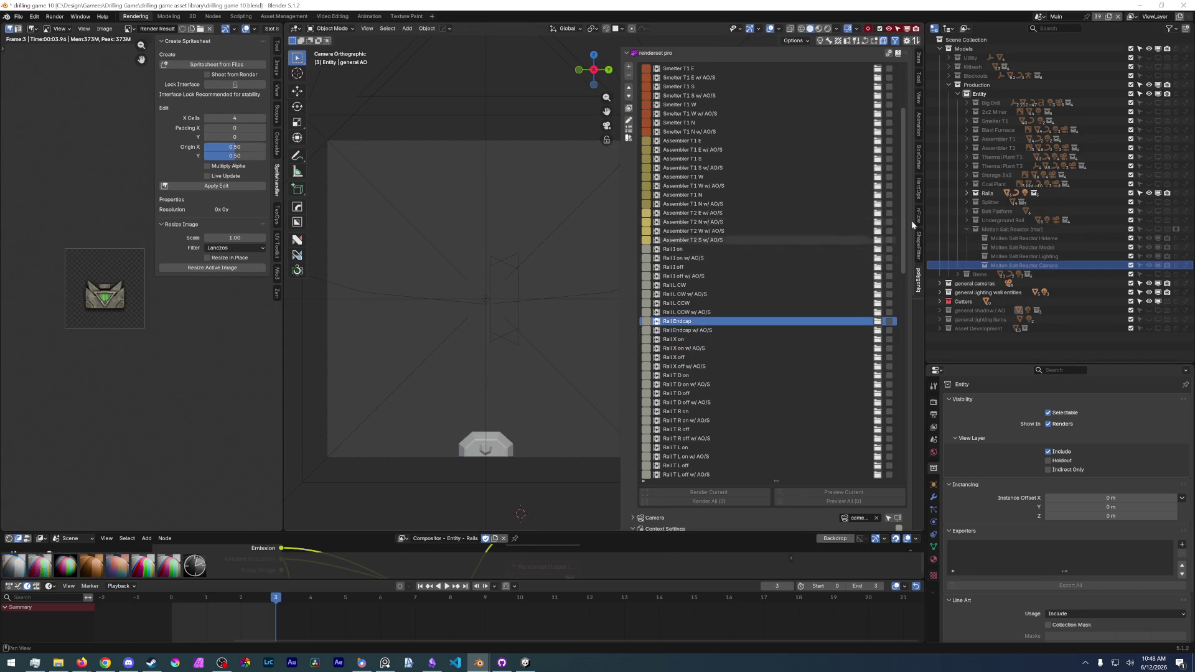
key(Up)
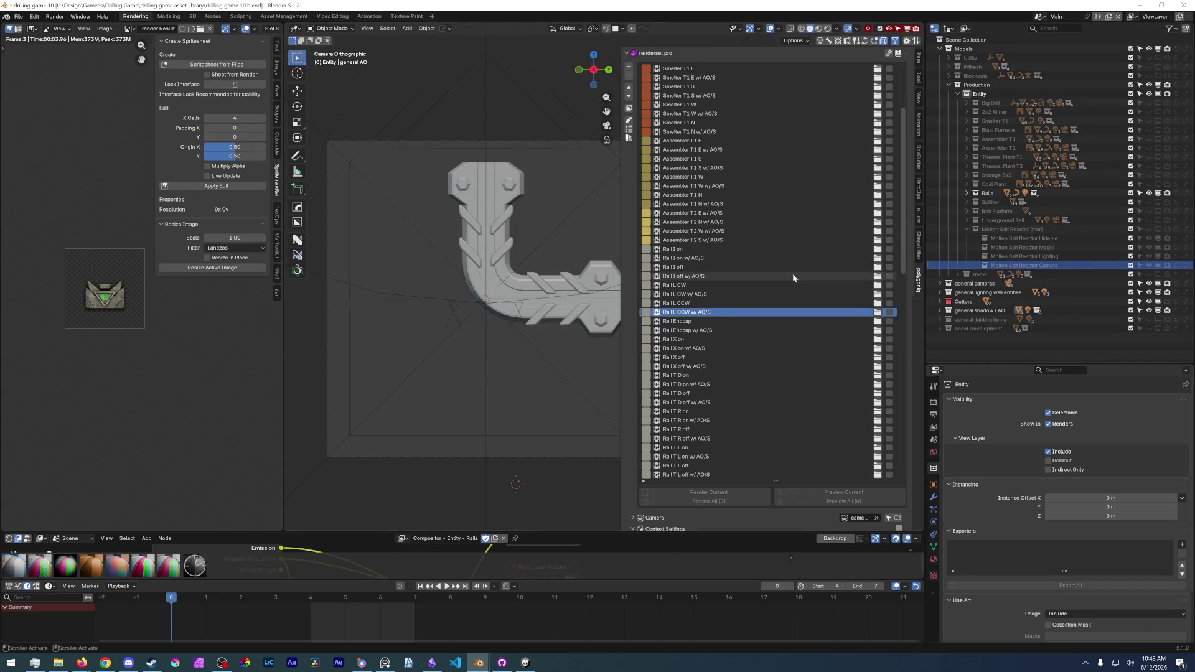
key(Up)
key(Up)
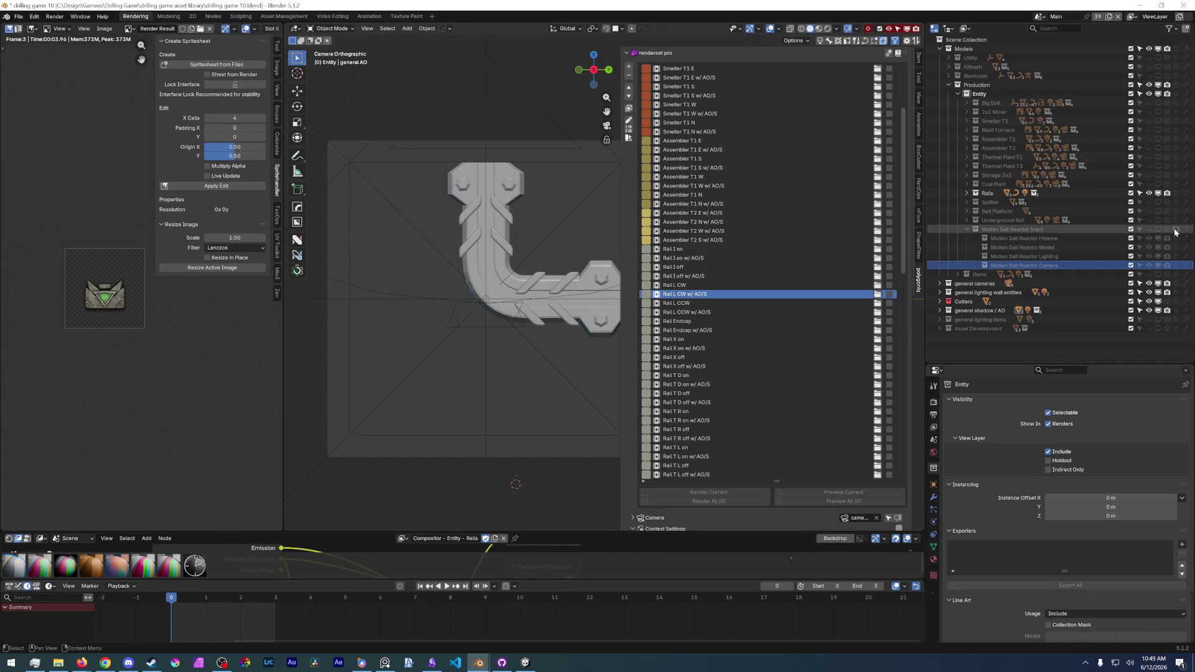
- Preview Rail L CW and the Rail I off/on sets, then jump to Assembler T2 S w/ AO/S
click(748, 284)
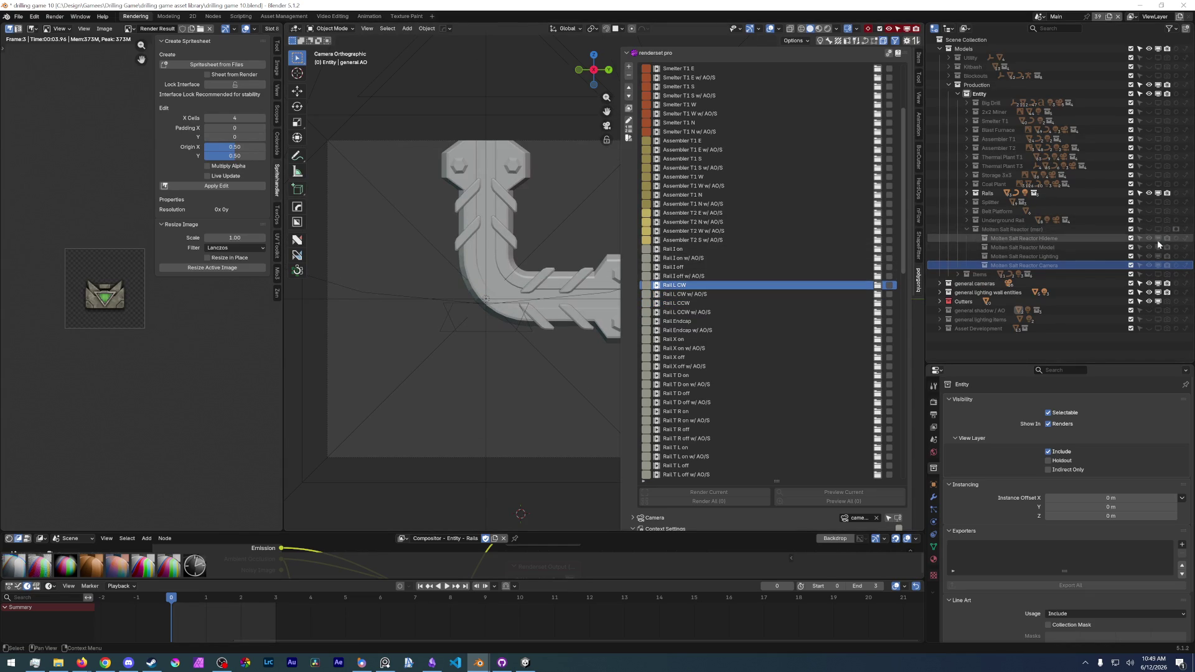
click(817, 274)
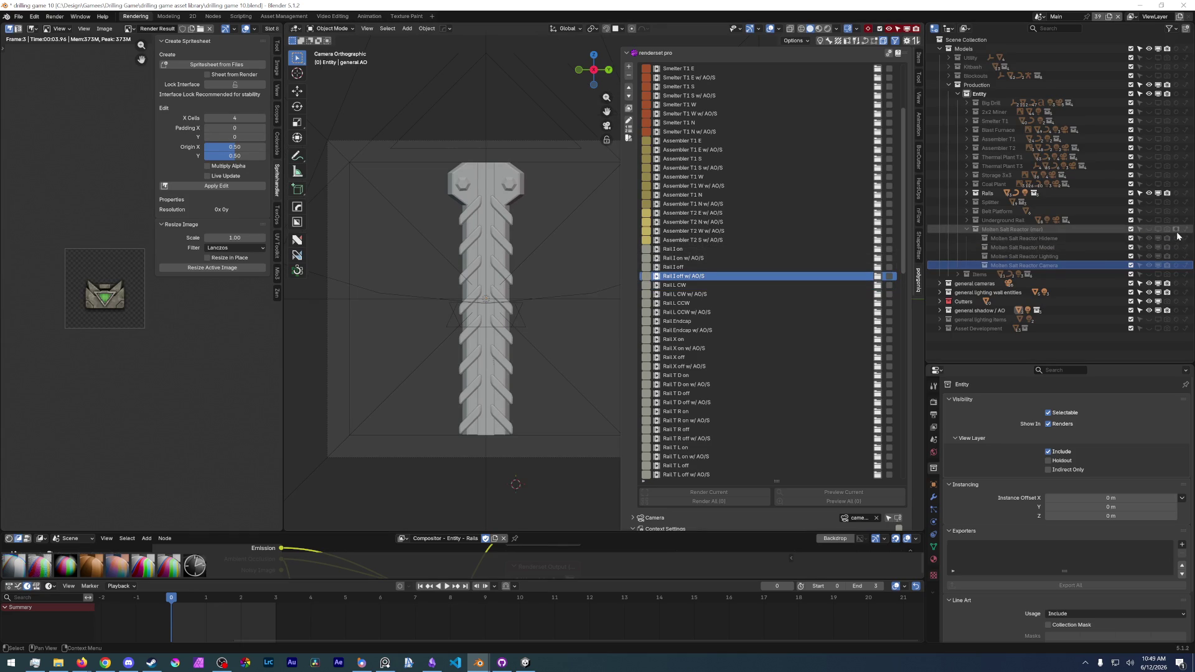
click(809, 267)
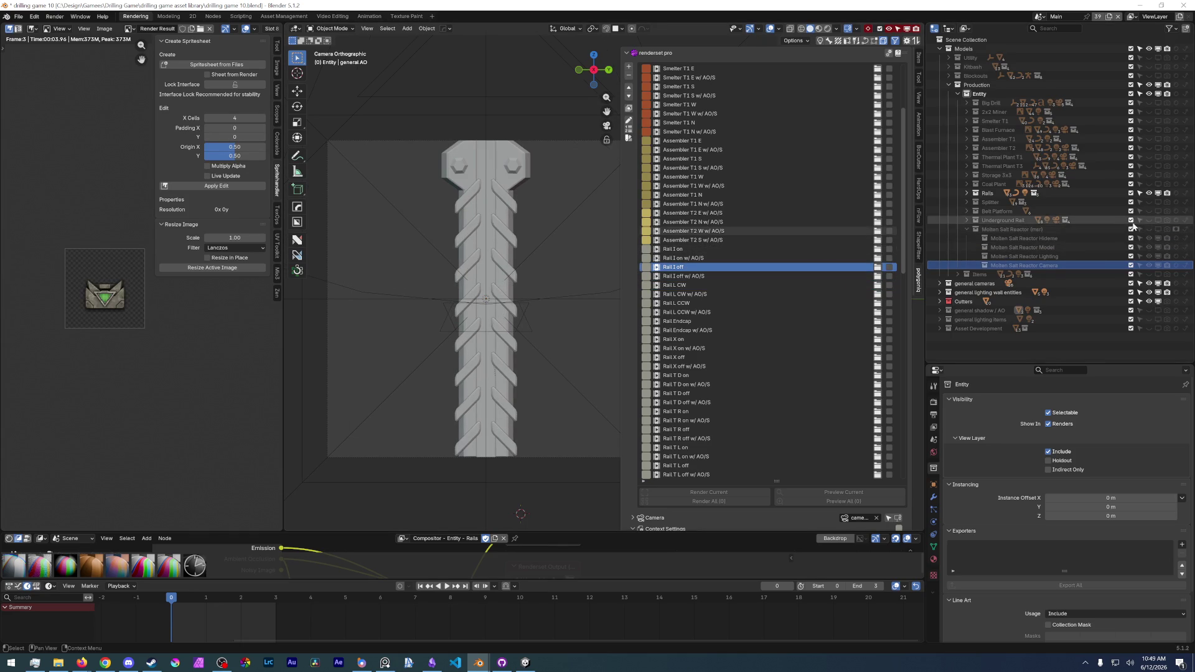
click(798, 258)
click(819, 249)
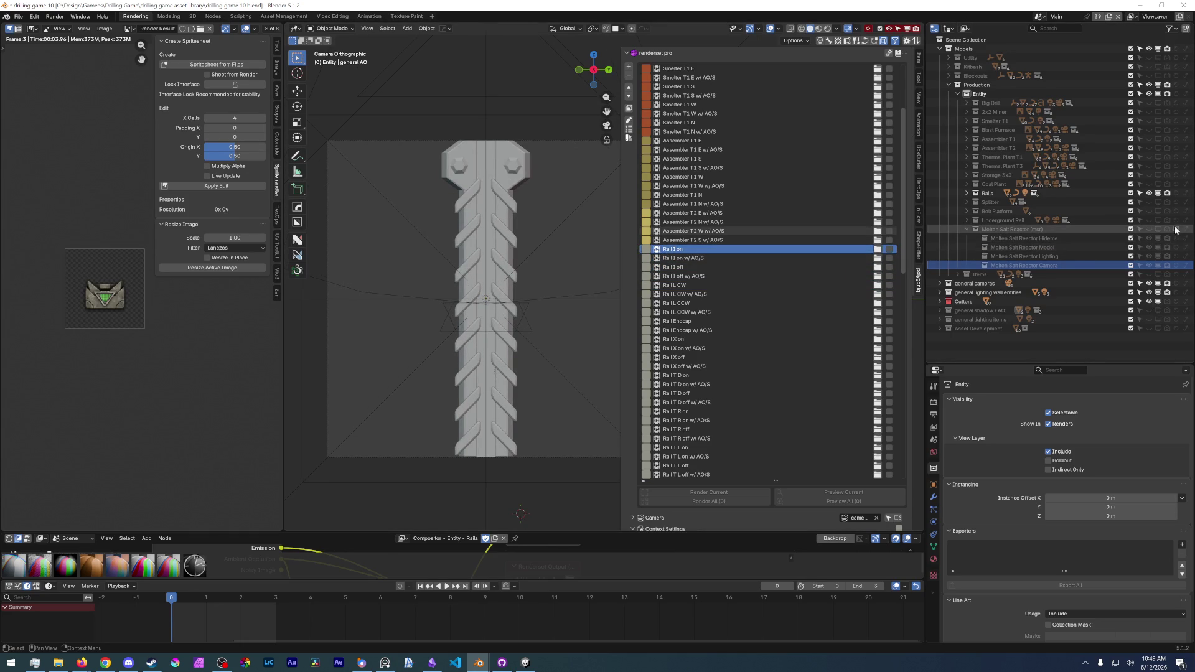
click(778, 240)
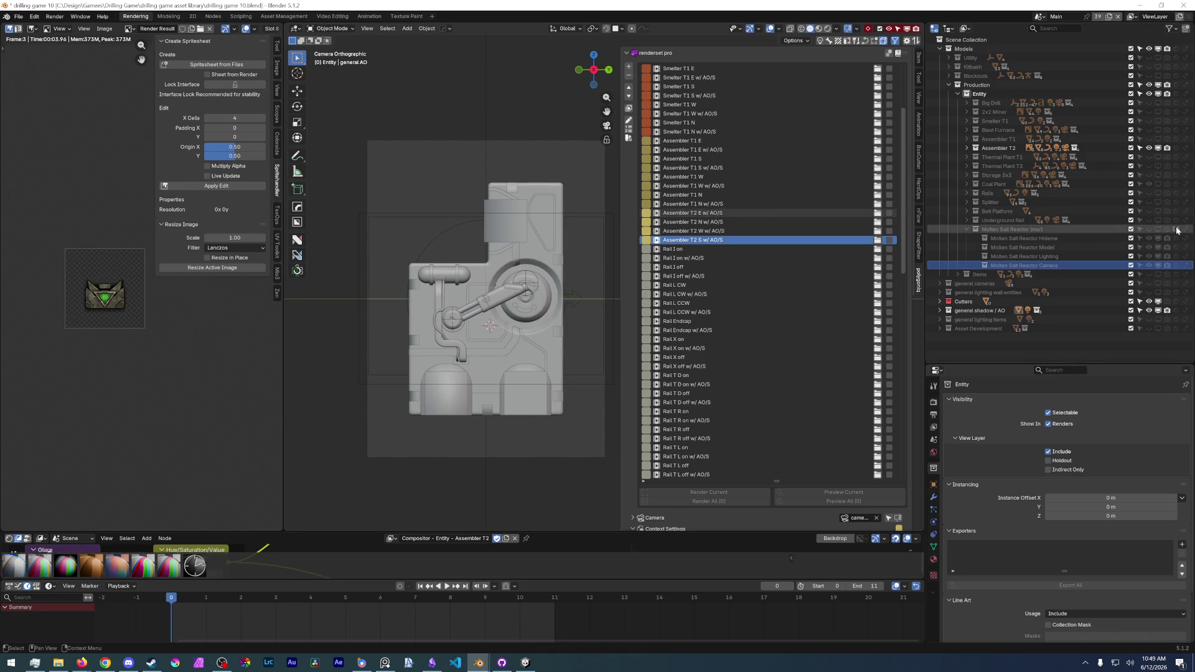
- Preview the Assembler T2 W, N and E w/ AO/S render sets, then Assembler T1 N
click(767, 231)
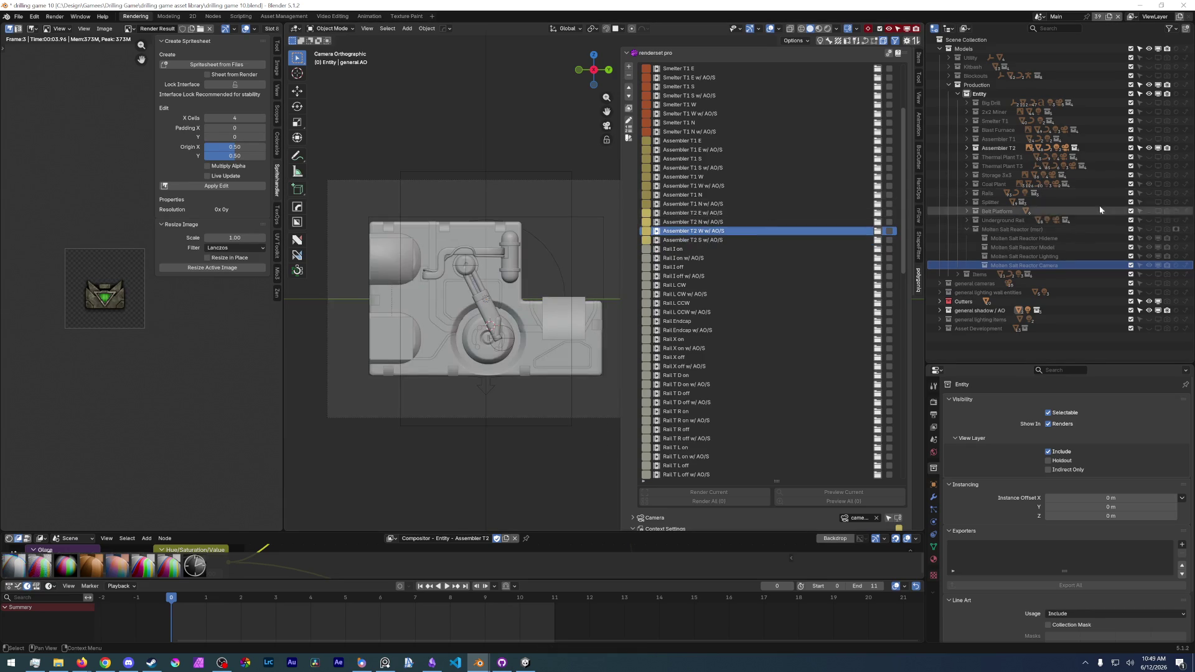
click(816, 222)
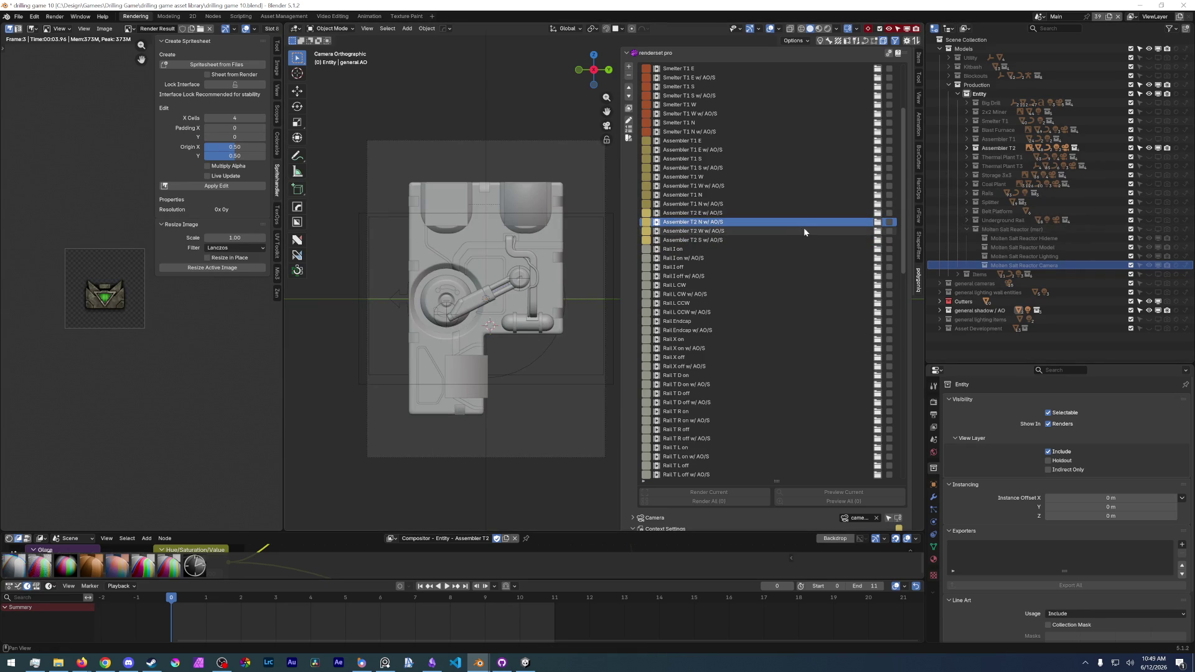
click(803, 213)
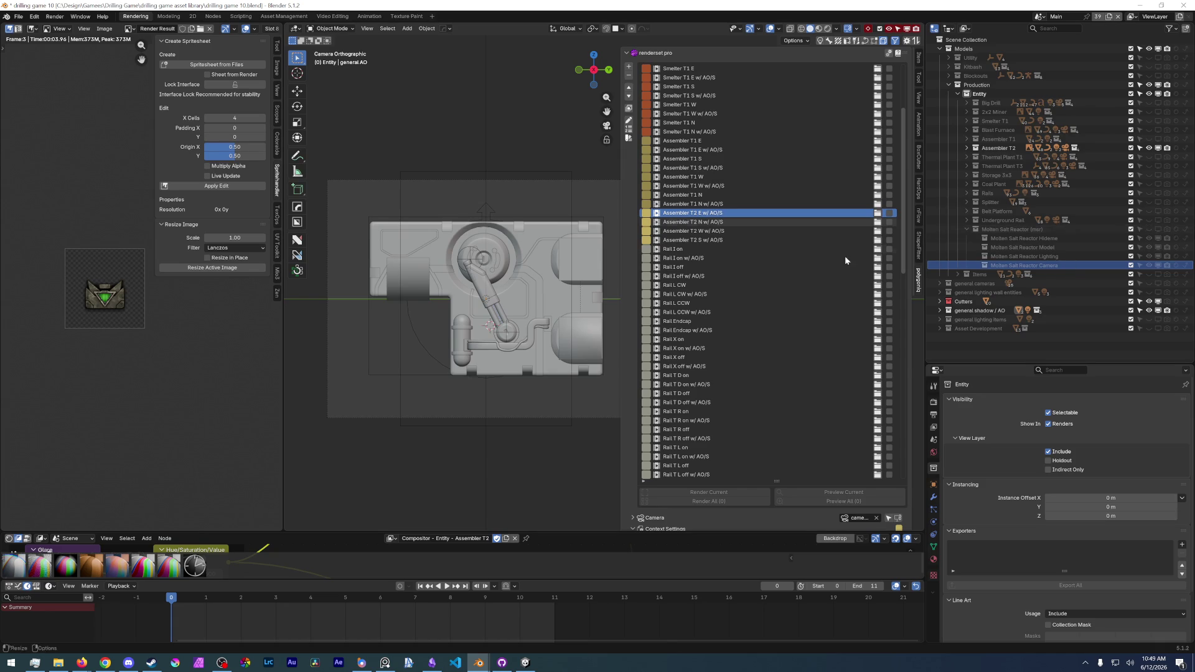
click(809, 203)
- Step through the Assembler T1 N, W and S render sets to Assembler T1 E w/ AO/S
key(Up)
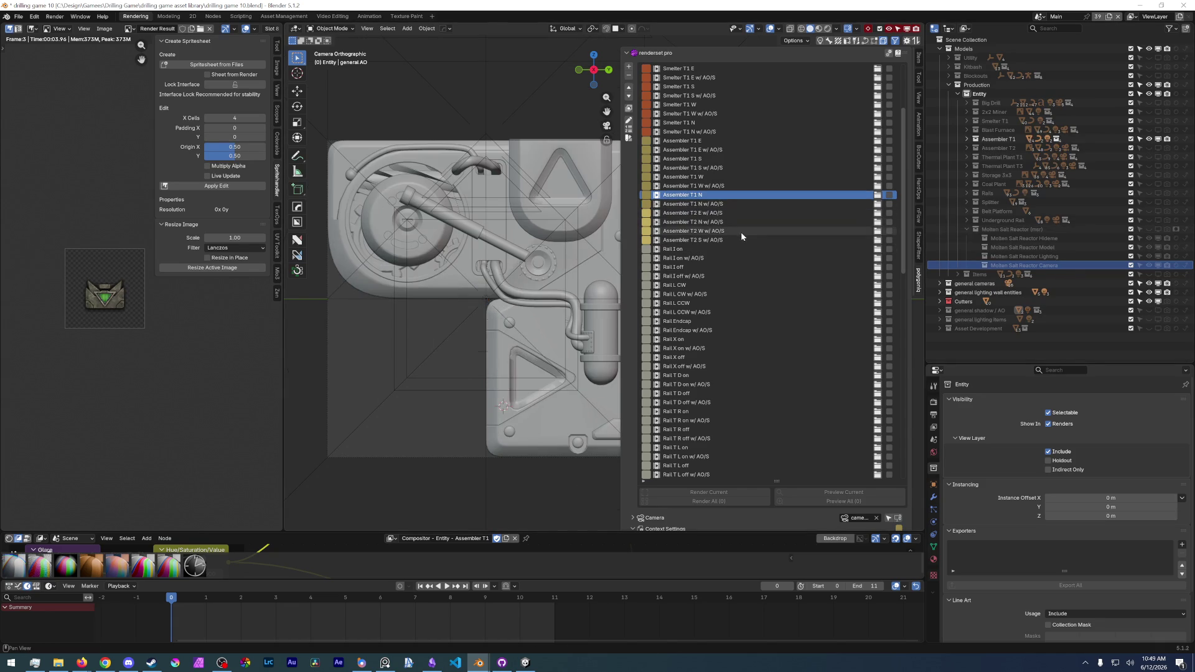
key(Up)
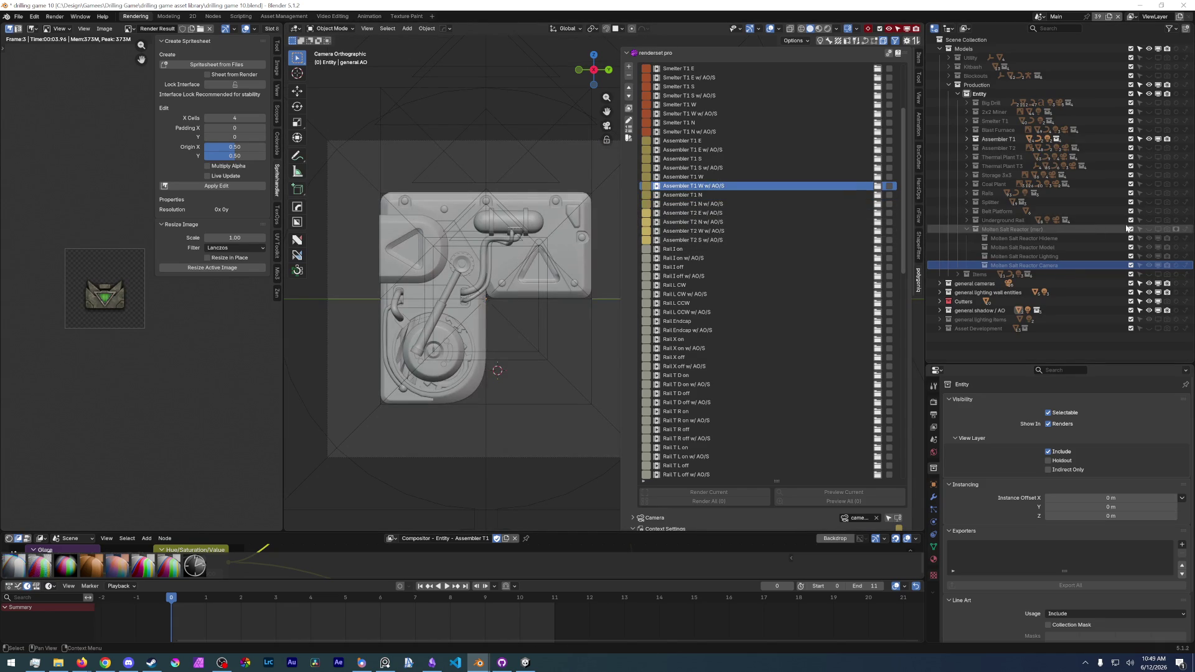
key(Up)
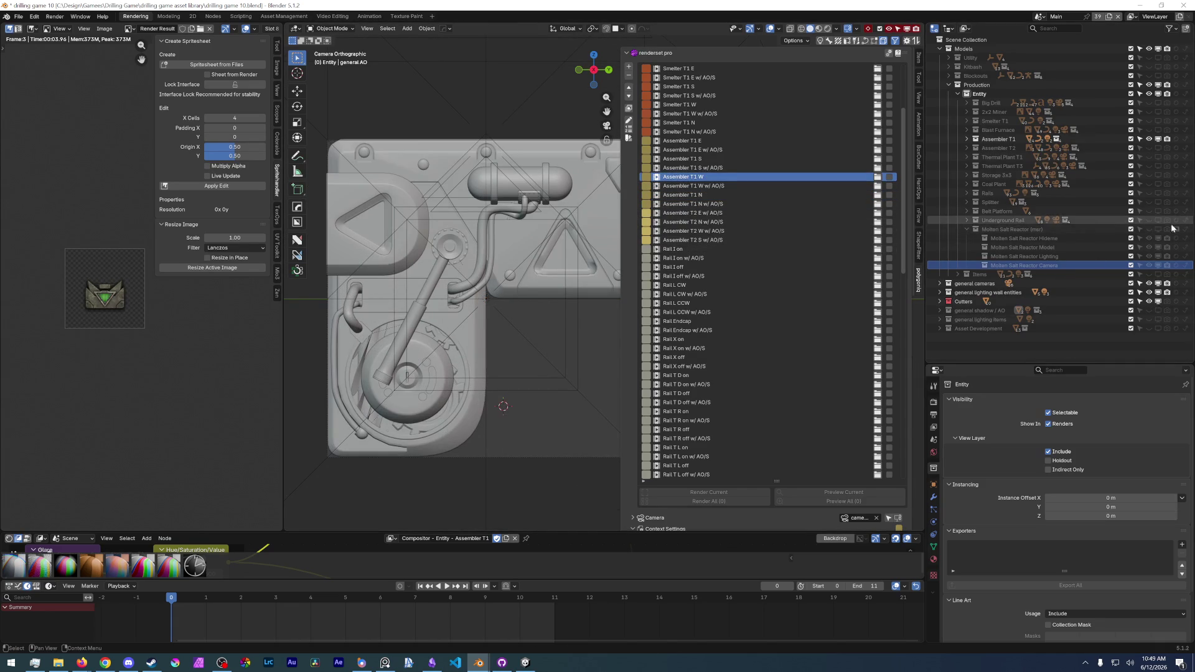
key(Up)
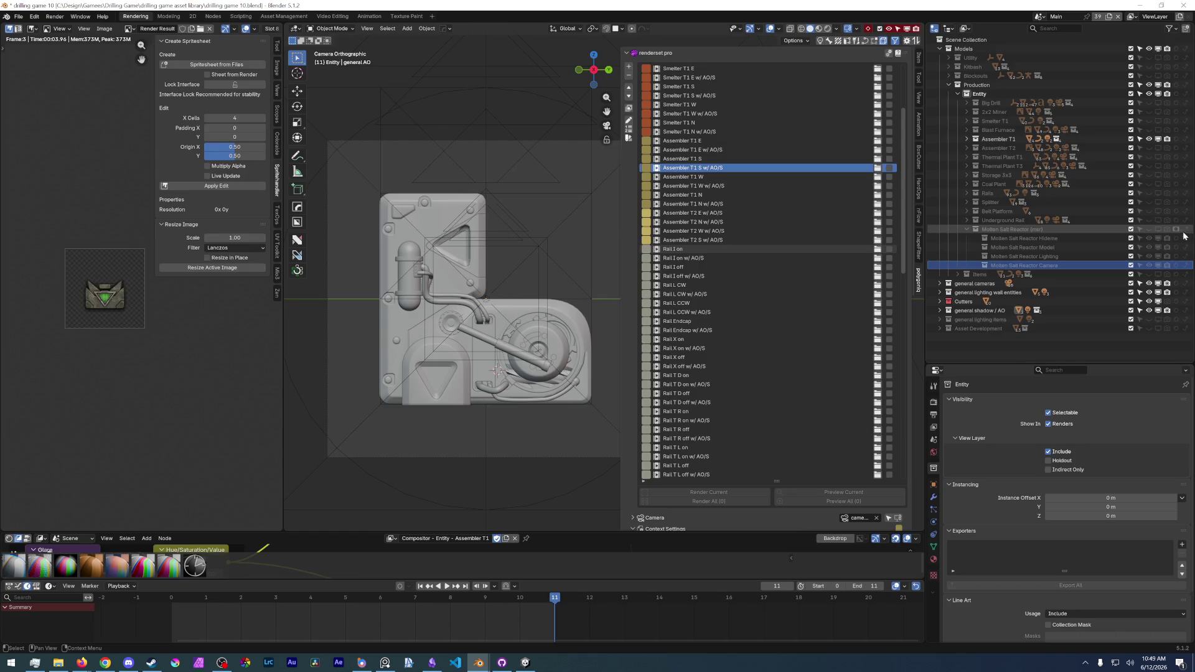
key(Up)
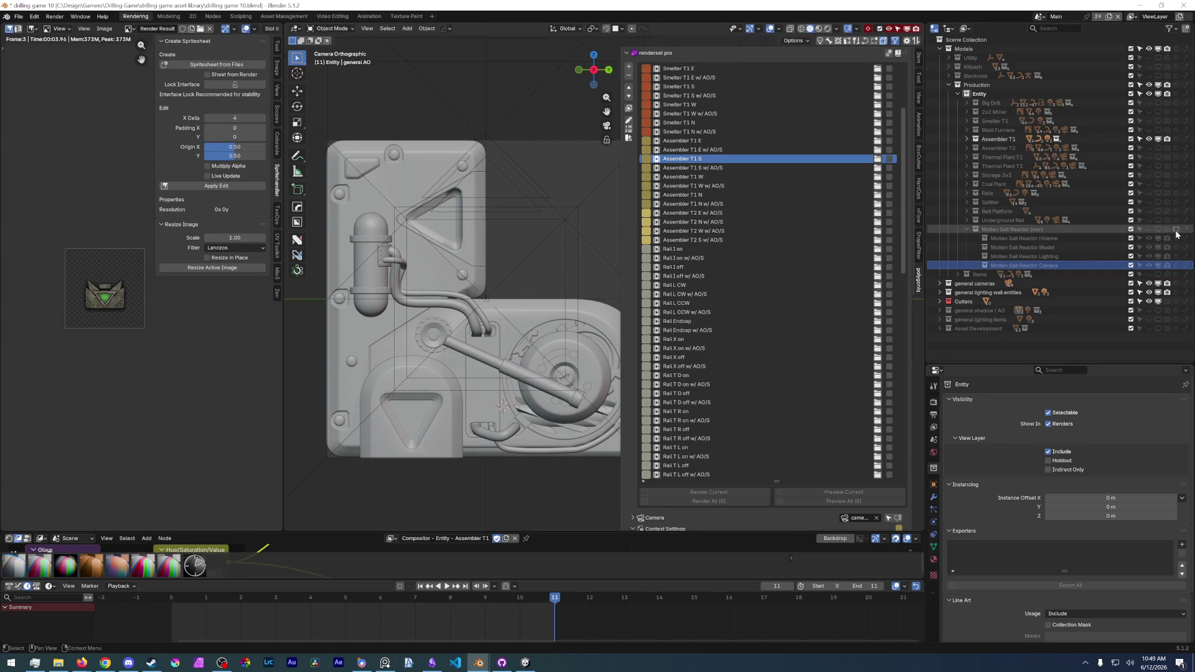
scroll(786, 278, up, 10)
key(Up)
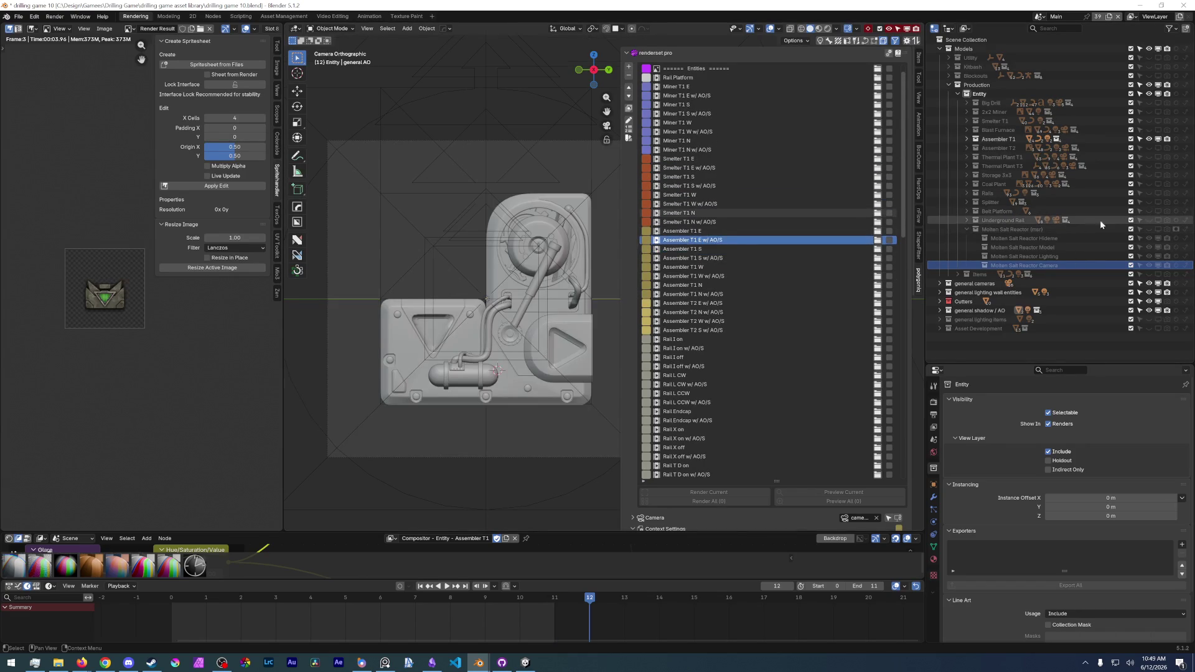
- Preview the Smelter T1 N, W, S and E render sets
key(Up)
key(Up)
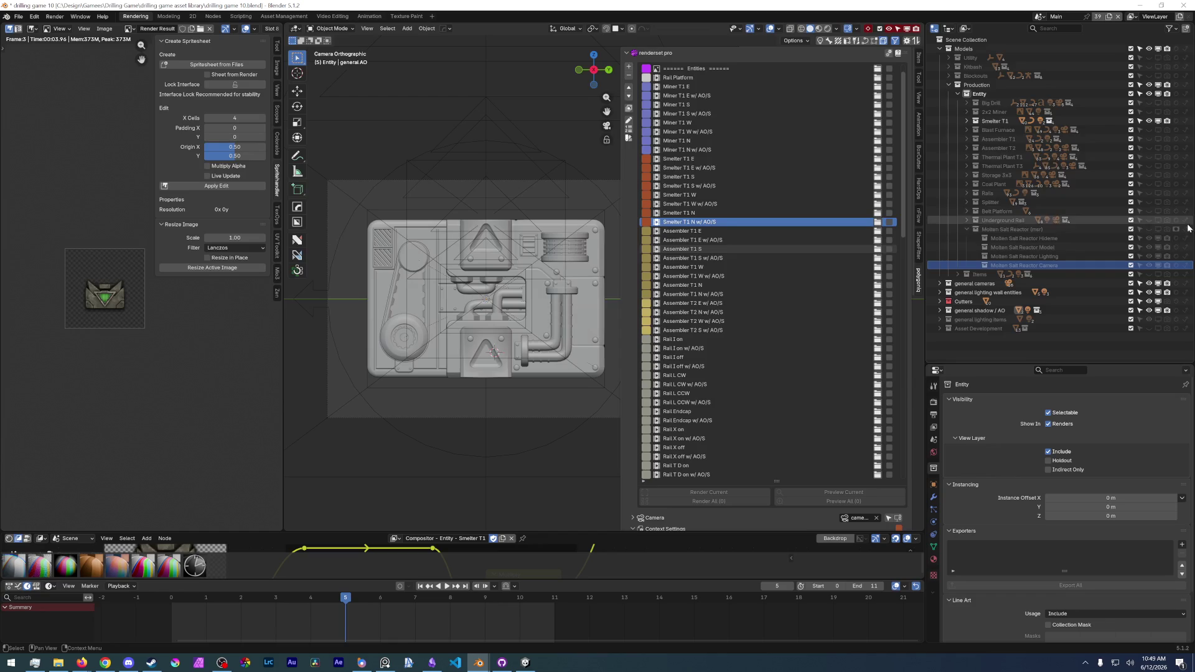
key(Up)
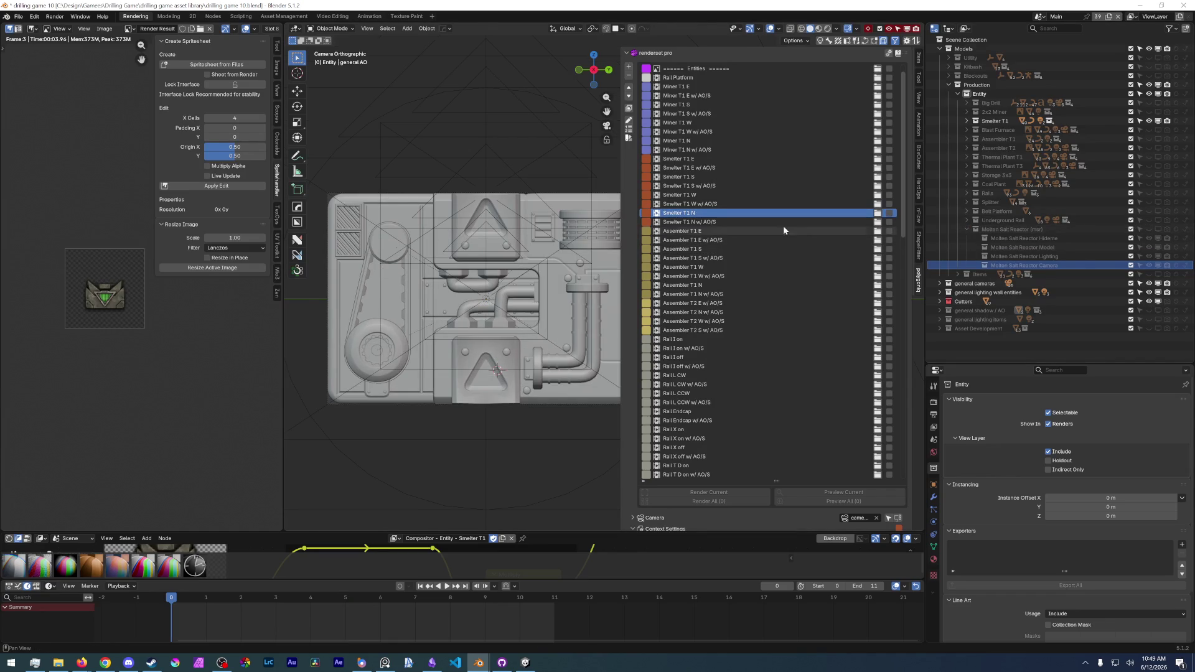
key(Up)
key(Up)
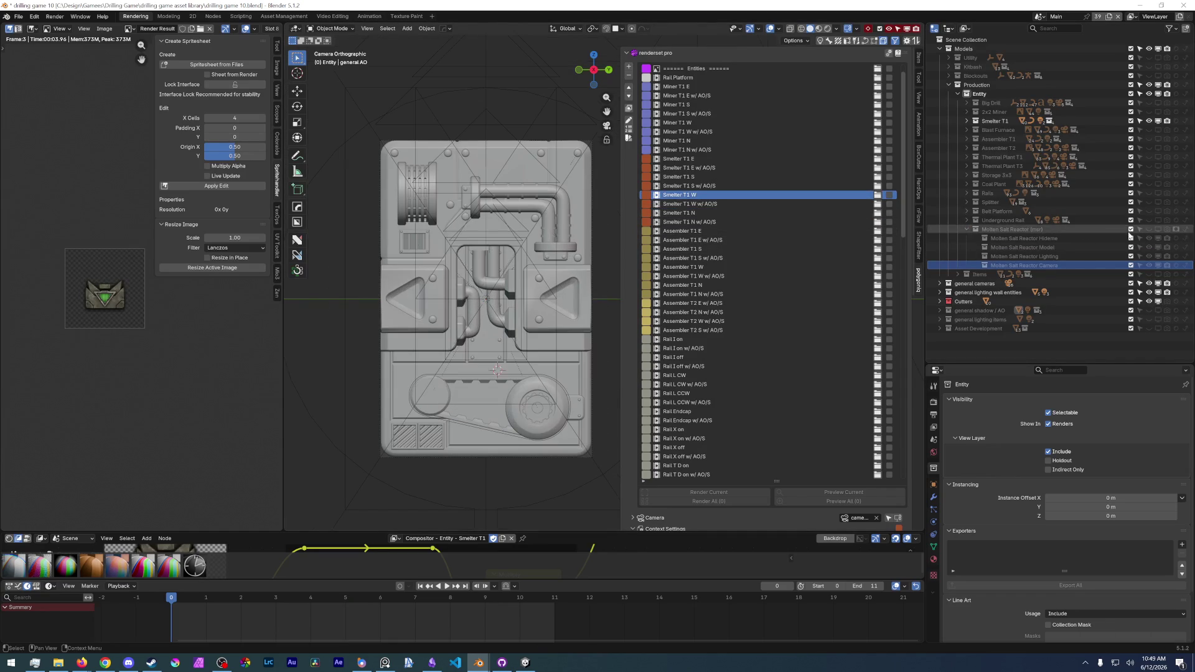
key(Up)
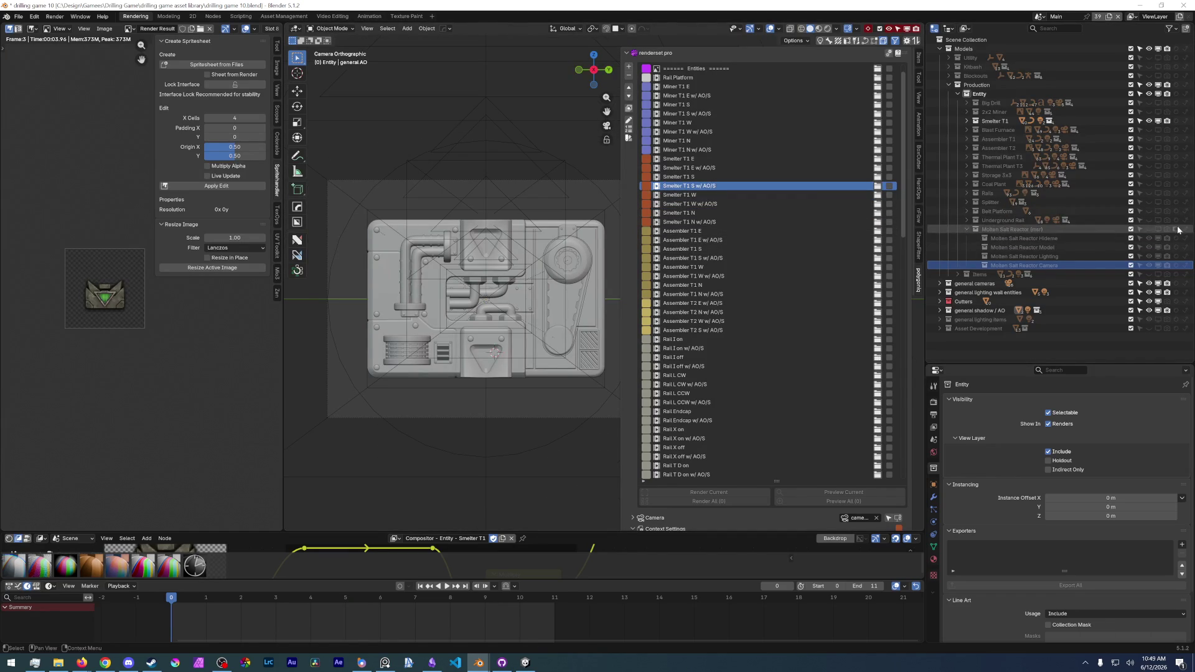
key(Up)
key(Up)
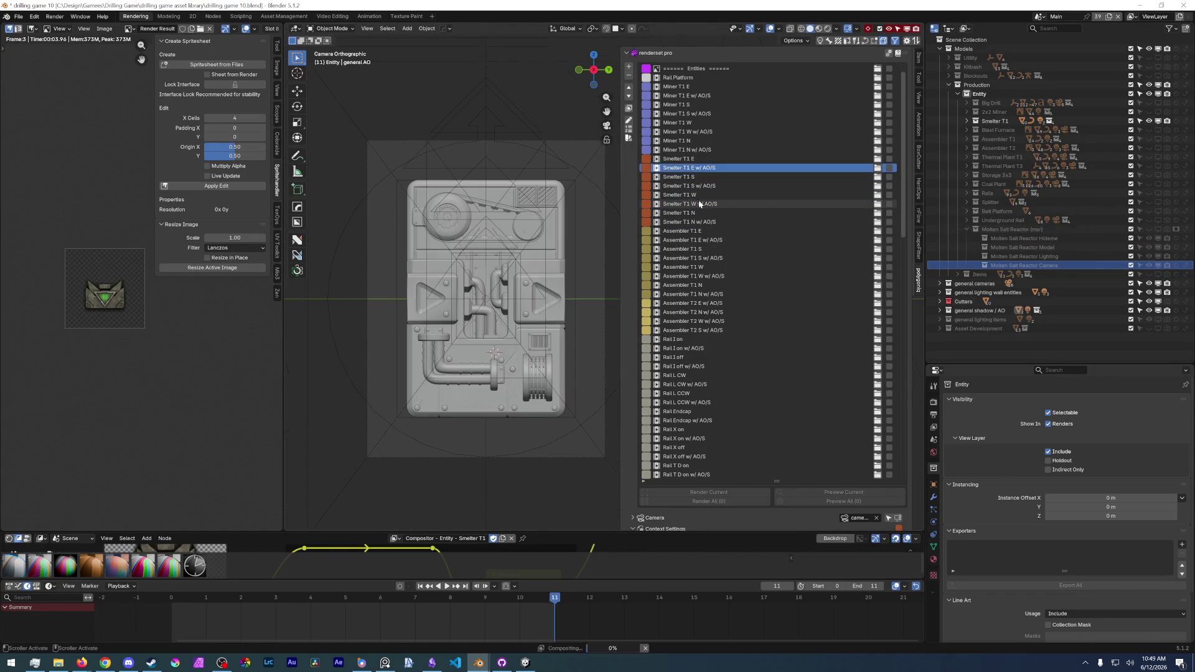
key(Up)
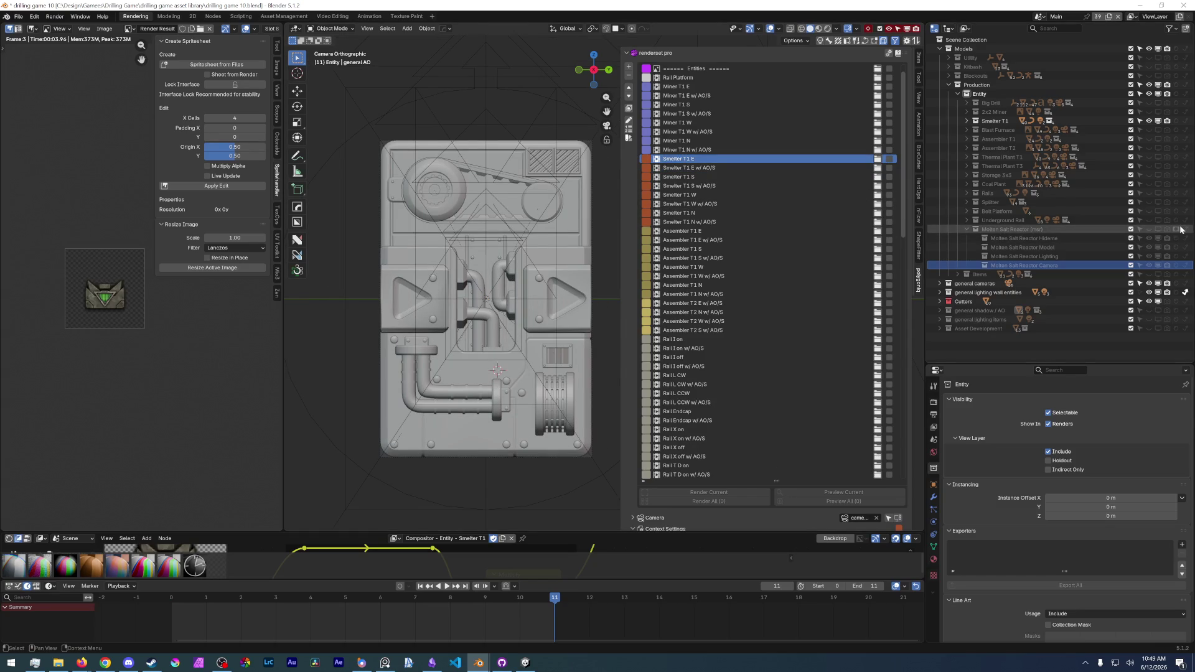
key(Up)
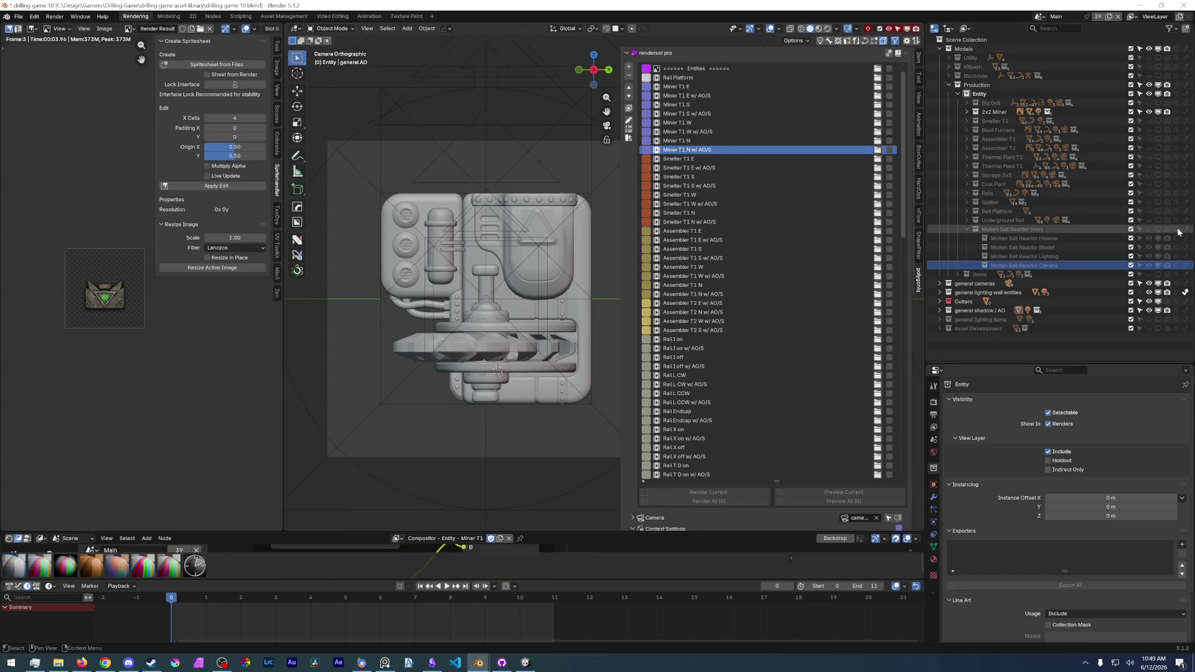
scroll(782, 250, up, 1)
- Preview the Miner T1 N, W, S and E render sets, ending on Rail Platform
click(753, 158)
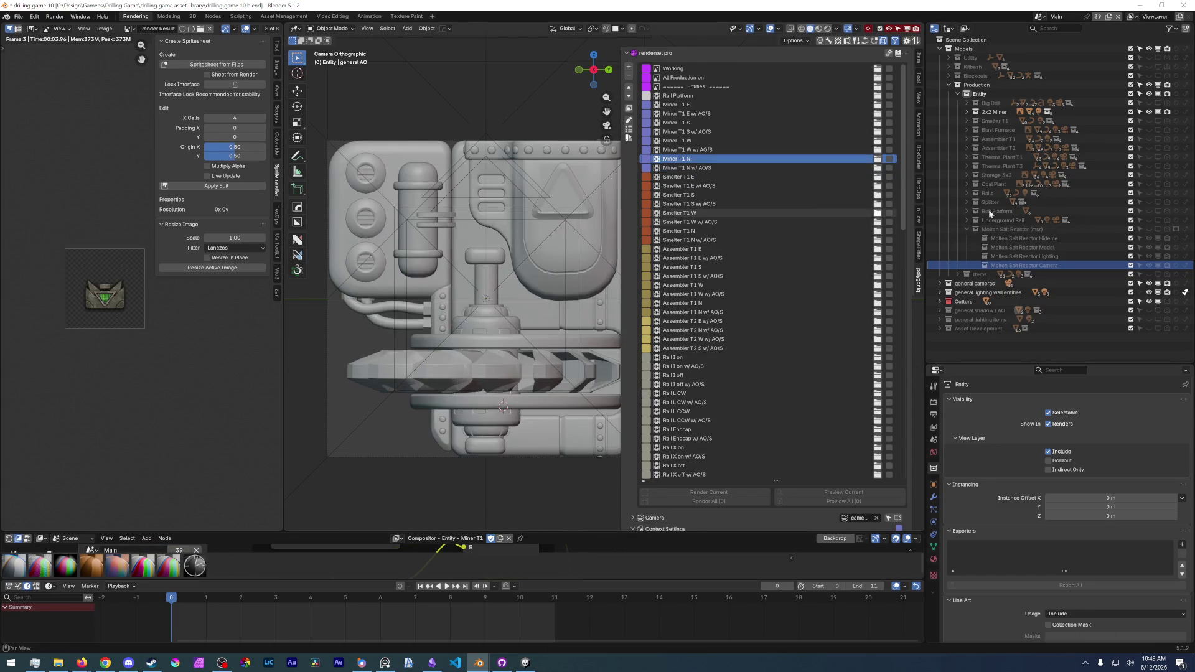
click(789, 150)
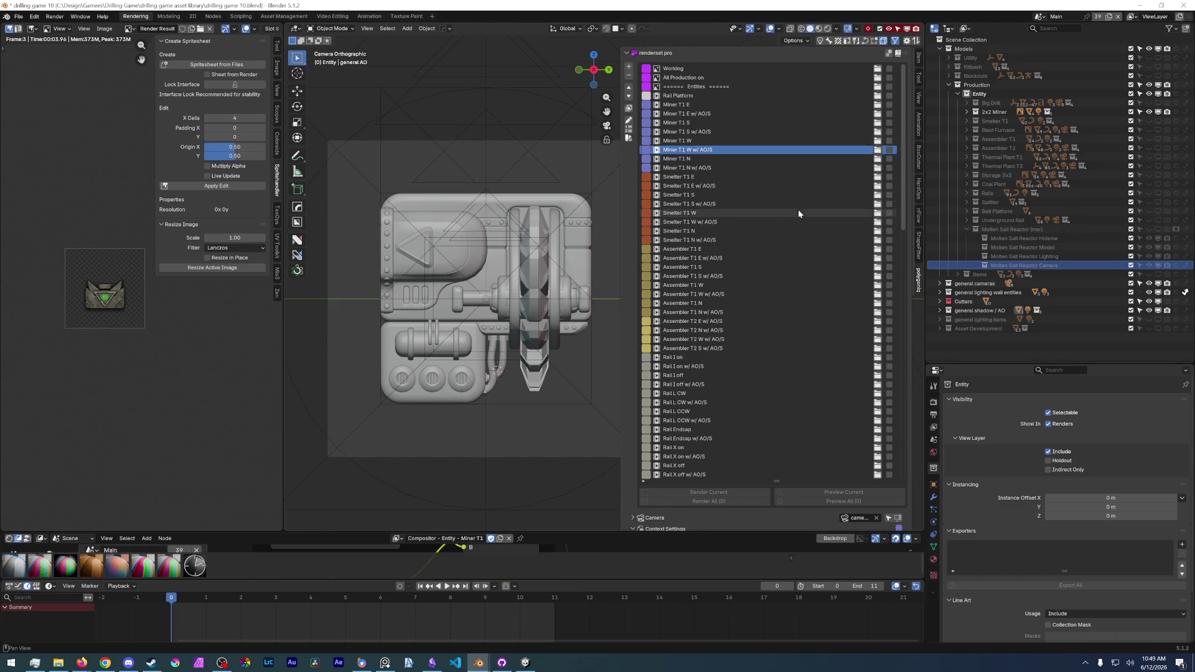
key(Up)
key(Up)
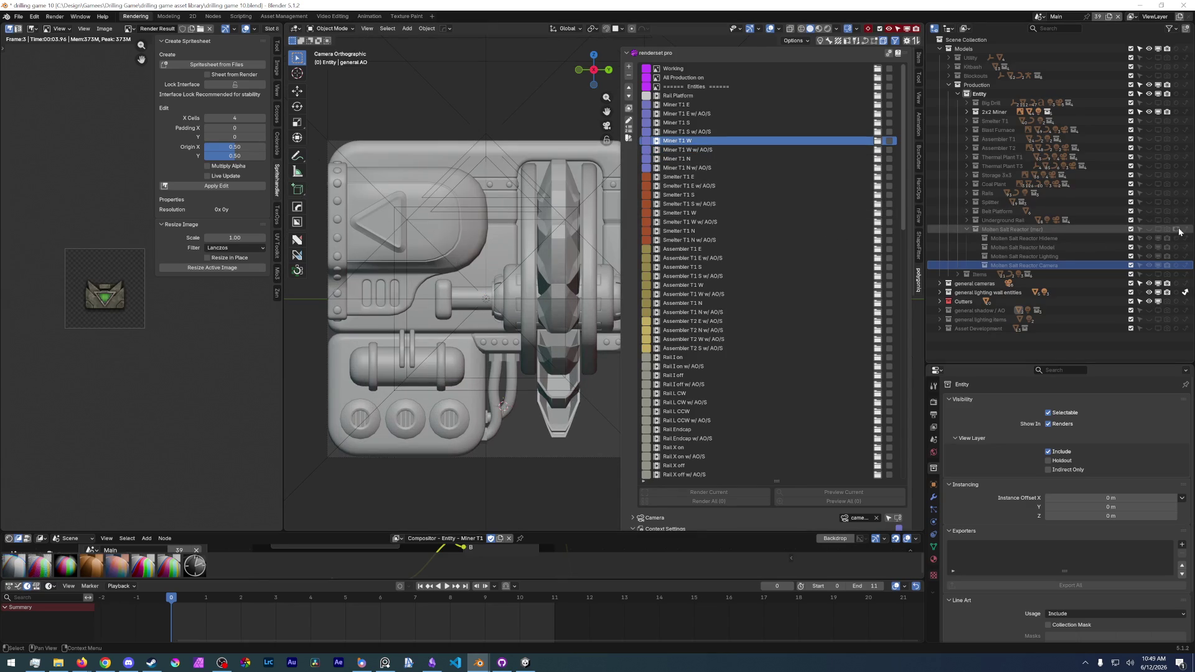
key(Up)
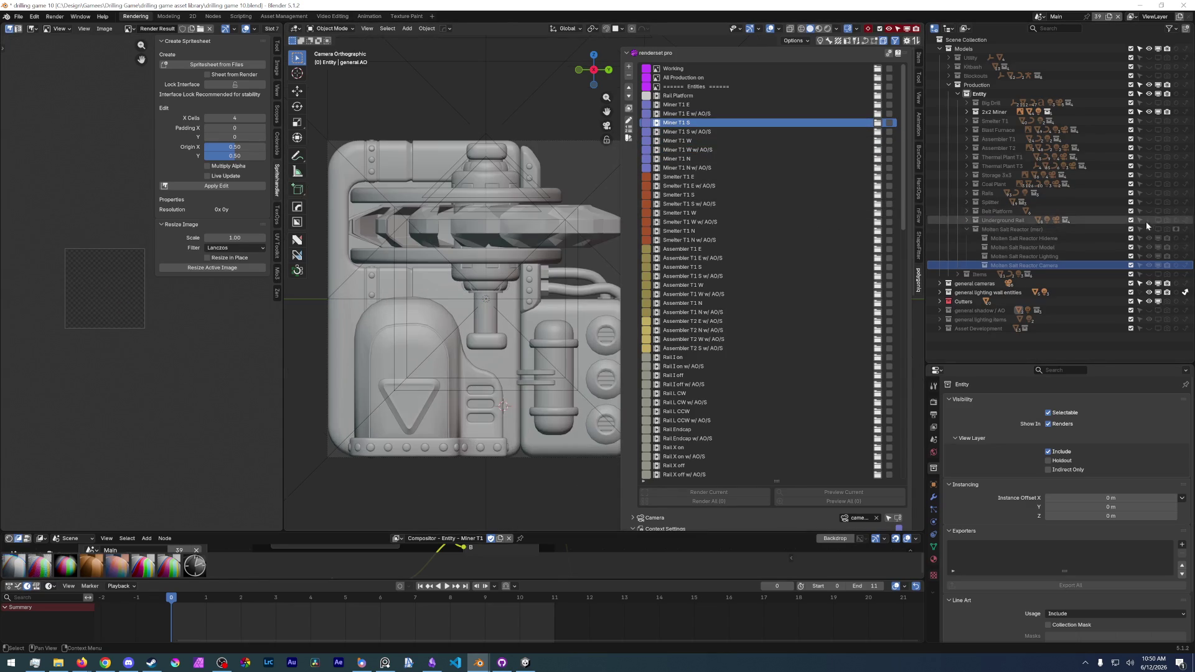
key(Up)
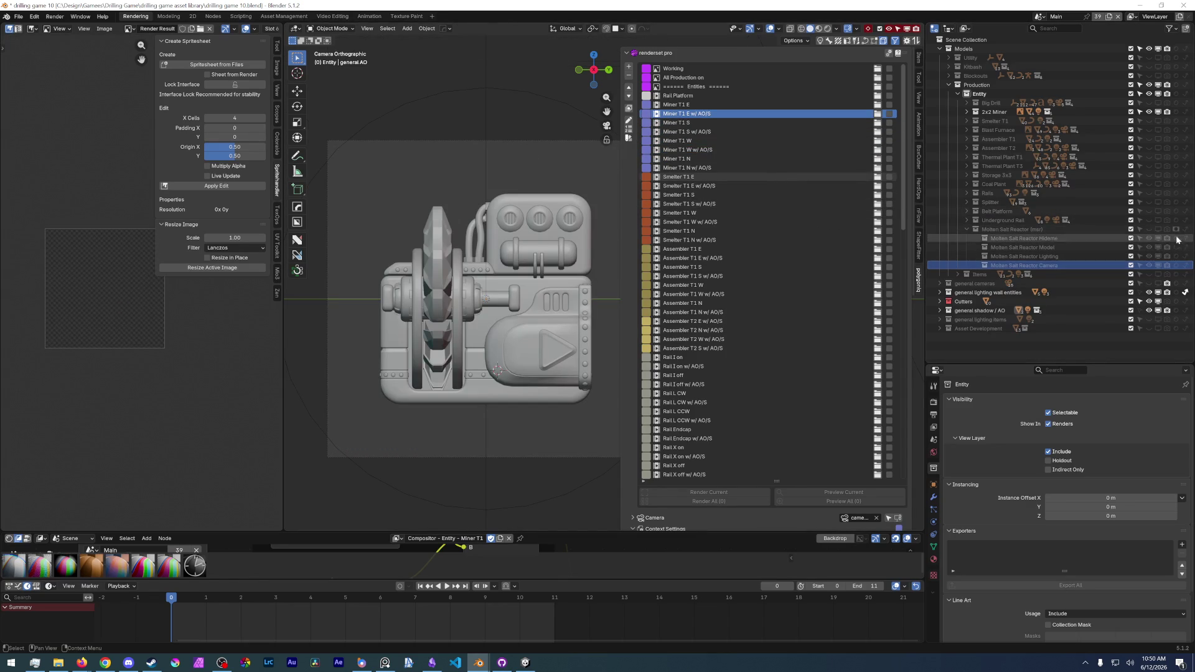
key(Up)
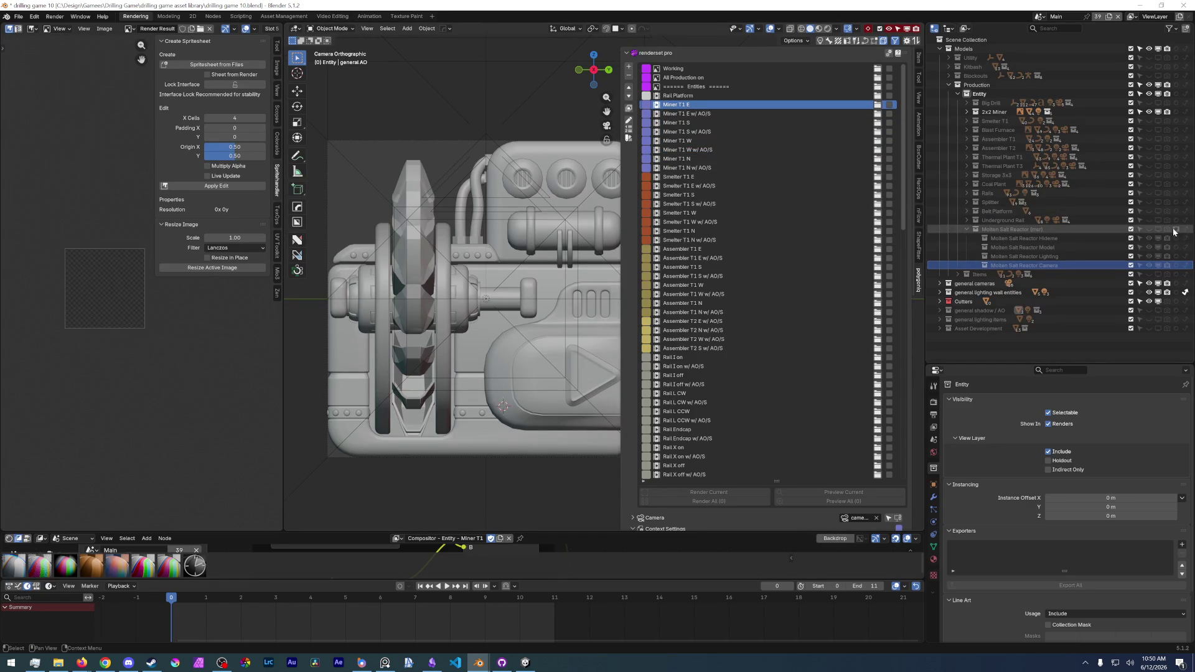
key(Up)
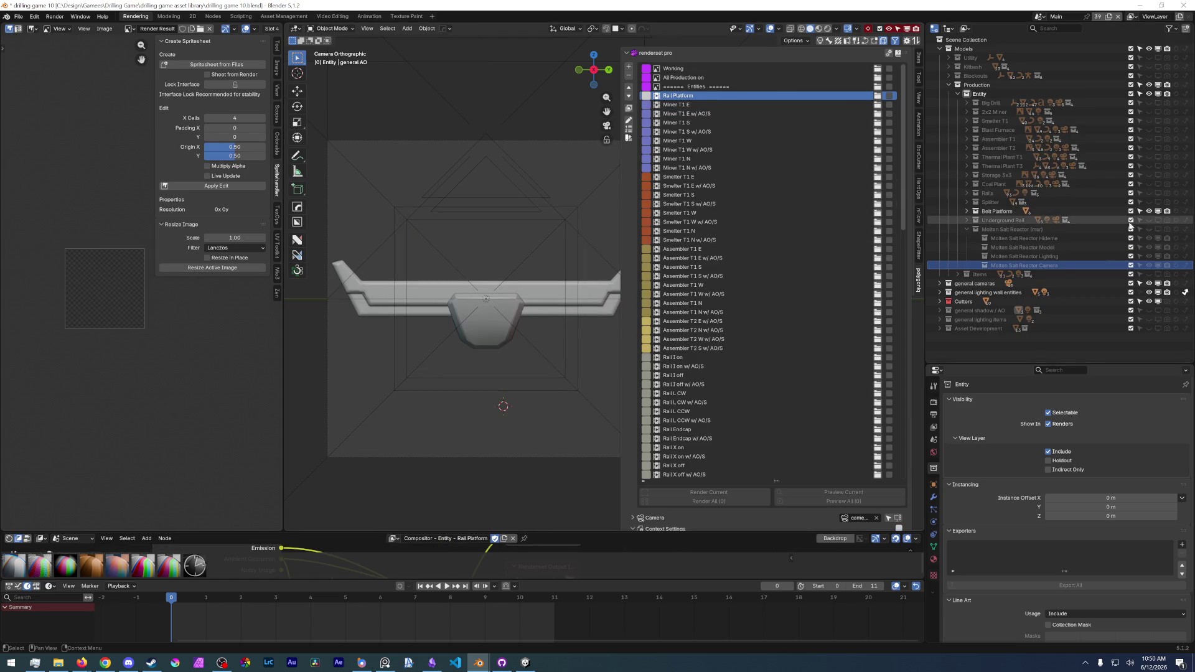
- Make Coal Plant S AO/S Off active, then preview Coal Plant S AO/S and W AO/S Off
scroll(805, 230, down, 5)
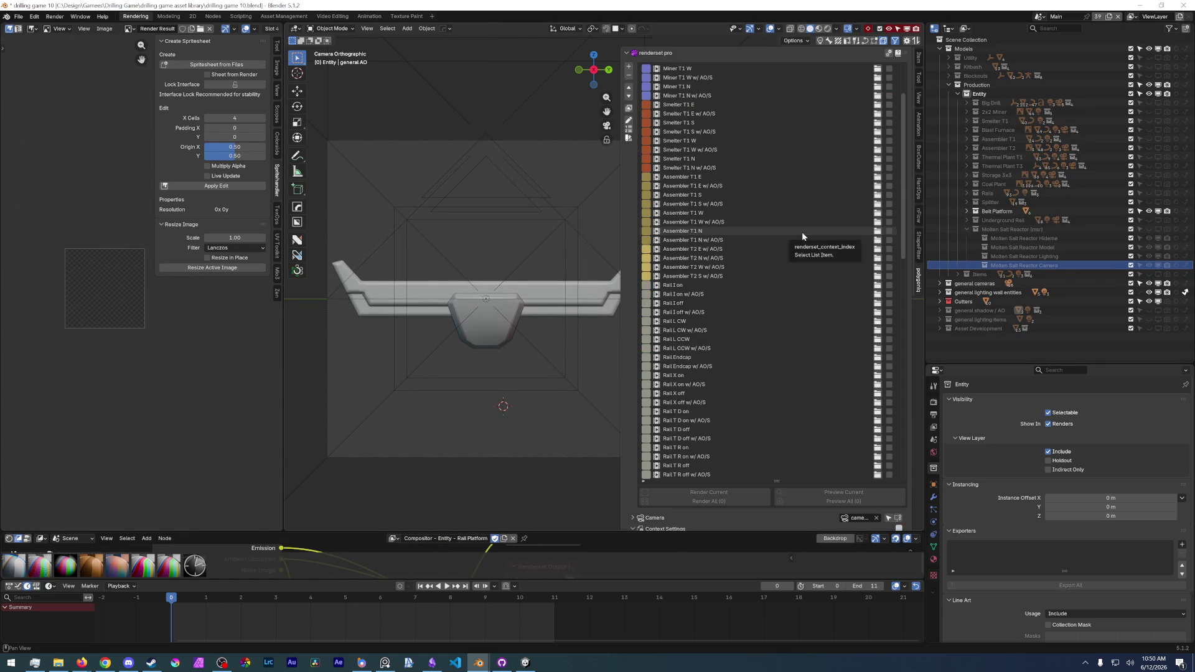
key(Down)
scroll(788, 243, down, 15)
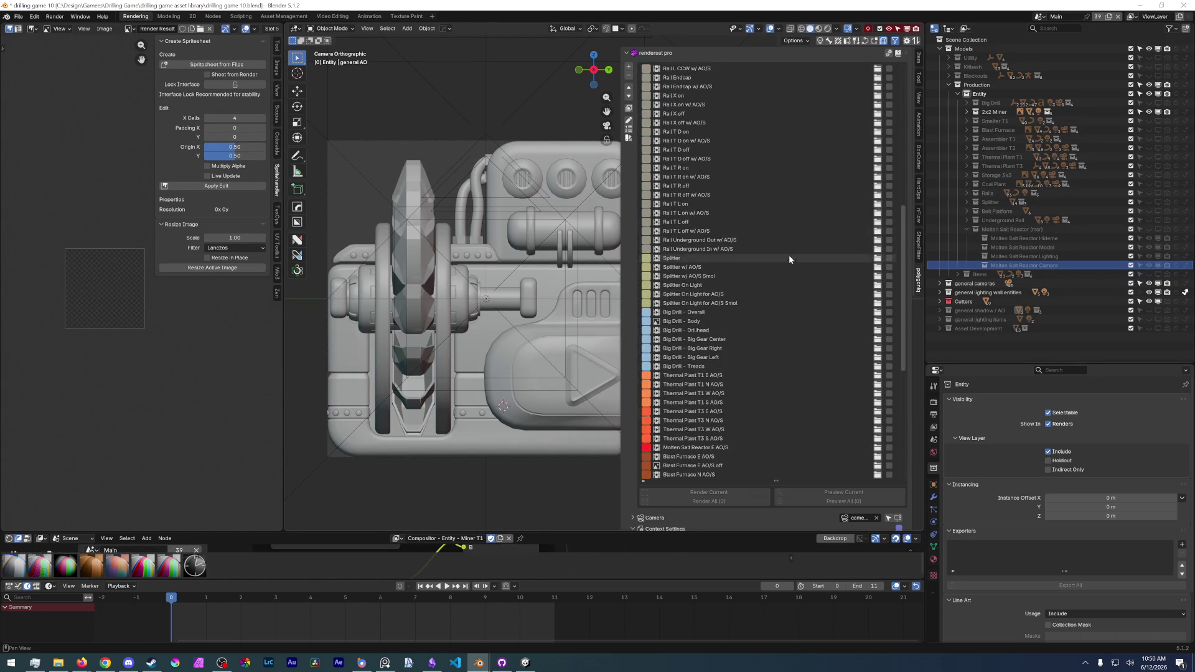
scroll(703, 393, down, 5)
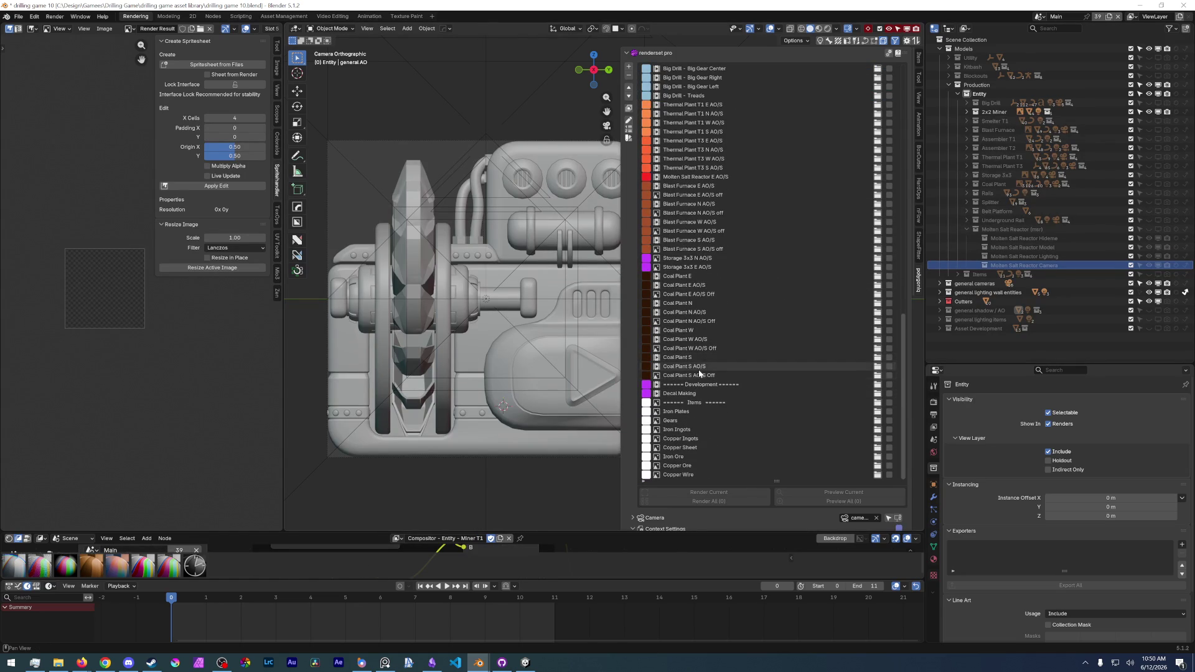
click(694, 376)
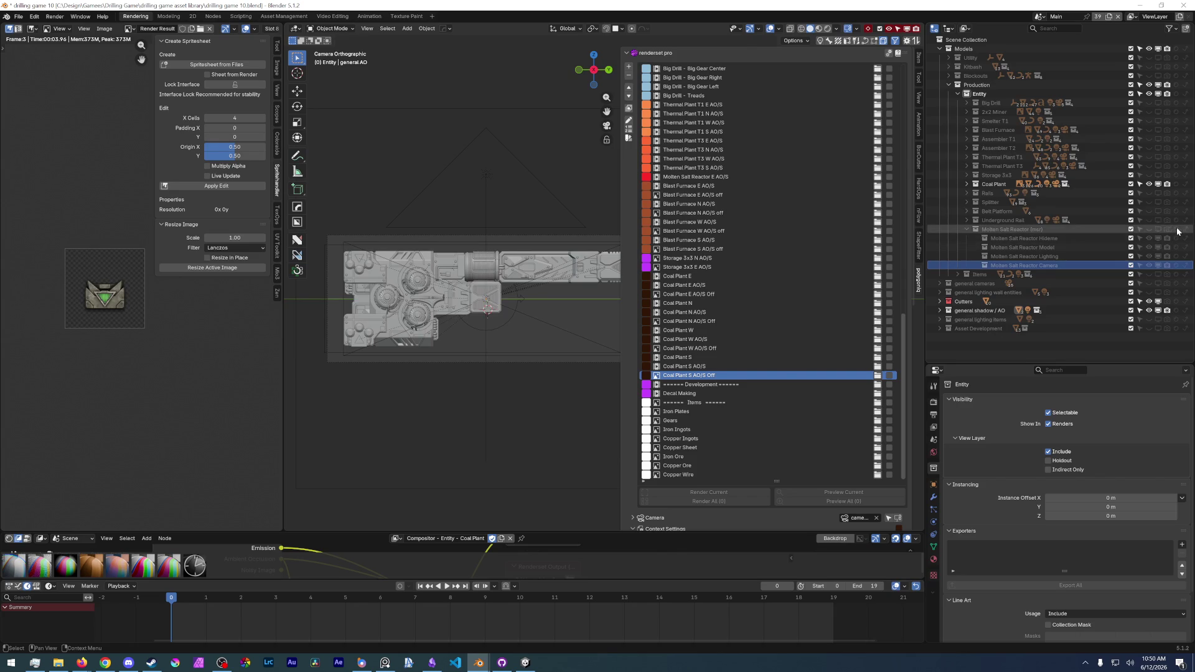
key(Up)
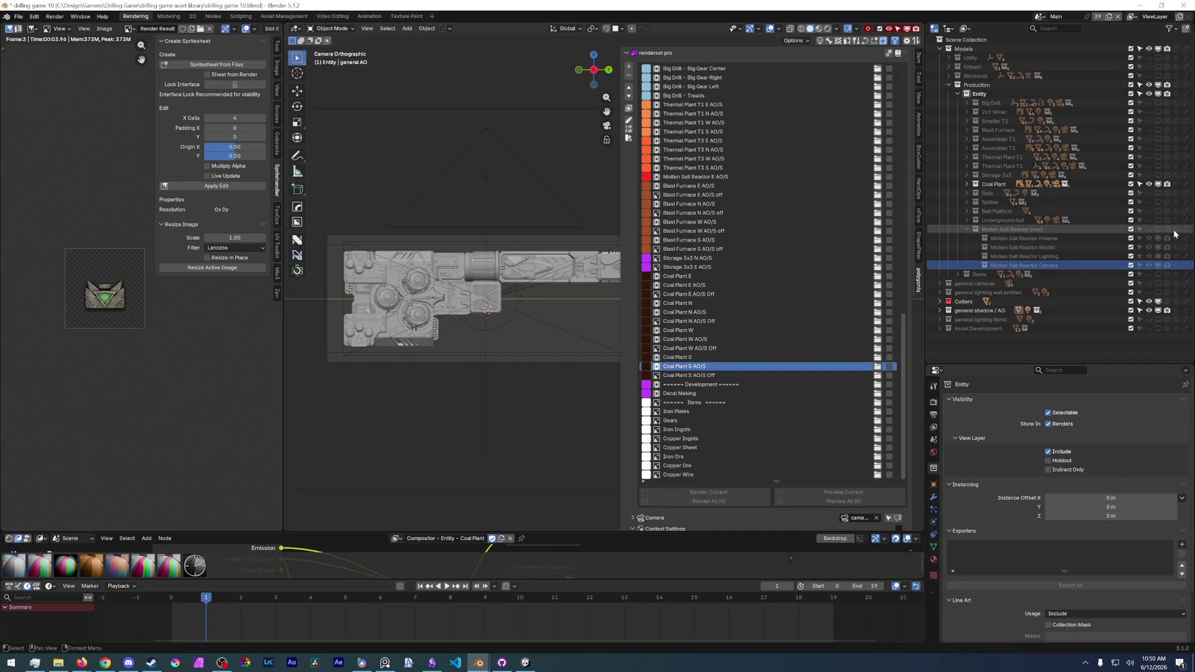
click(865, 348)
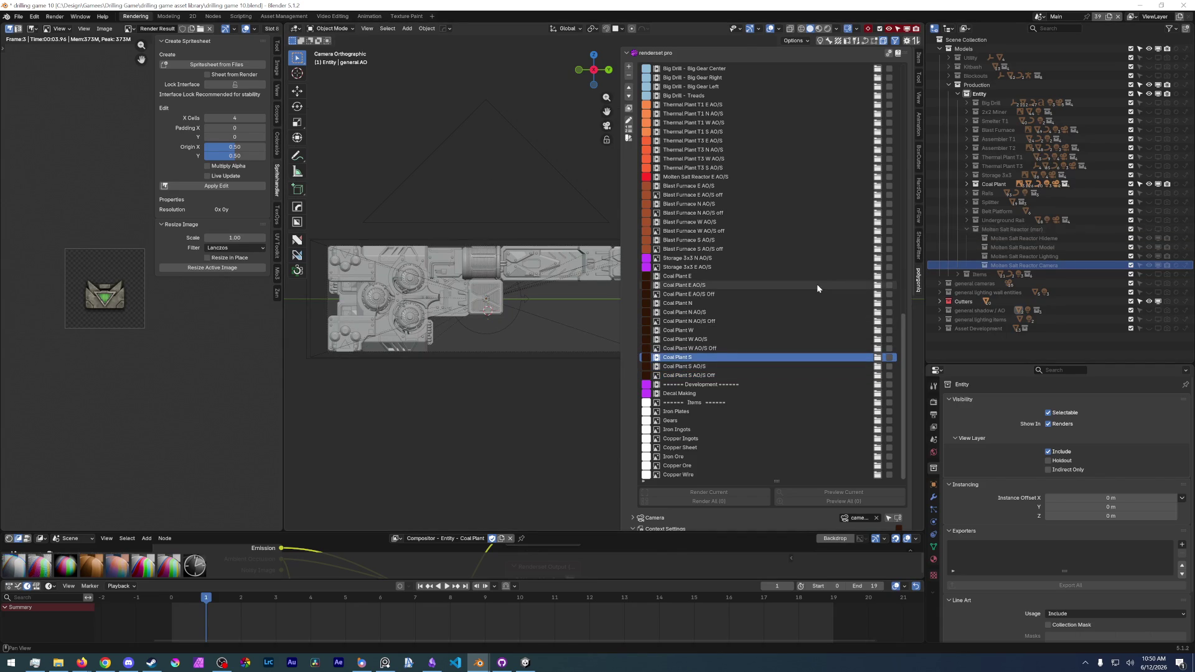
- Step through Coal Plant W, N and E render sets to Storage 3x3 E AO/S
key(Up)
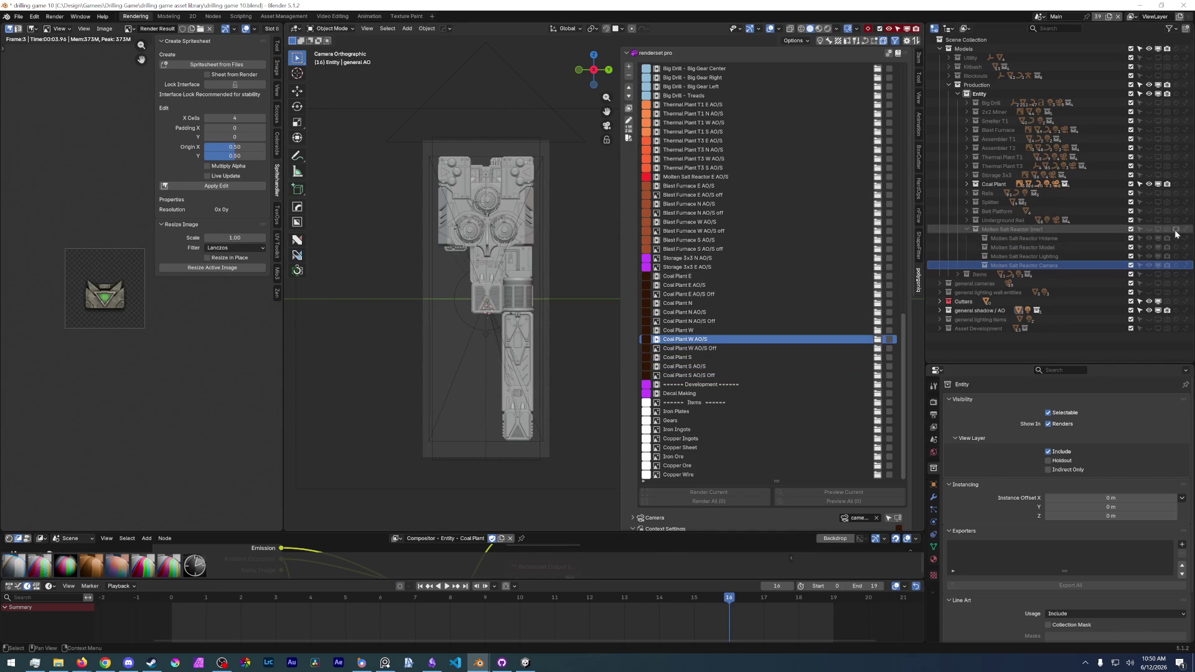
key(Up)
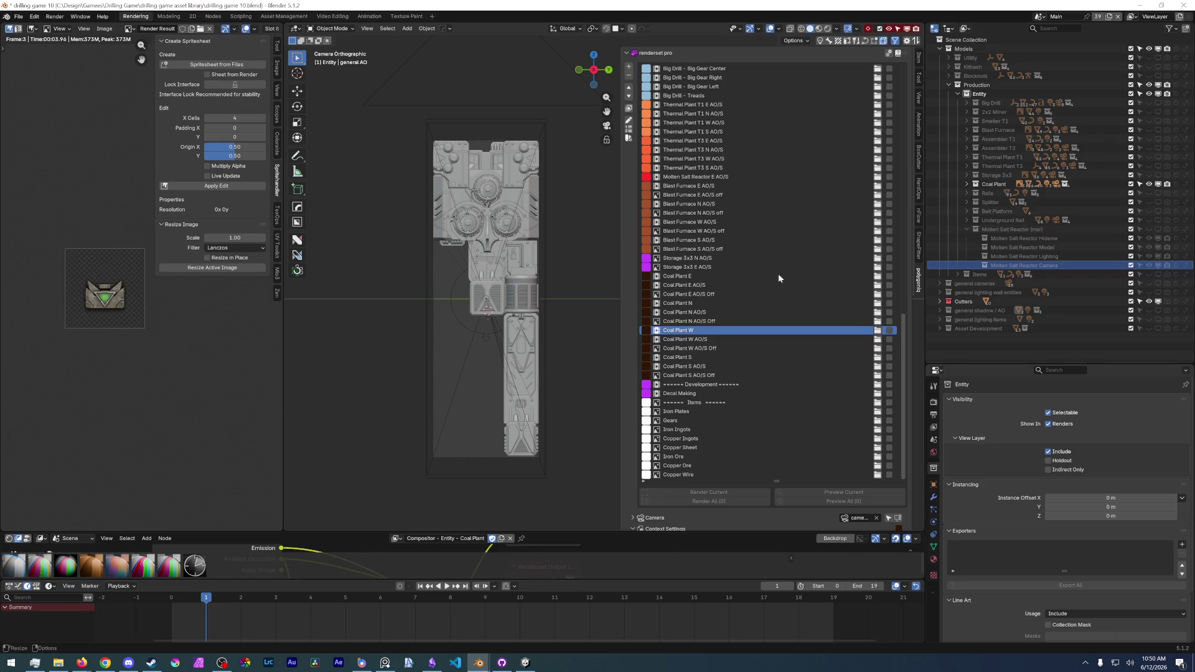
key(Up)
key(Up)
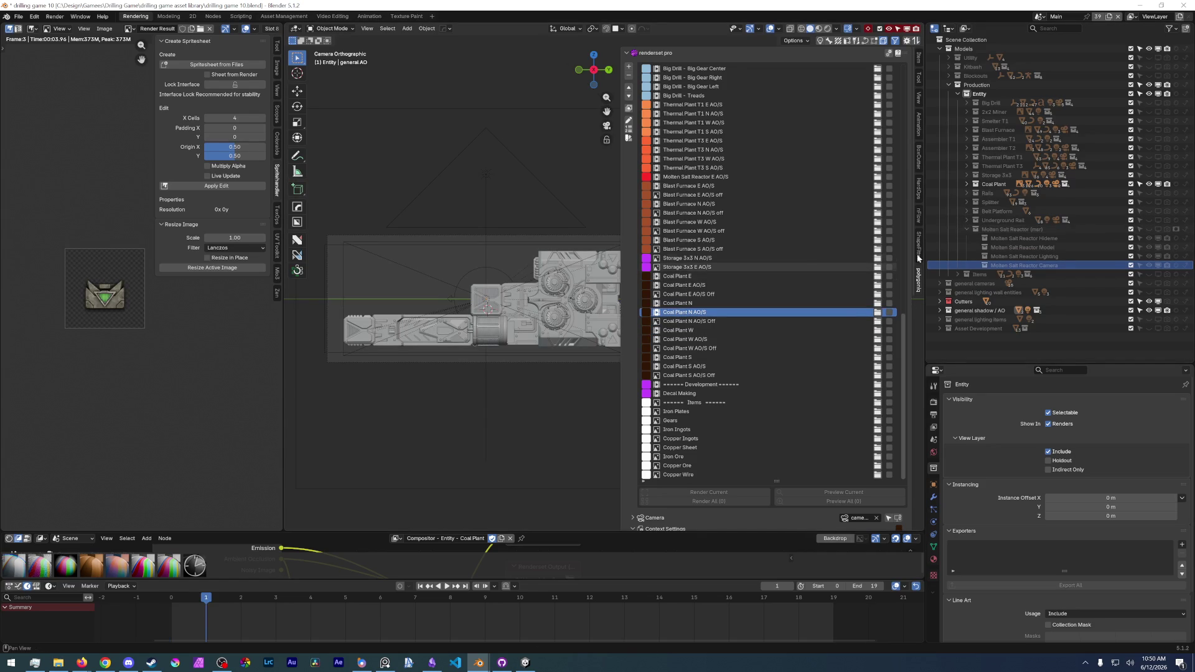
key(Up)
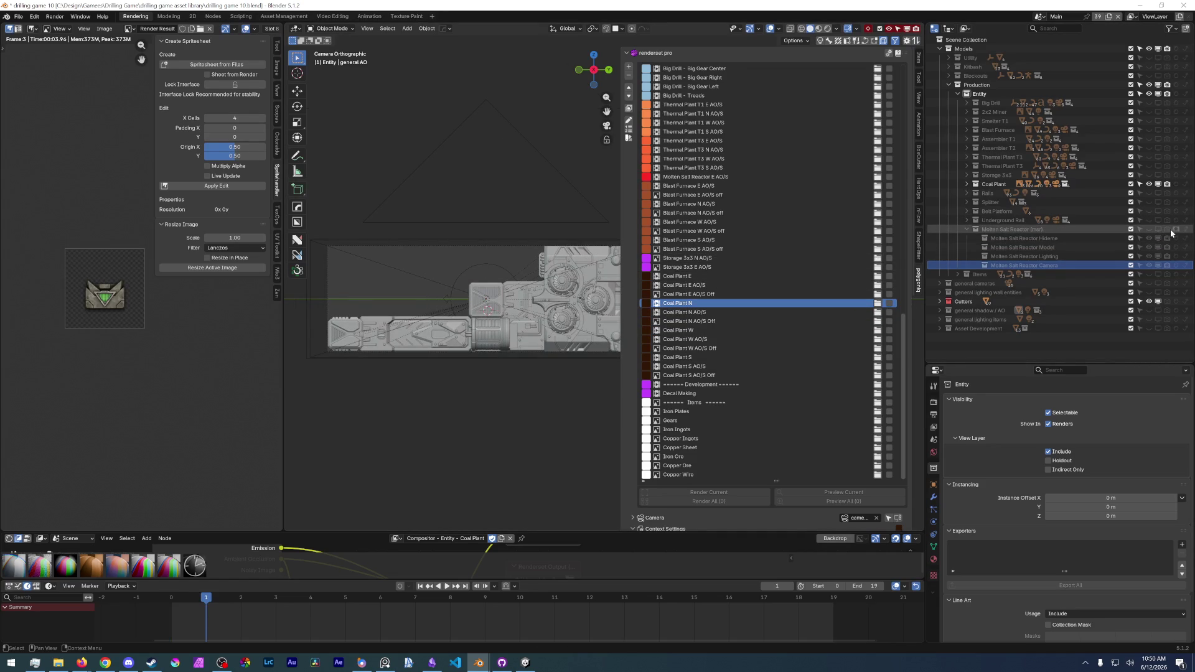
key(Up)
key(Up)
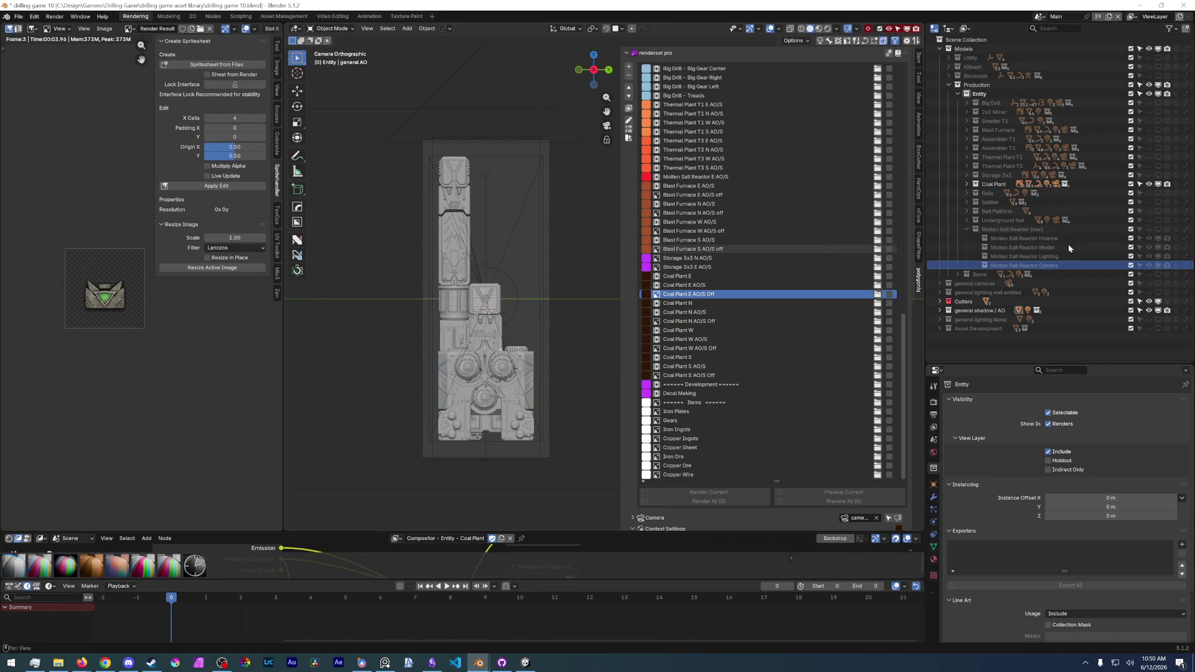
key(Up)
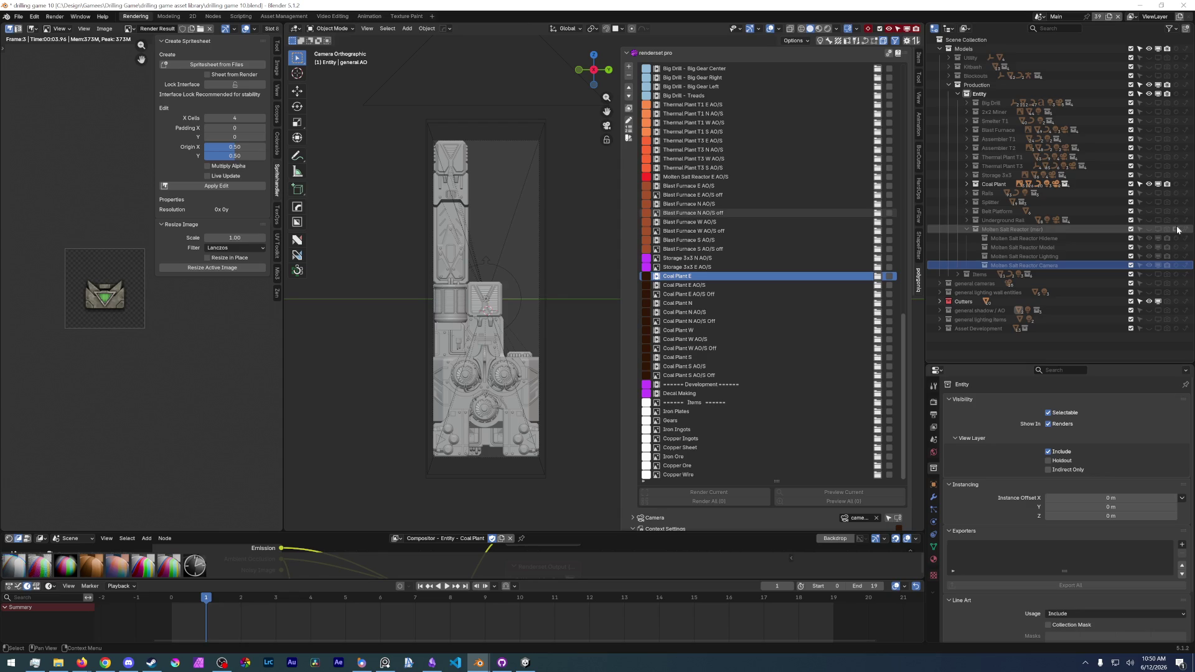
key(Up)
- Step through Storage 3x3 N and Blast Furnace S, N, E sets to Molten Salt Reactor E AO/S
key(Up)
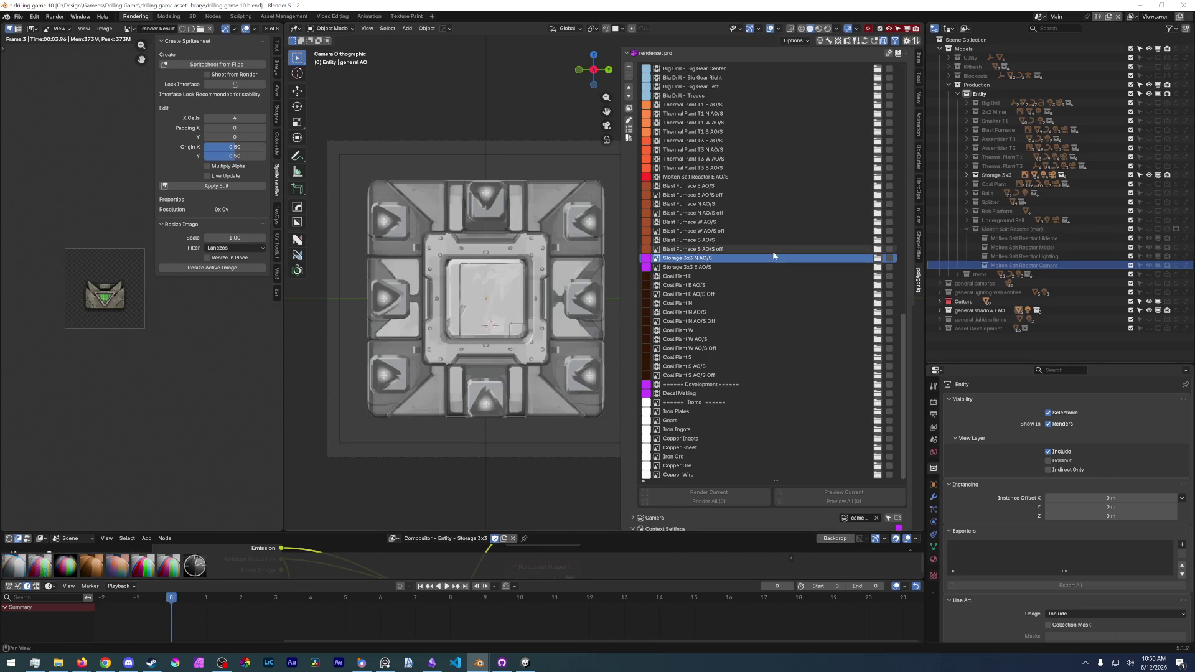
key(Up)
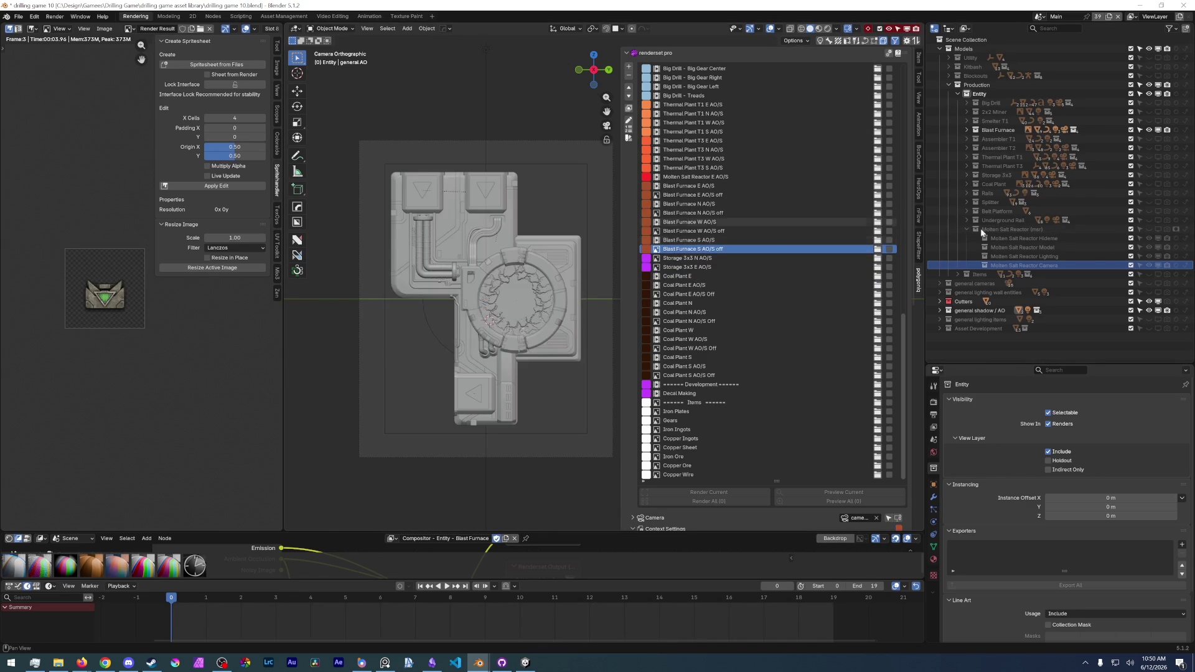
key(Up)
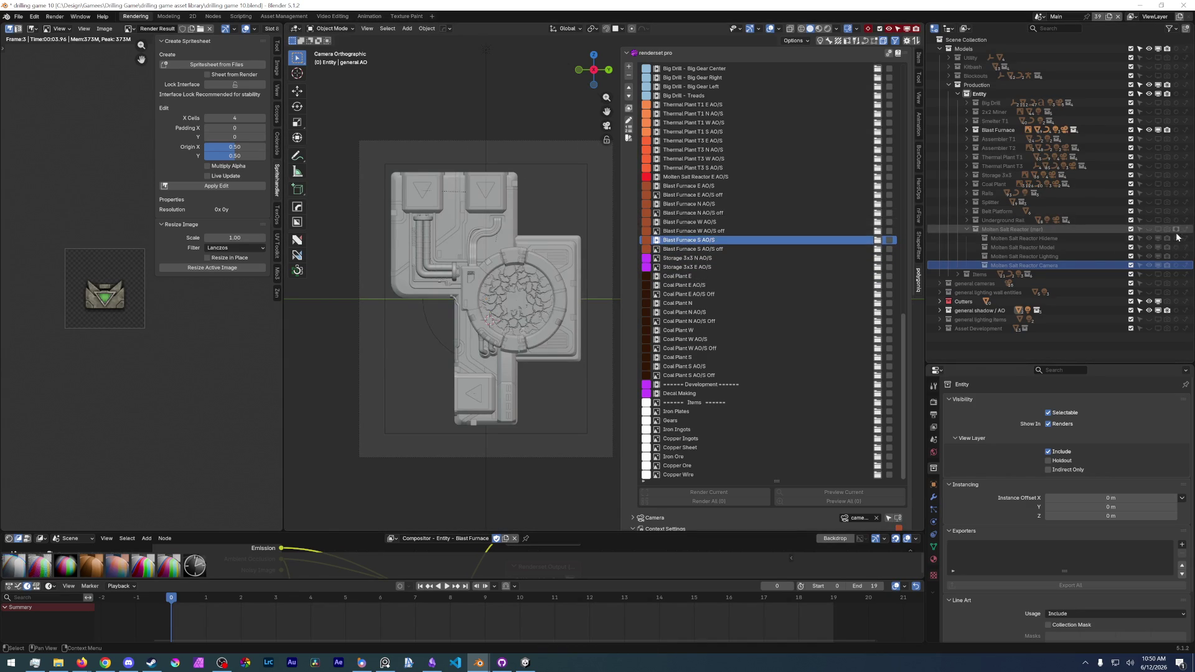
key(Up)
key(Up)
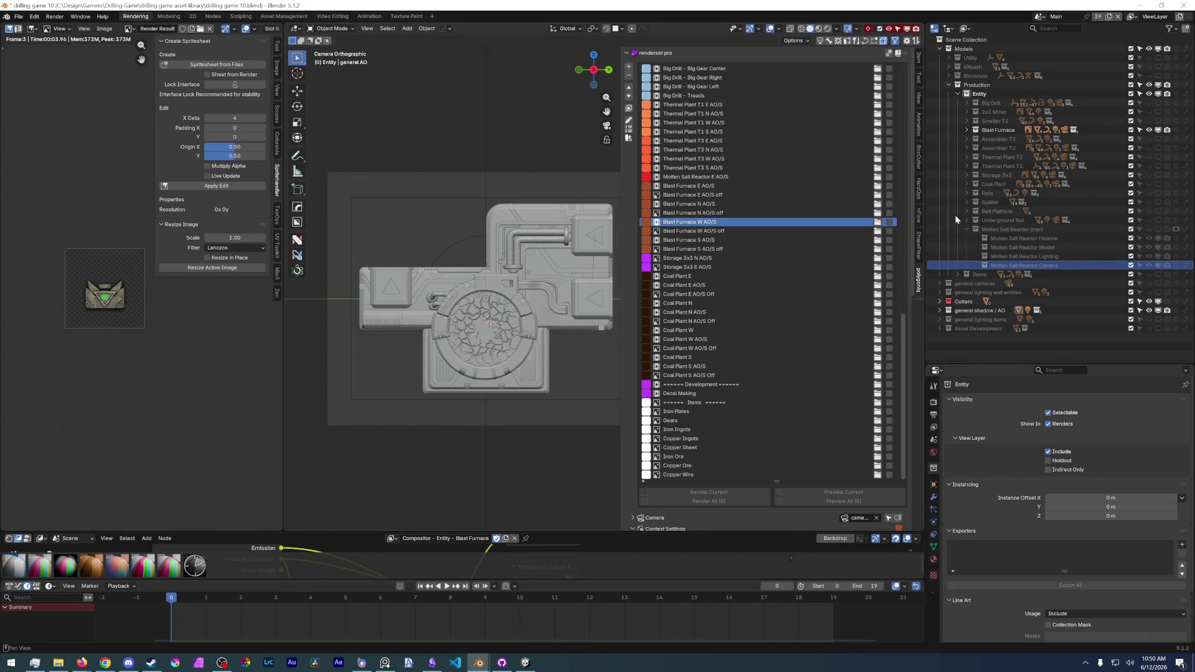
key(Up)
key(Up)
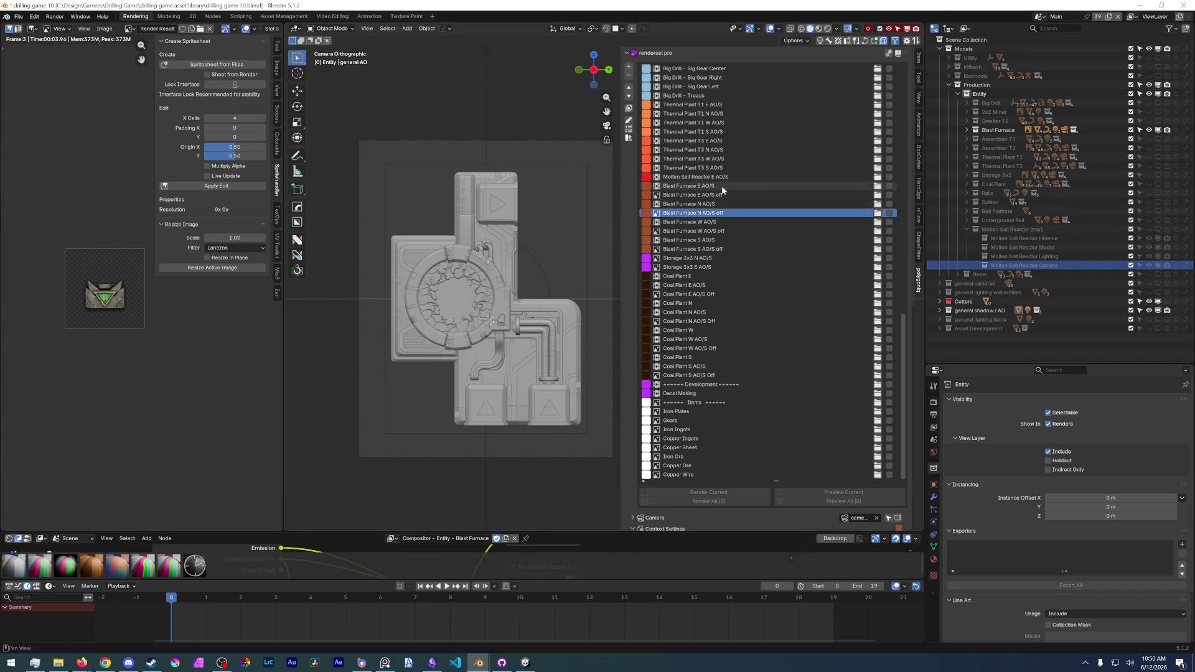
key(Up)
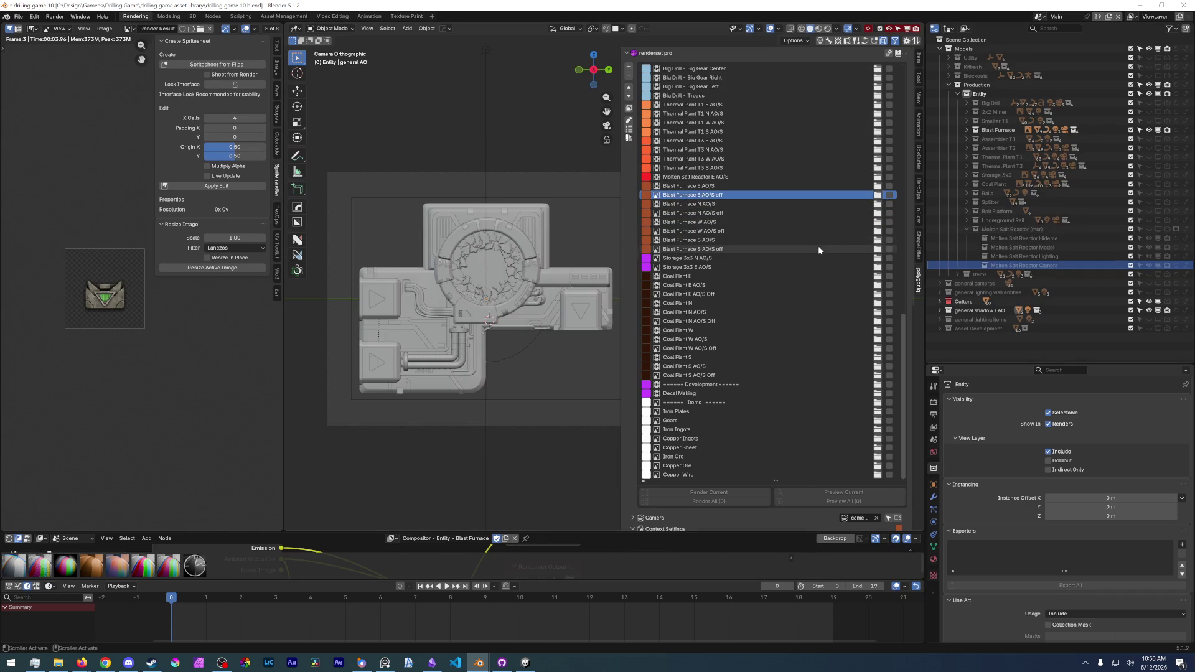
key(Up)
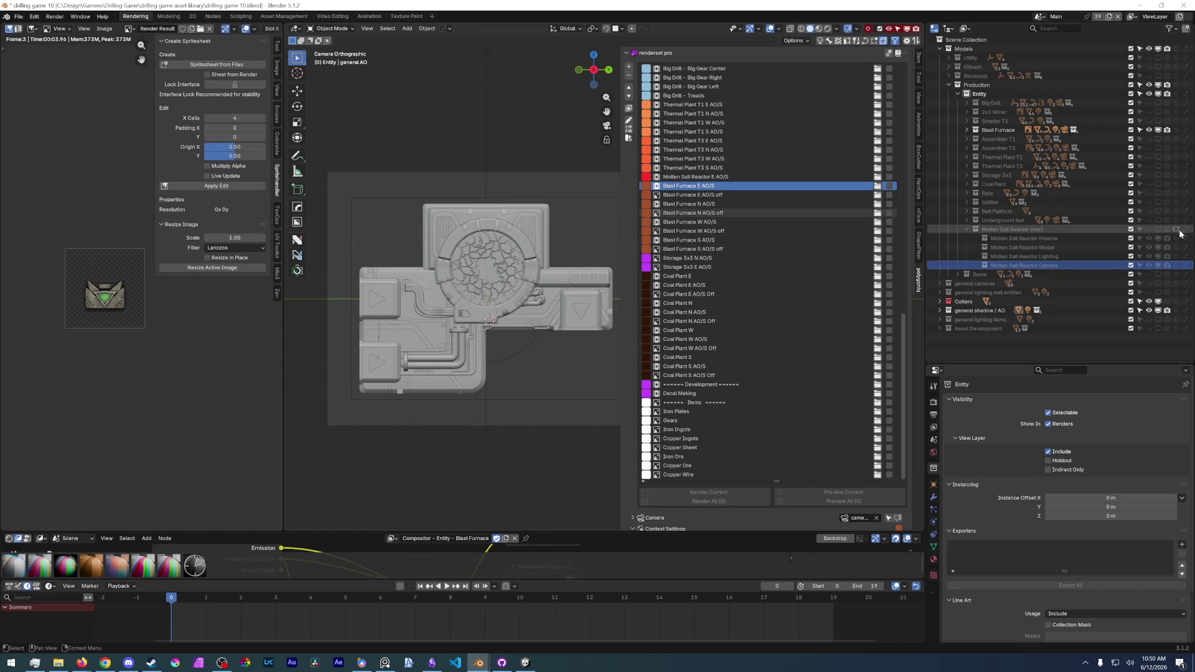
key(Up)
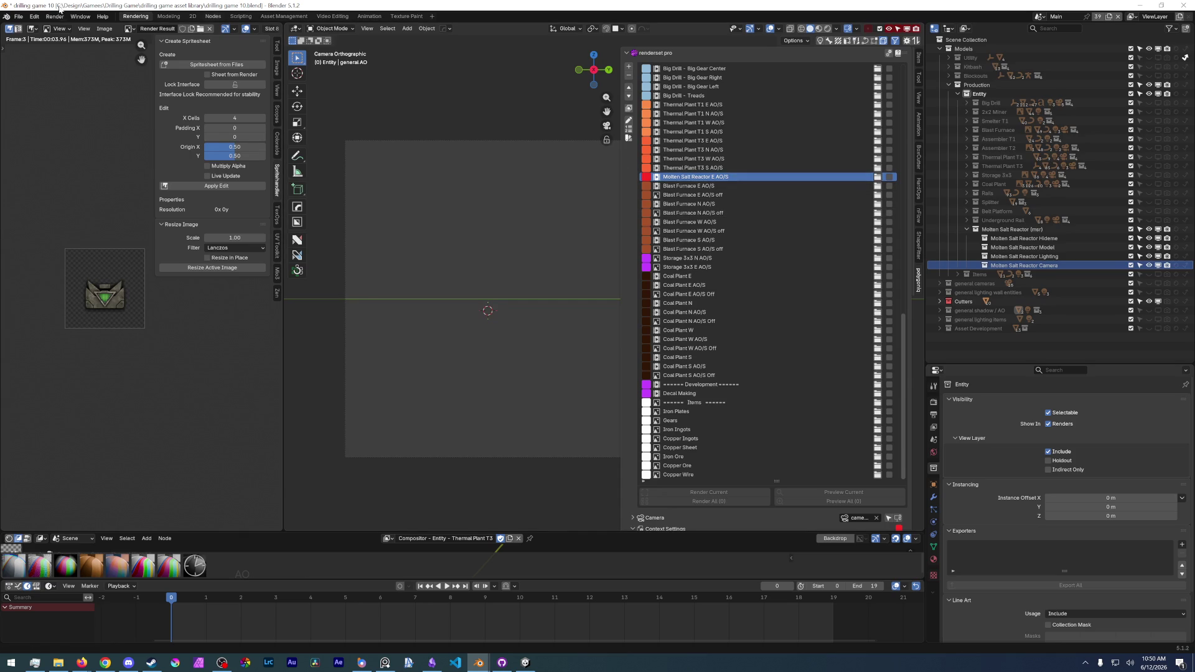
- Save drilling game 10.blend and select the Molten Salt Reactor Hideme object
click(17, 19)
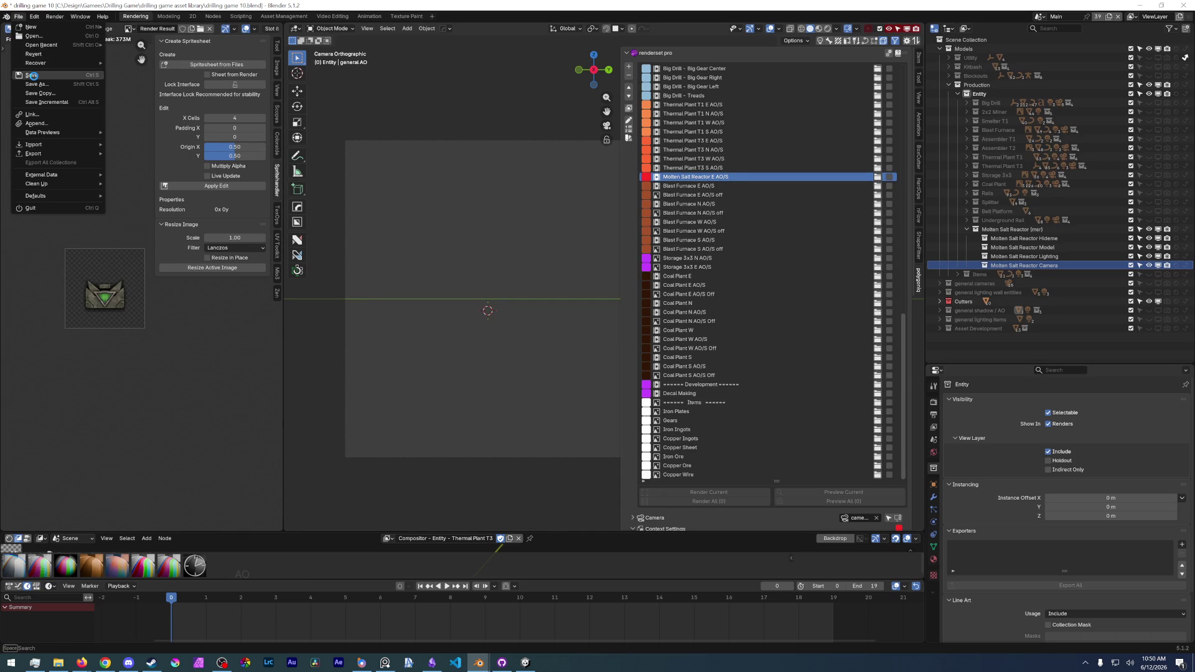
click(32, 75)
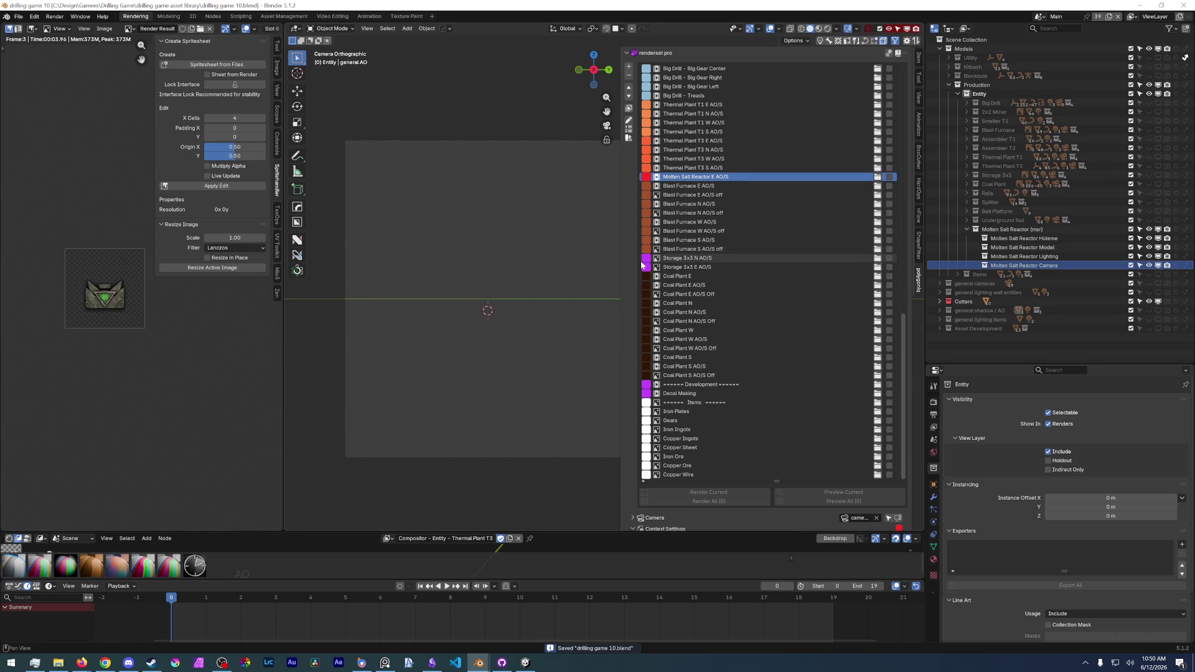
click(1030, 239)
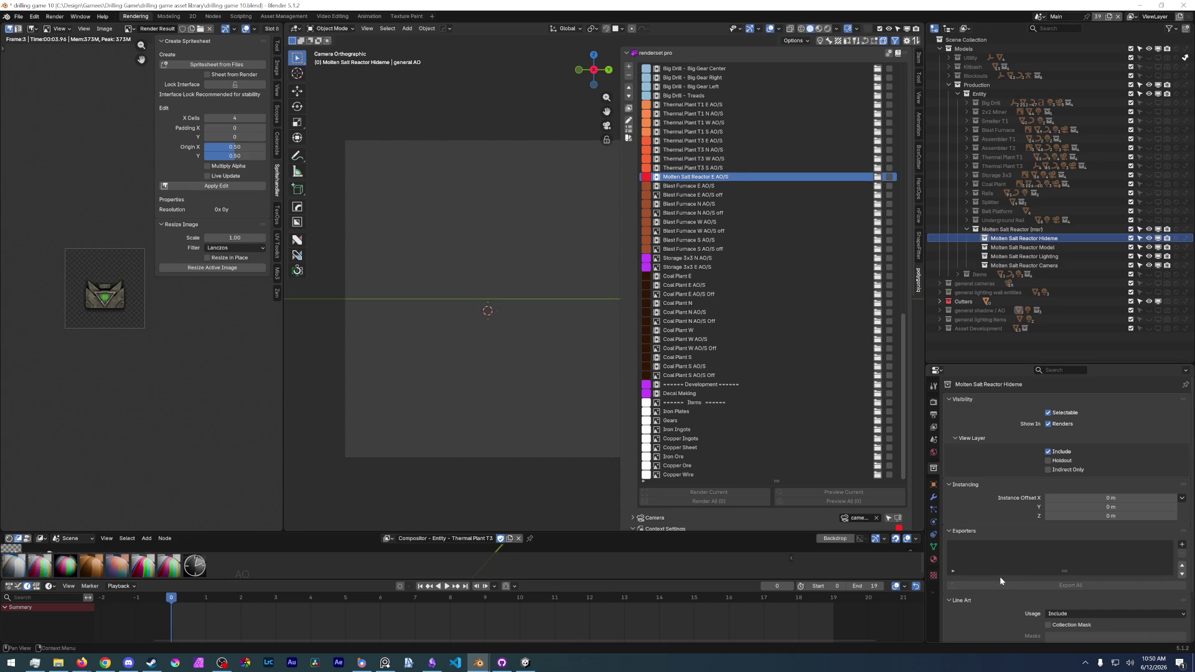
- Bring the grayscale reactor concept image up in PureRef
mouse_move(526, 366)
shift+middle_down()
mouse_move(453, 336)
mouse_move(475, 340)
shift+middle_up()
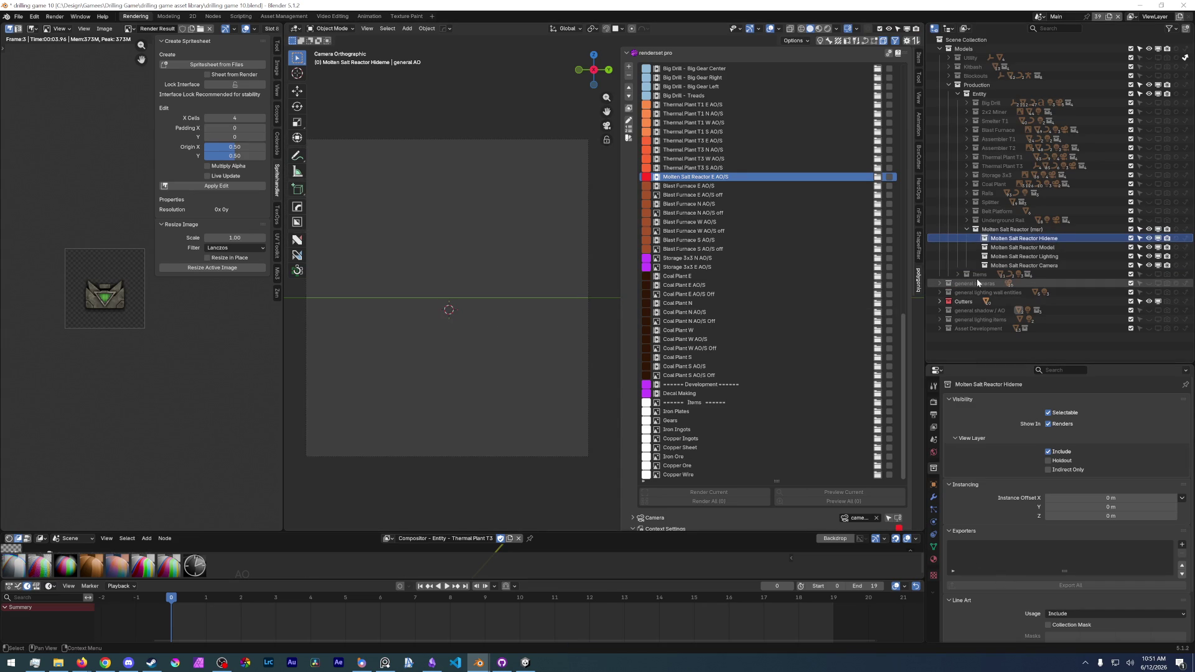
scroll(600, 271, down, 5)
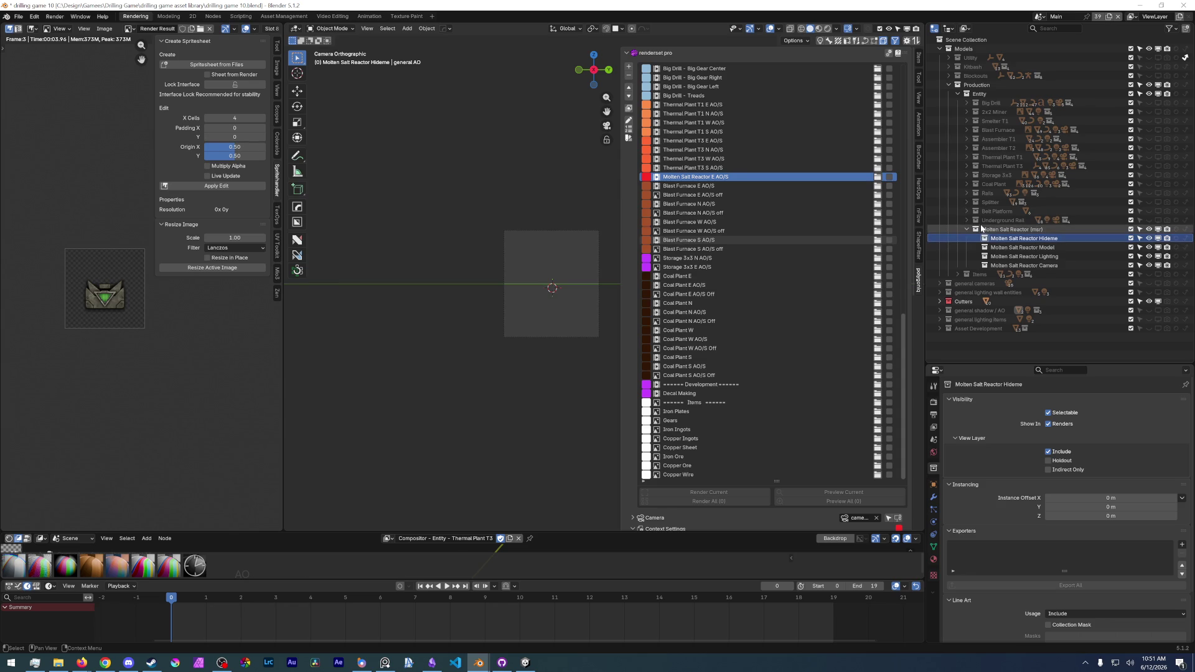
key(alt+Tab)
click(728, 205)
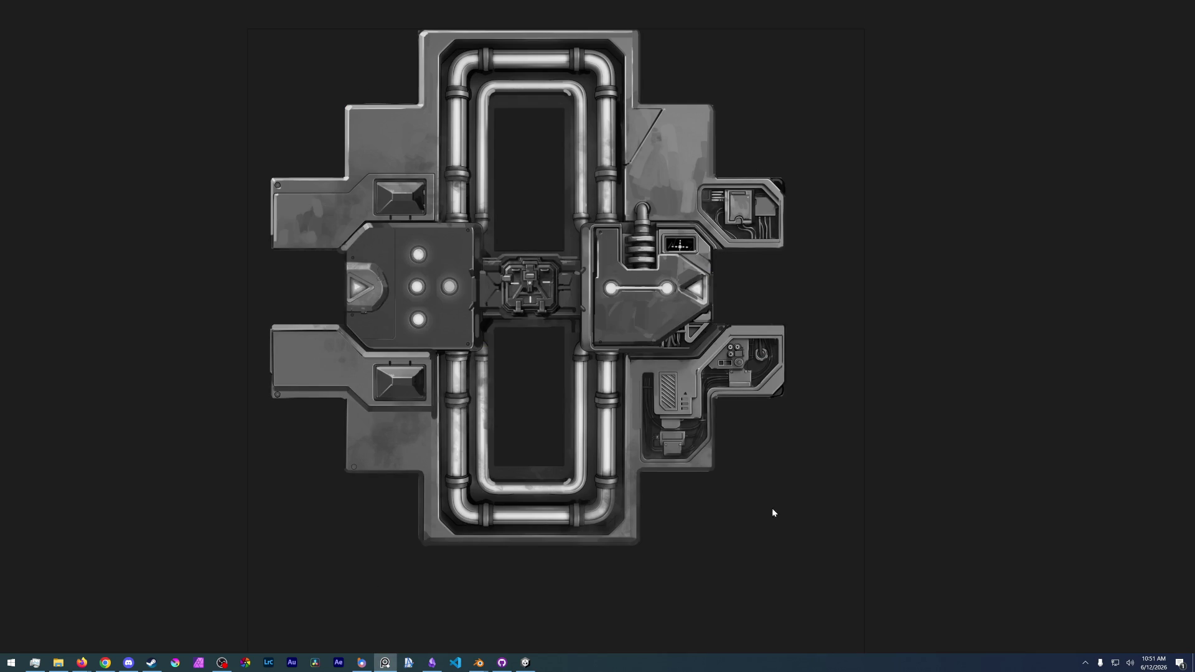
- Back in Blender, expand Thermal Plant T3 and turn on its model and cameras' visibility
key(alt+Tab)
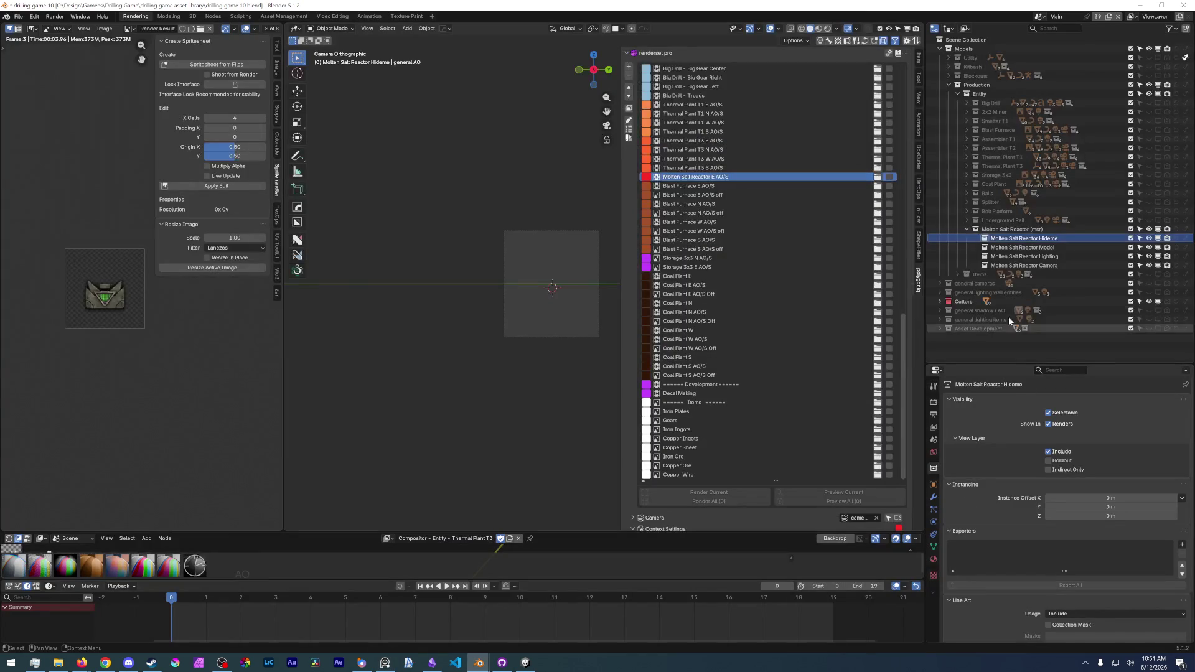
click(967, 167)
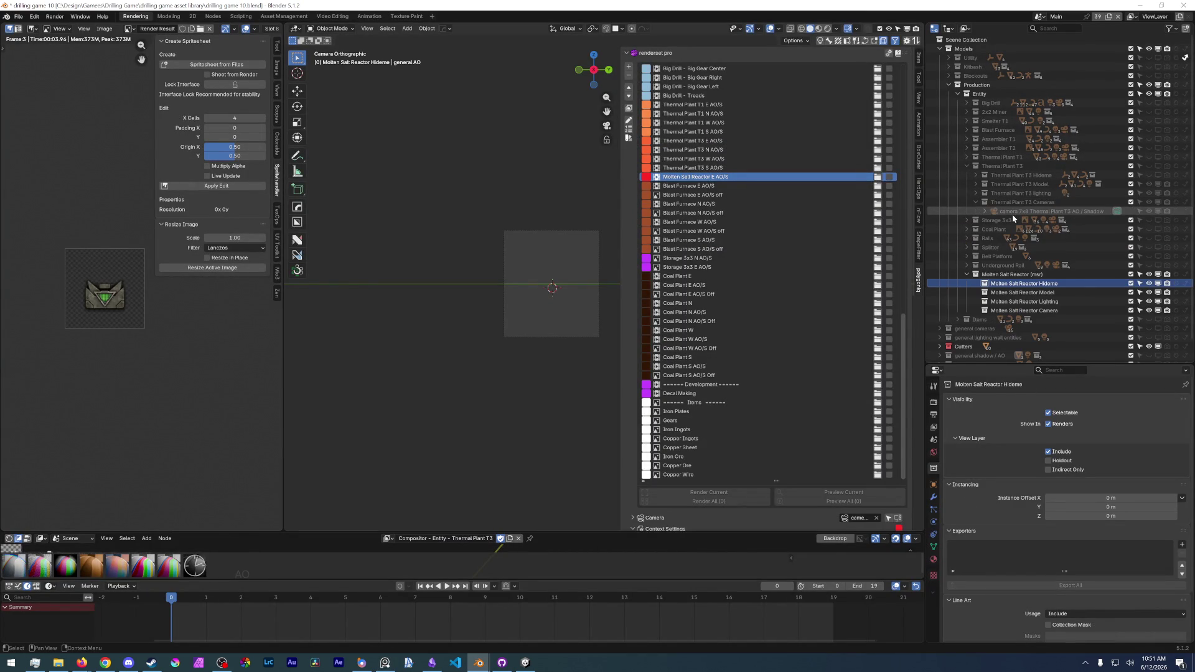
click(1149, 174)
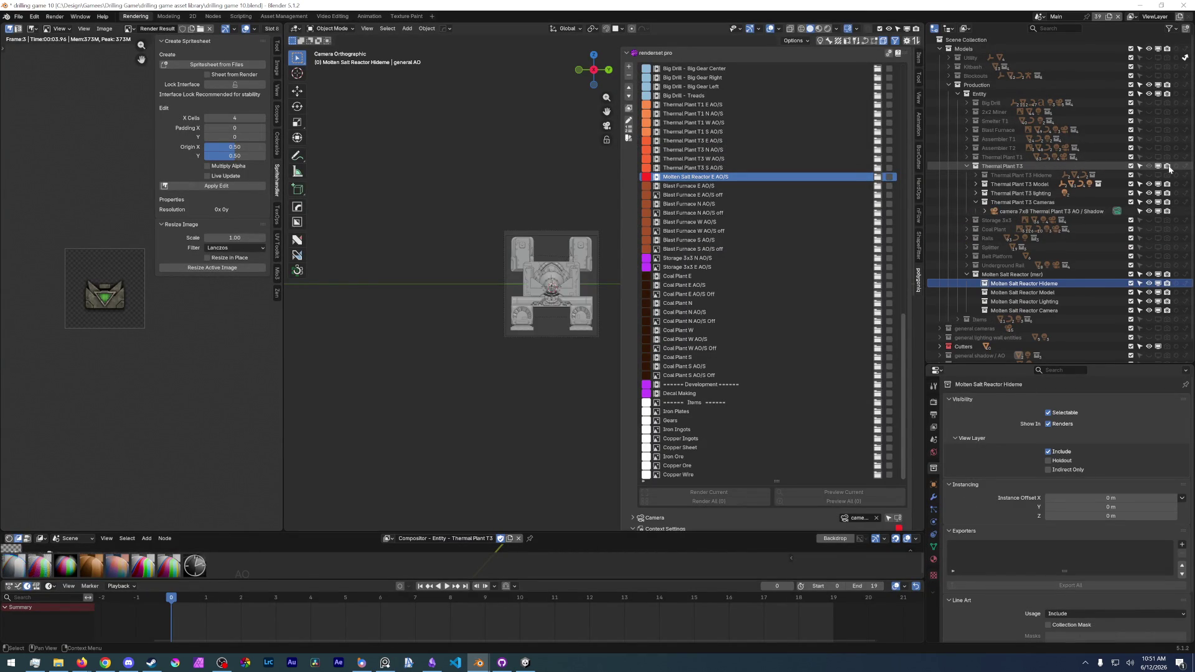
- Duplicate the thermal plant's camera and move the copy into the Molten Salt Reactor Camera collection
click(1046, 212)
right_click(557, 288)
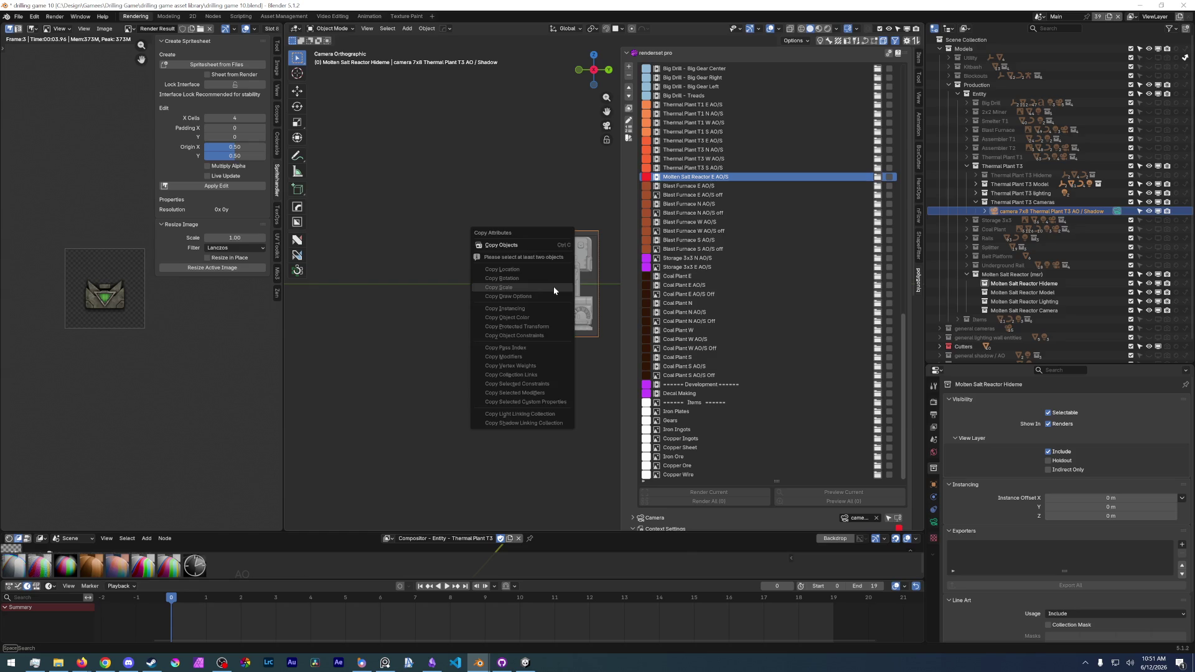
click(554, 291)
key(shift+d)
key(Escape)
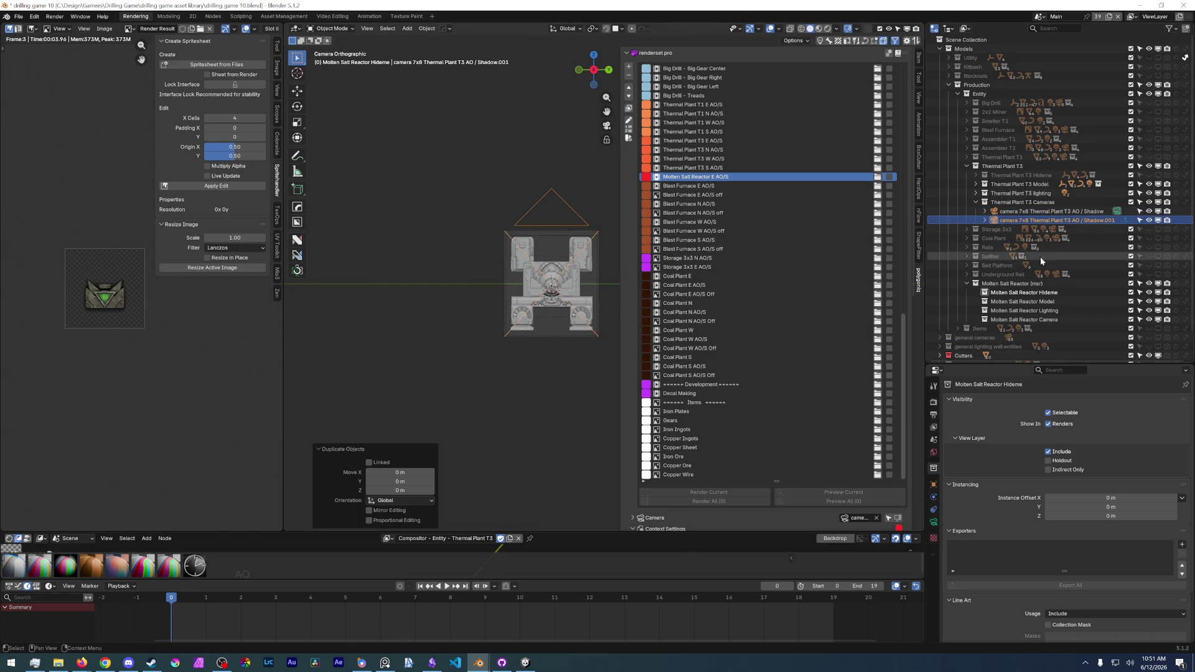
drag(1017, 222, 1027, 320)
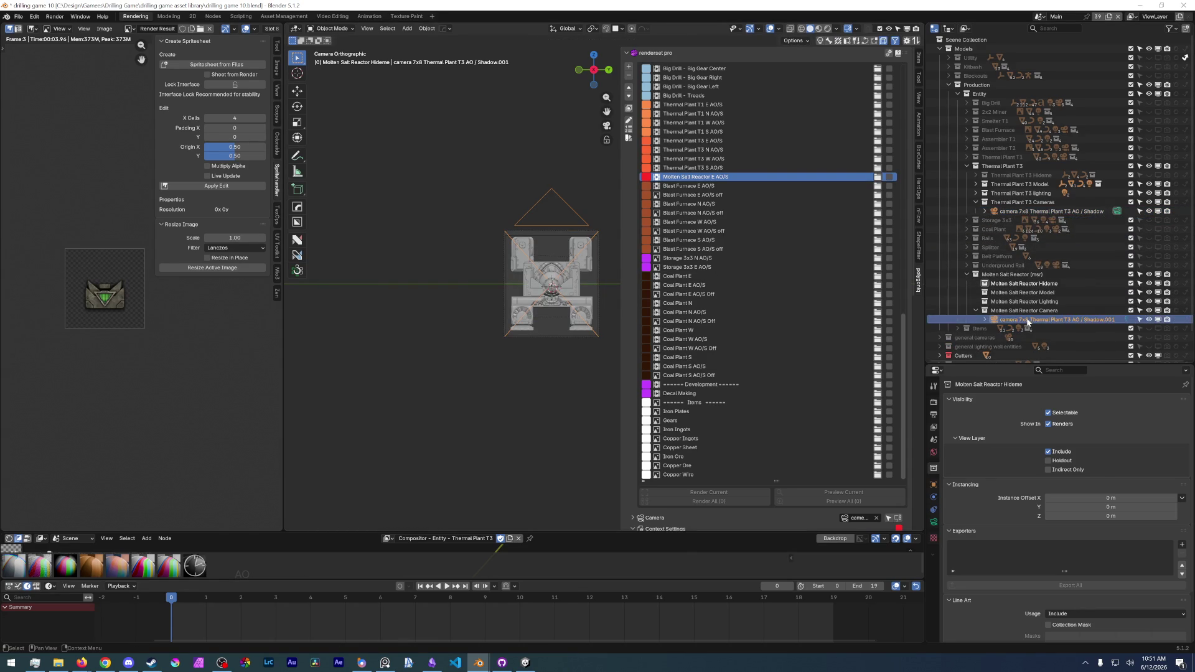
- Hide the Thermal Plant T3 collection and collapse its outliner entries
click(1150, 167)
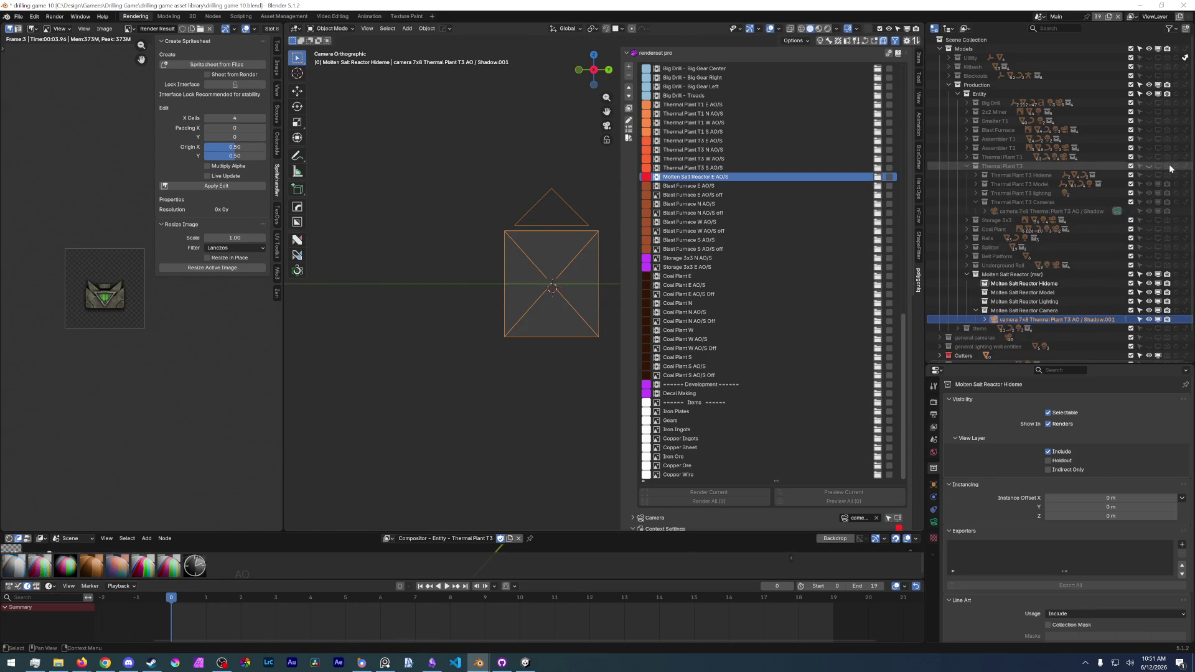
click(976, 202)
click(966, 167)
- Rename the copied camera to 'camera 7x8 msr AO / Shadow' and save the file
double_click(1038, 274)
click(1040, 274)
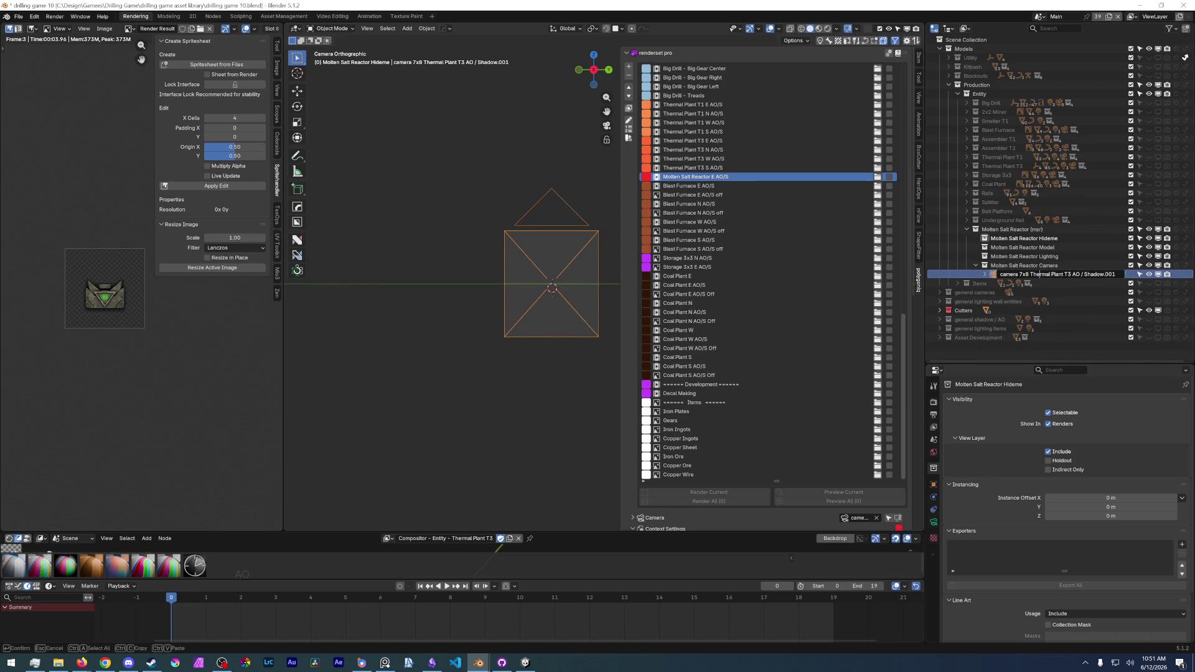
key(ctrl+shift+Right)
key(ctrl+shift+Right)
text(M)
key(BackSpace)
key(BackSpace)
key(BackSpace)
text(msr)
key(End)
key(Return)
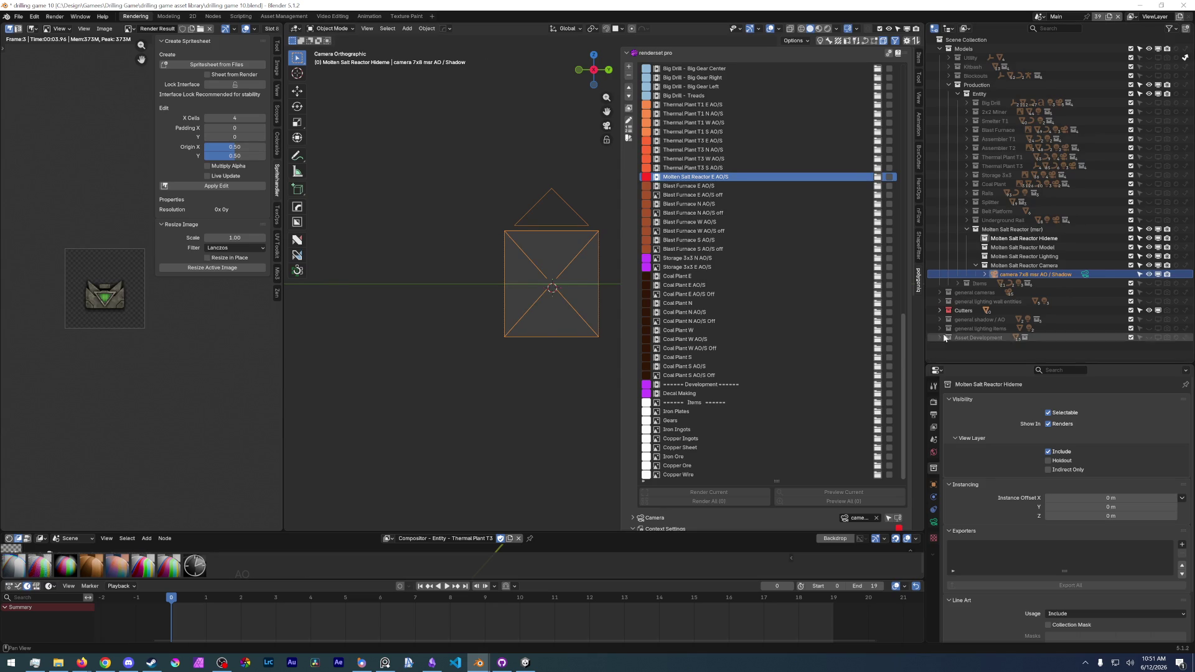
click(19, 17)
click(31, 75)
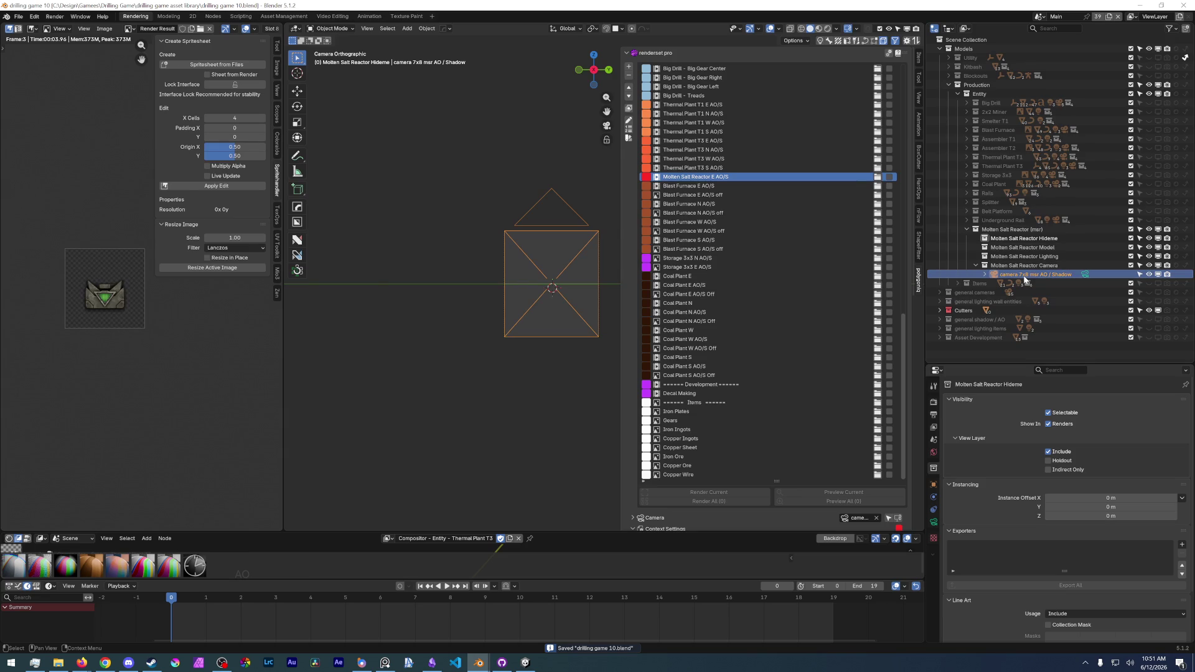
- Set the reactor camera's orthographic scale to 8
click(934, 523)
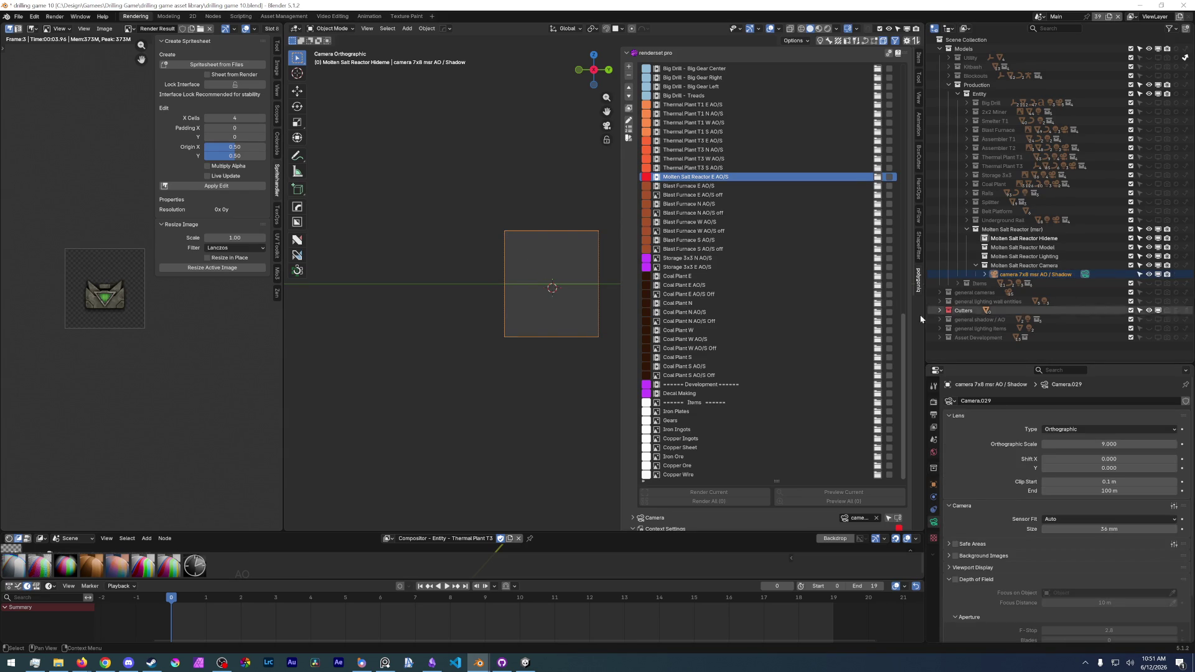
scroll(525, 330, up, 5)
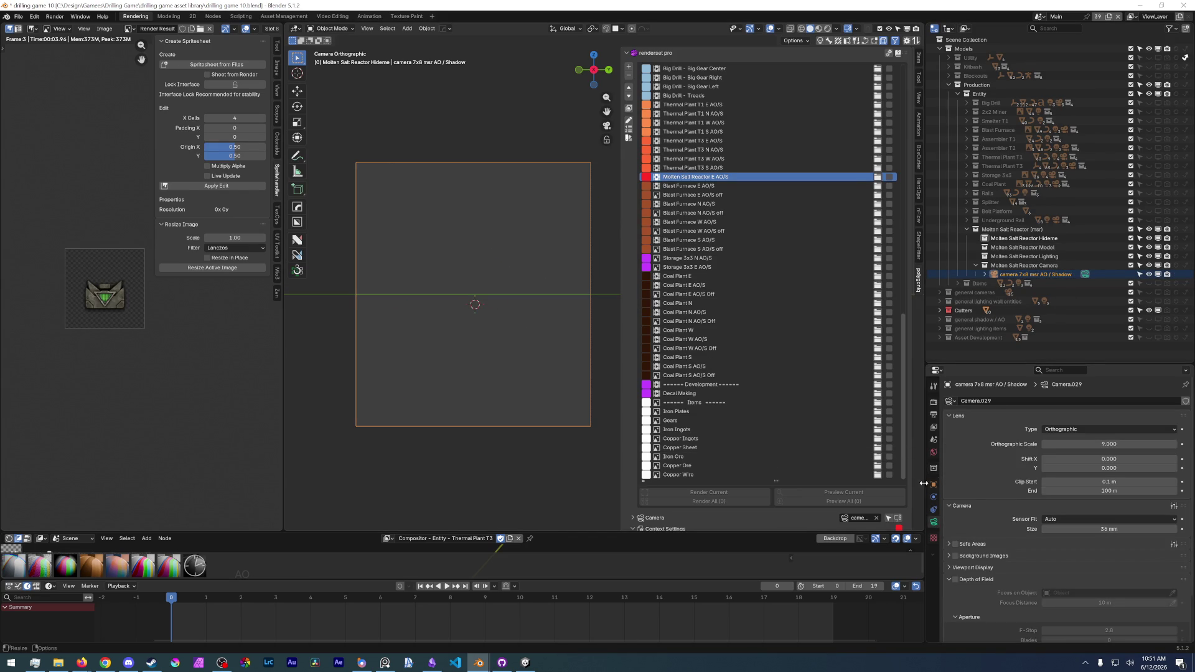
click(1102, 444)
text(8)
key(Return)
- Set Resolution Y to 1024 px for a square 1024 × 1024 render, then save
scroll(633, 432, down, 10)
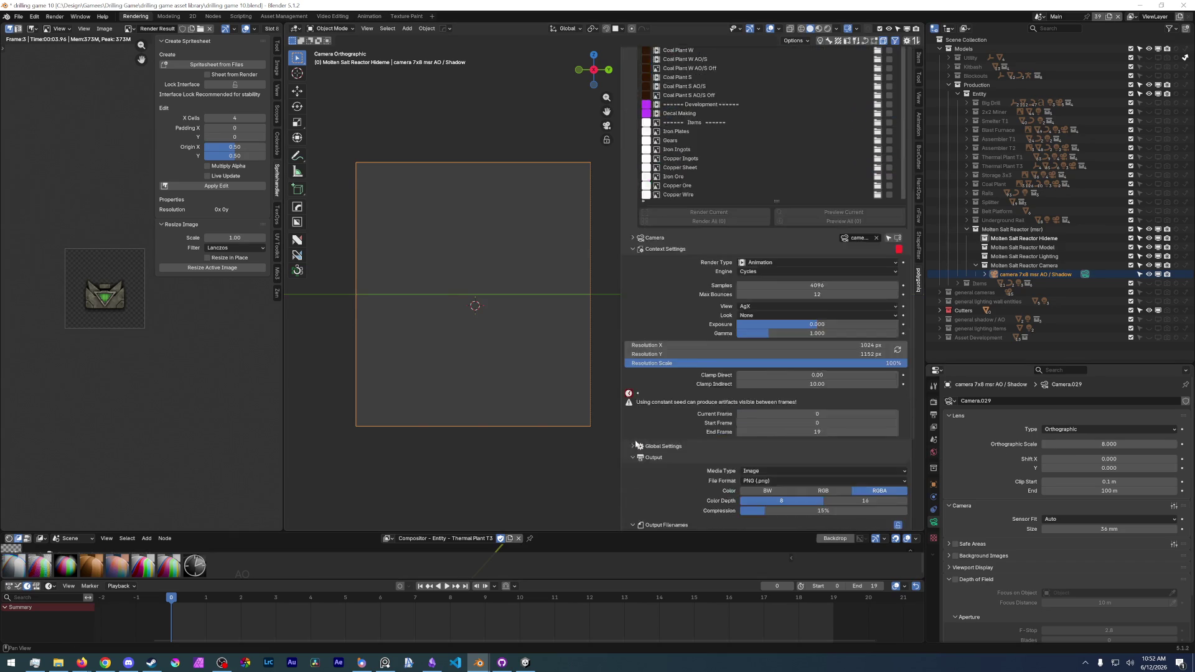
scroll(636, 445, down, 5)
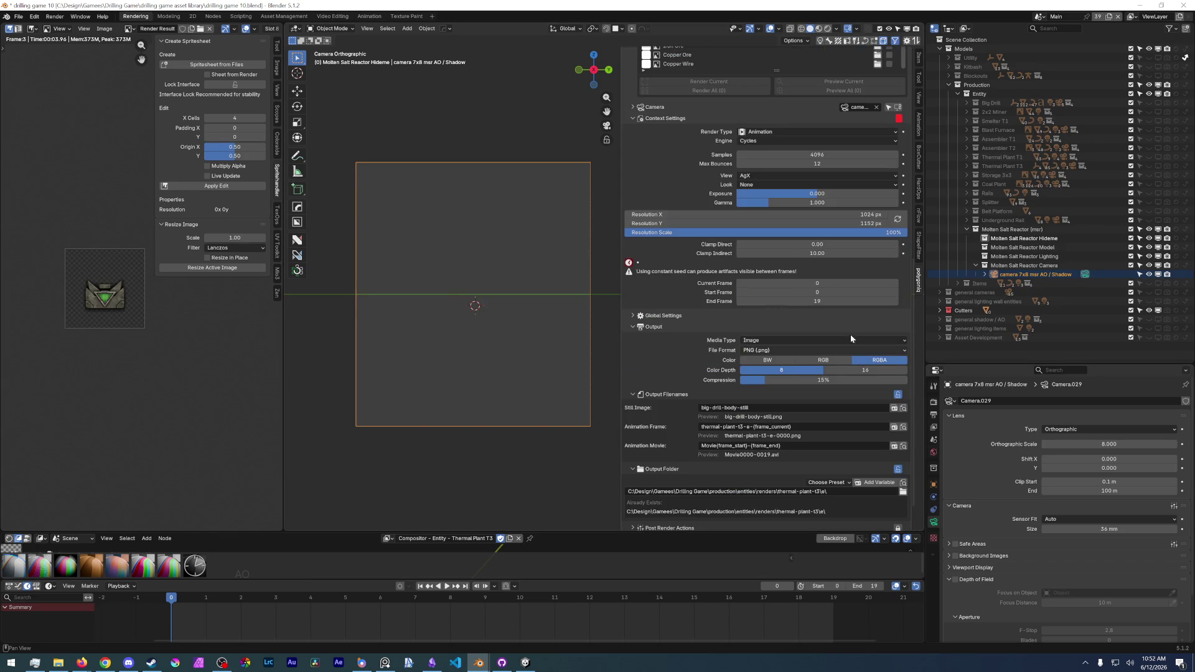
click(810, 223)
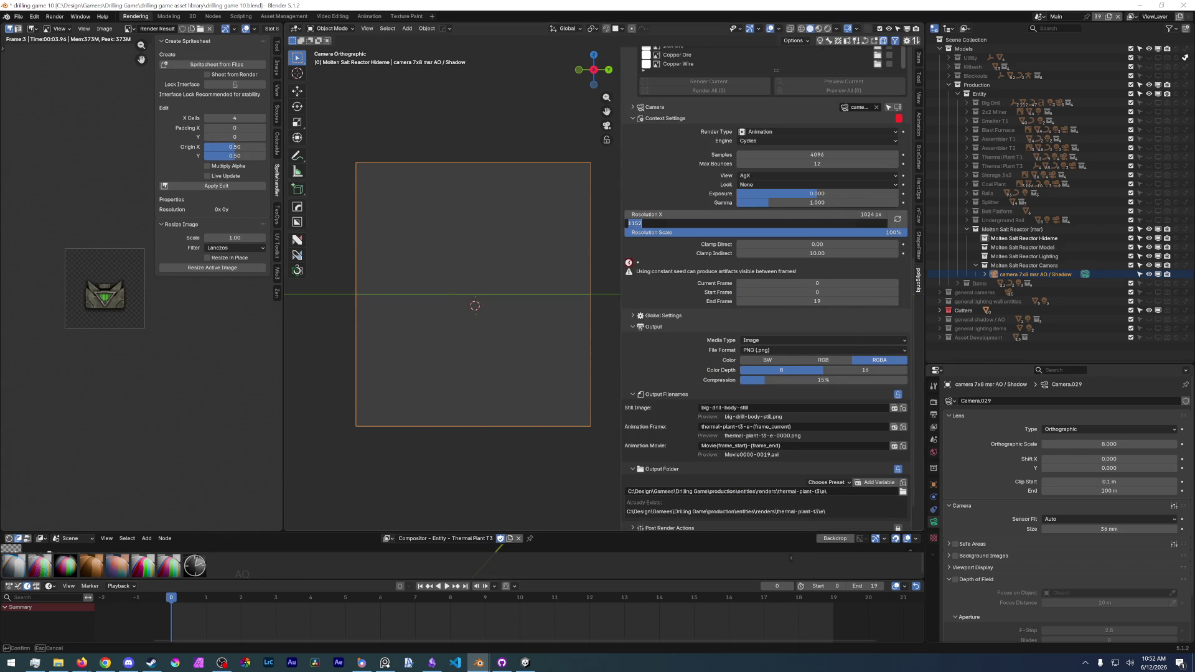
text(1024)
key(Return)
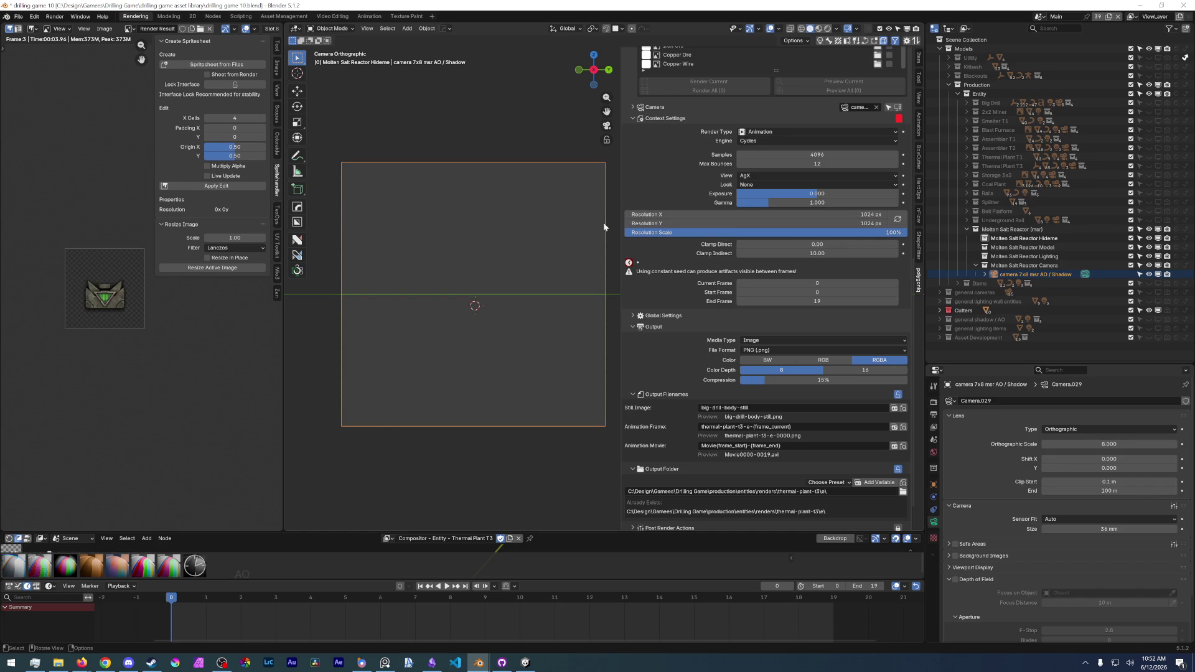
click(17, 18)
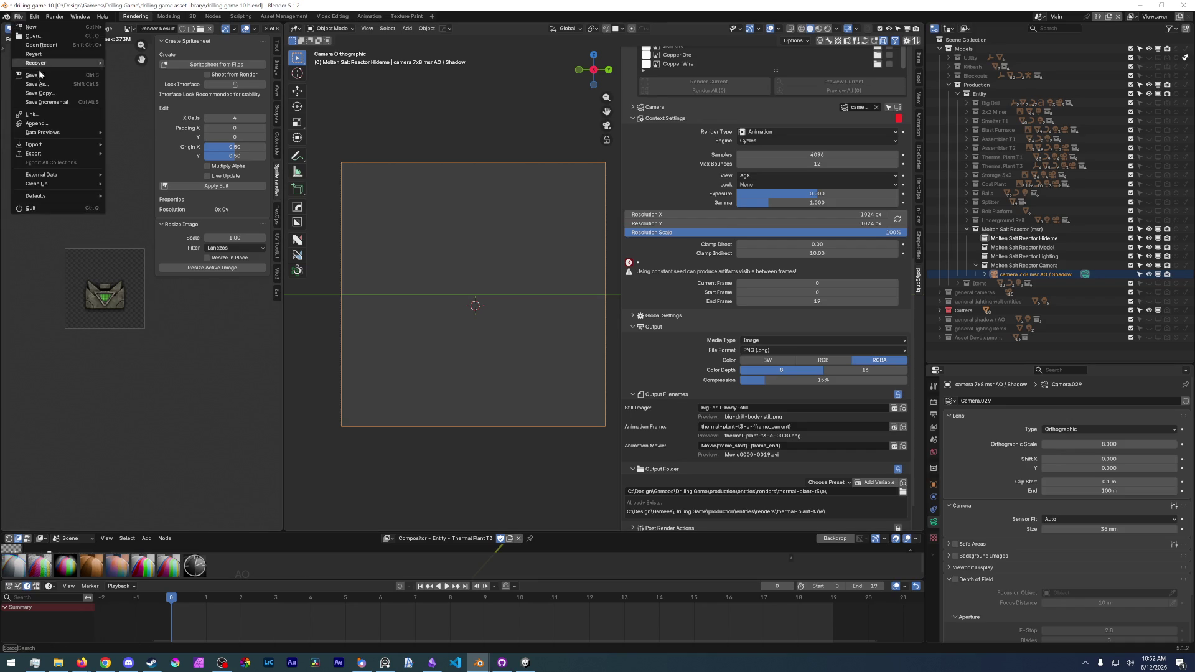
- Snap the 3D cursor to the world origin and set its rotation W to 0
key(shift+s)
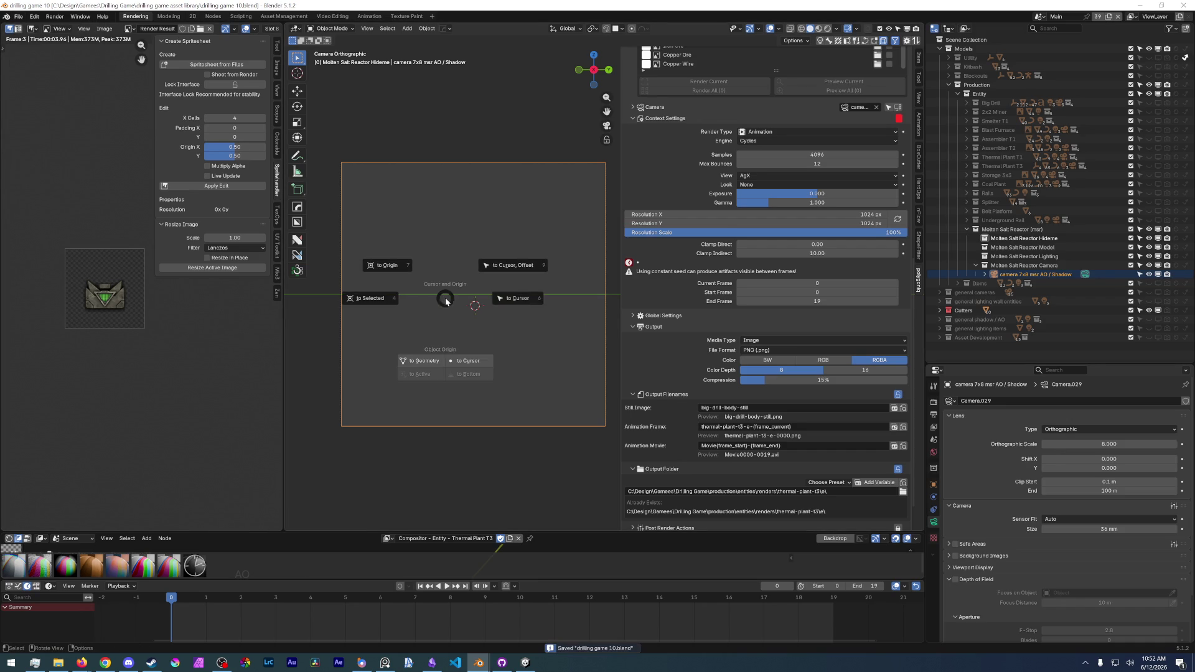
click(392, 267)
click(919, 59)
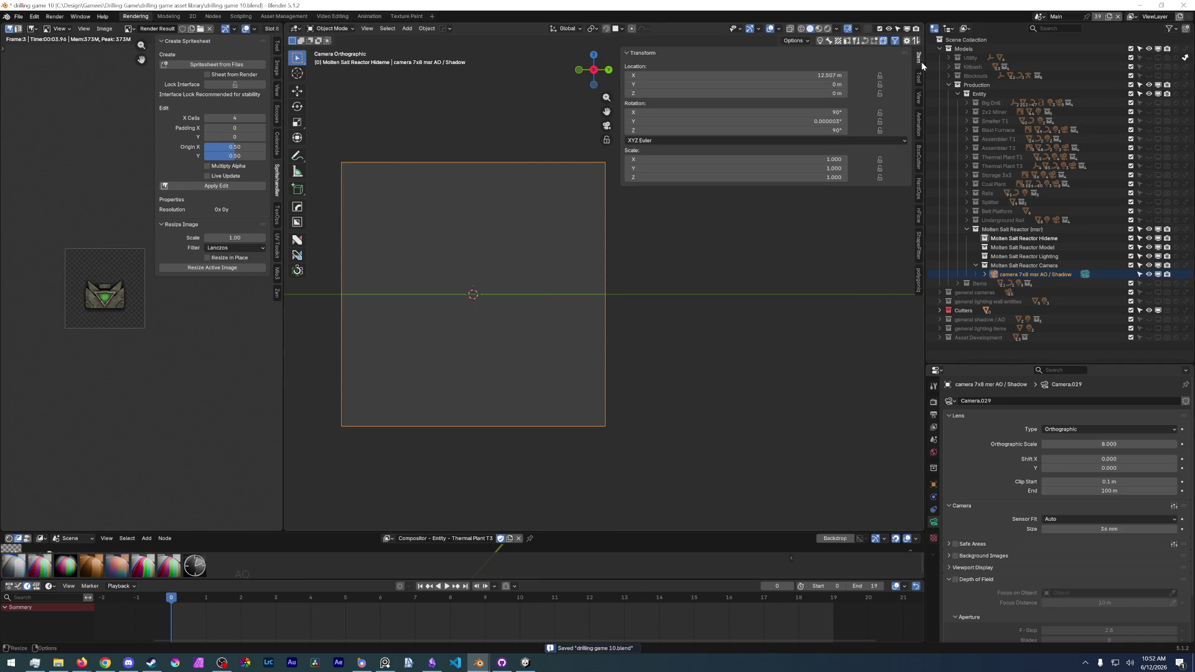
click(918, 100)
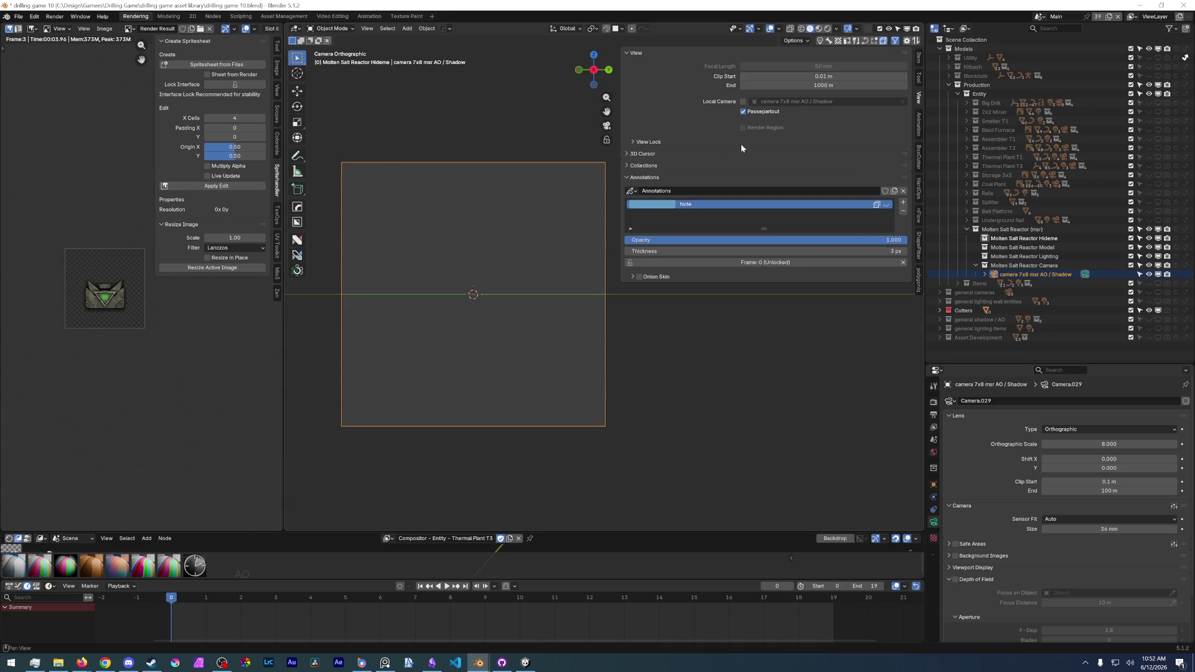
click(643, 153)
click(766, 214)
key(Return)
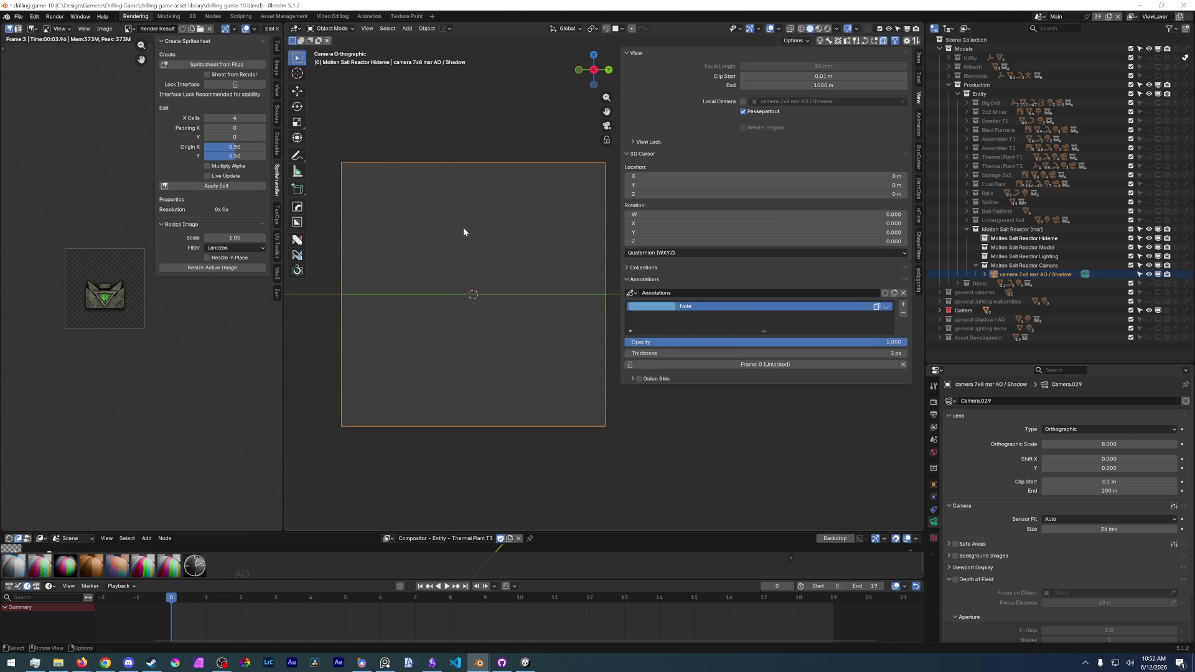
- Save the file, narrow the sidebar, and switch to the Modeling workspace
click(19, 17)
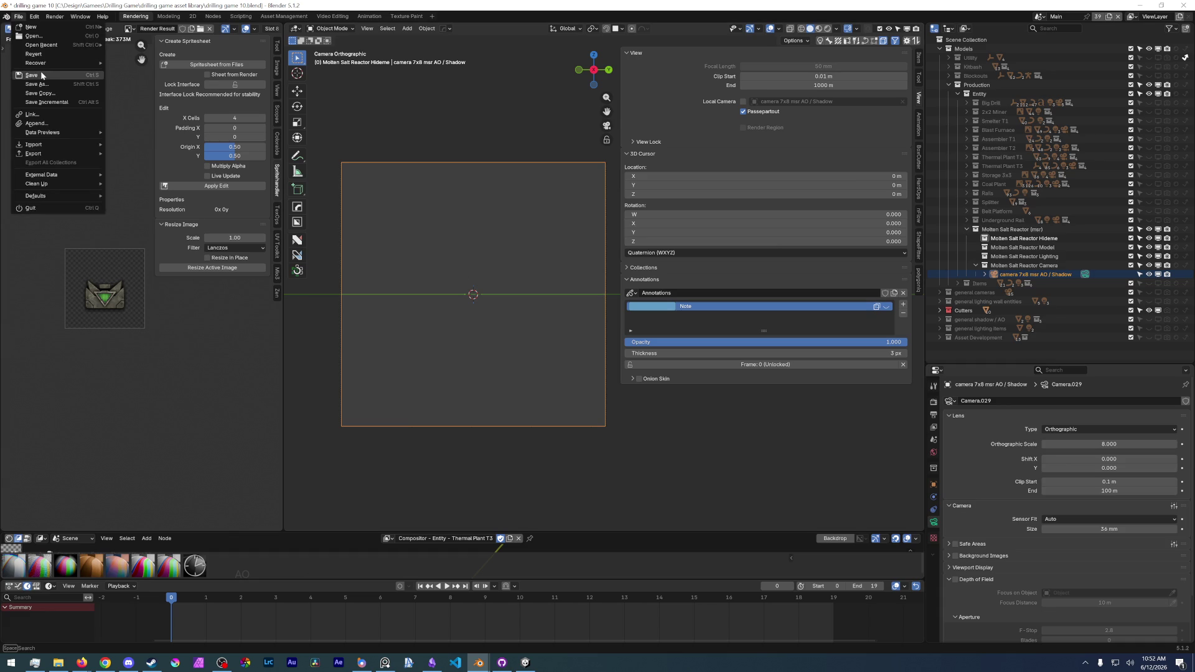
mouse_move(420, 367)
middle_down()
mouse_move(481, 391)
mouse_move(490, 369)
middle_up()
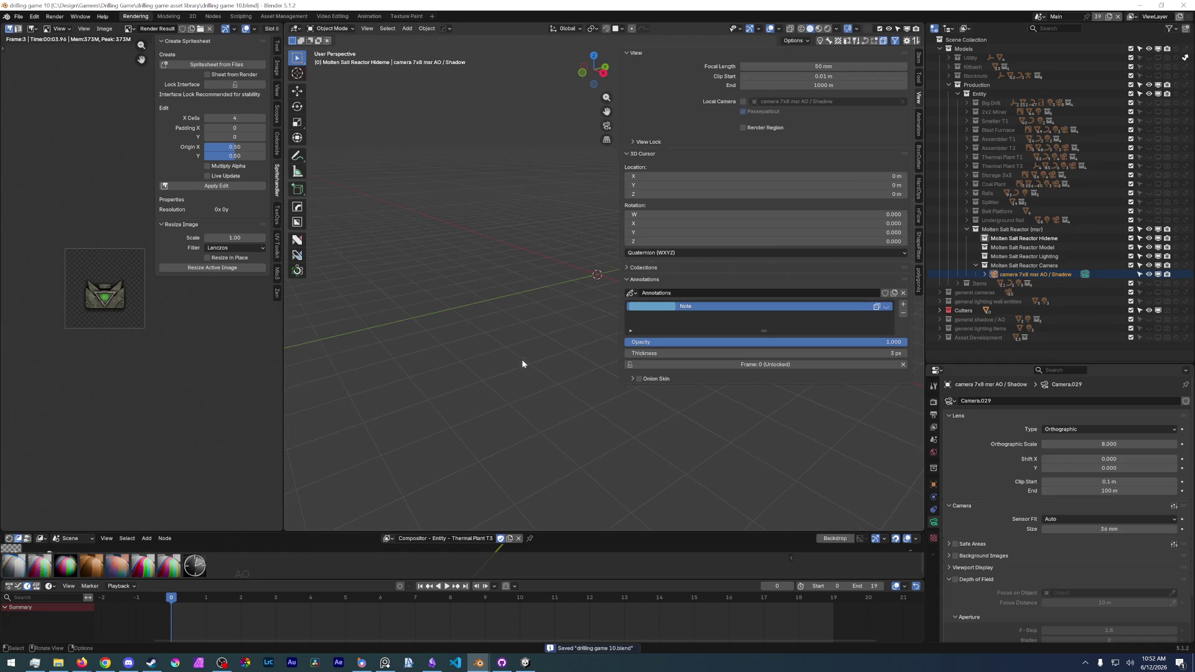
drag(616, 209, 796, 210)
click(168, 17)
- Add molten_salt_reactor.png from the Concept Art folder as a reference image and clear its rotation
scroll(528, 358, up, 6)
scroll(506, 372, down, 8)
middle_drag(604, 386, 486, 346)
click(485, 347)
key(shift+a)
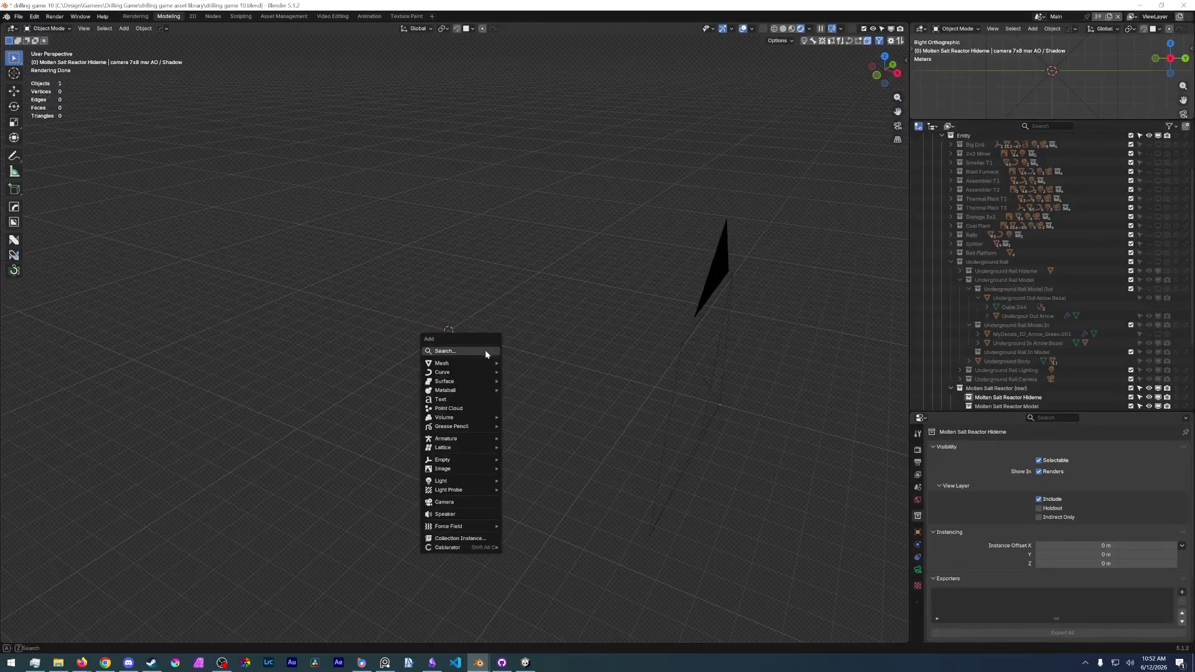
mouse_move(471, 364)
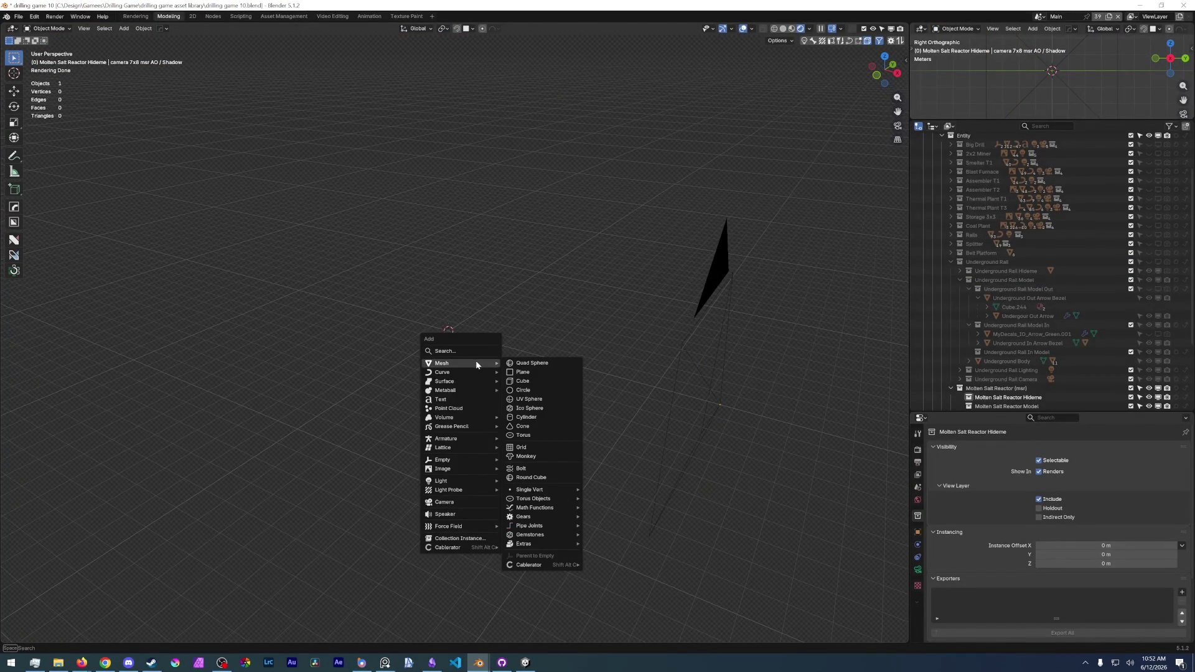
mouse_move(457, 469)
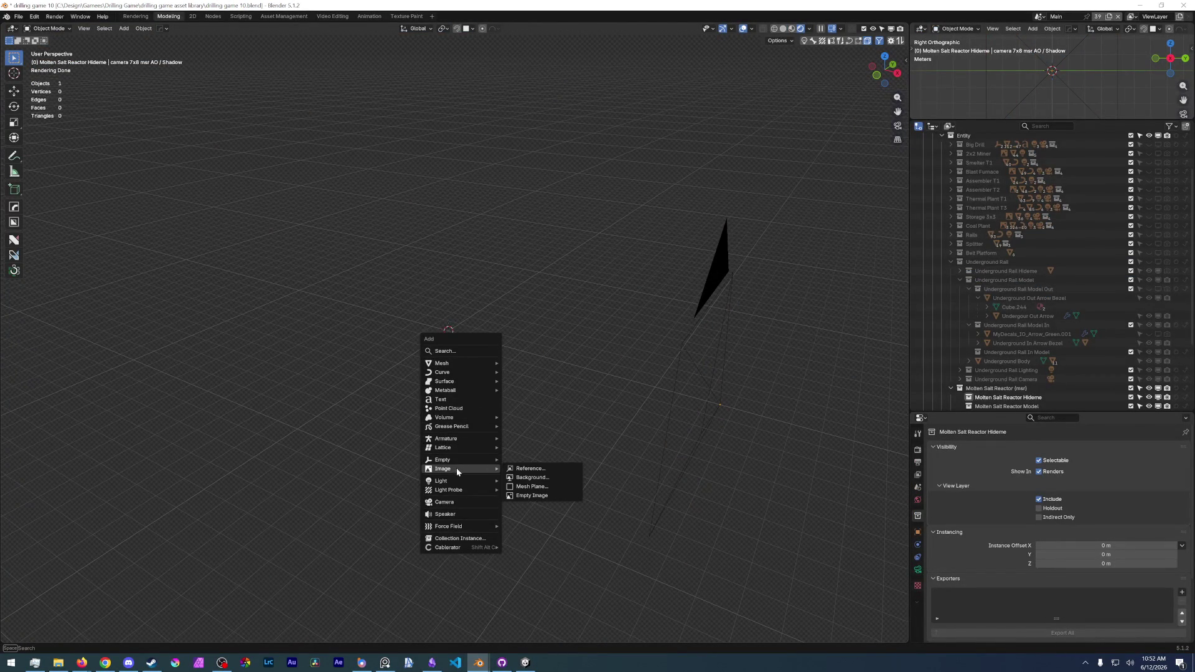
click(548, 474)
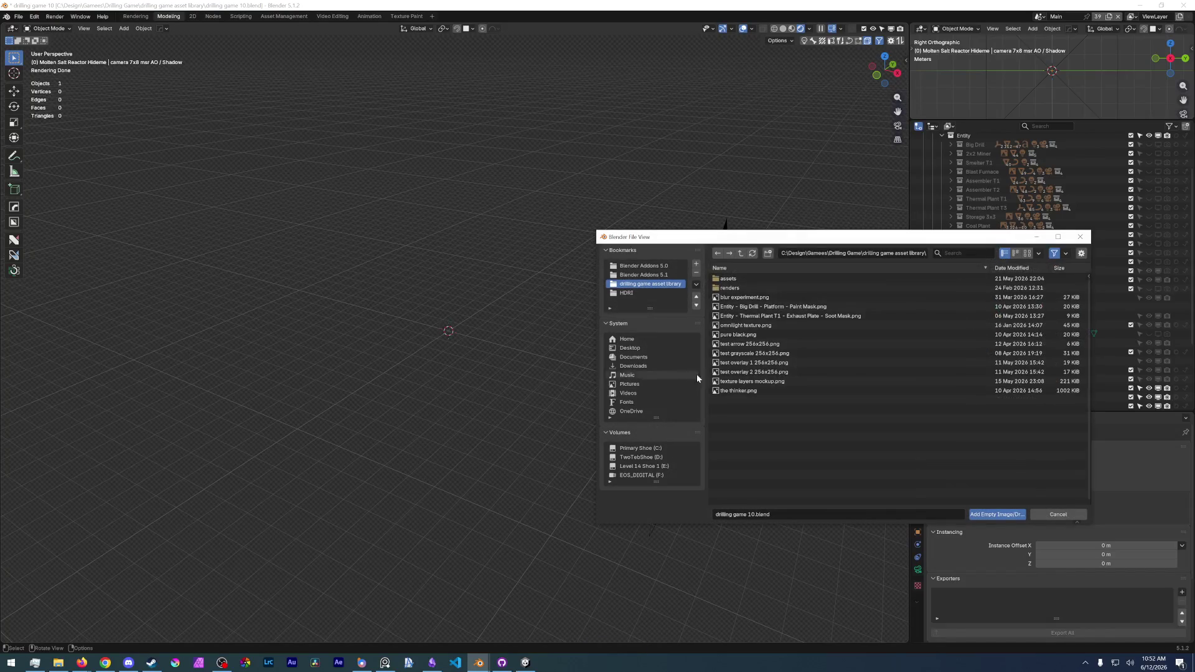
click(740, 253)
double_click(751, 300)
double_click(738, 280)
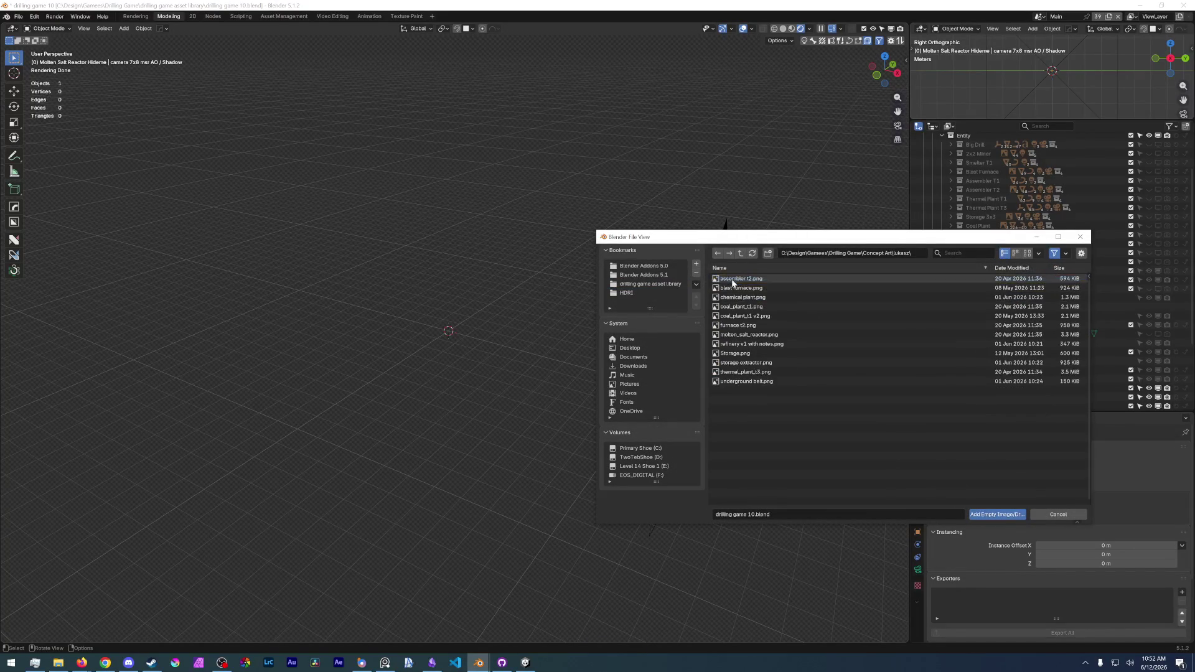
double_click(758, 337)
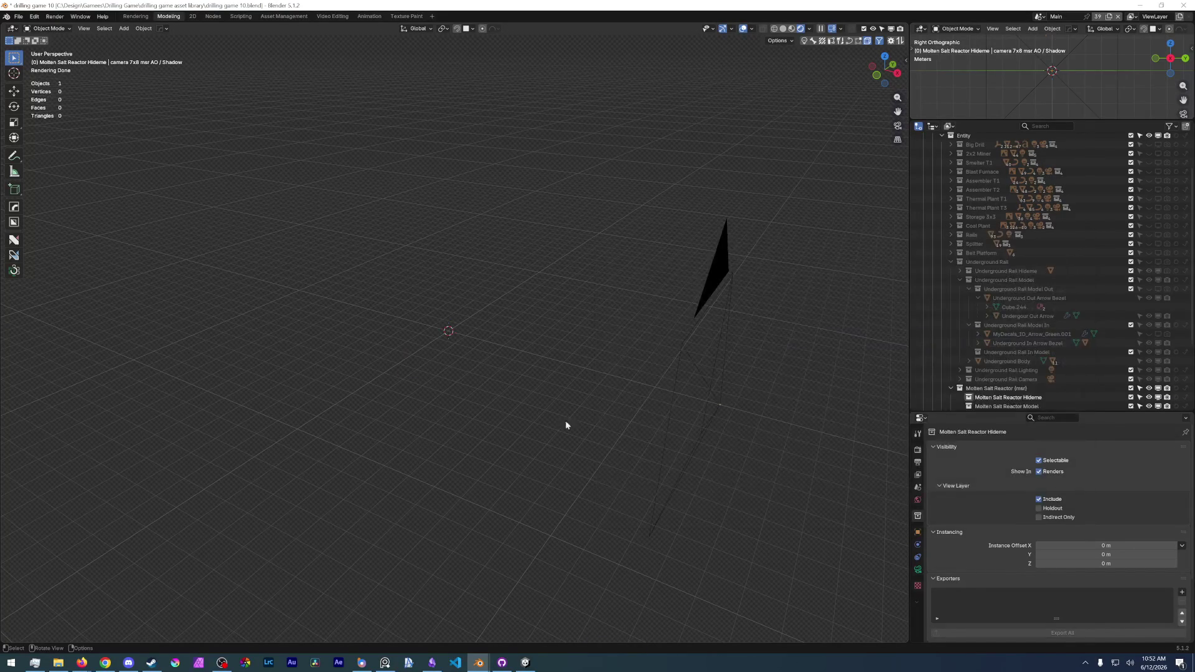
key(alt+r)
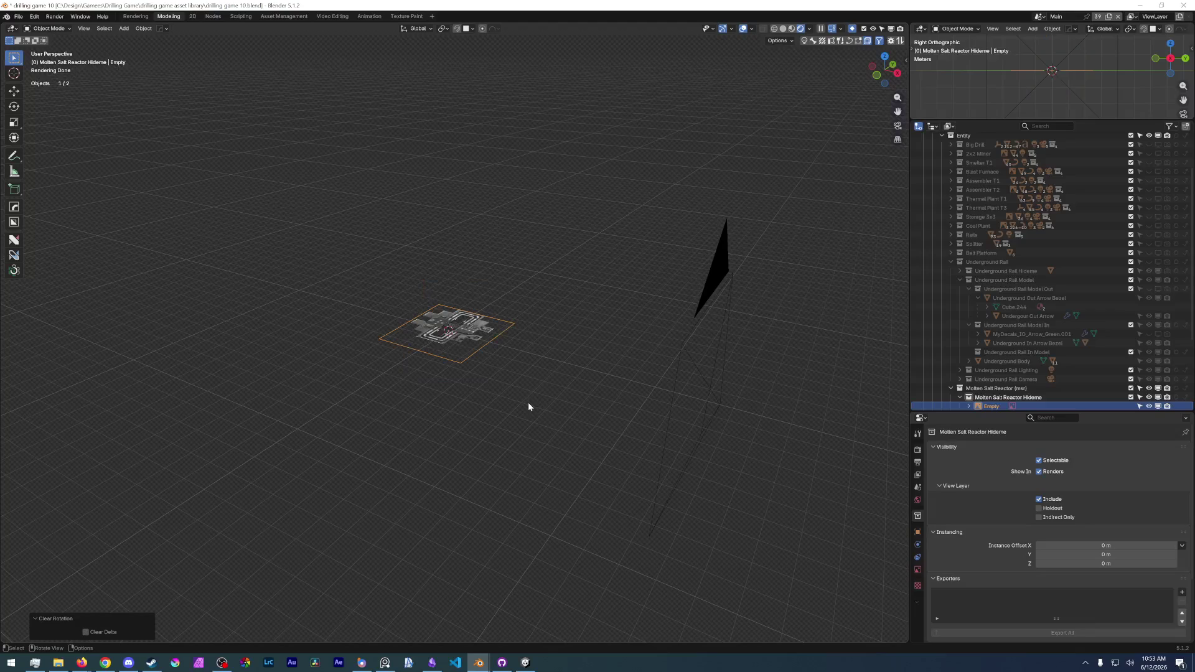
- Rotate the concept-art image 90° on Y and 90° on X in right orthographic view
text(ry90)
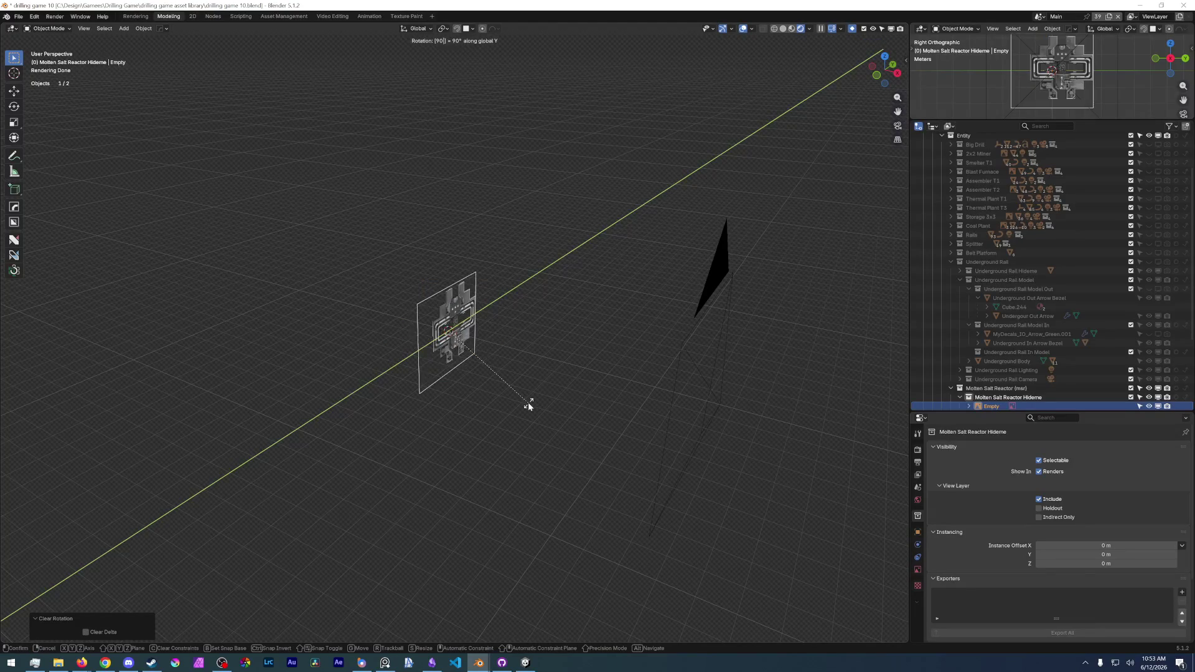
key(Return)
key(KP_3)
key(KP_Decimal)
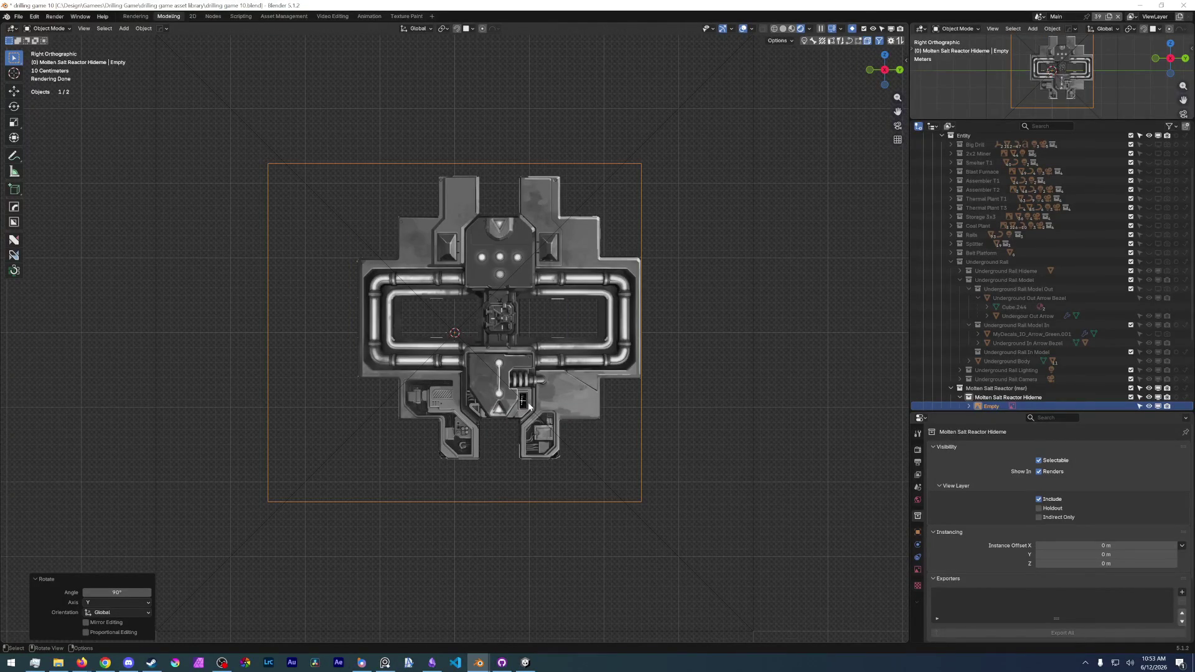
key(r)
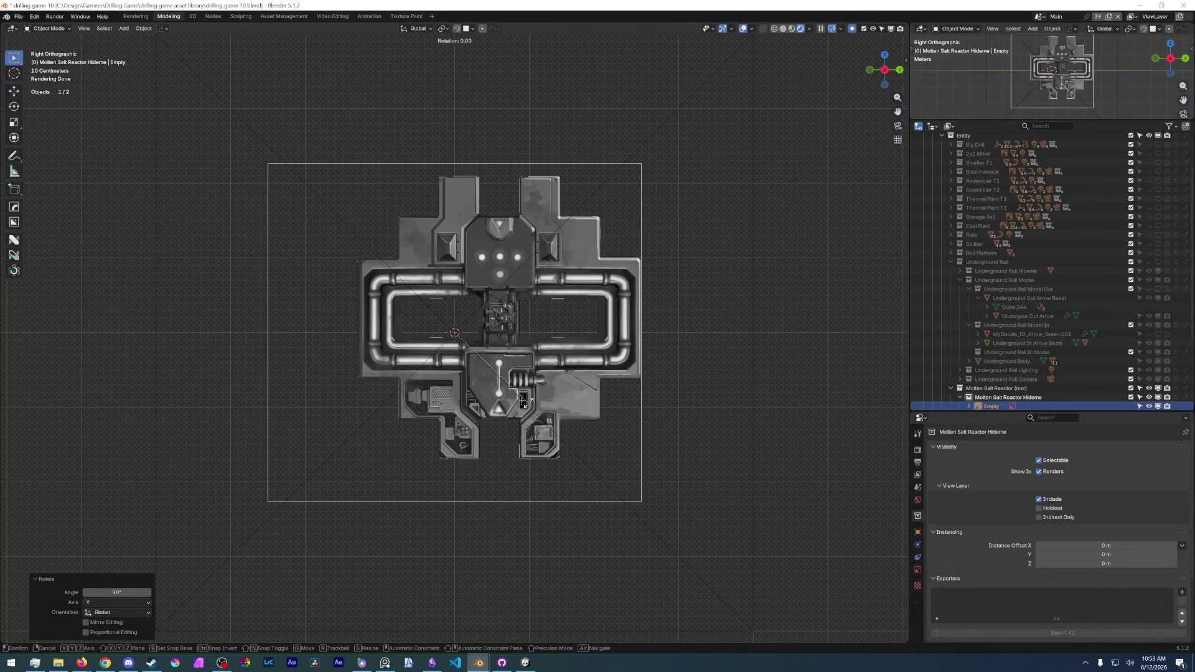
text(x90)
key(Return)
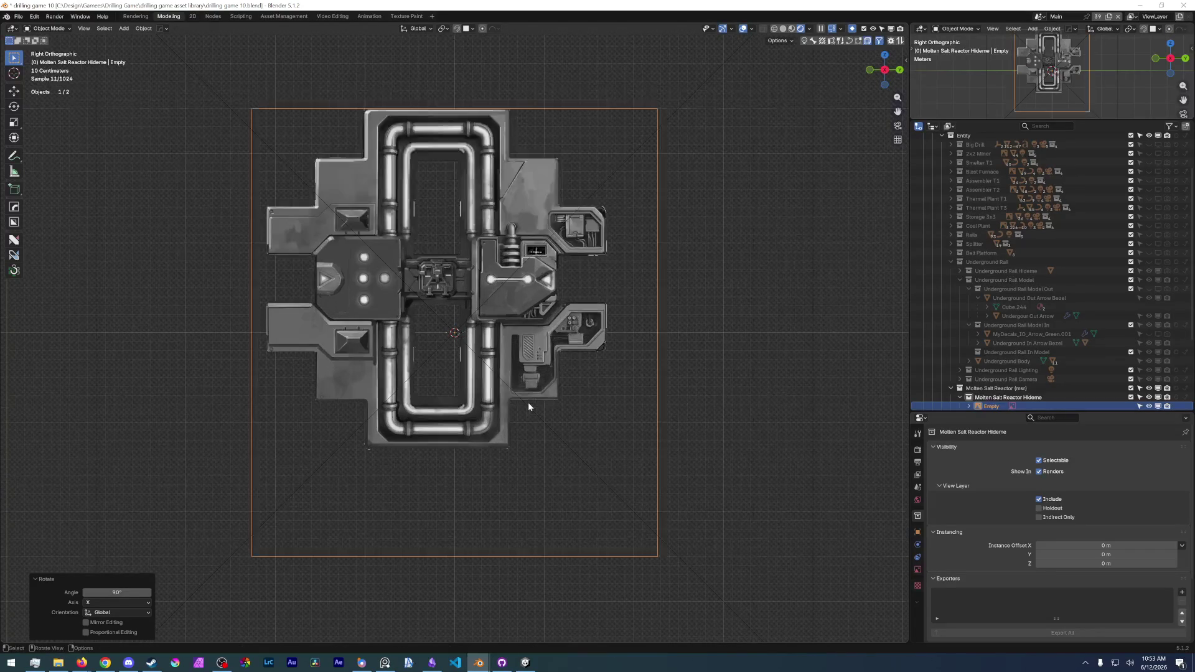
- Compare the result with the reference board and reselect the concept-art image
key(alt+Tab)
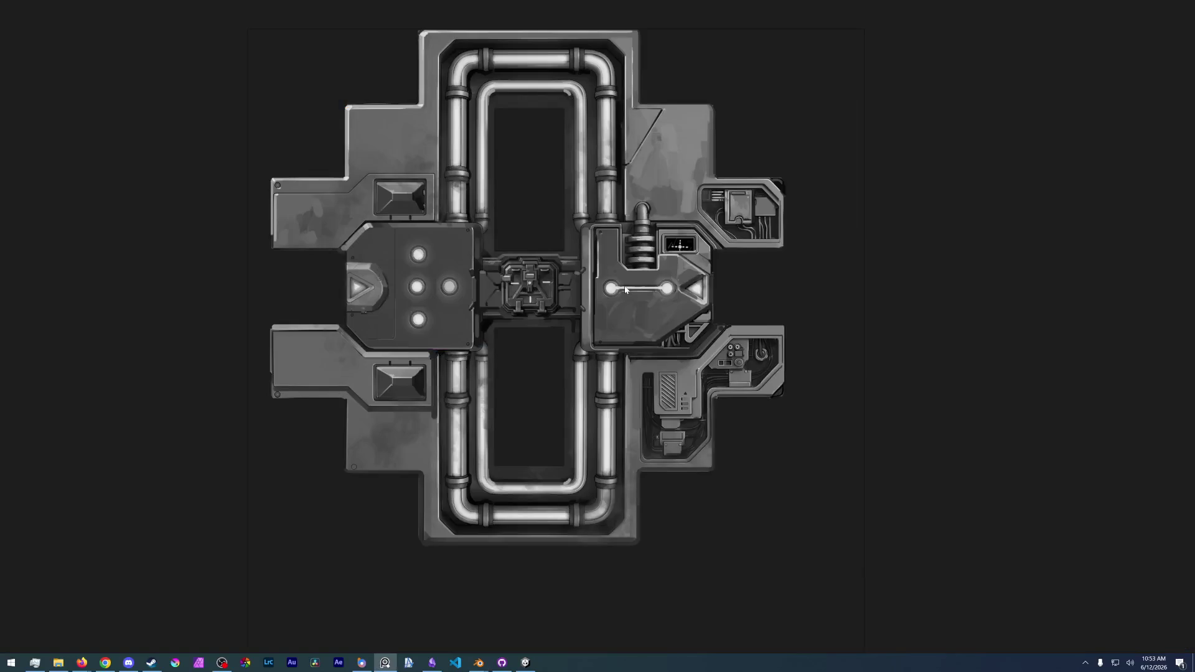
scroll(757, 311, up, 5)
key(alt+Tab)
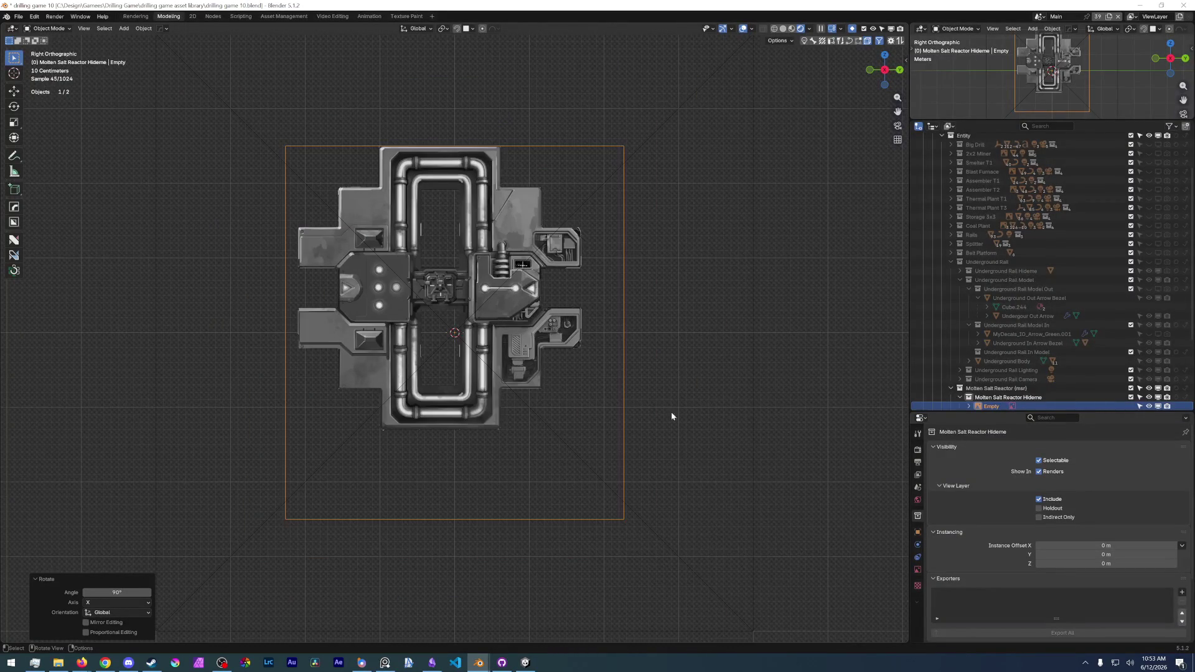
click(722, 387)
click(535, 332)
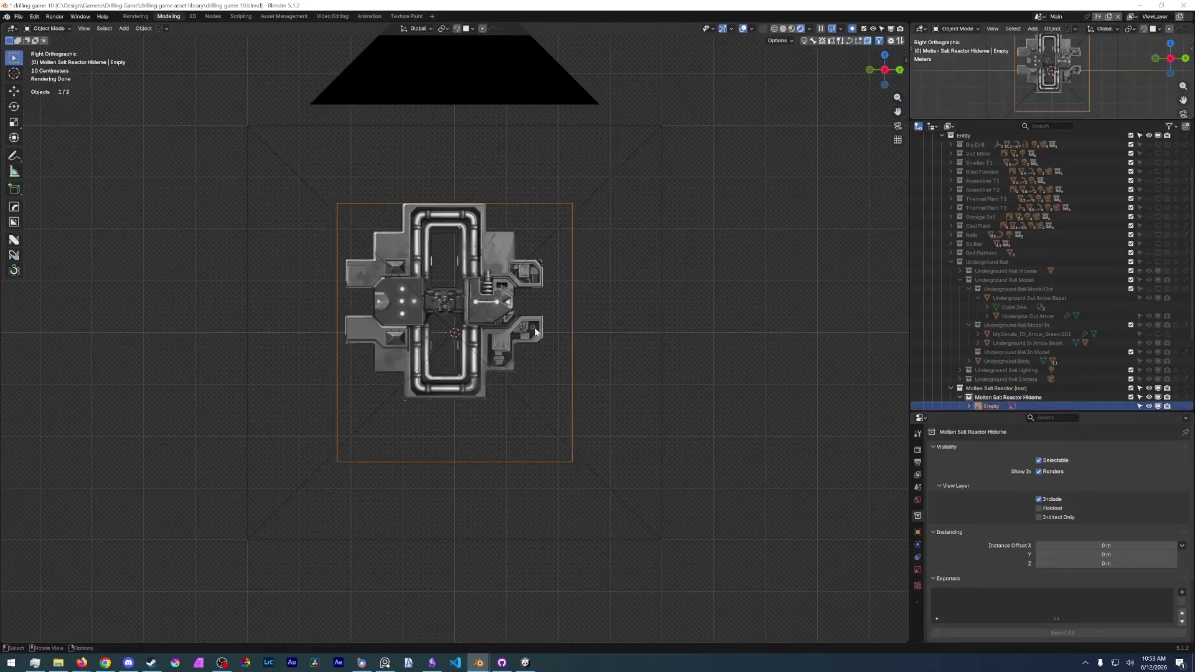
- Rename the image empty to 'msr concept art'
scroll(1058, 548, down, 3)
scroll(996, 323, down, 5)
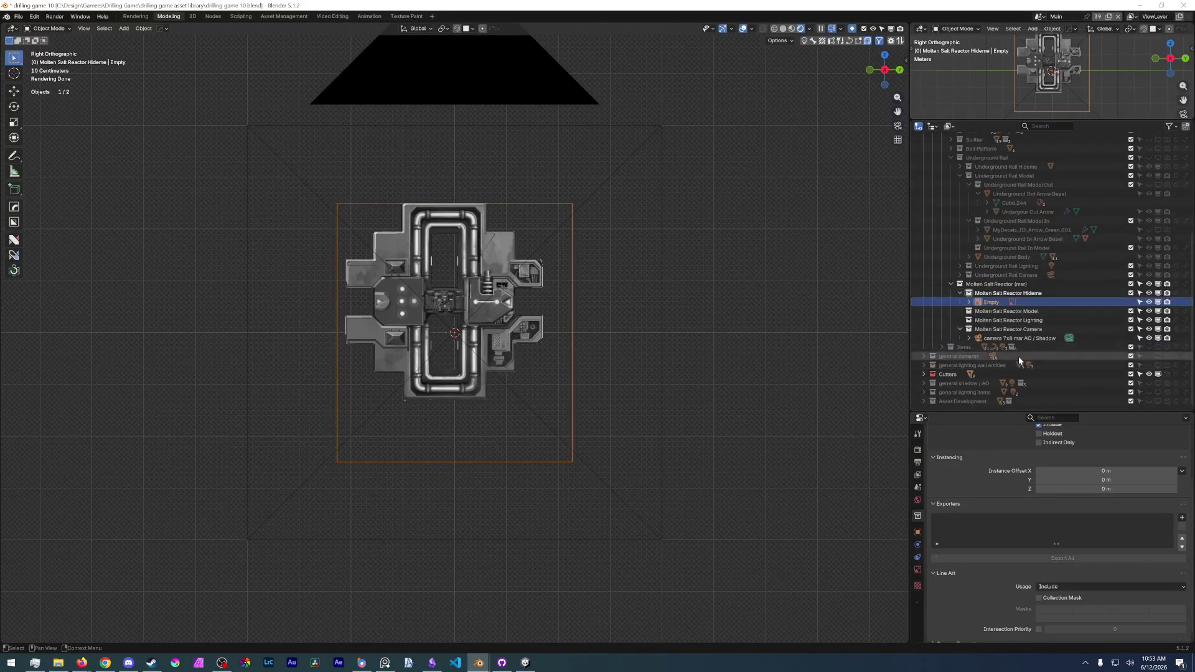
double_click(991, 303)
text(sr concep)
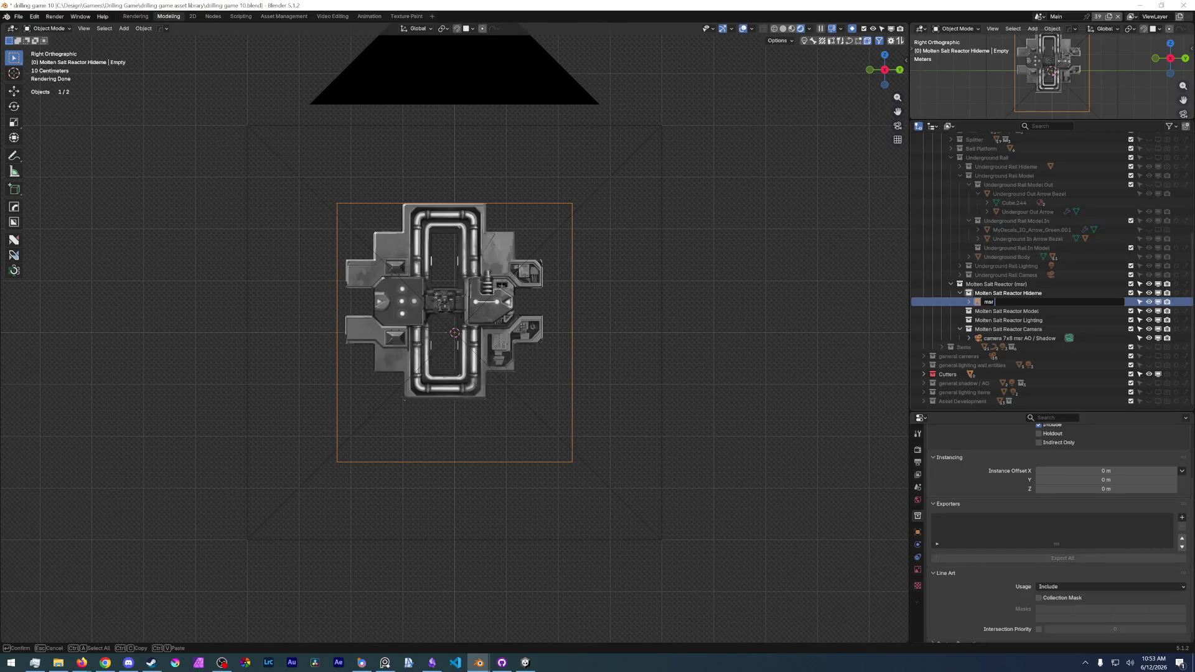
text(t ar)
key(Return)
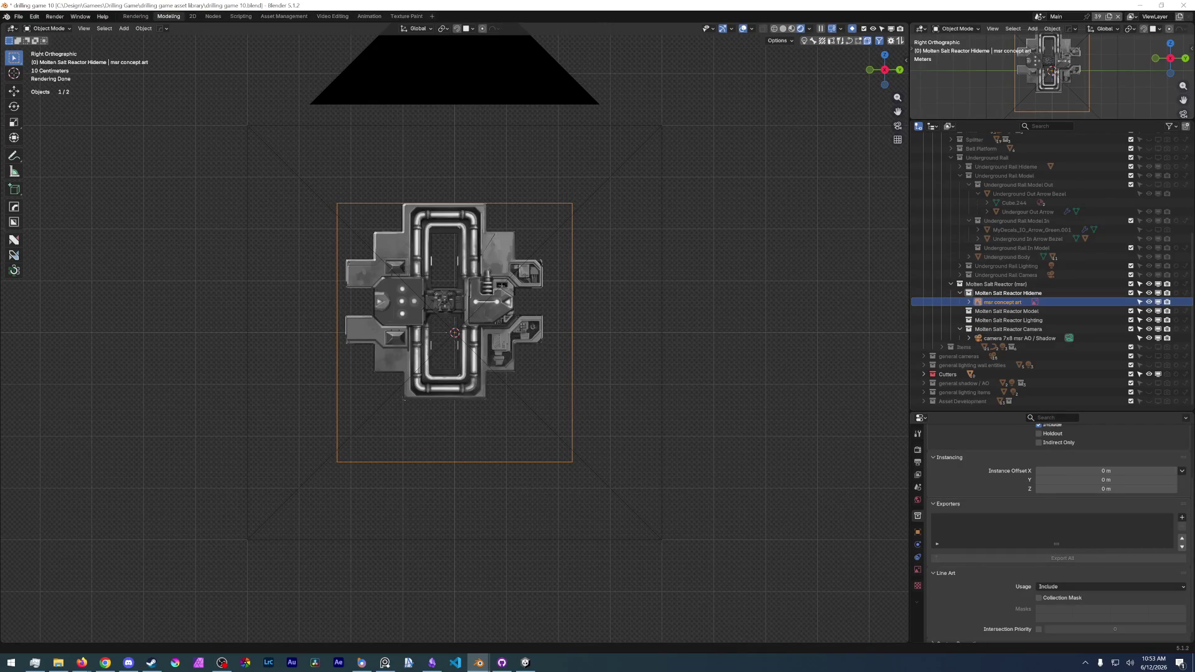
- Toggle the concept art's visibility off and back on, then reselect it
click(1159, 302)
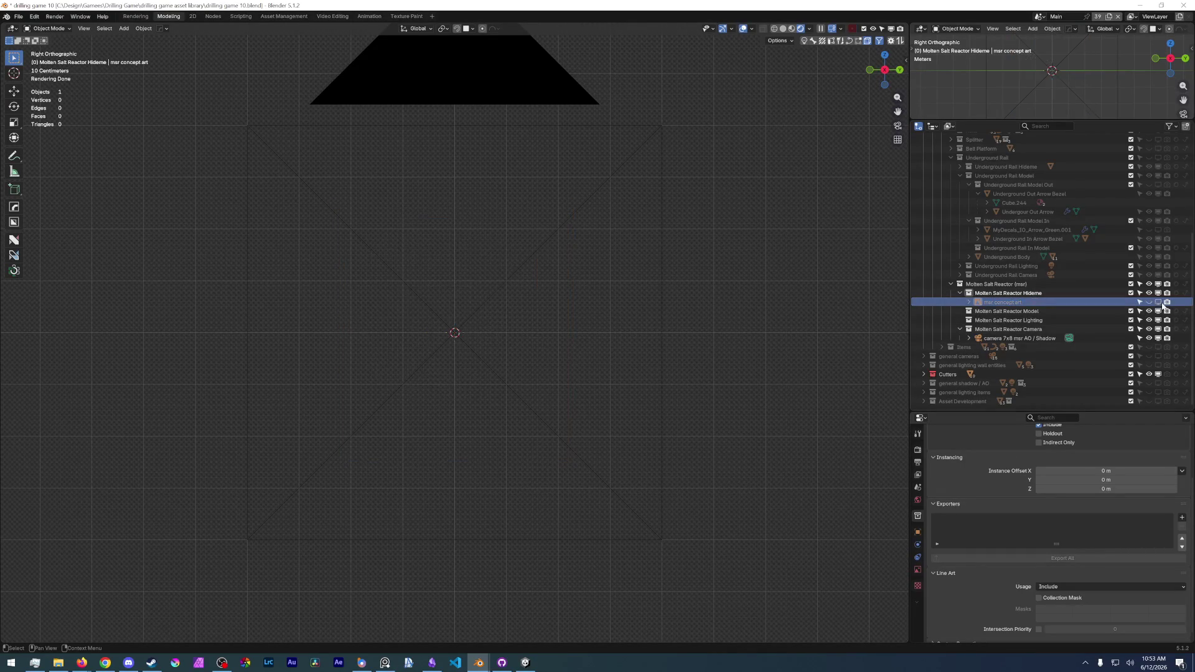
scroll(420, 384, down, 4)
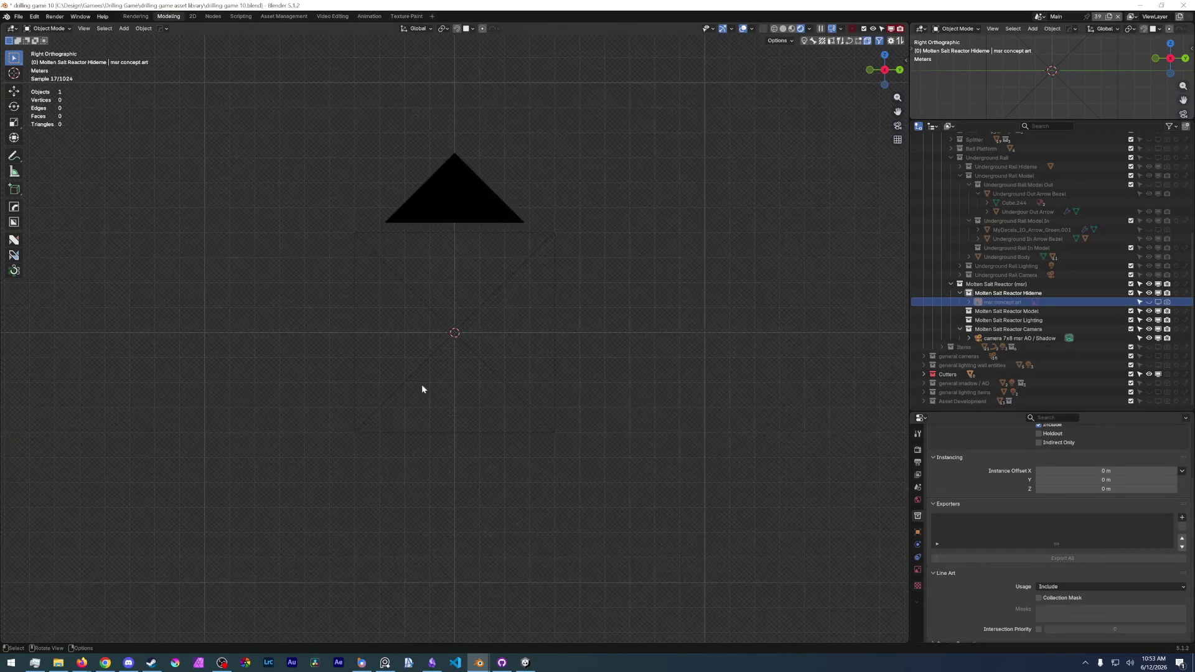
scroll(421, 384, up, 3)
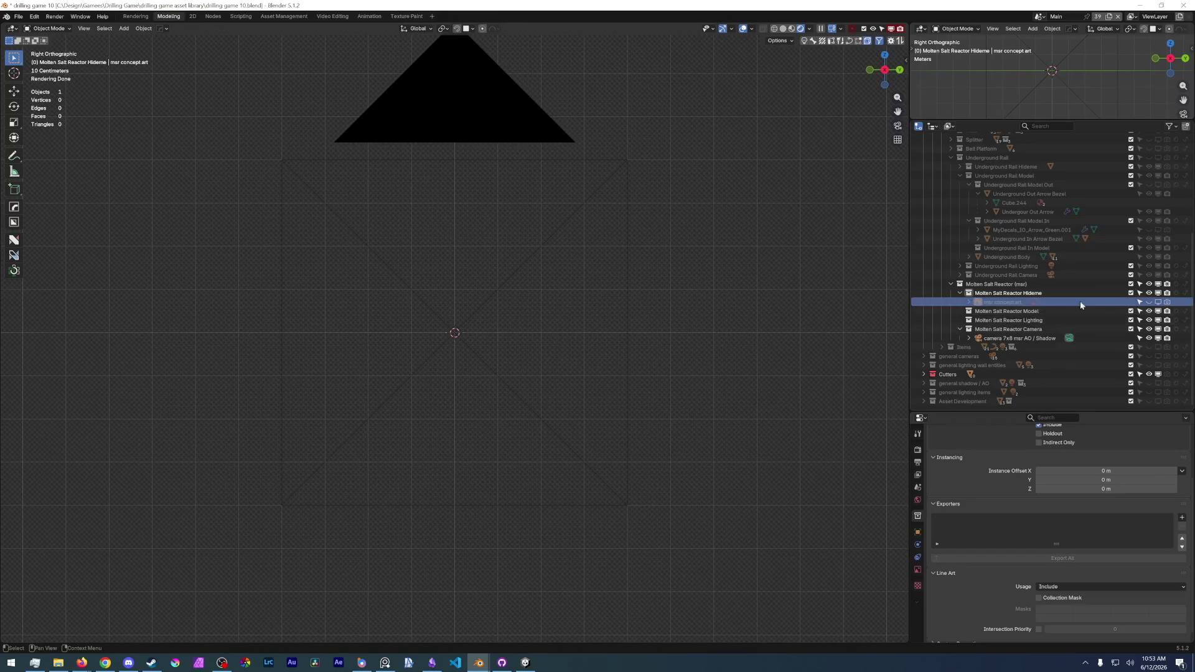
click(1156, 303)
scroll(428, 433, up, 2)
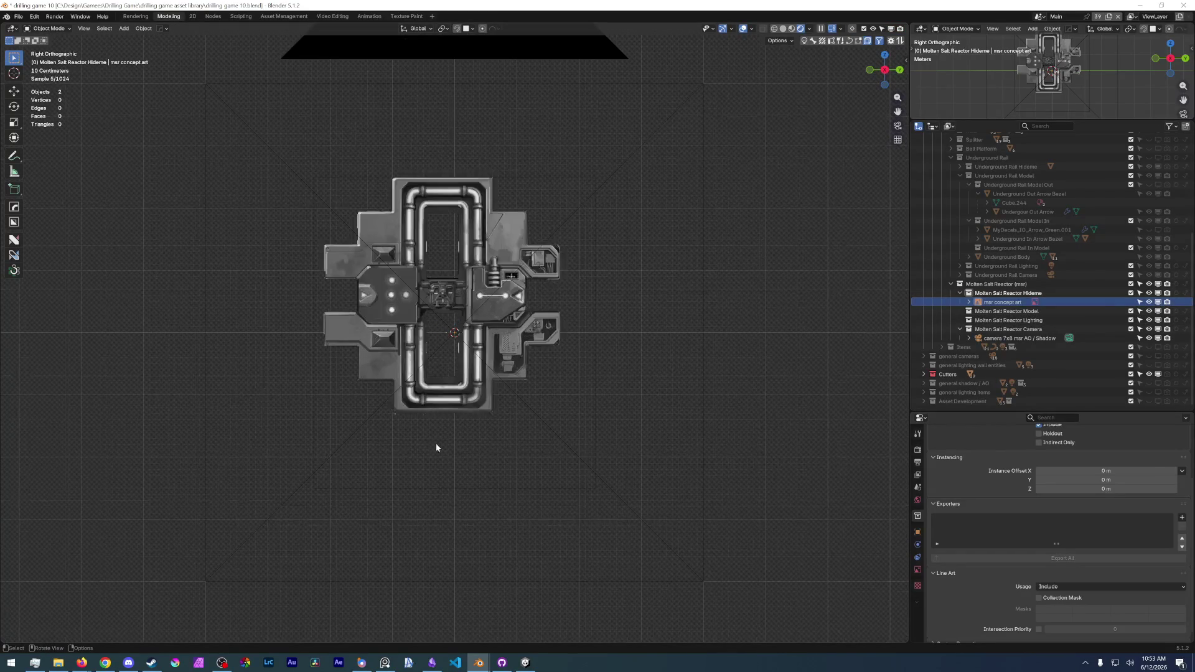
click(368, 486)
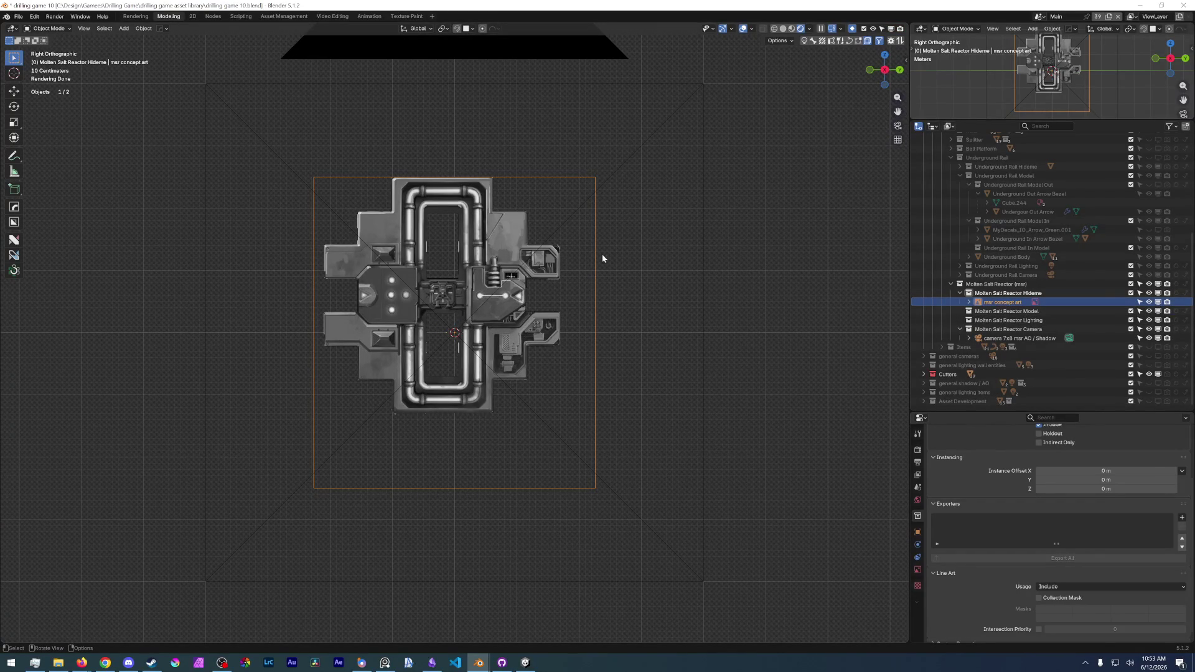
scroll(505, 331, up, 6)
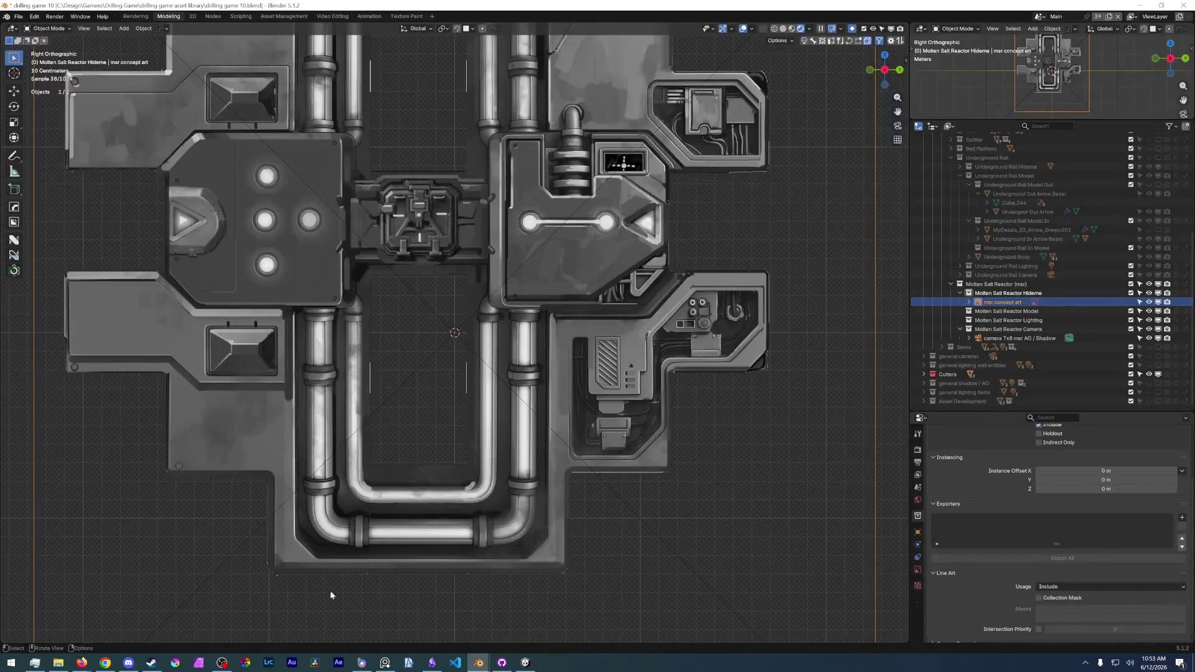
scroll(315, 450, down, 4)
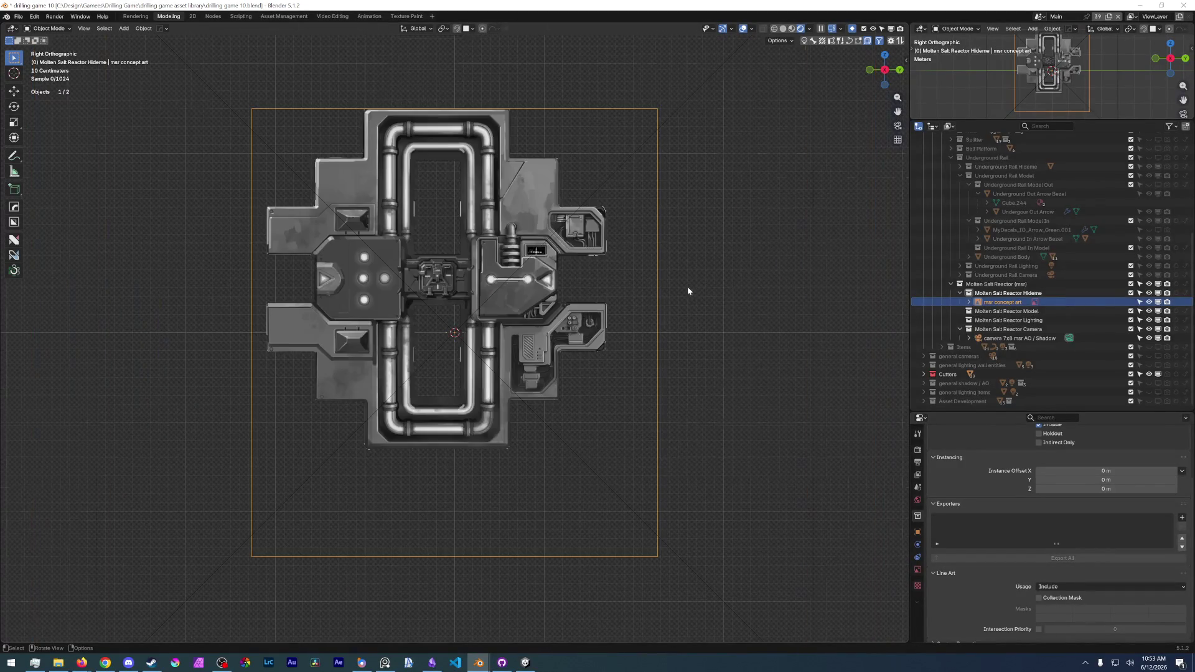
- Hide the concept art and add a plane rotated 90° on Y, discarding an accidental cube
click(1149, 305)
key(shift+a)
mouse_move(488, 330)
mouse_move(480, 223)
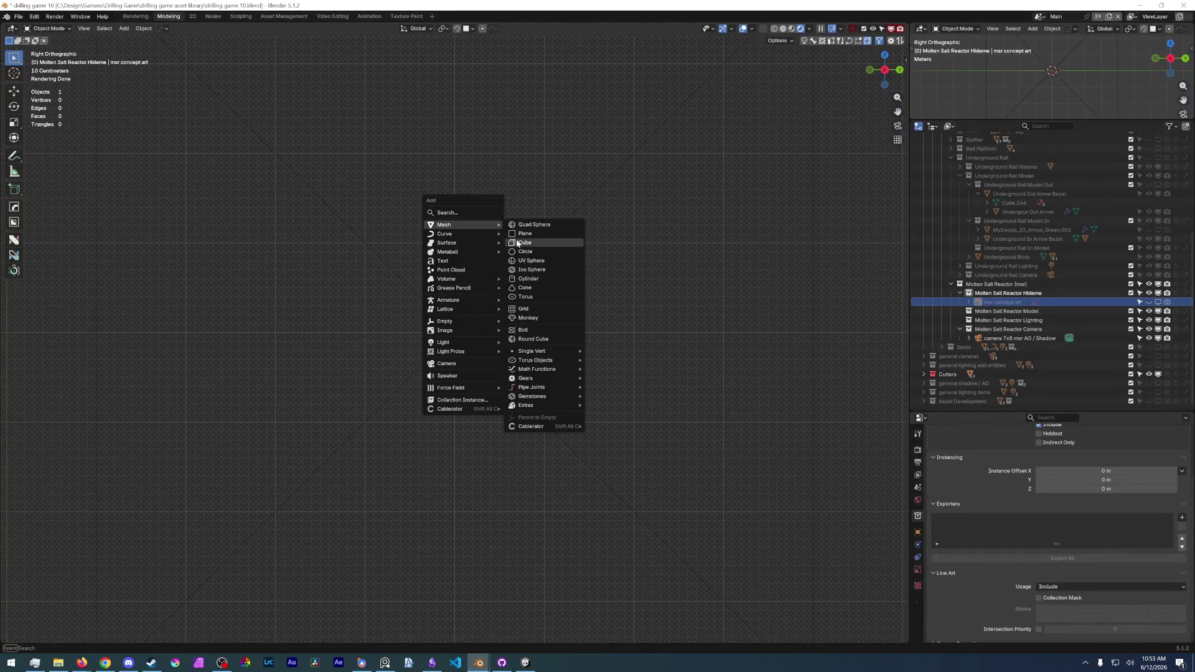
click(517, 242)
click(509, 385)
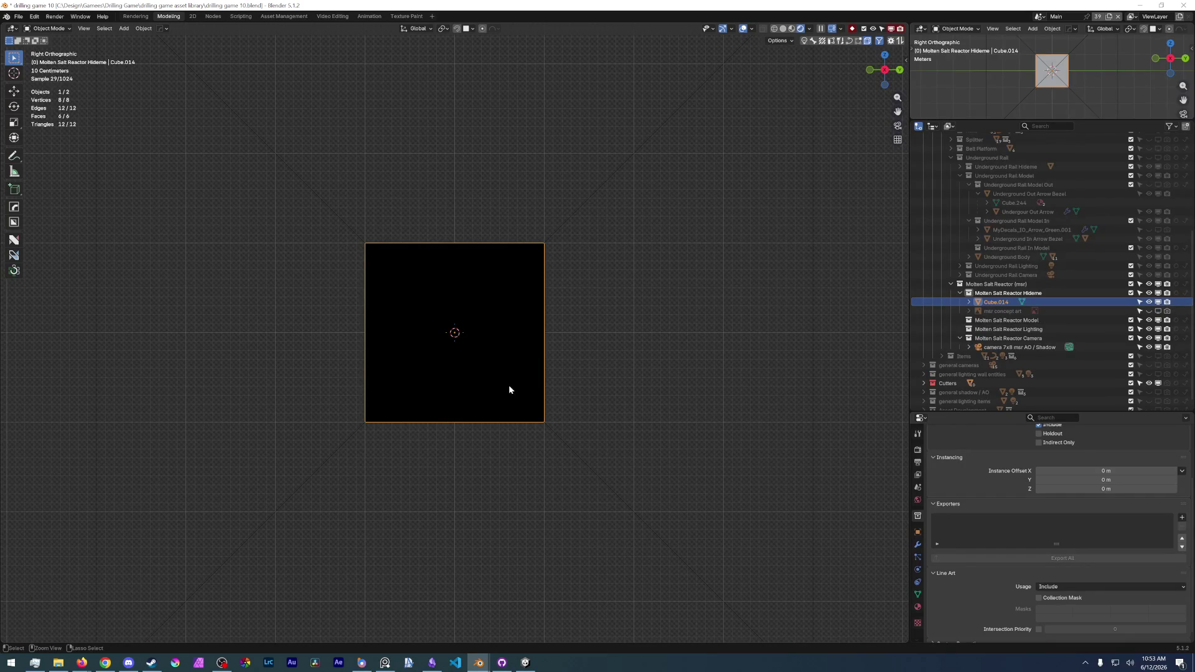
key(Delete)
key(shift+a)
mouse_move(509, 387)
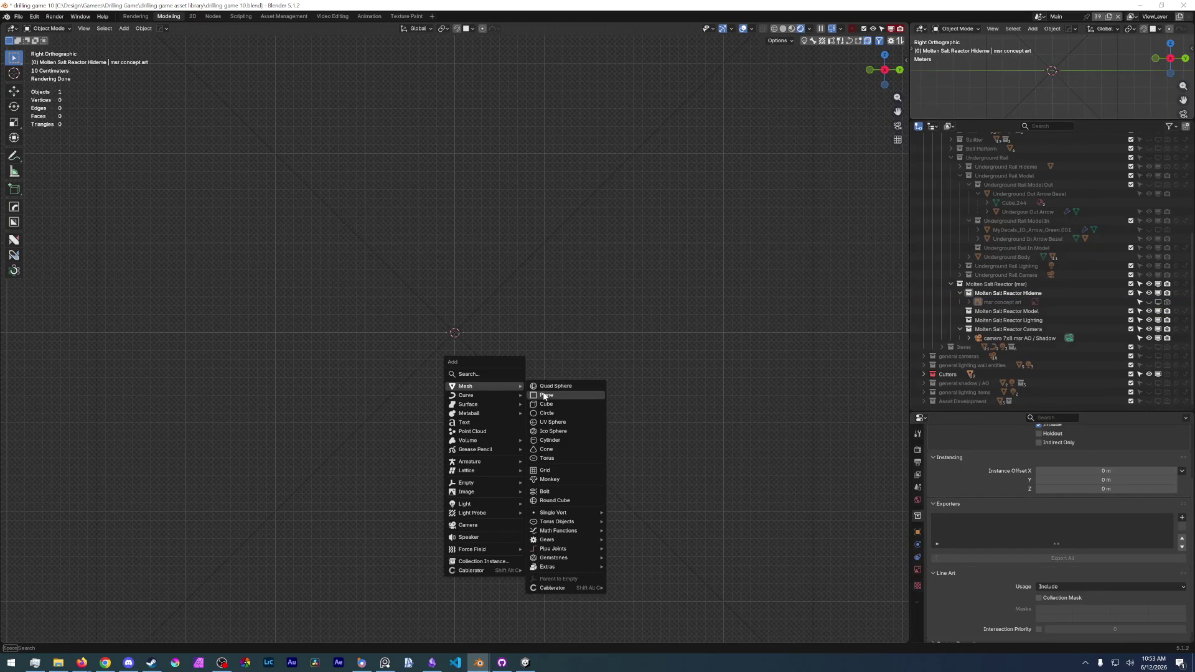
click(545, 395)
text(ry)
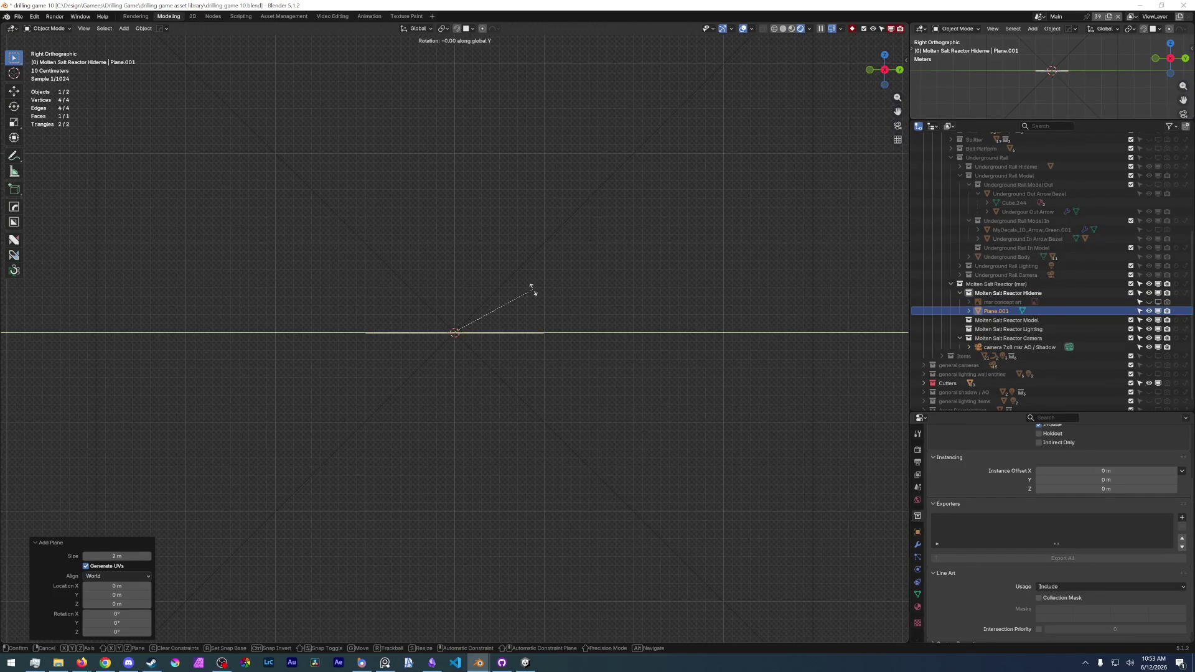
text(90)
key(Return)
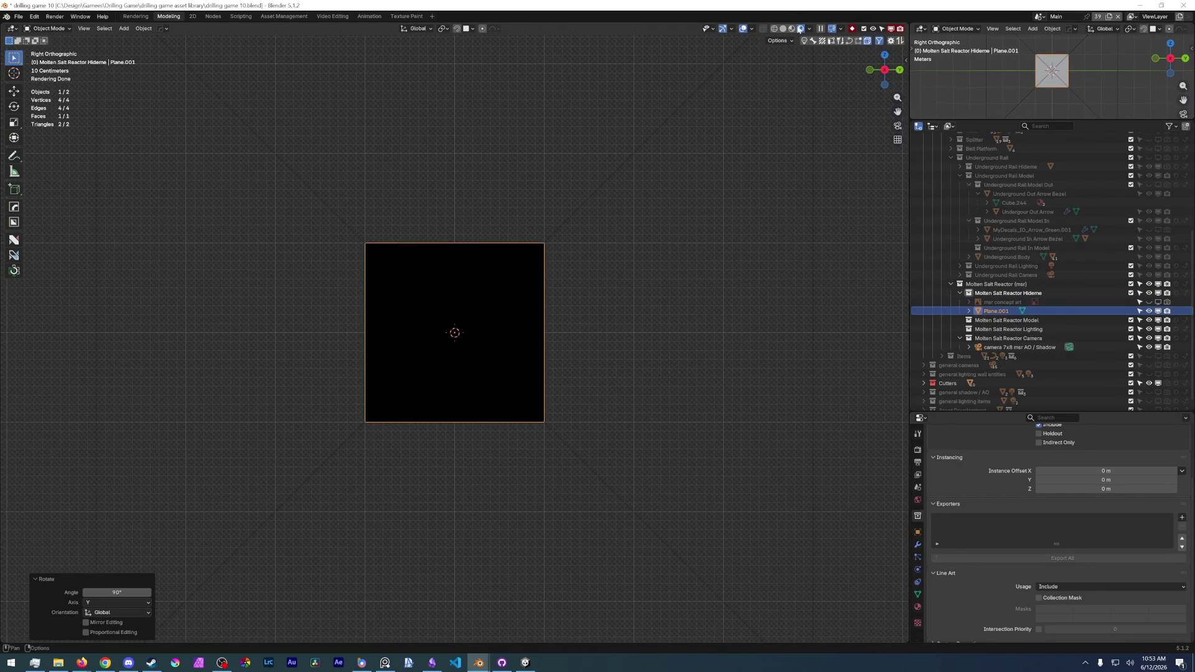
- In solid shading, split the plane into four quarters with two centred loop cuts
click(783, 29)
key(Tab)
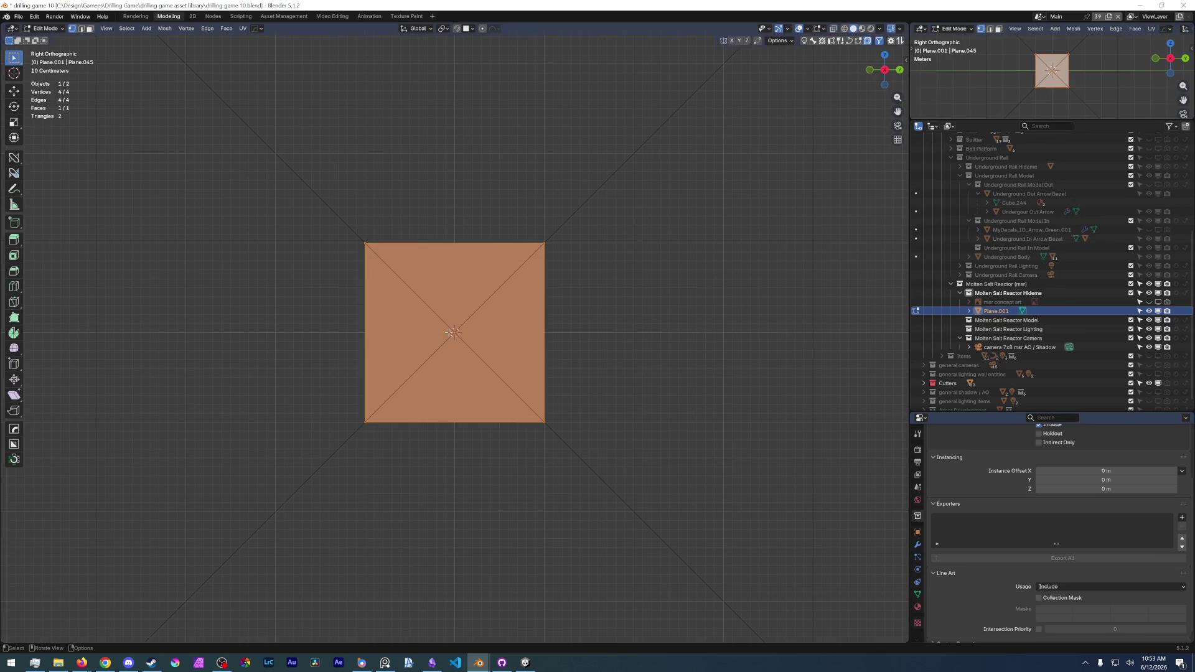
key(ctrl+r)
click(454, 293)
right_click(436, 293)
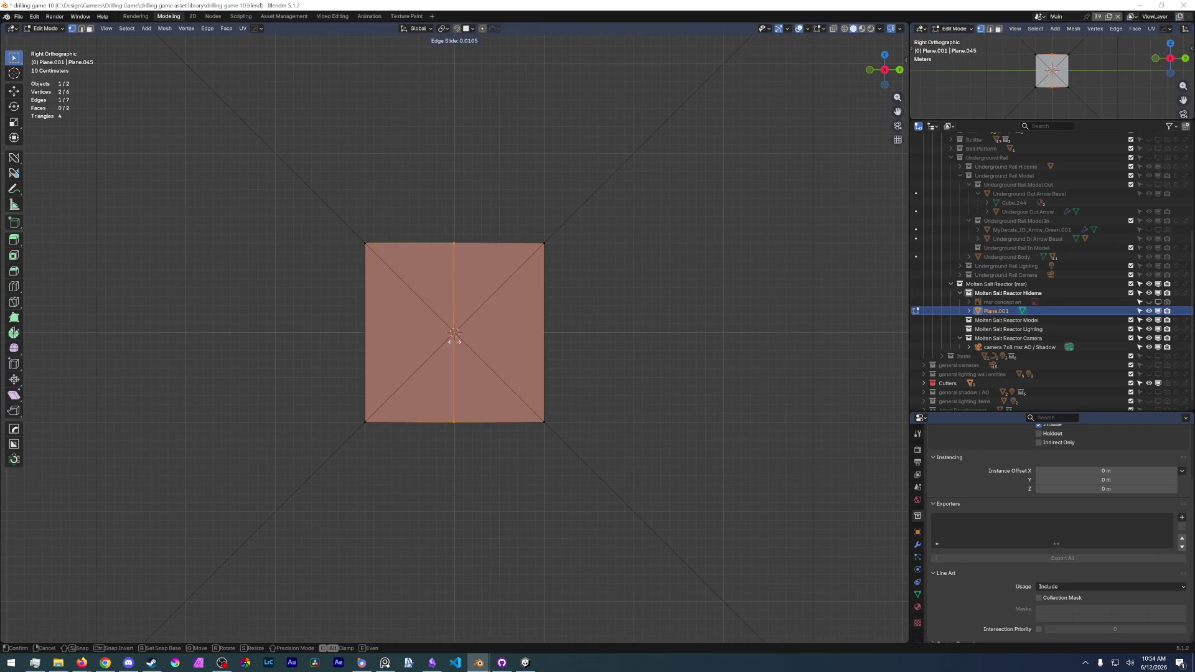
key(ctrl+r)
click(366, 333)
right_click(463, 365)
scroll(494, 382, down, 5)
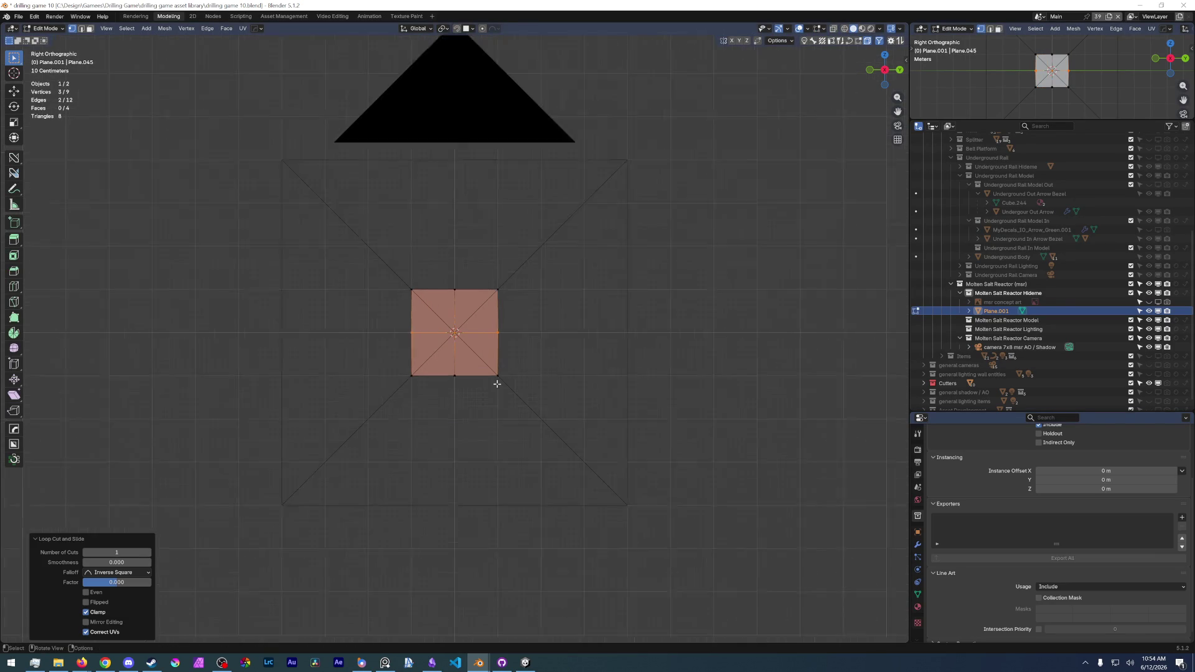
key(alt+a)
scroll(497, 386, up, 3)
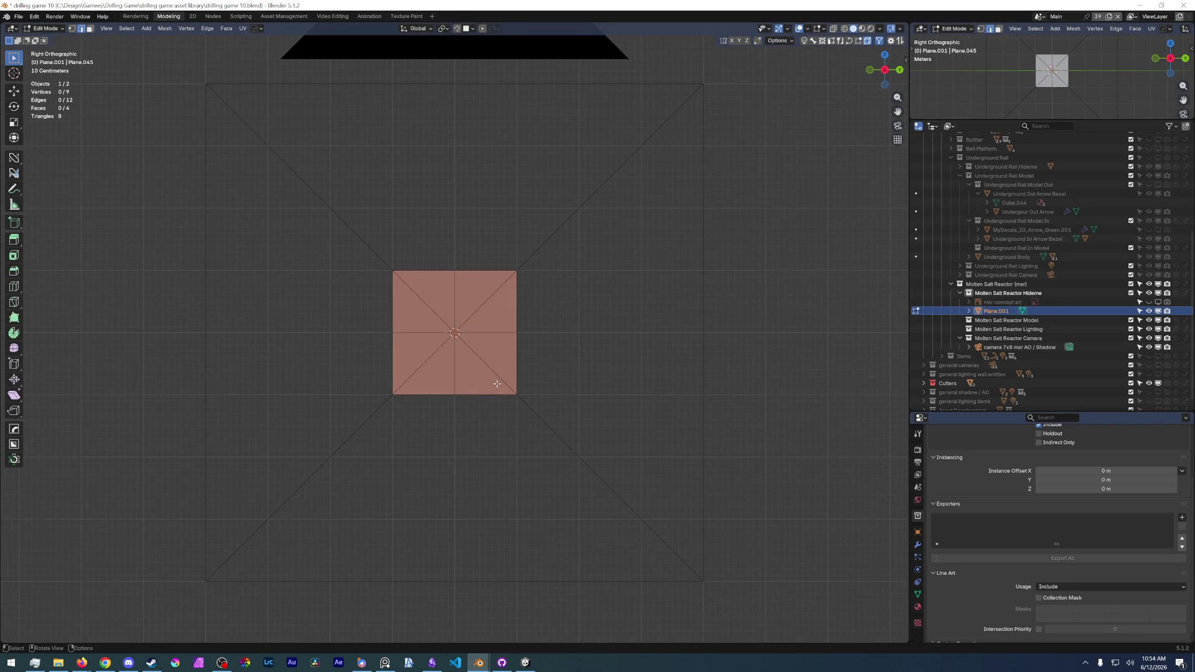
- Move the plane's geometry 0.5 m along Y and 0.5 m up along Z
key(alt+Tab)
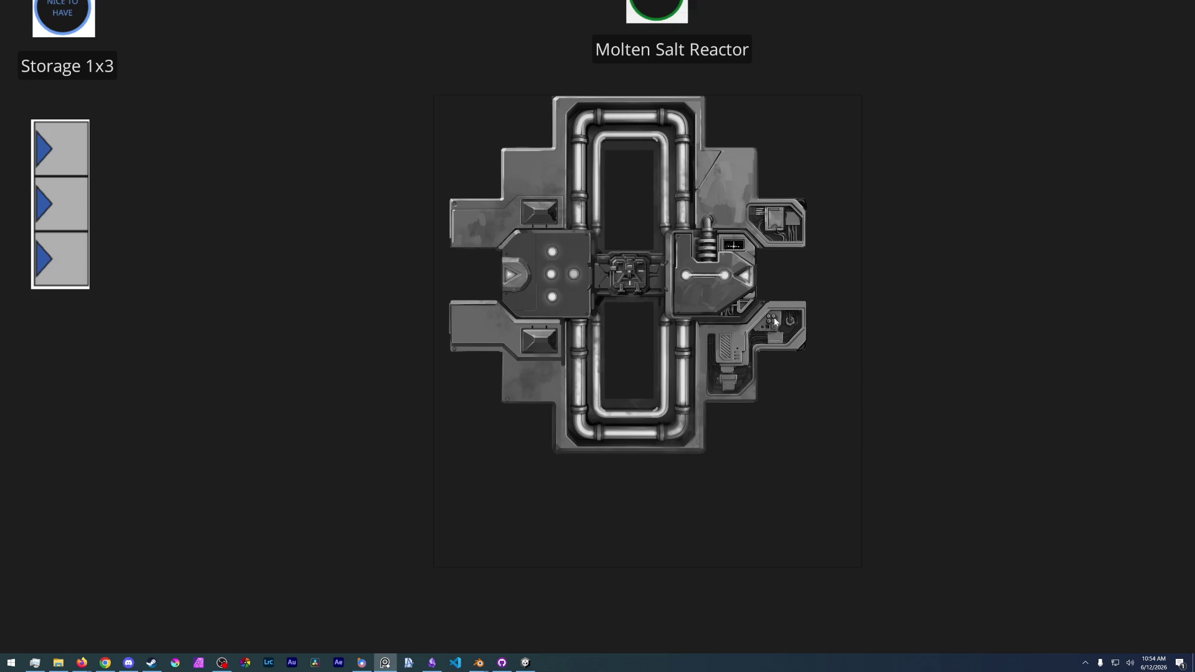
key(alt+Tab)
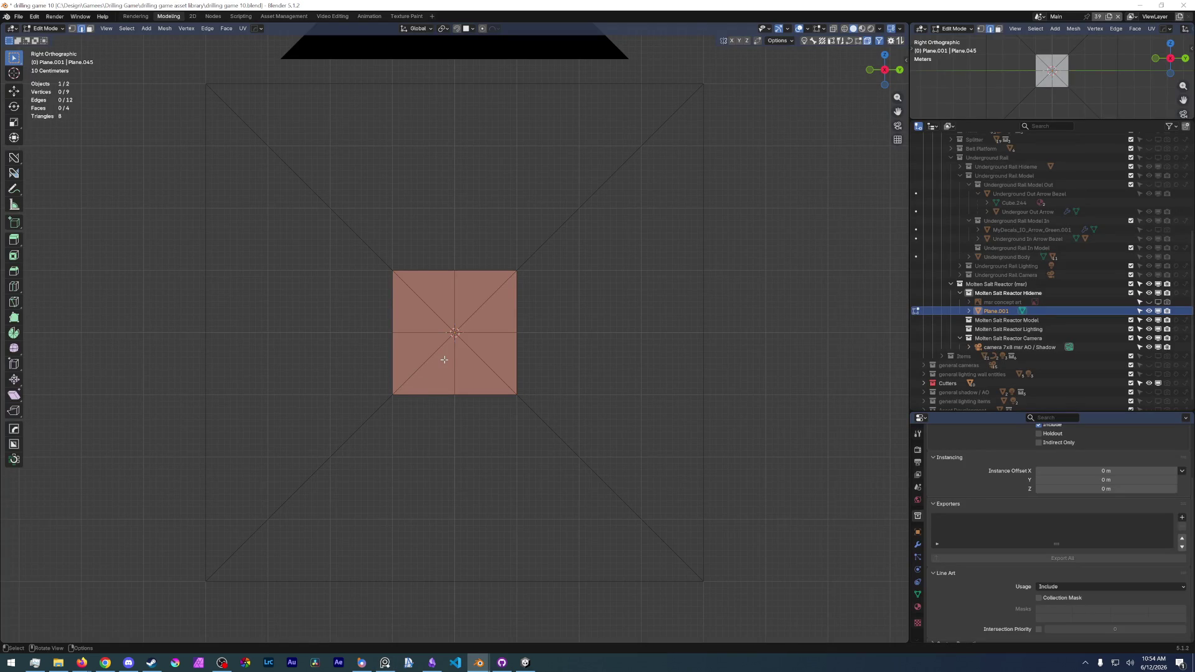
right_click(476, 348)
click(477, 348)
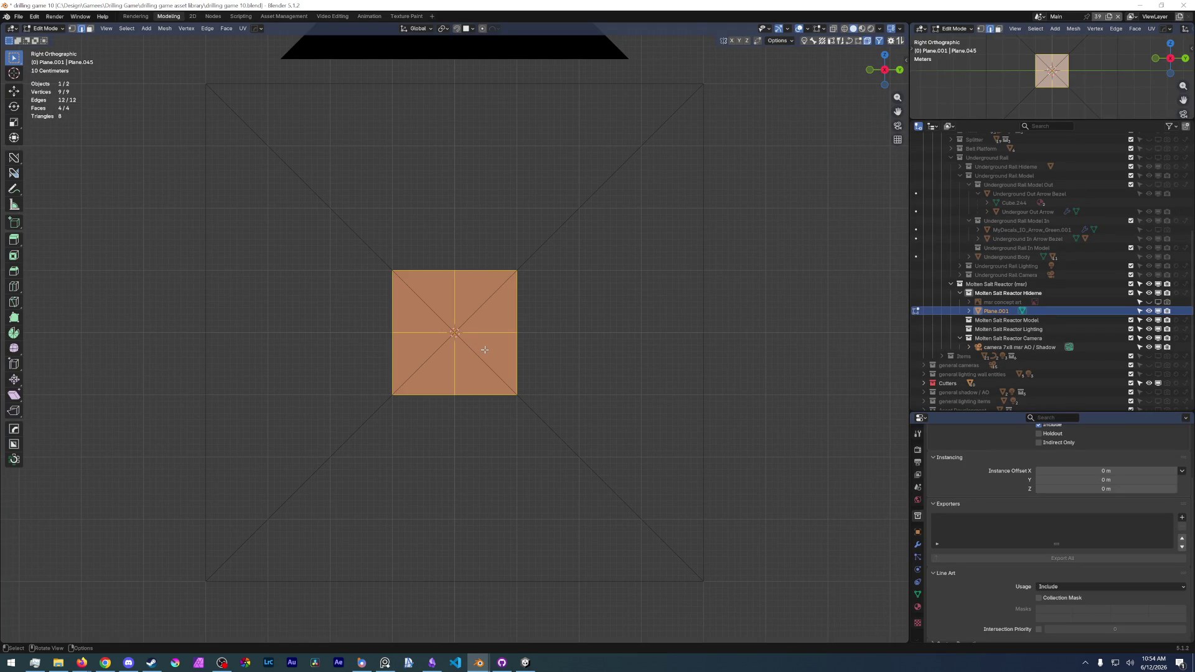
text(gy)
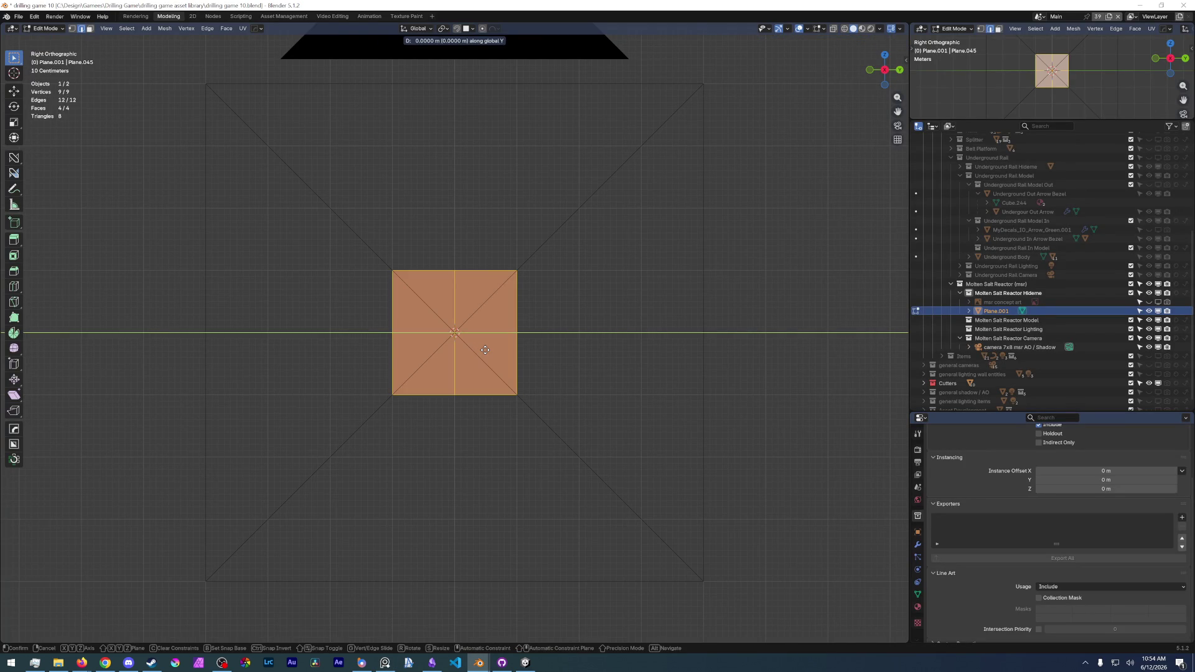
text(0.5)
key(Return)
text(gz)
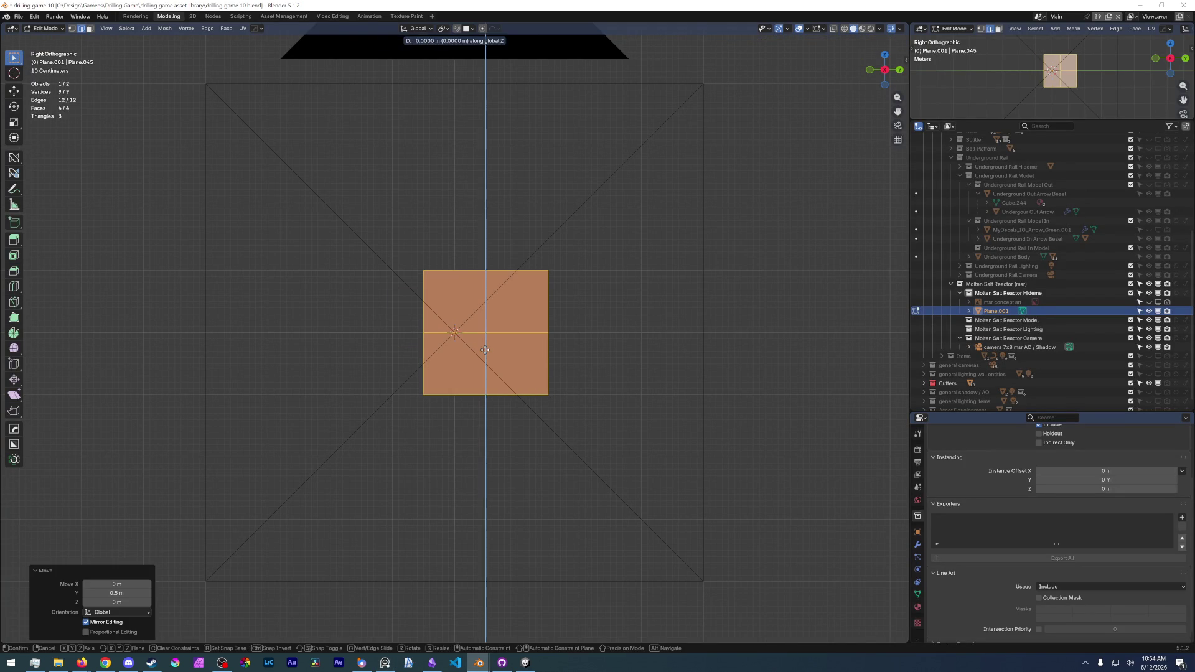
text(0.5)
key(Return)
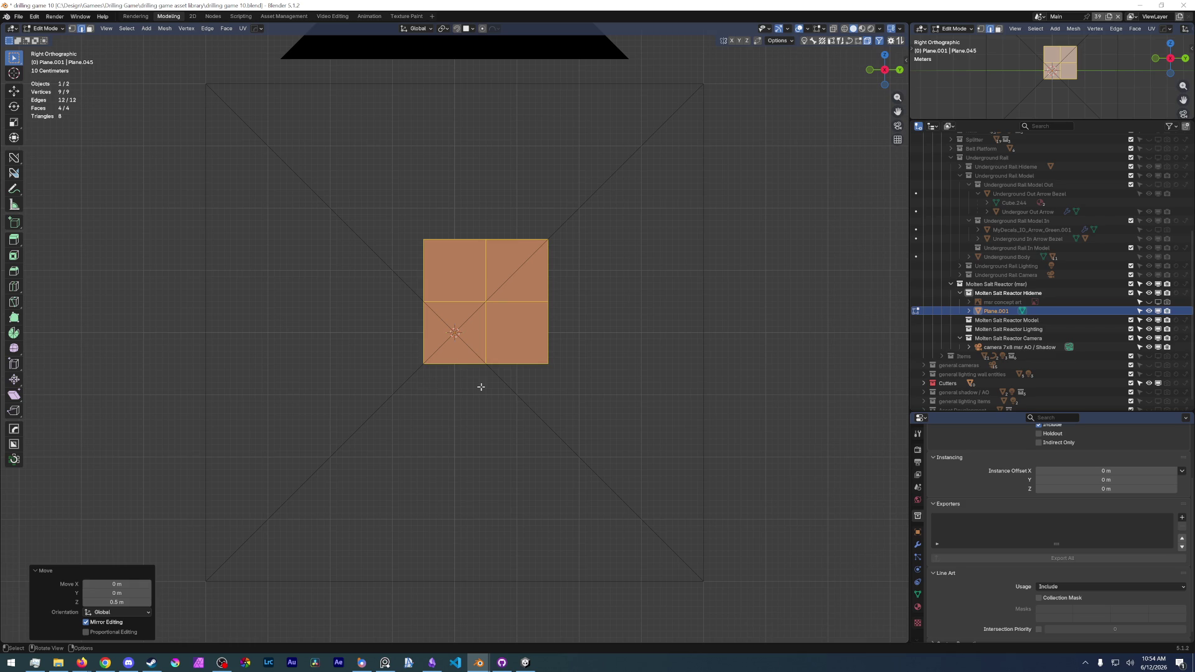
key(alt+Tab)
key(alt+Tab)
- Delete the top-left quarter face and extrude the left edge 1 m along -Y
click(440, 281)
key(x)
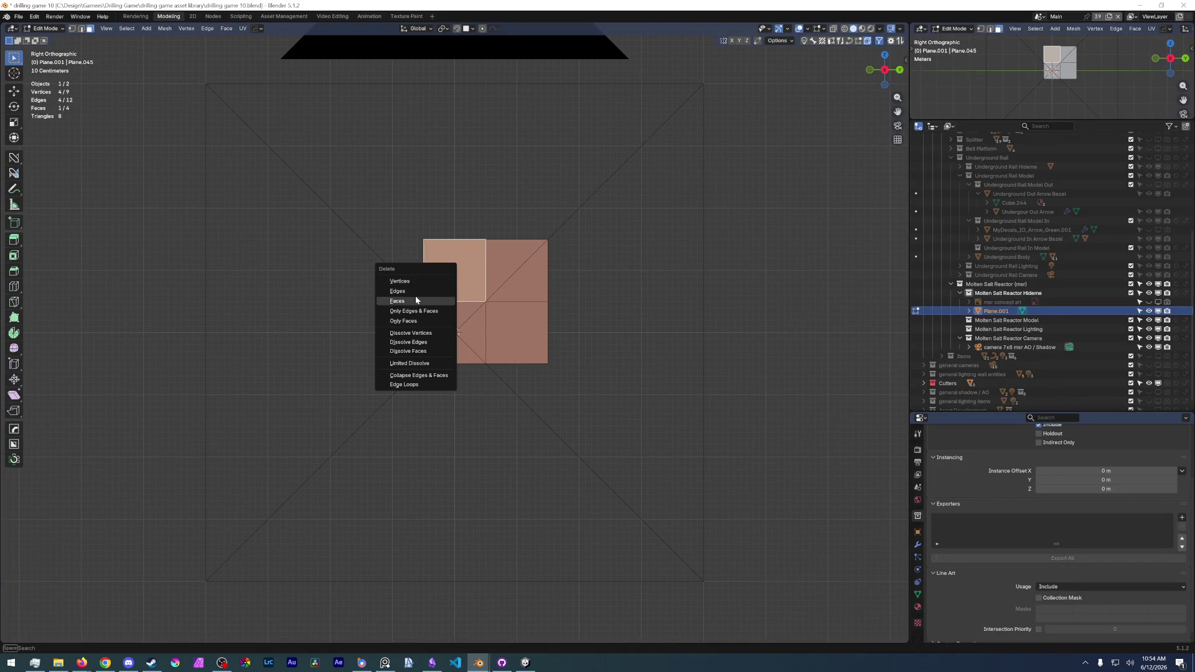
click(412, 301)
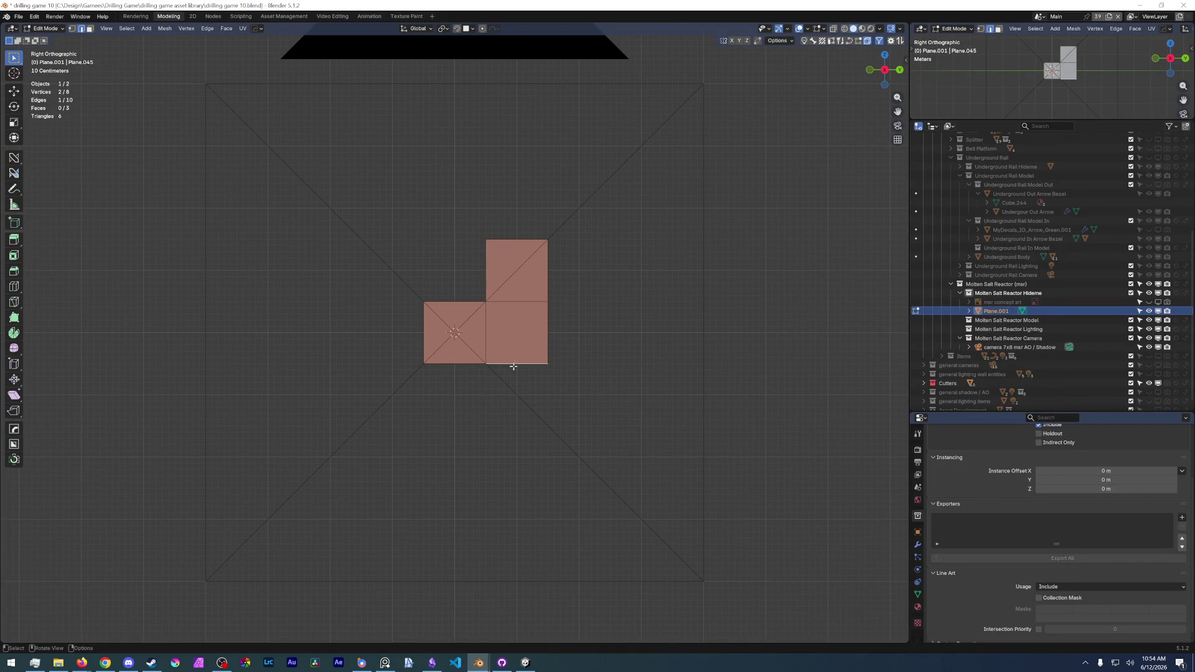
click(422, 336)
key(e)
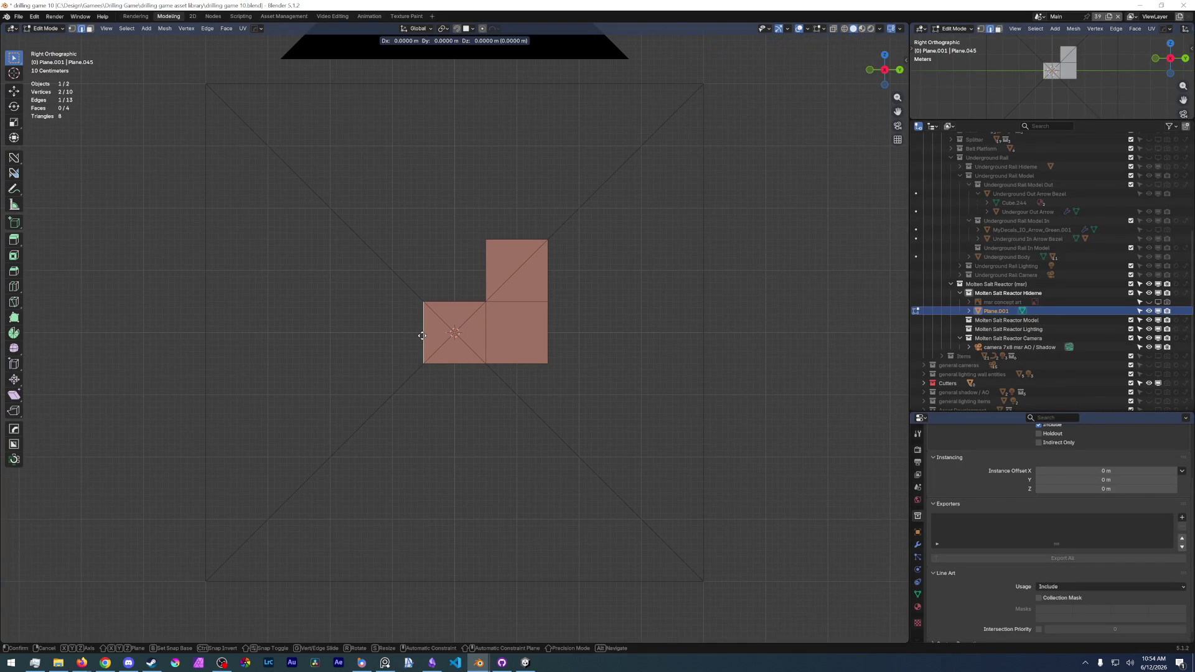
text(y-1)
key(Return)
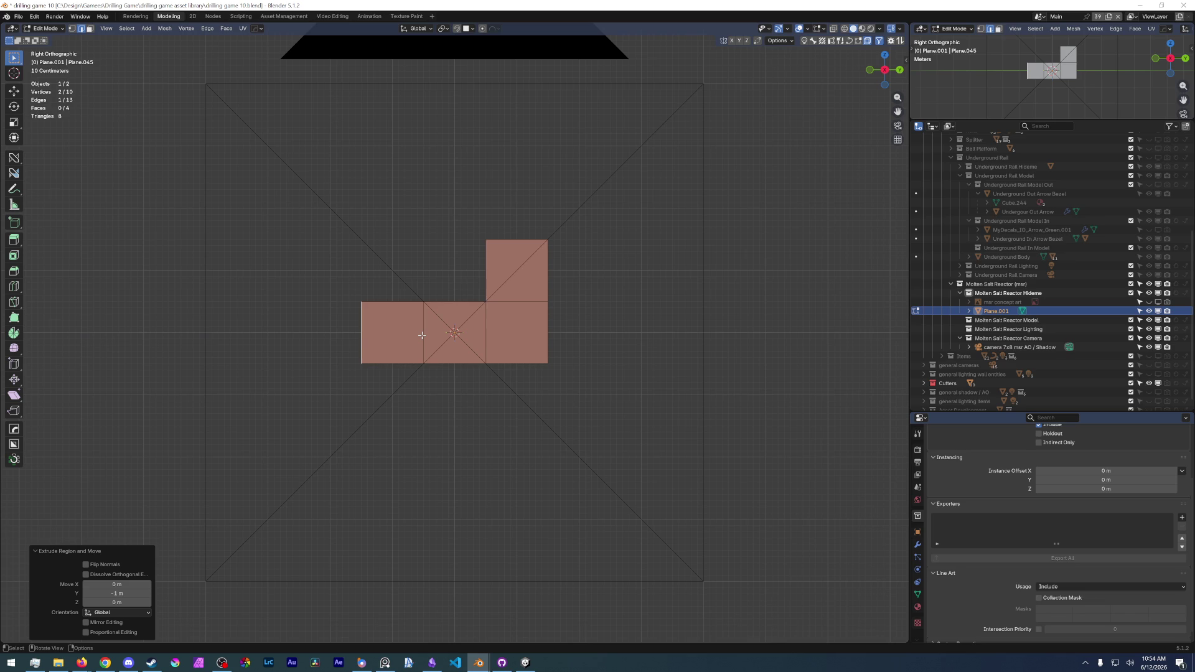
- Turn on grid snapping and extrude the left square's top edge 1 m upward
click(456, 28)
click(472, 29)
click(454, 85)
scroll(347, 280, up, 3)
key(g)
key(z)
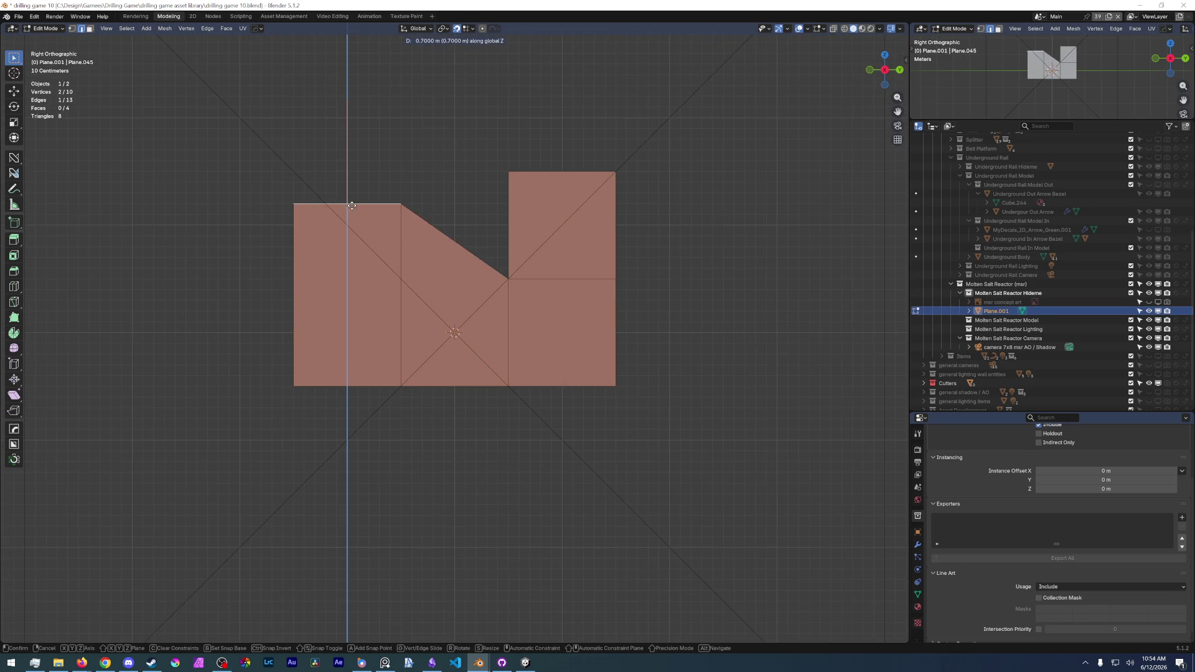
key(Escape)
key(e)
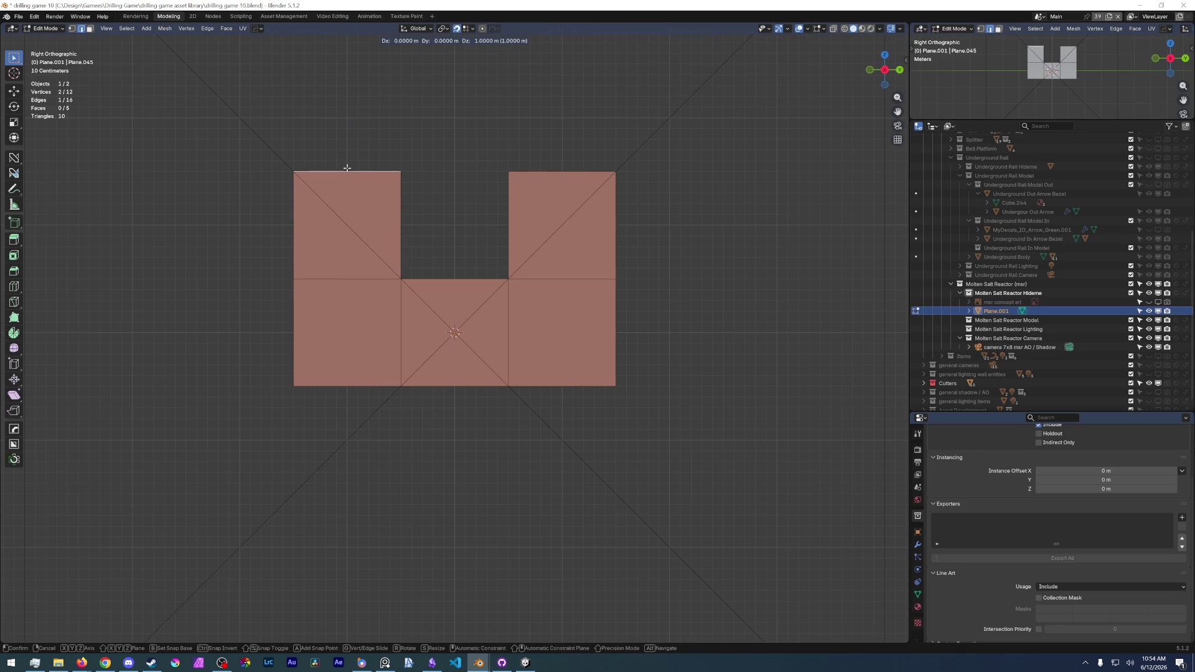
click(346, 169)
- Extrude both bottom edges 1 m downward to complete the H shape
click(350, 385)
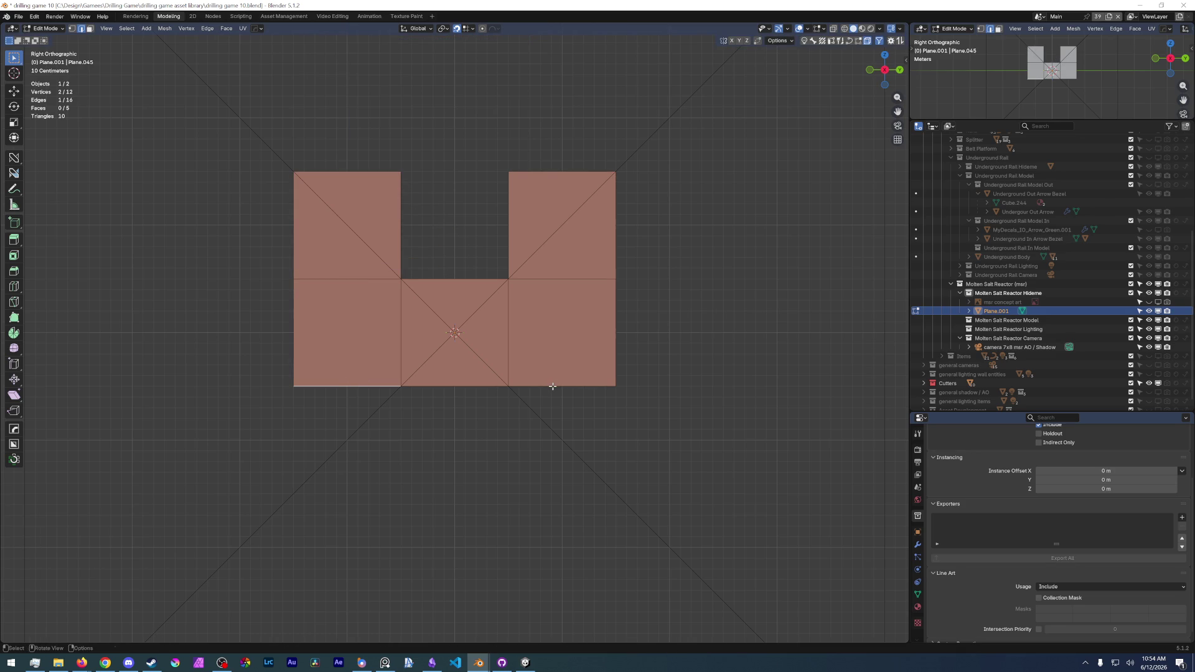
click(552, 386)
shift+click(361, 389)
key(e)
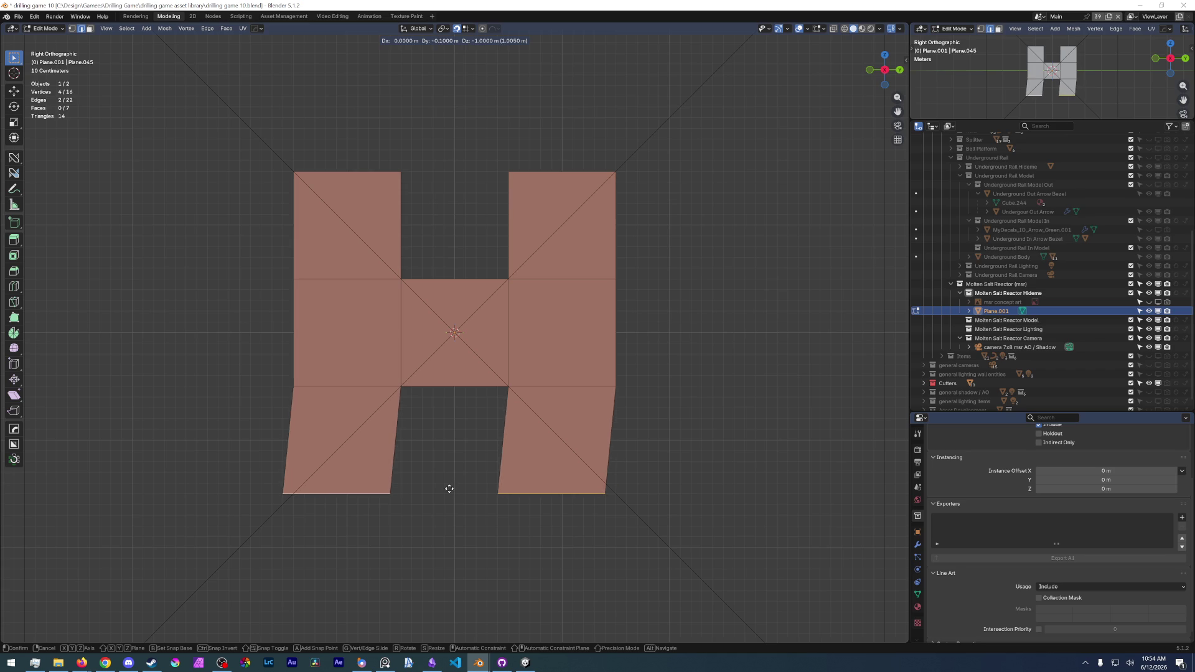
click(453, 491)
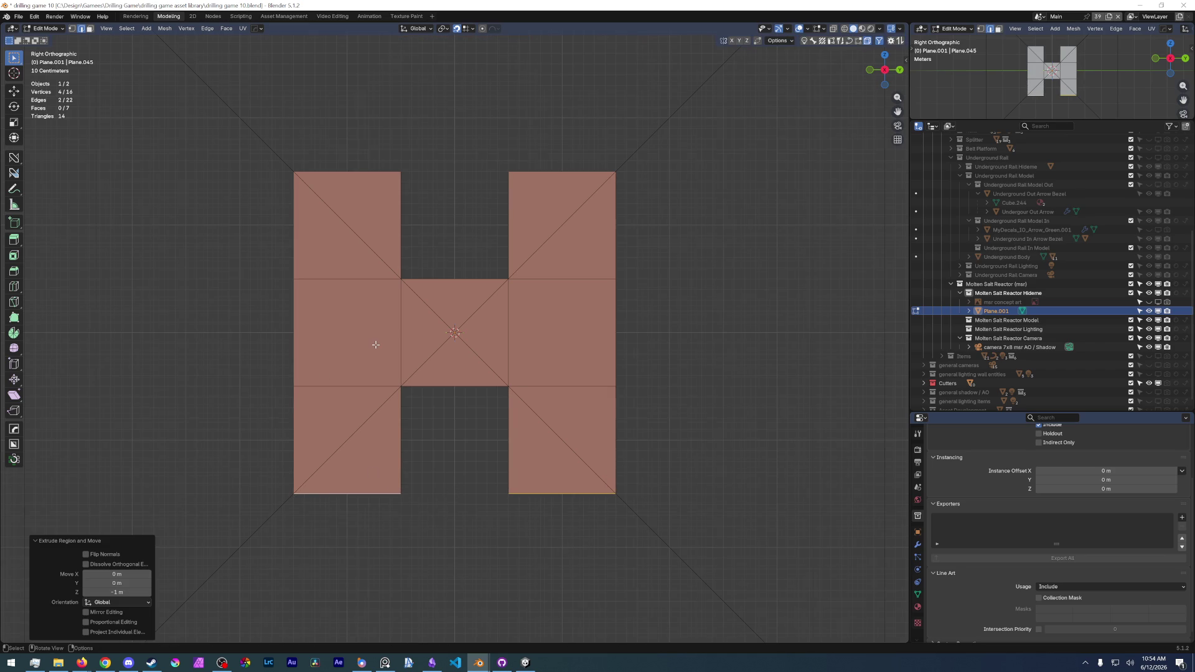
scroll(376, 344, down, 8)
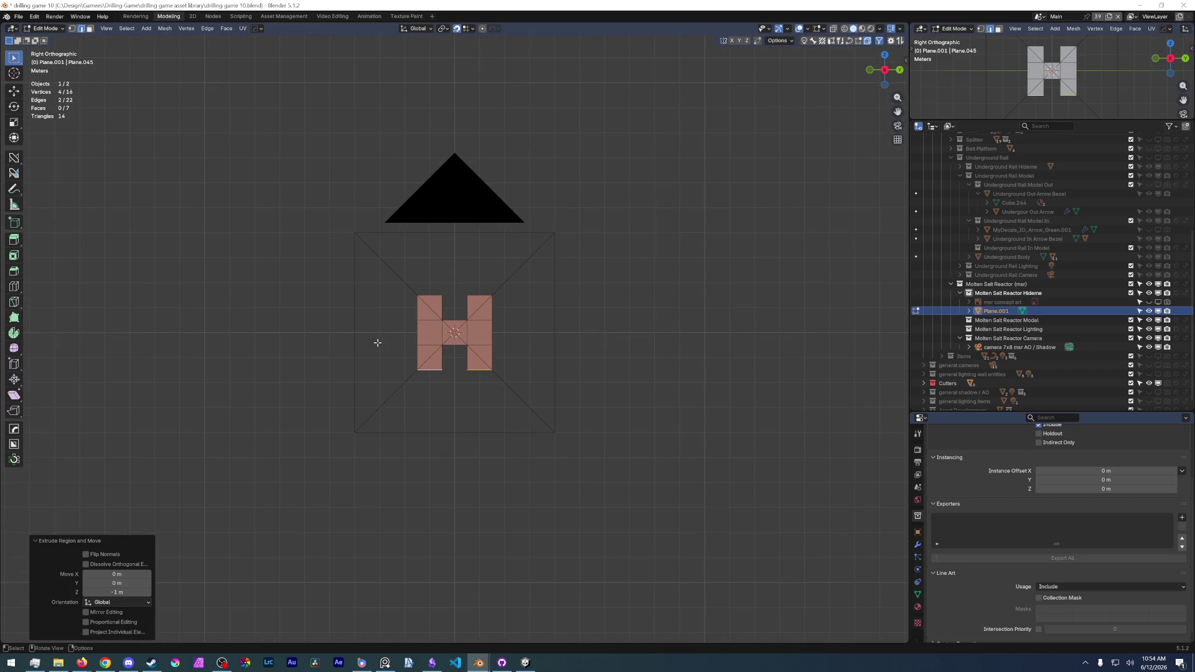
- Set snapping to Increment and extrude the H's outer column edges one unit right and left
click(469, 29)
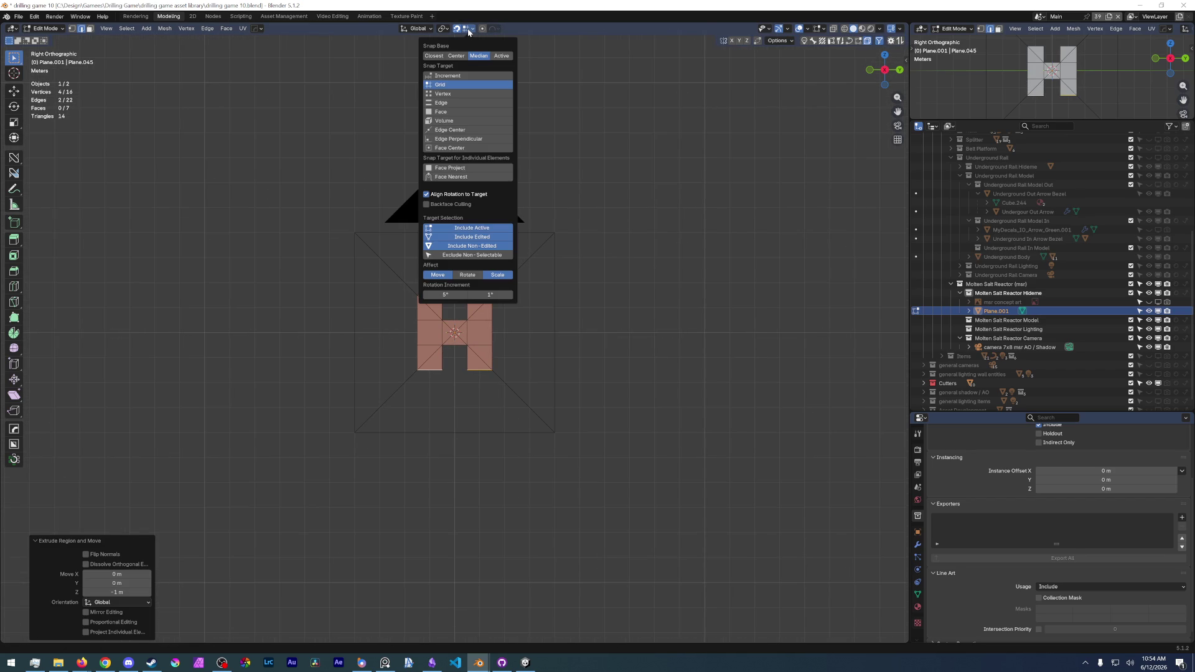
click(471, 76)
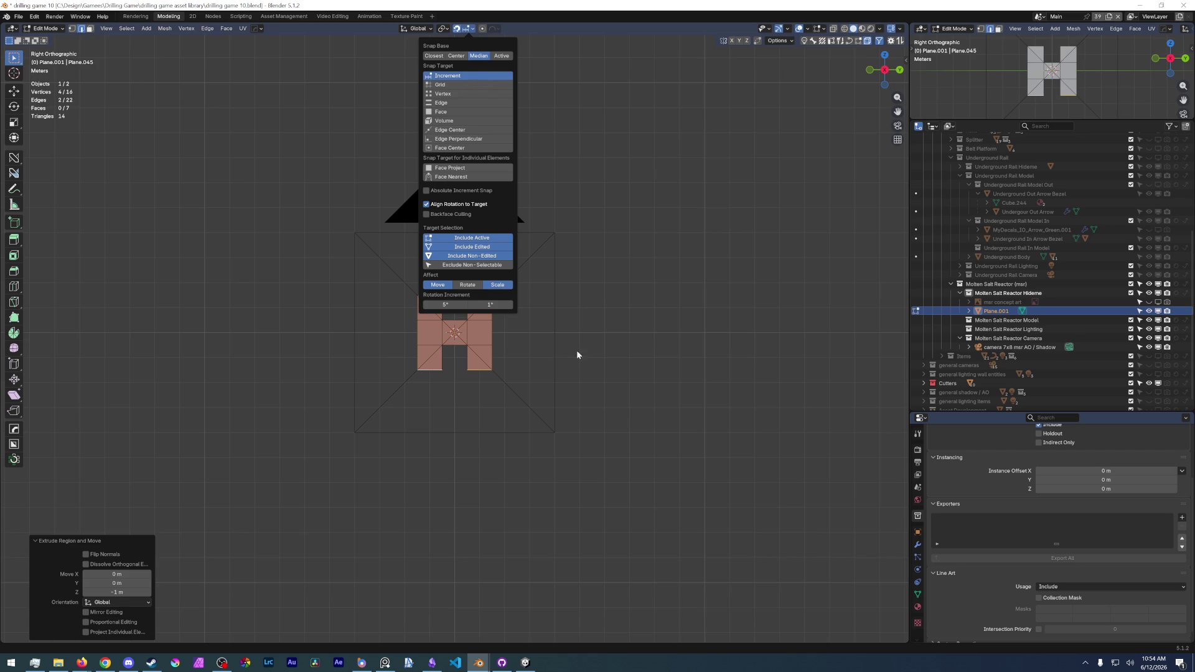
click(506, 310)
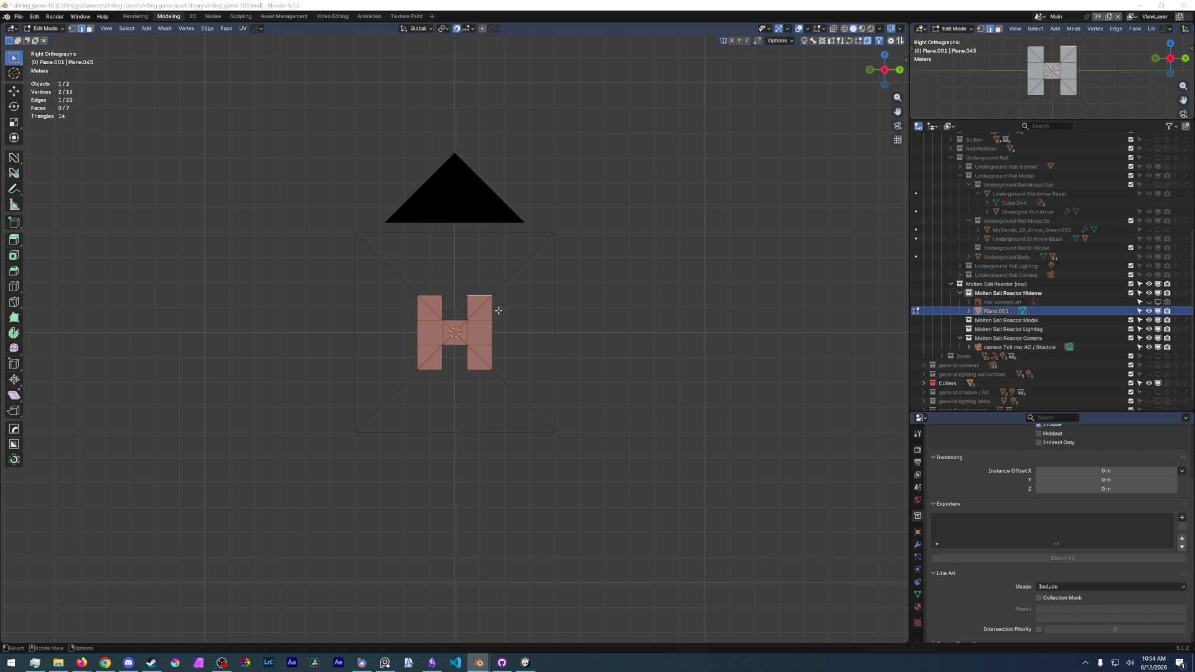
key(alt+Tab)
key(alt+Tab)
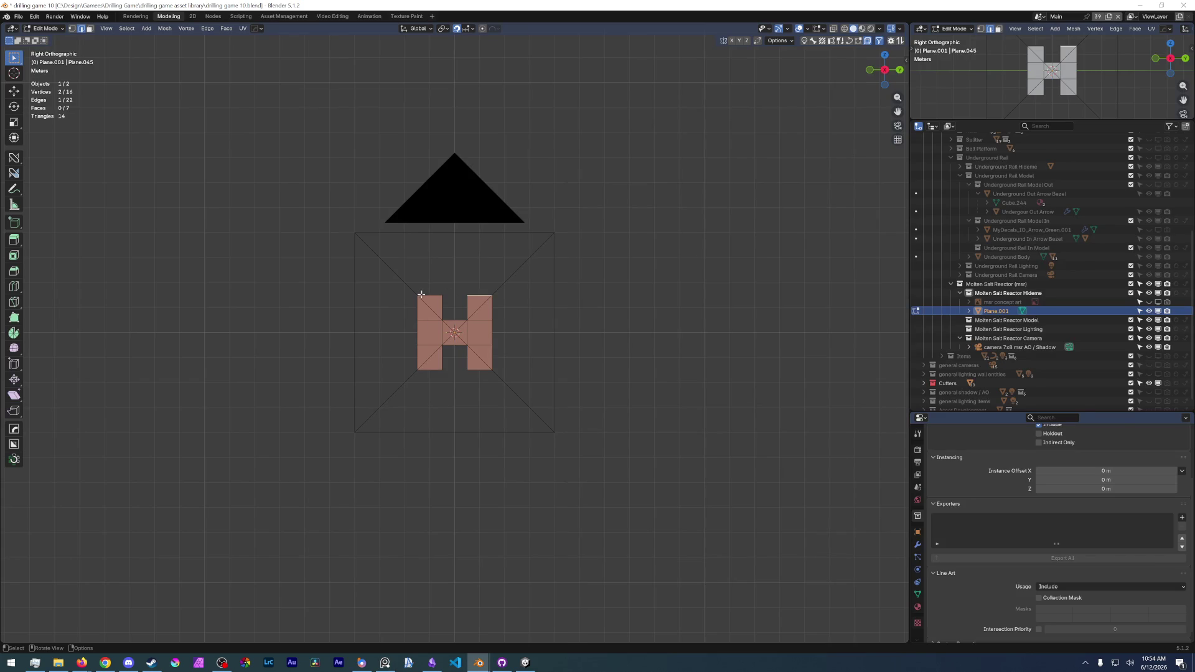
key(alt+Tab)
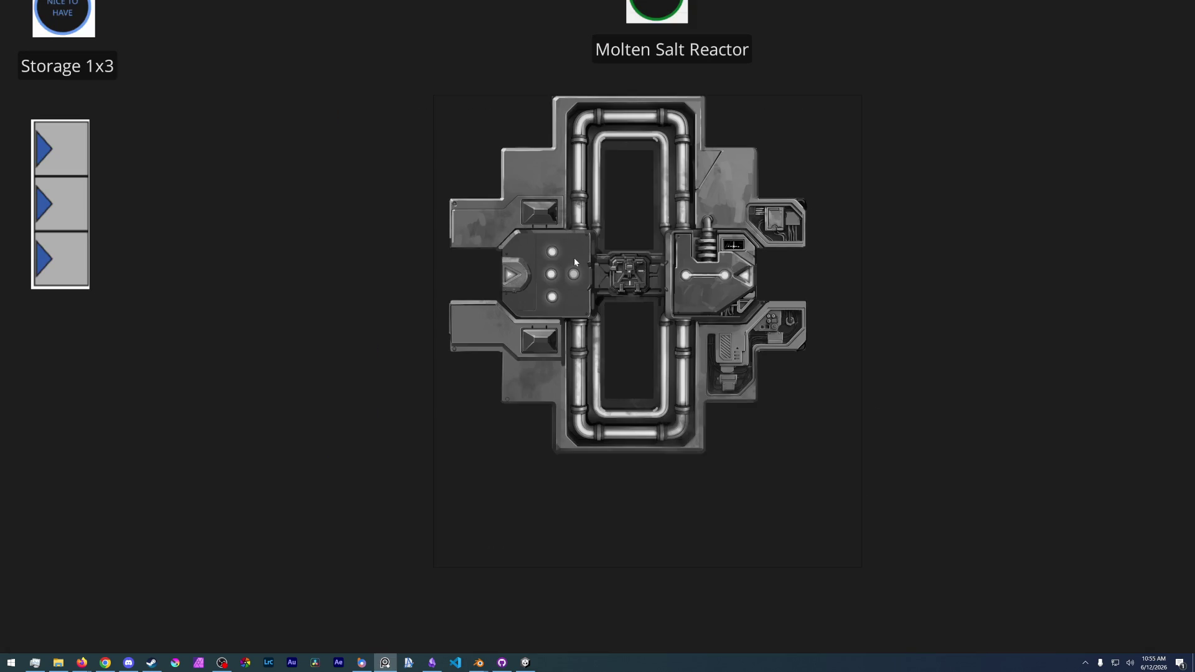
key(alt+Tab)
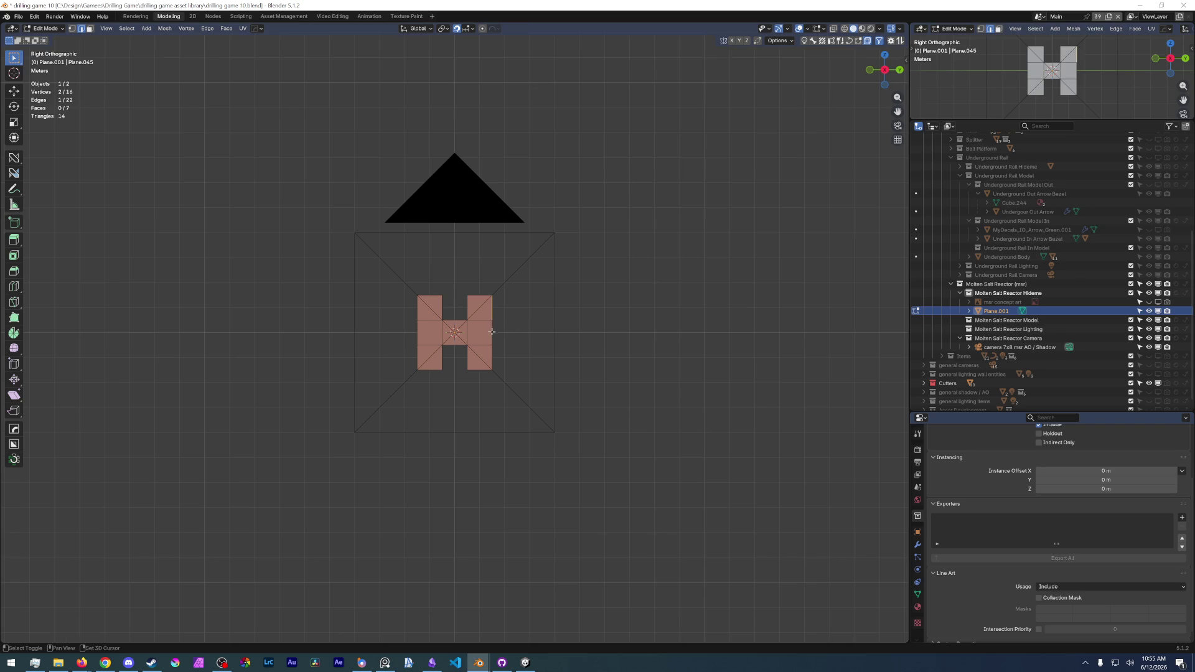
key(e)
click(499, 353)
click(418, 329)
key(e)
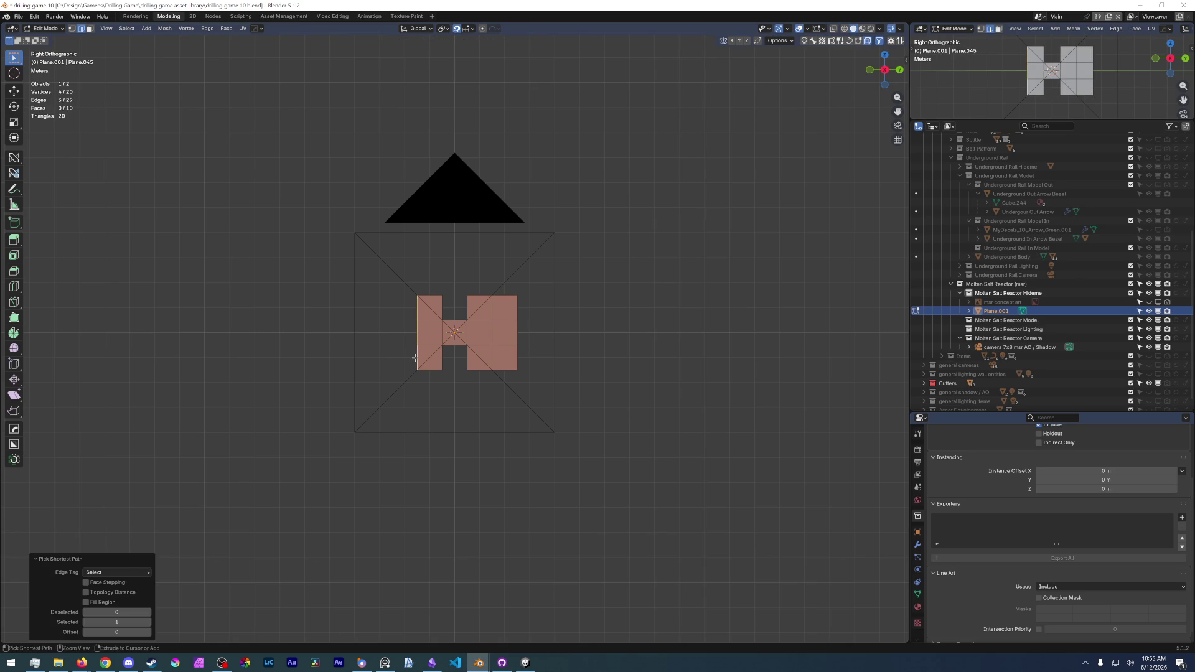
click(391, 351)
- Brush-select the right outer edges and try a rightward extrusion, then undo it
key(alt+Tab)
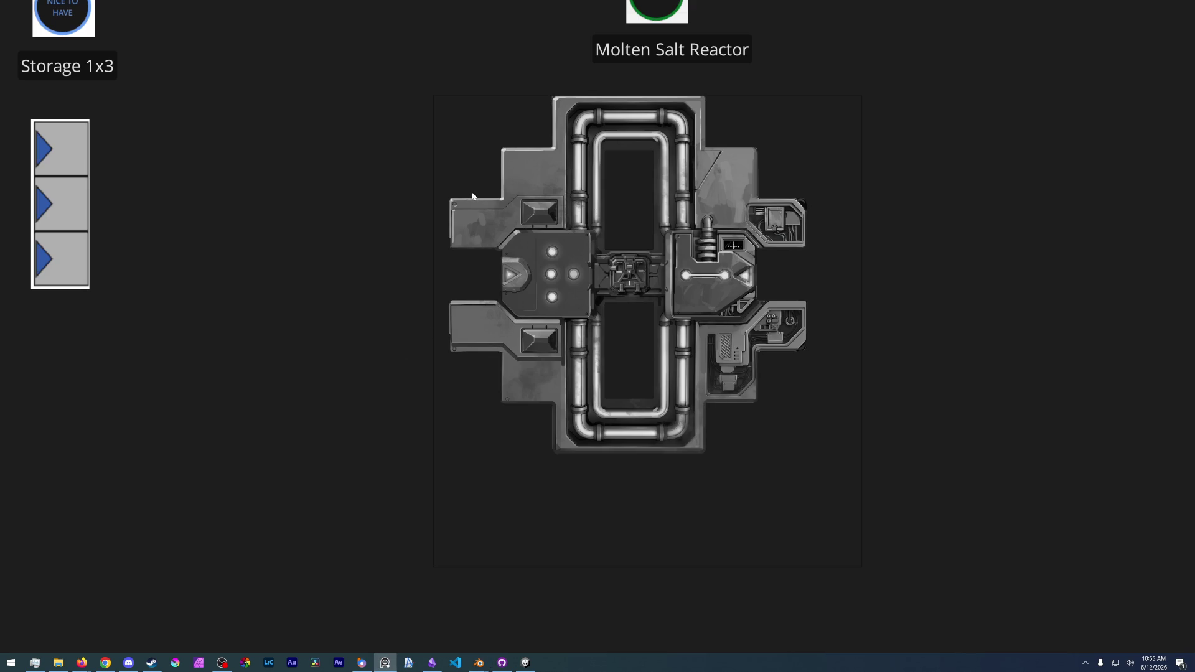
key(alt+Tab)
key(c)
click(517, 308)
drag(517, 346, 517, 370)
right_click(541, 352)
key(e)
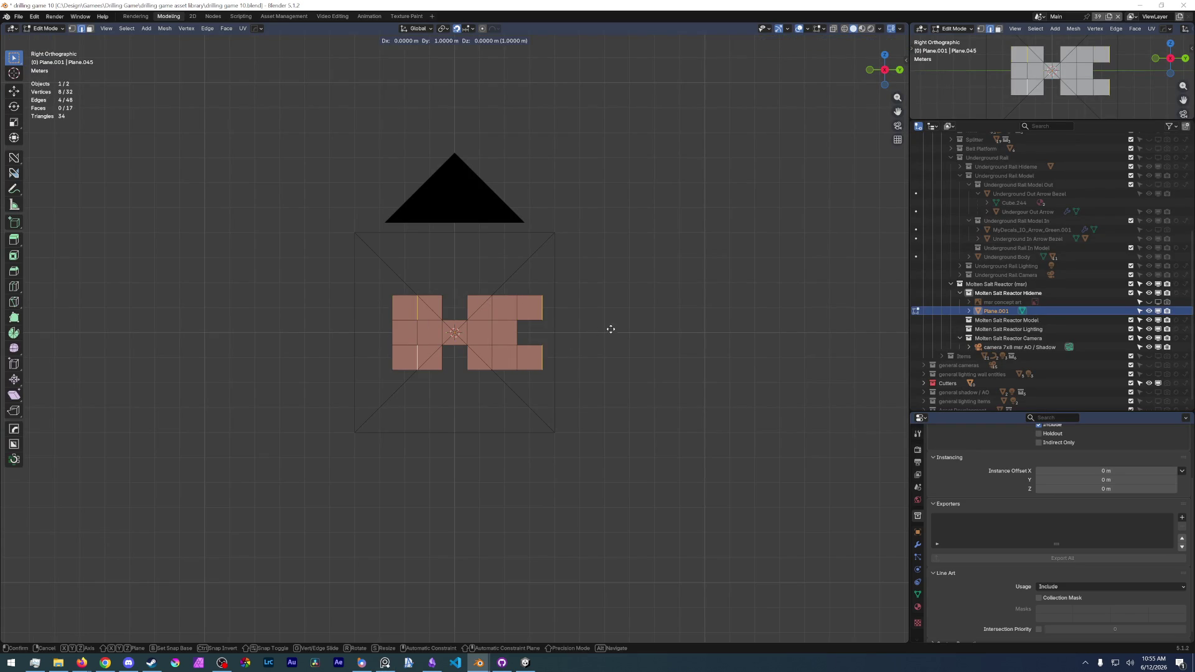
click(616, 328)
key(ctrl+z)
key(ctrl+z)
key(ctrl+z)
key(ctrl+z)
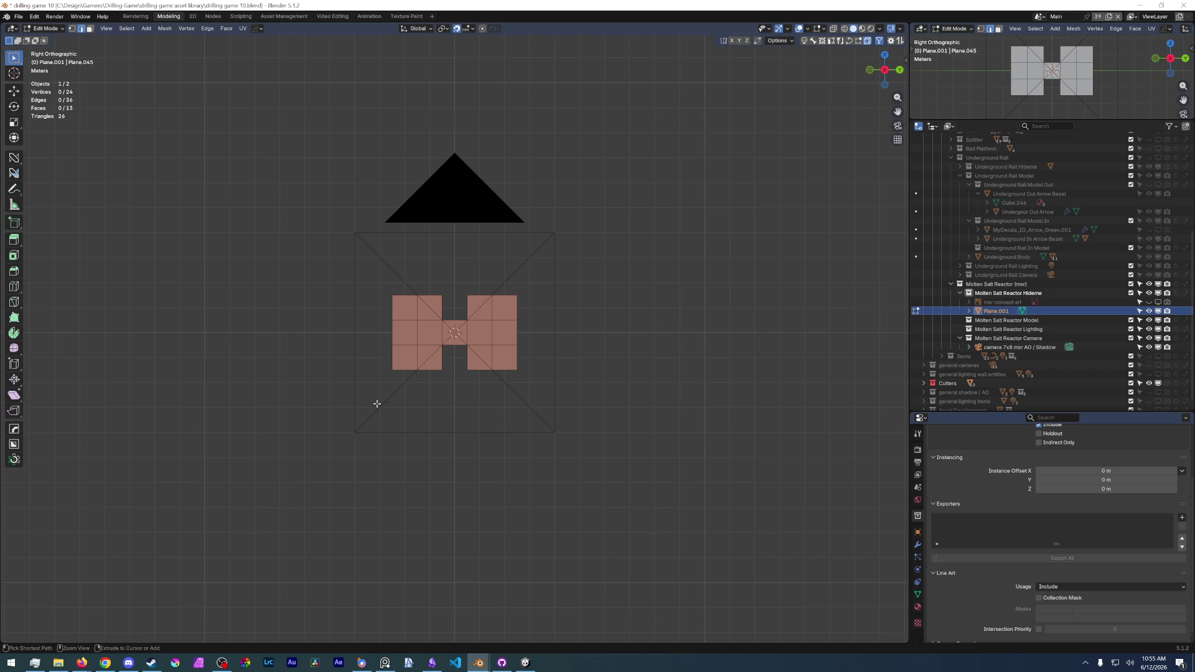
key(ctrl+z)
key(ctrl+z)
key(ctrl+z)
key(ctrl+z)
- Extrude the left side edges 1 m along -Y and the right outer edges 1 m along +Y
ctrl+click(388, 365)
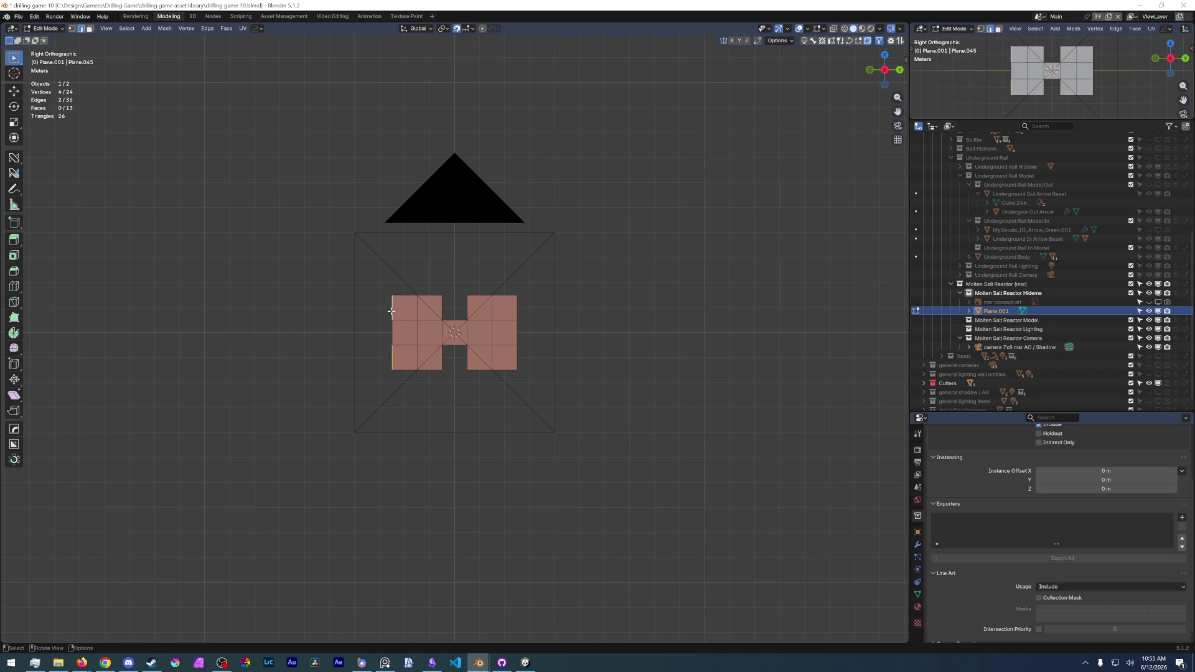
text(ey-1)
key(Return)
click(519, 307)
shift+click(518, 355)
text(ey1)
key(Return)
click(508, 405)
- Extrude the bottom edges 1 m down along Z in two passes, matching the reference
key(alt+Tab)
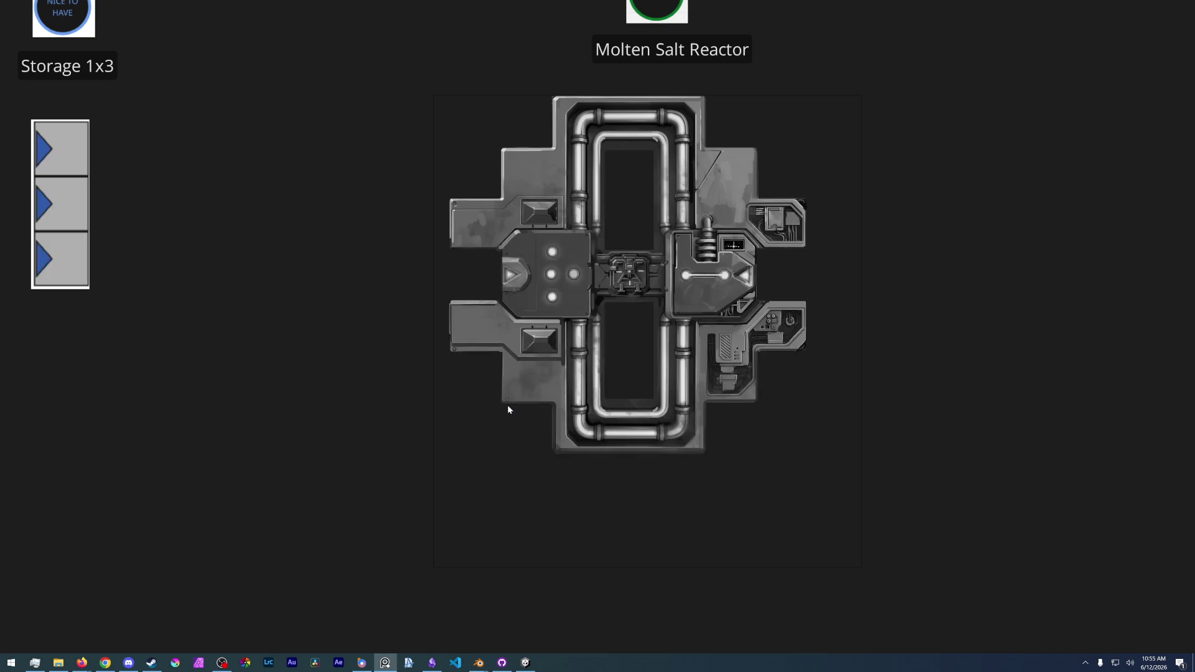
key(alt+Tab)
click(405, 370)
shift+click(430, 371)
shift+click(496, 371)
text(ez-1)
key(Return)
click(483, 394)
shift+click(482, 393)
text(ez-1)
key(Return)
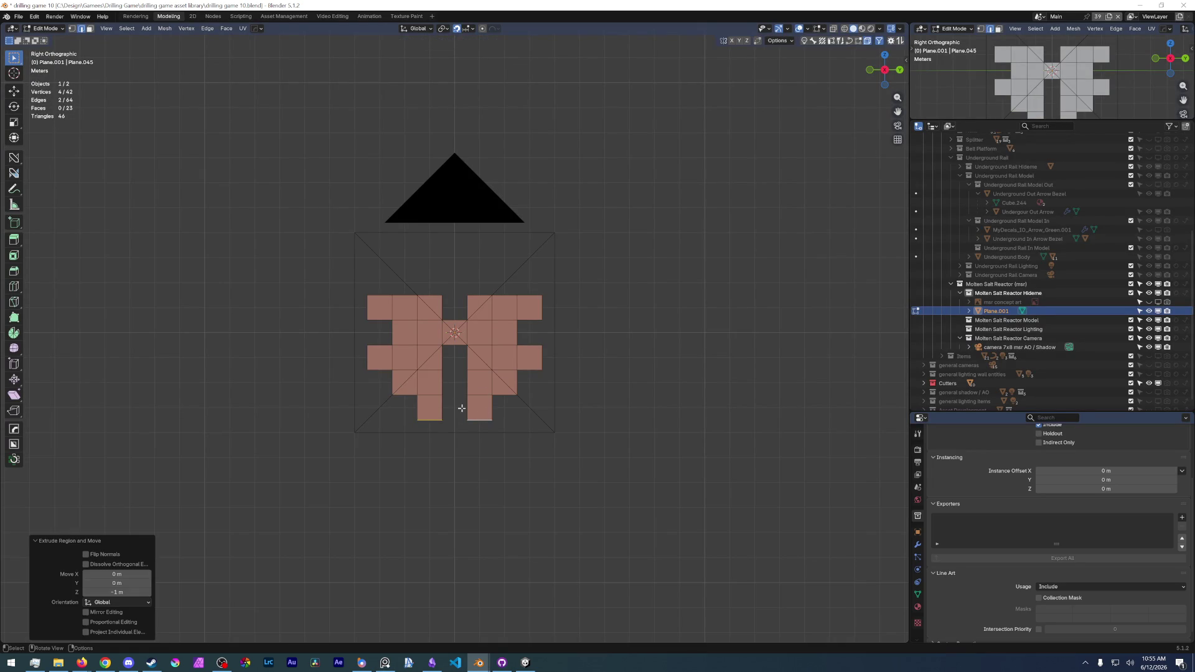
- Extrude the four top edges 1 m up, then extend the new top edges 1 m along Y
click(404, 298)
shift+click(430, 295)
shift+click(504, 295)
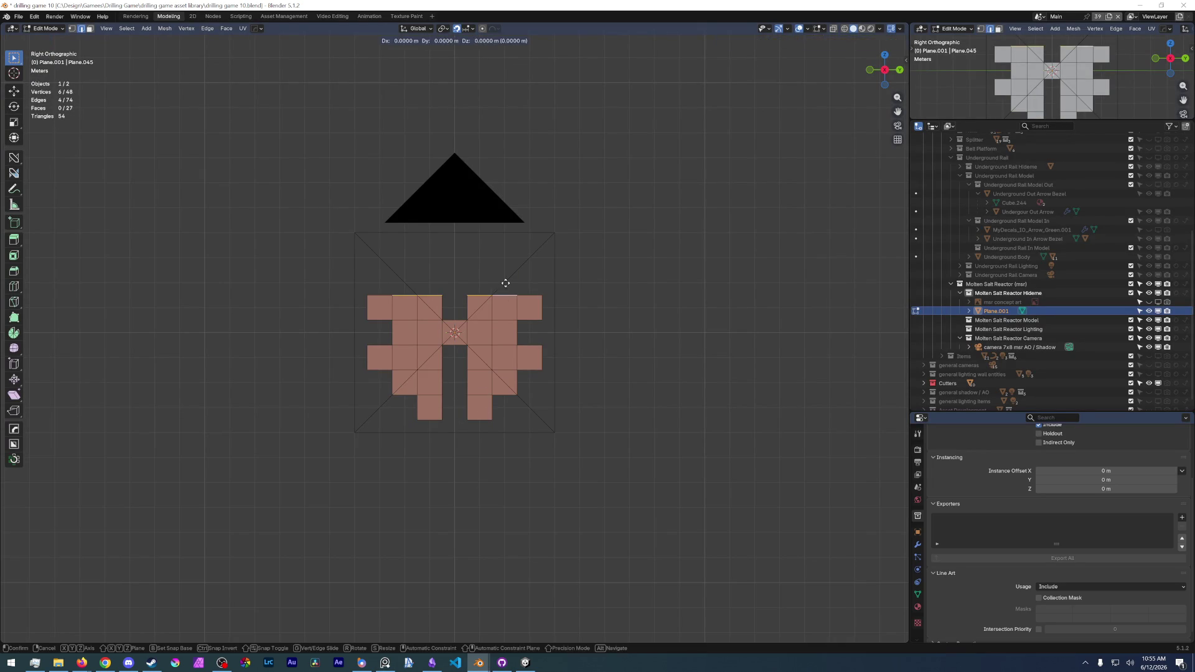
text(ez1)
key(Return)
click(406, 270)
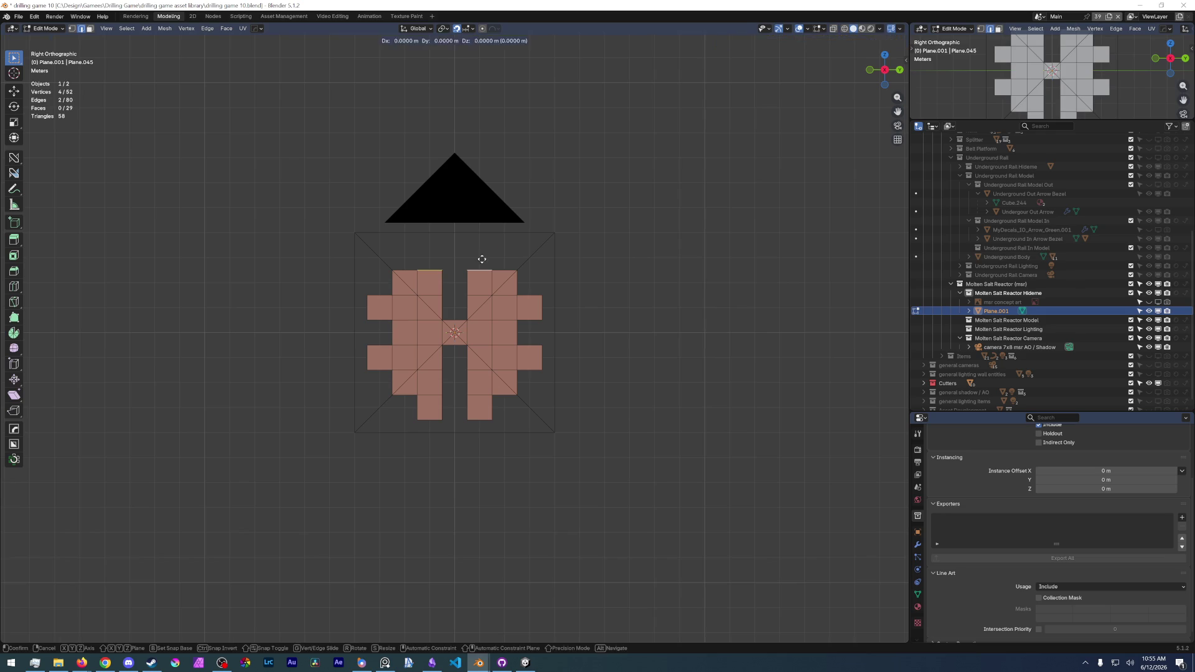
key(ctrl+s)
key(alt+Tab)
key(alt+Tab)
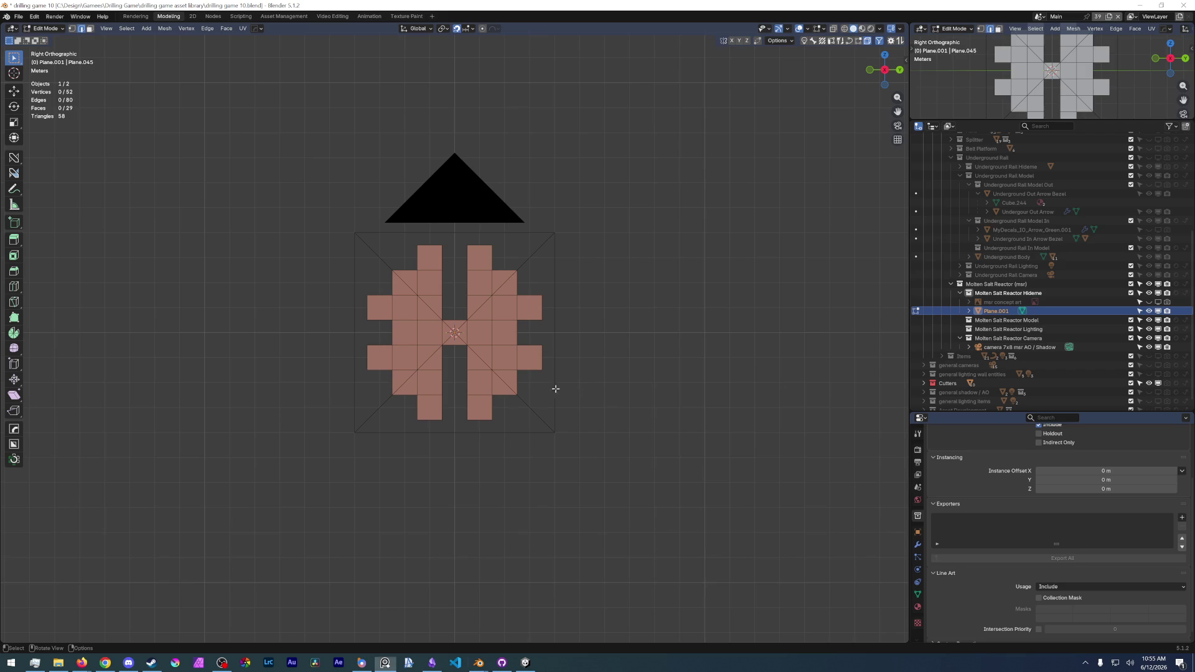
text(ey1)
key(Return)
click(441, 258)
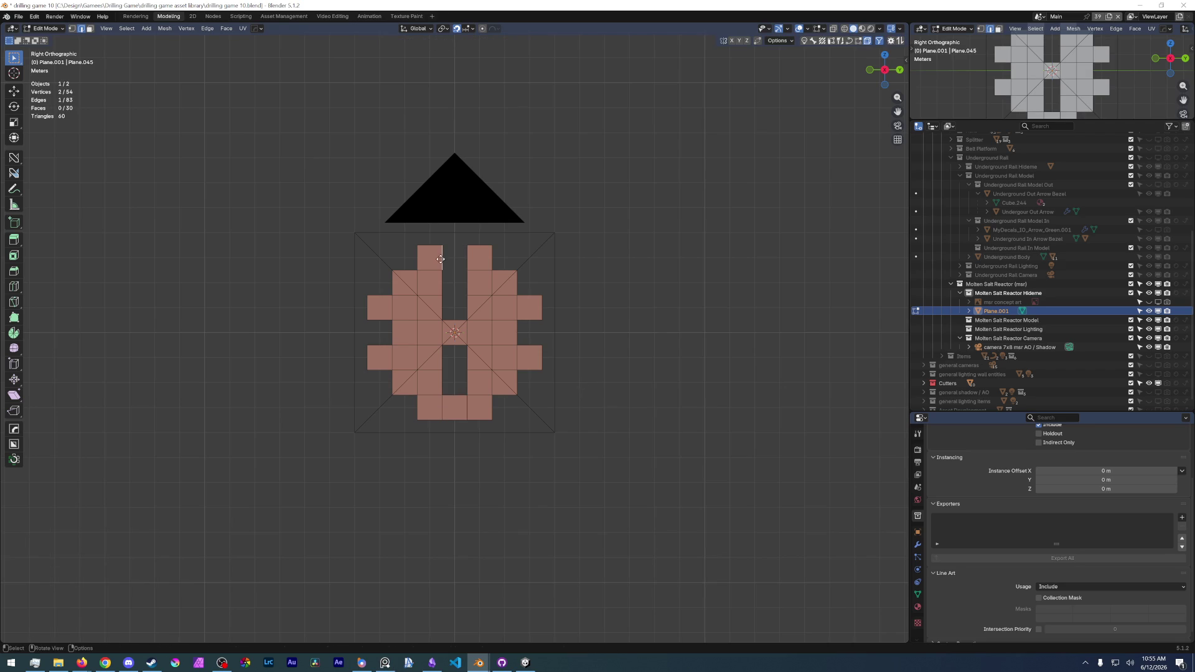
text(ey1)
key(Return)
- Select the whole mesh and Merge By Distance, removing 4 duplicate vertices
key(alt+a)
click(483, 300)
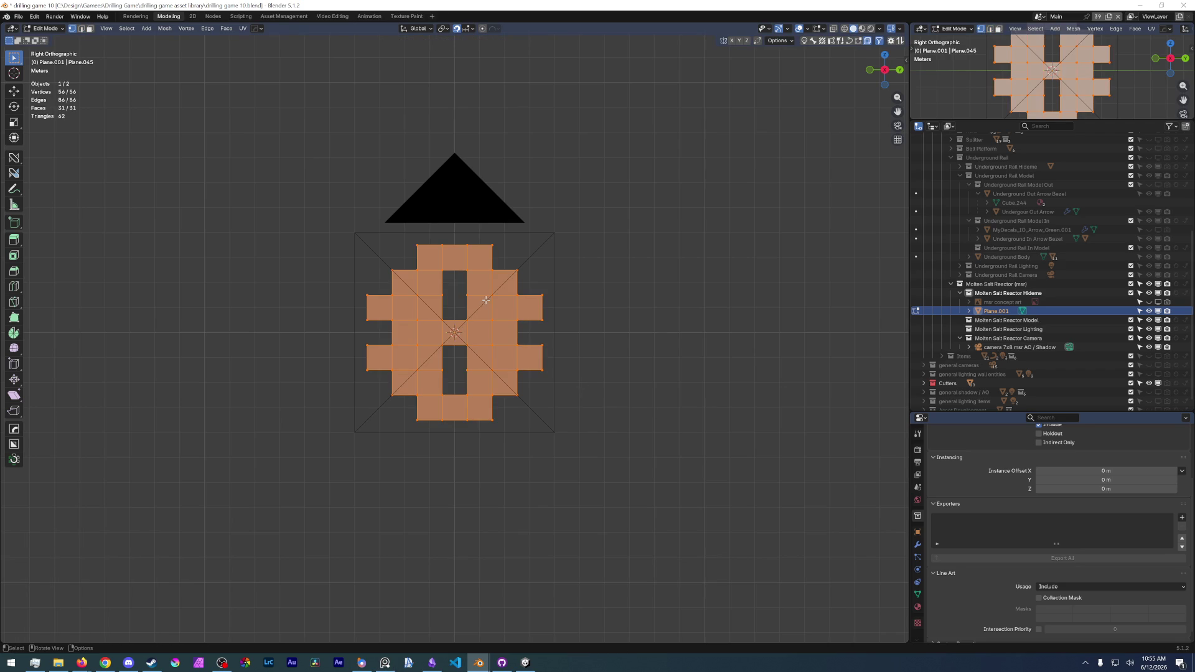
key(m)
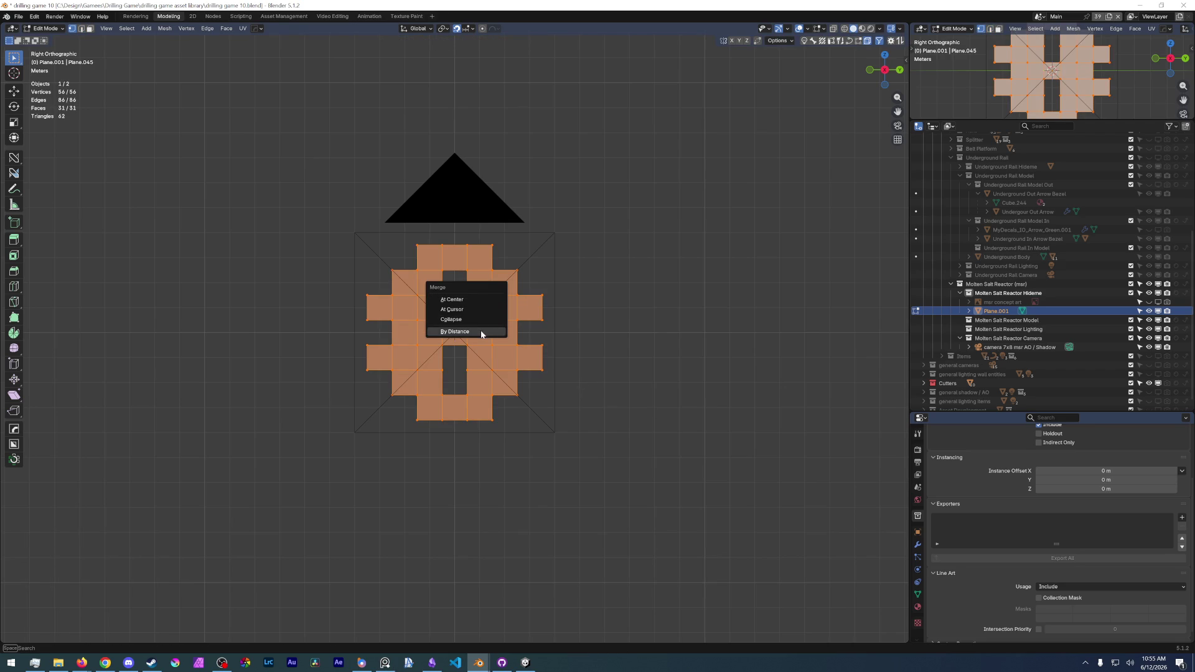
click(484, 330)
click(535, 479)
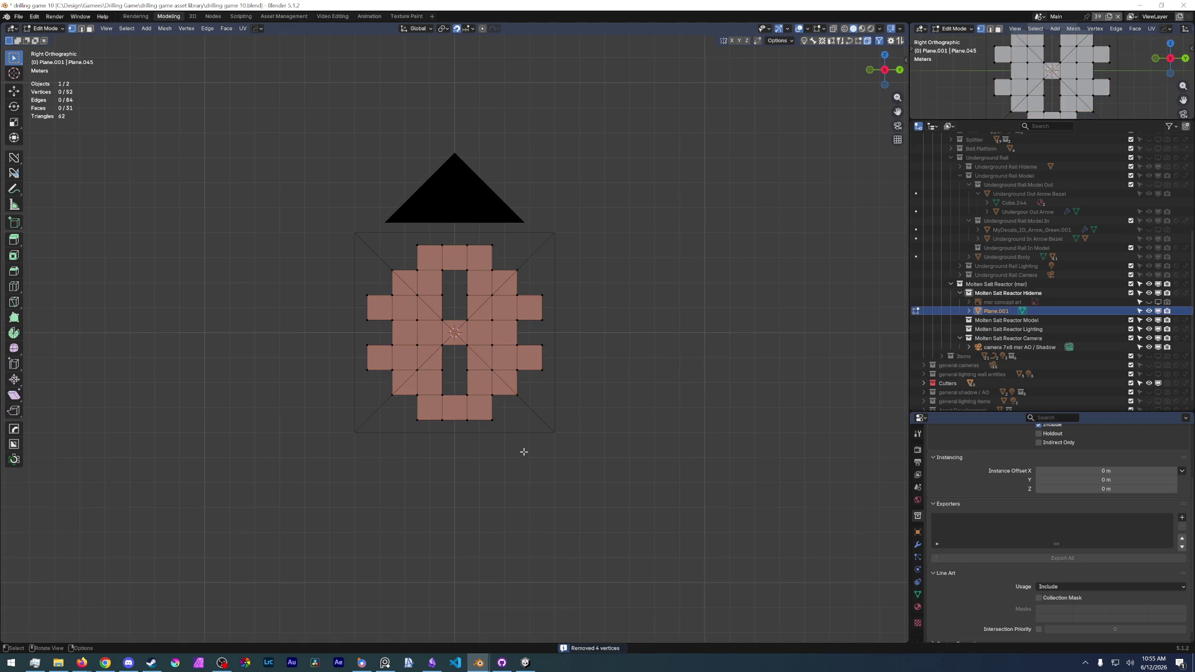
scroll(442, 394, up, 2)
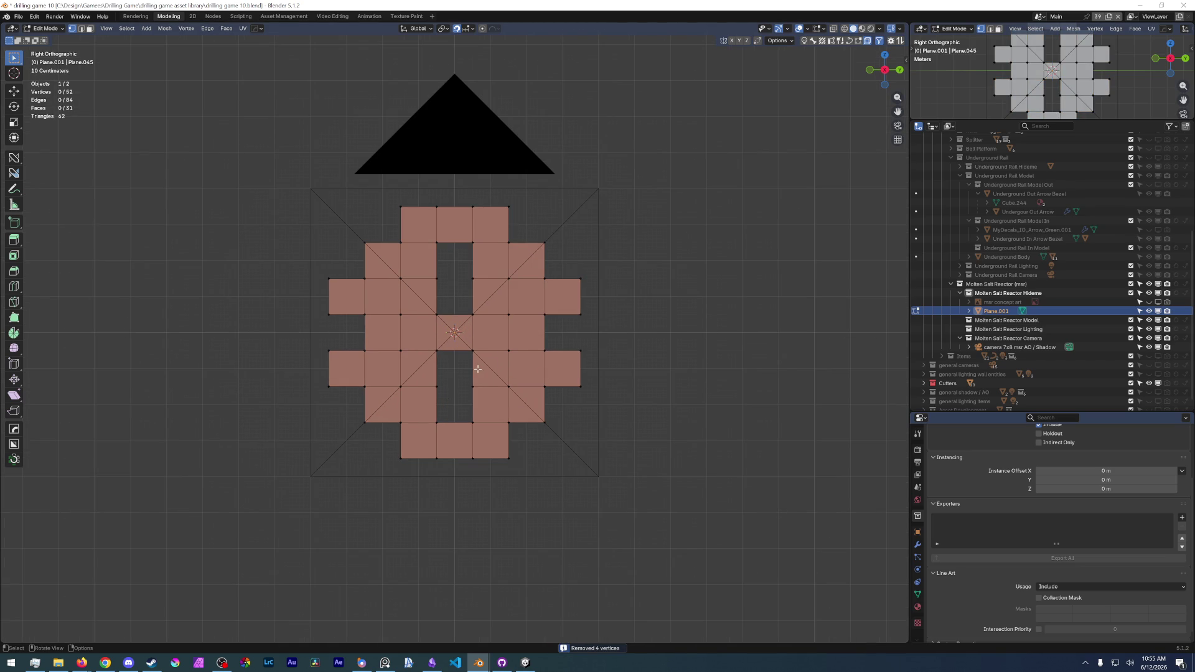
click(19, 16)
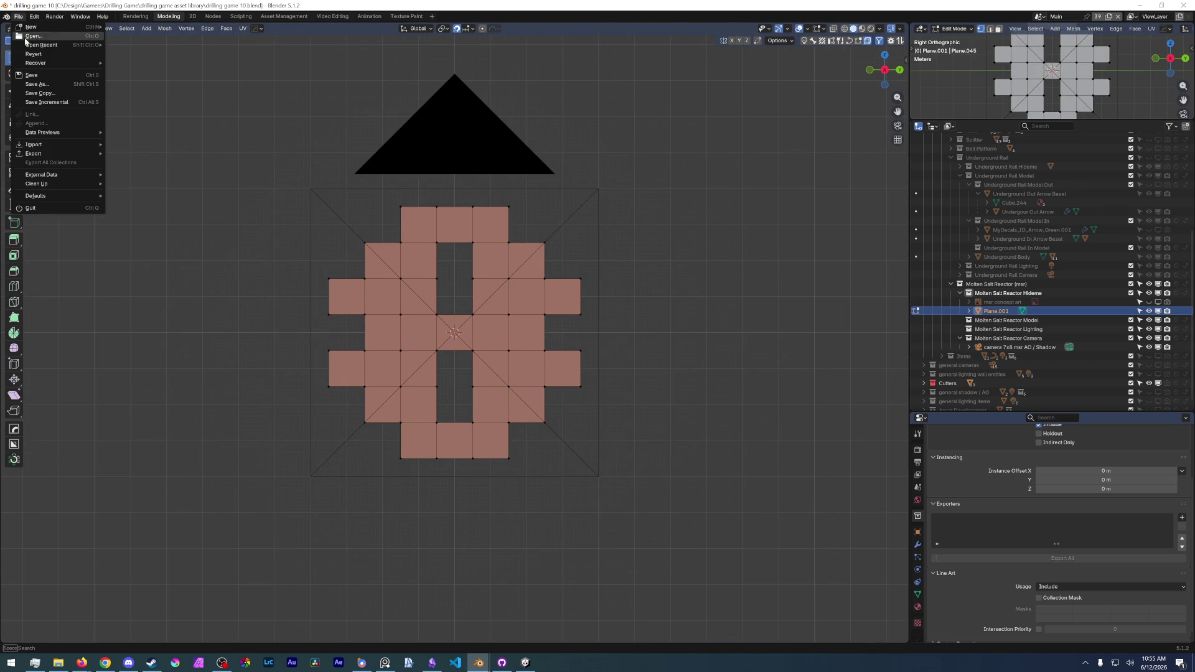
- Save, return to Object Mode, rename the mesh 'msr profile' and save the blend file again
click(31, 75)
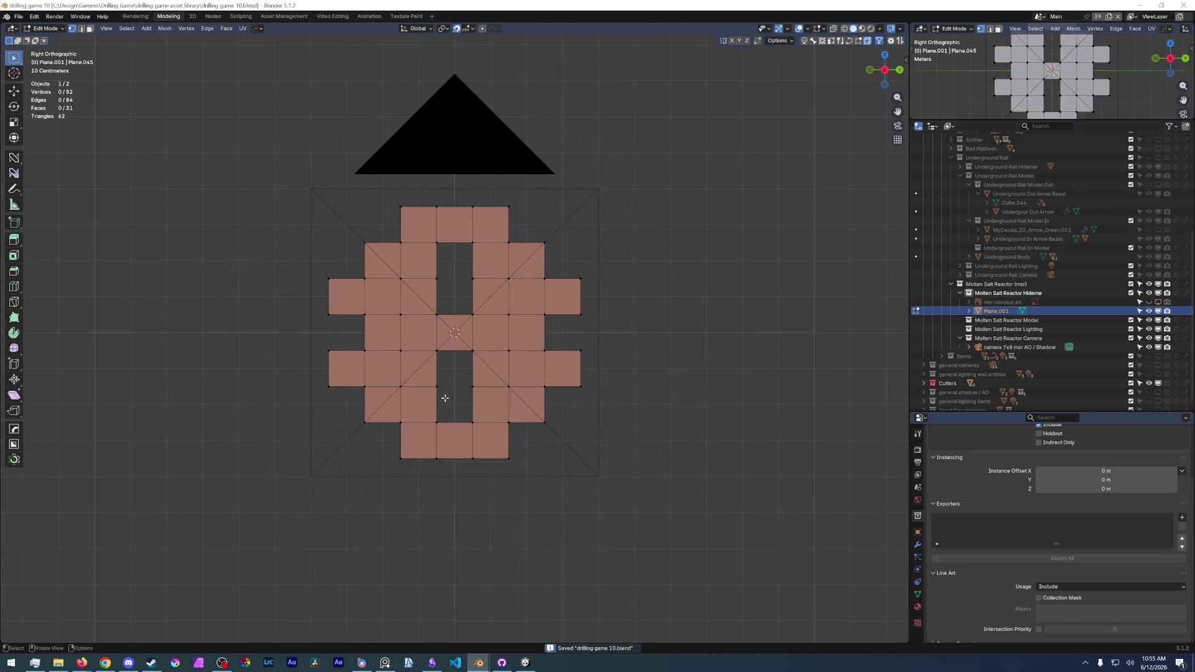
scroll(454, 386, up, 2)
key(ctrl+Tab)
click(414, 406)
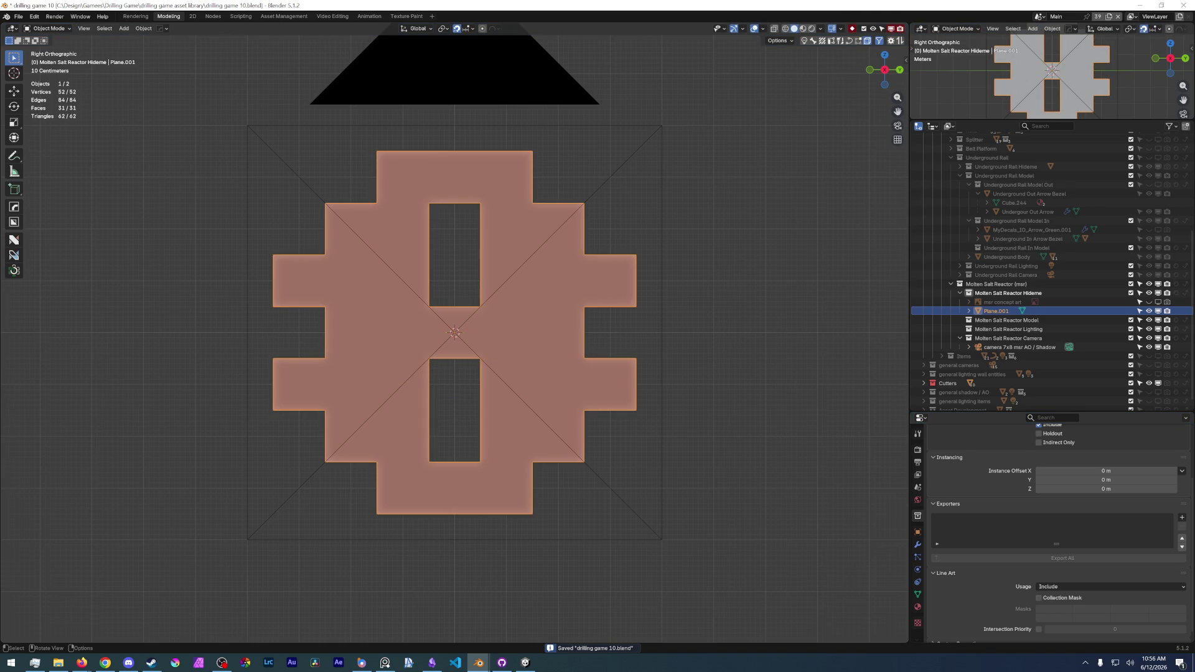
key(F2)
text(msr)
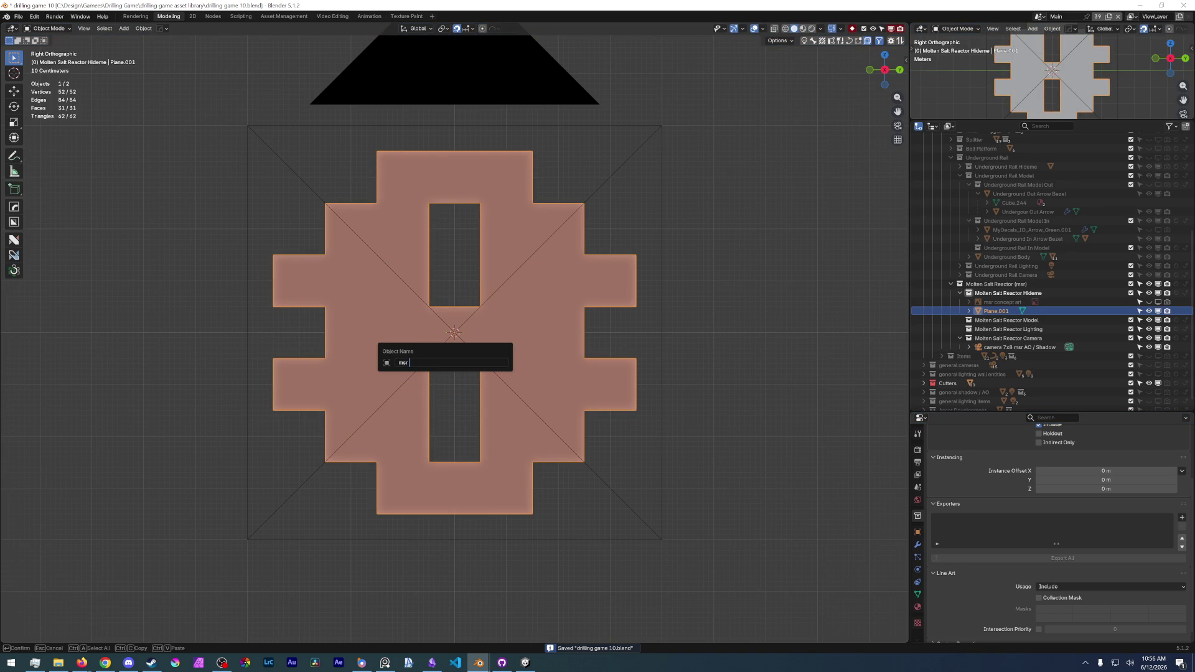
text( profile)
key(Return)
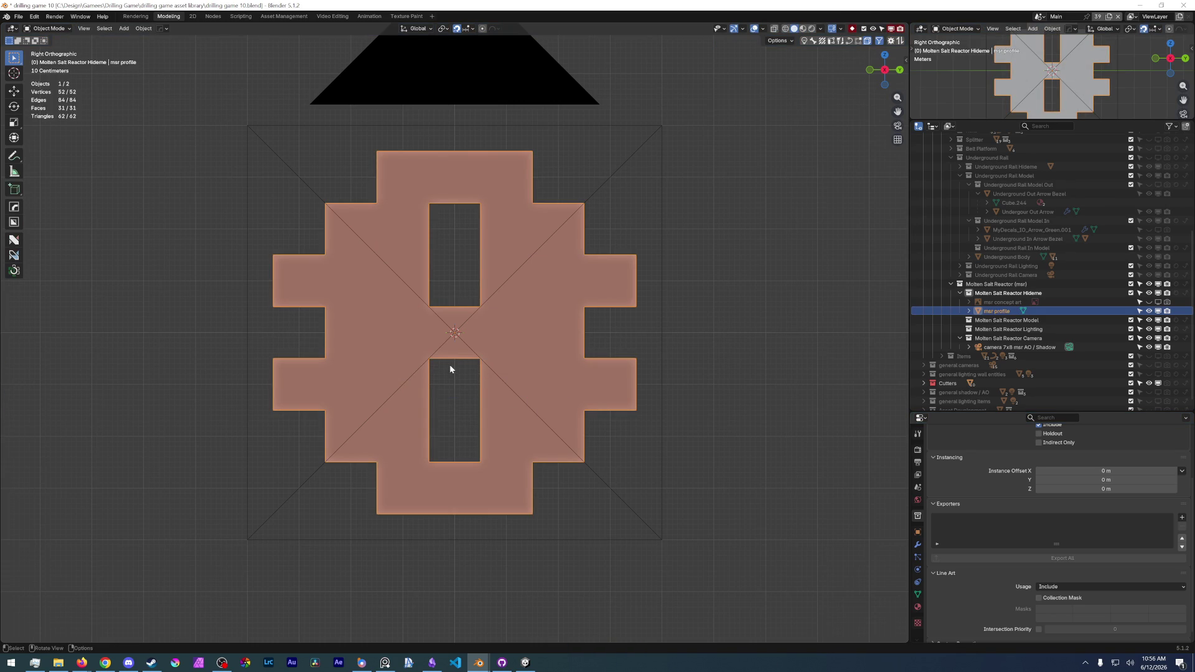
click(19, 16)
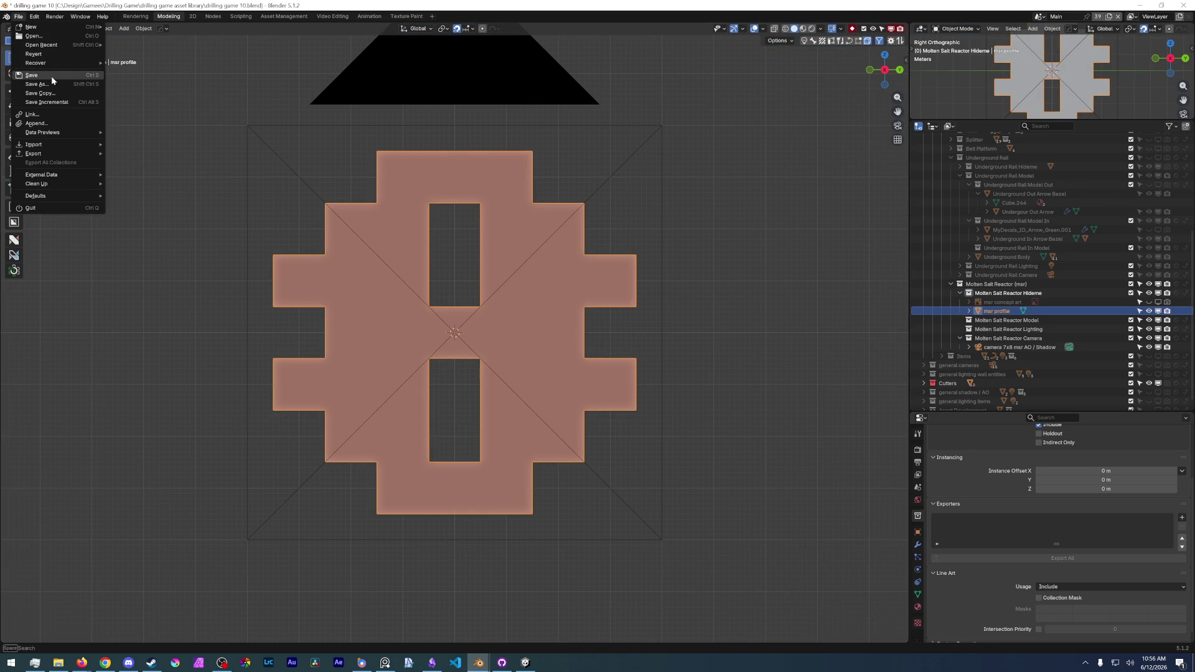
click(1150, 302)
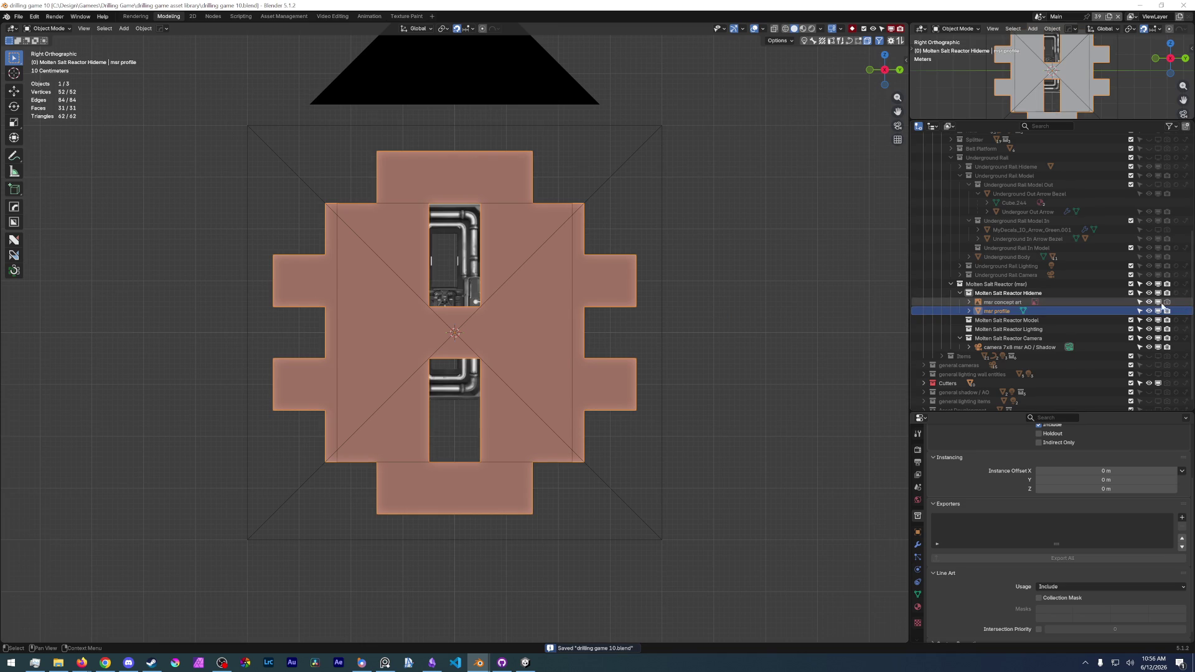
- Split and pin the Properties editor, then set the msr concept art image depth to Front
click(1058, 302)
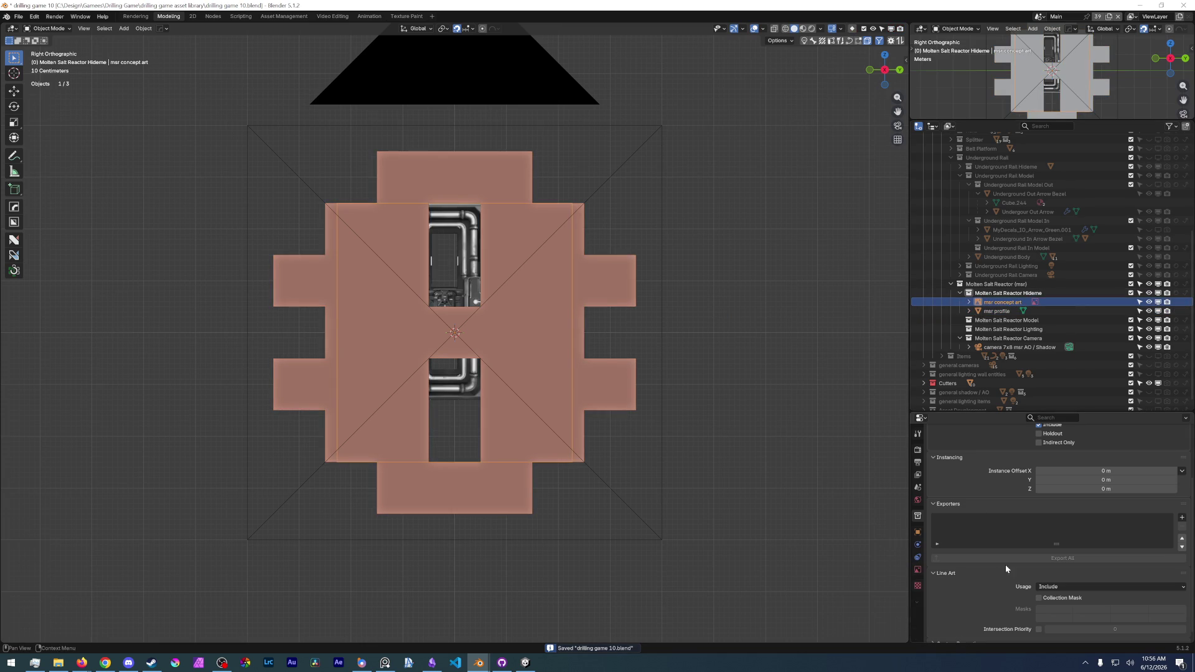
scroll(1082, 448, up, 3)
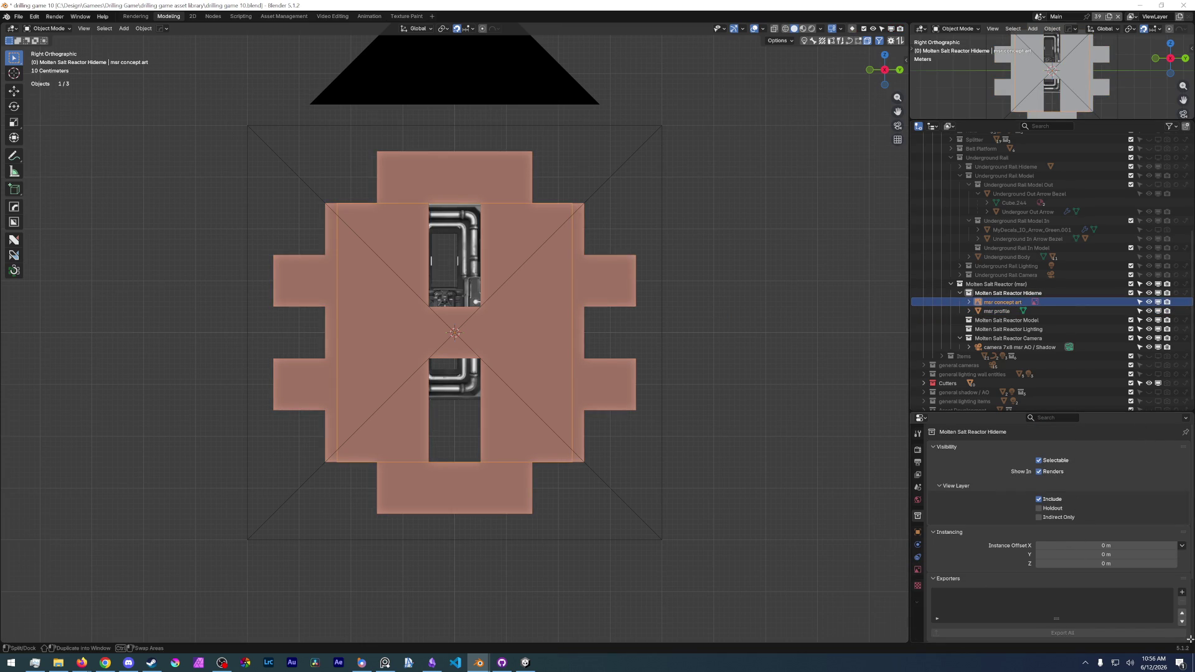
click(1069, 588)
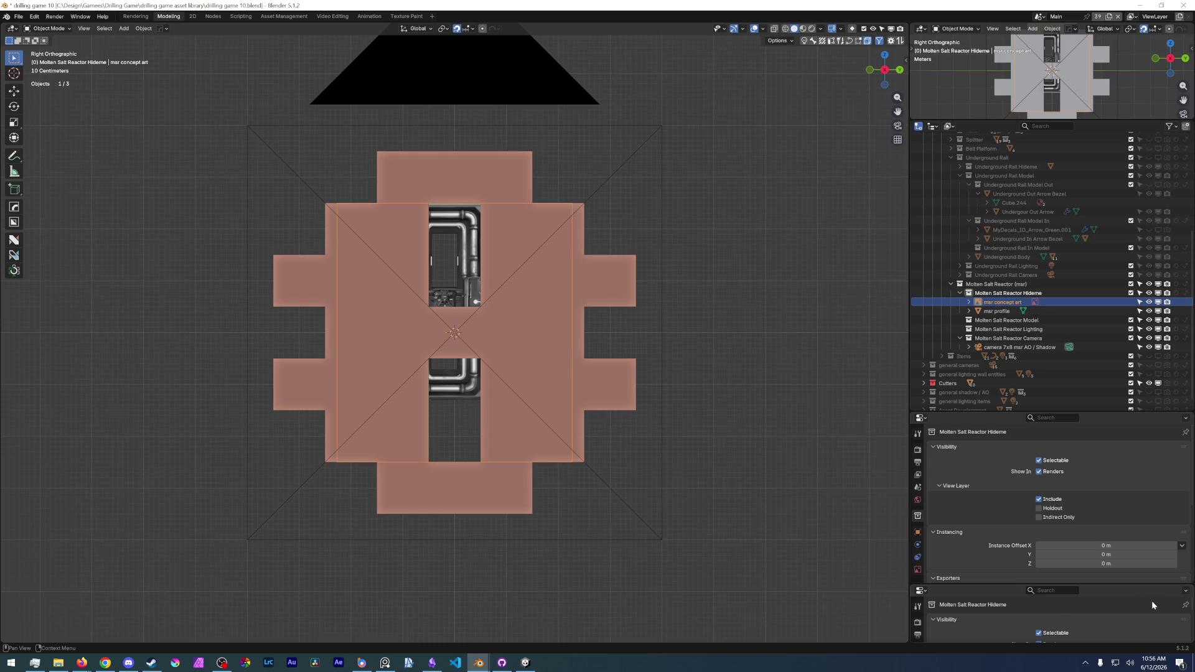
click(1186, 606)
click(917, 569)
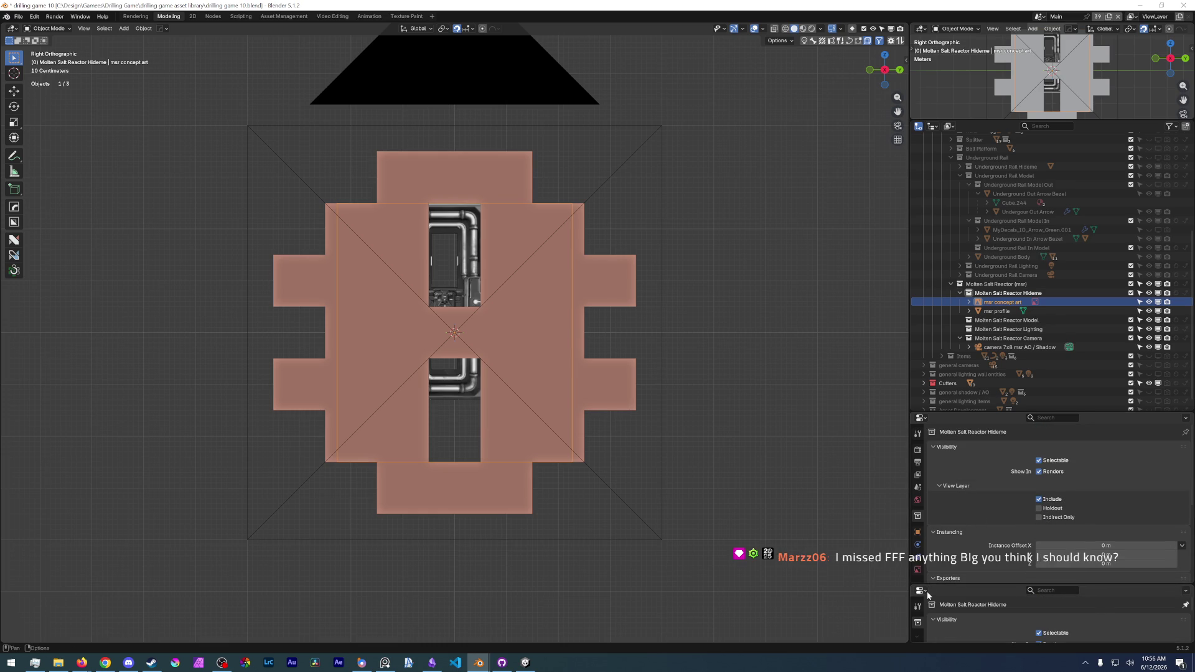
click(1104, 503)
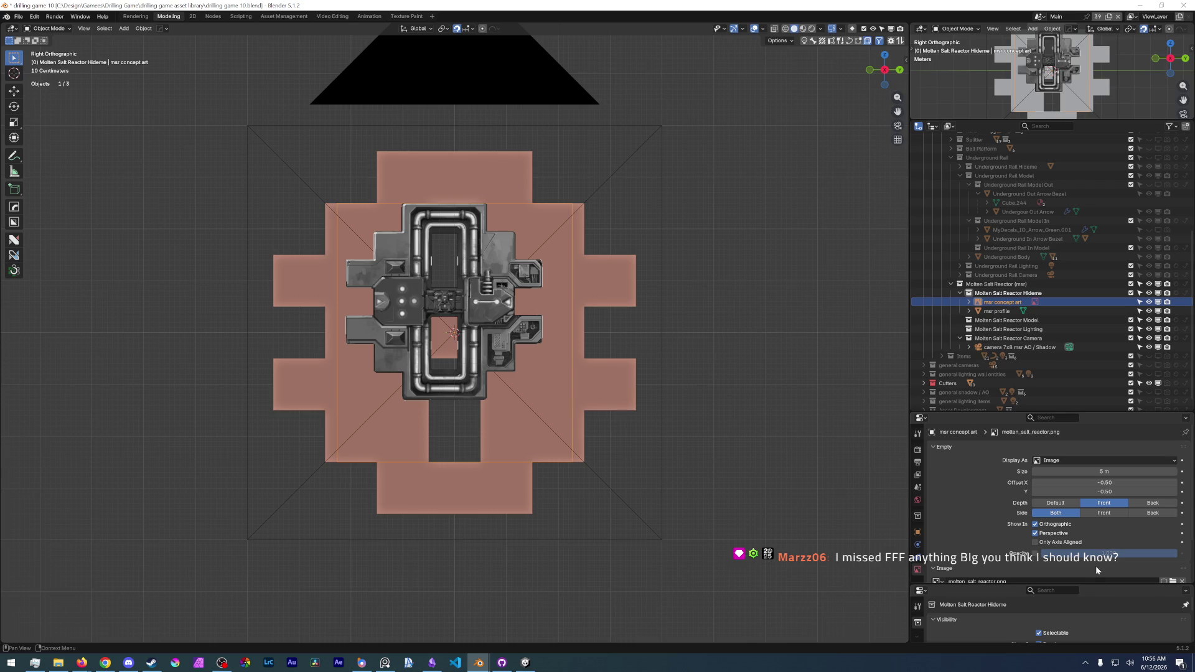
- Resize both properties panels and pin the lower one to the msr concept art's settings
click(1005, 312)
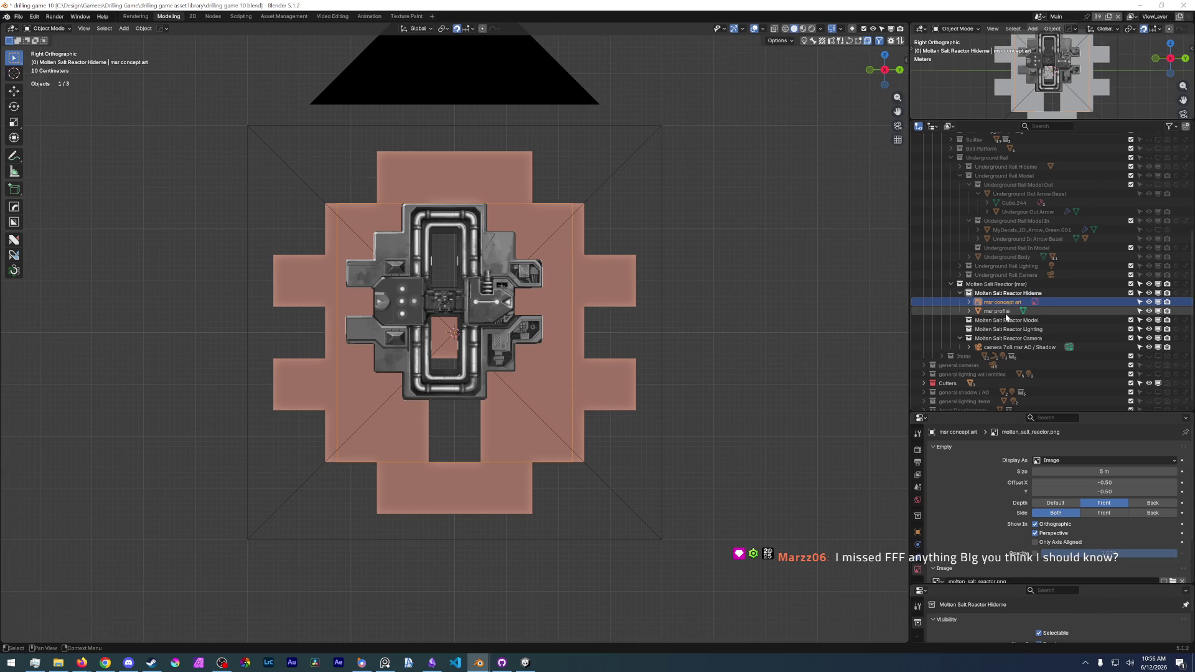
scroll(1085, 622, down, 2)
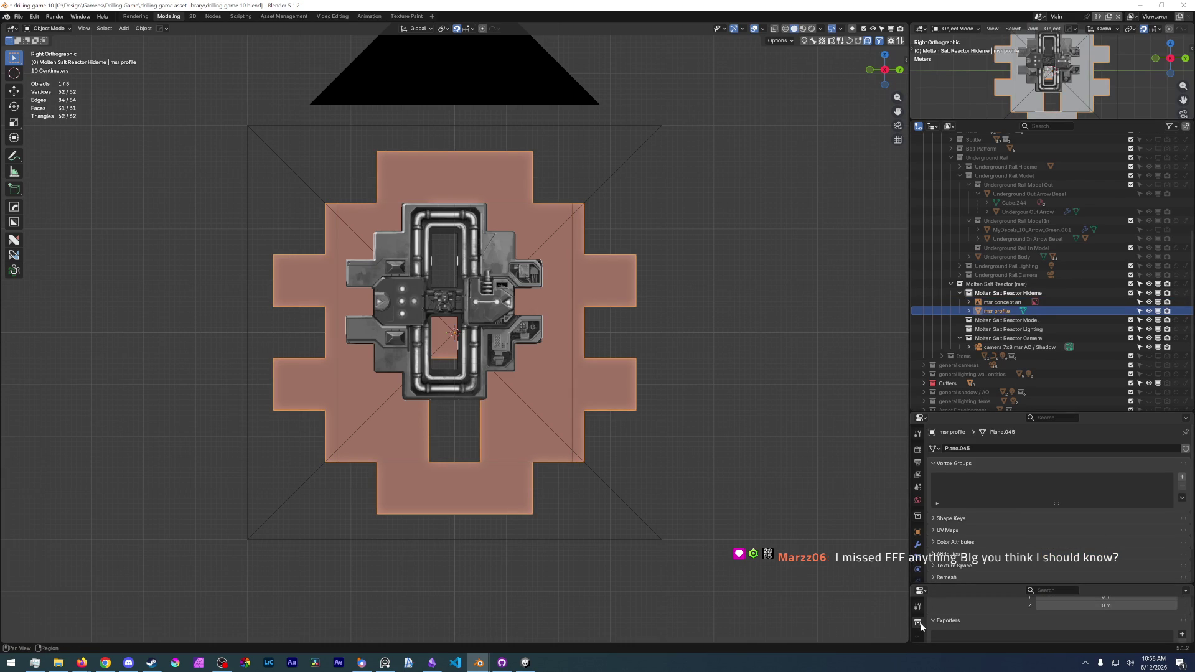
drag(965, 585, 968, 477)
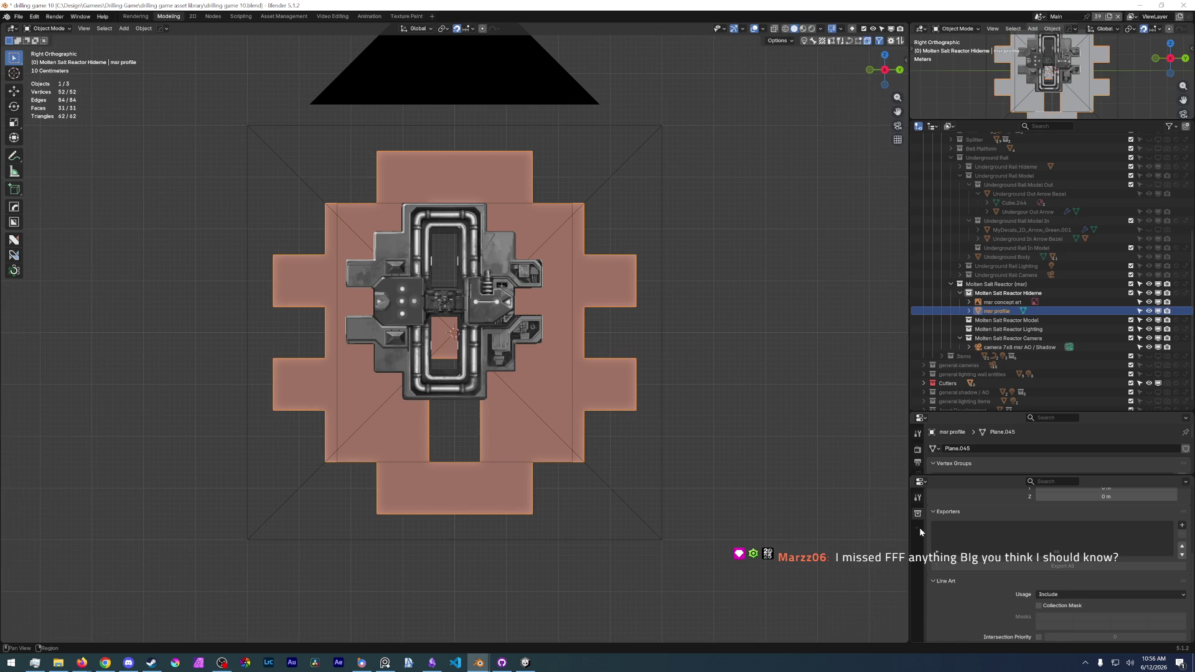
click(472, 374)
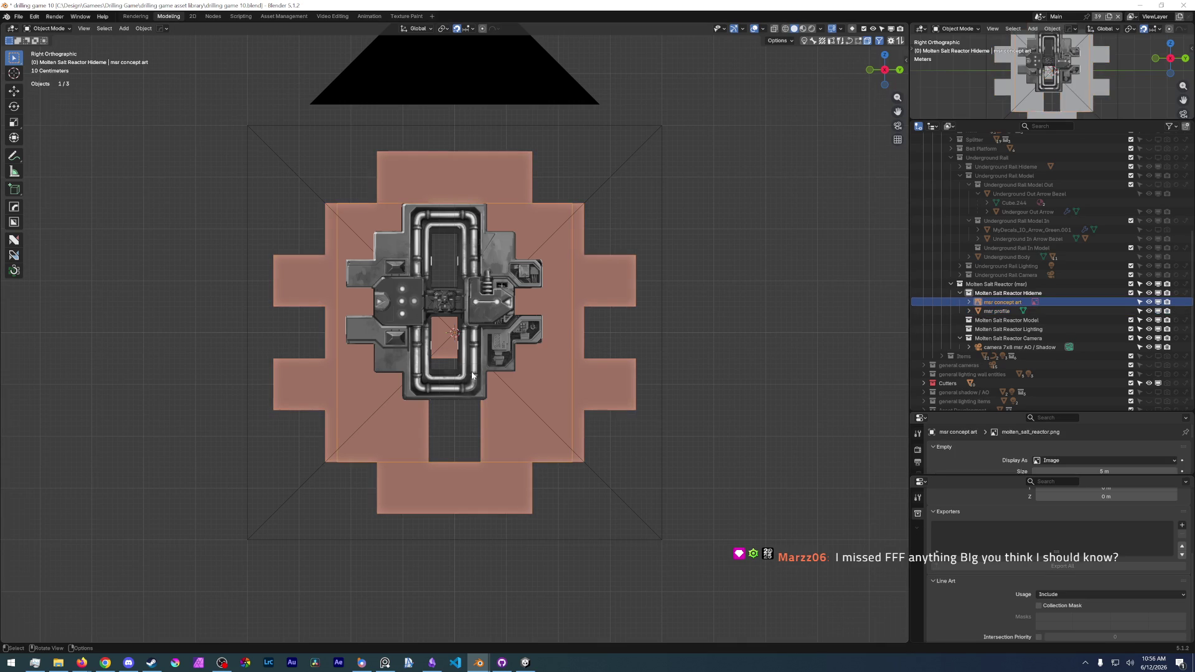
right_click(918, 533)
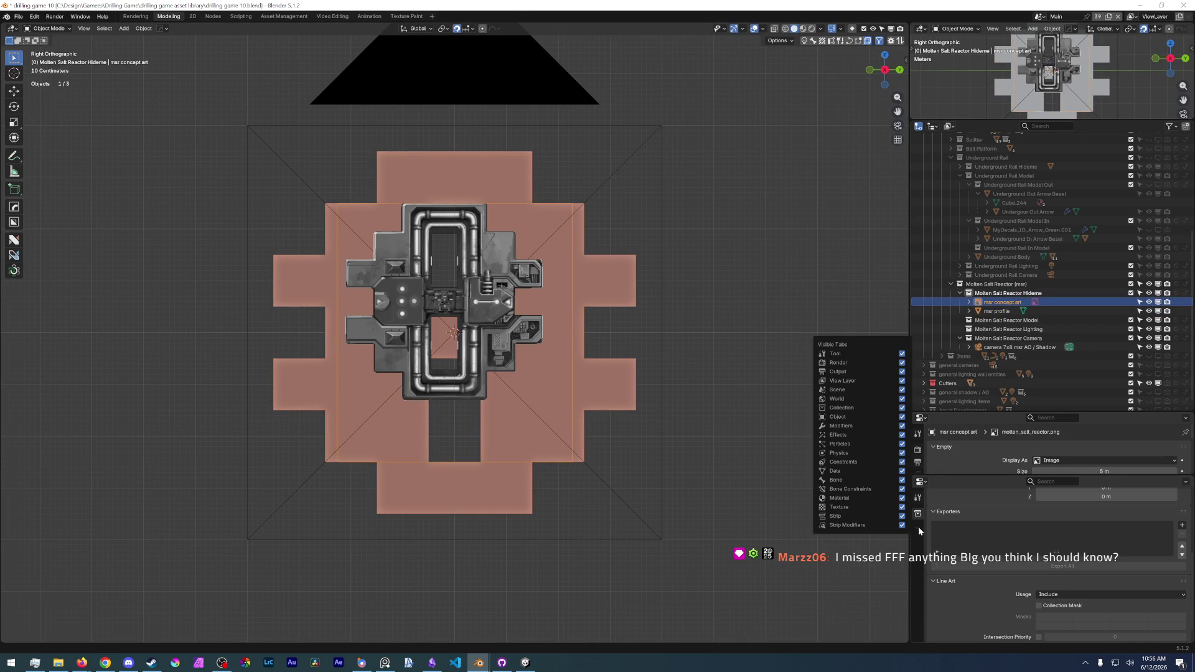
key(Escape)
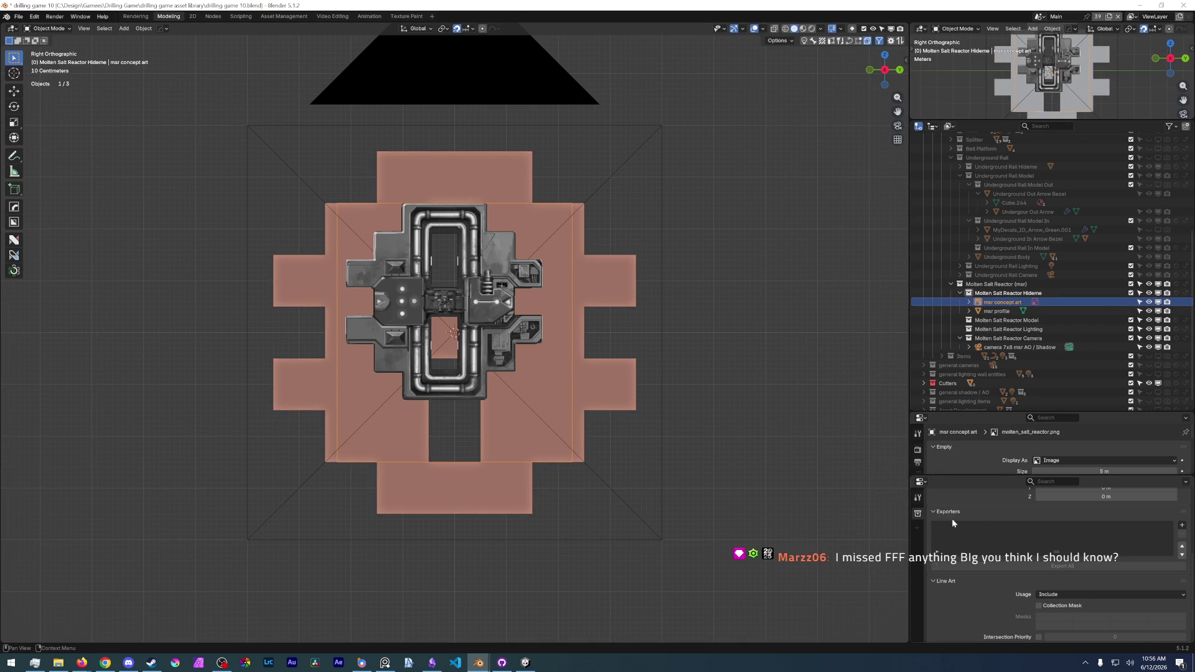
scroll(944, 515, up, 5)
click(1185, 496)
click(918, 633)
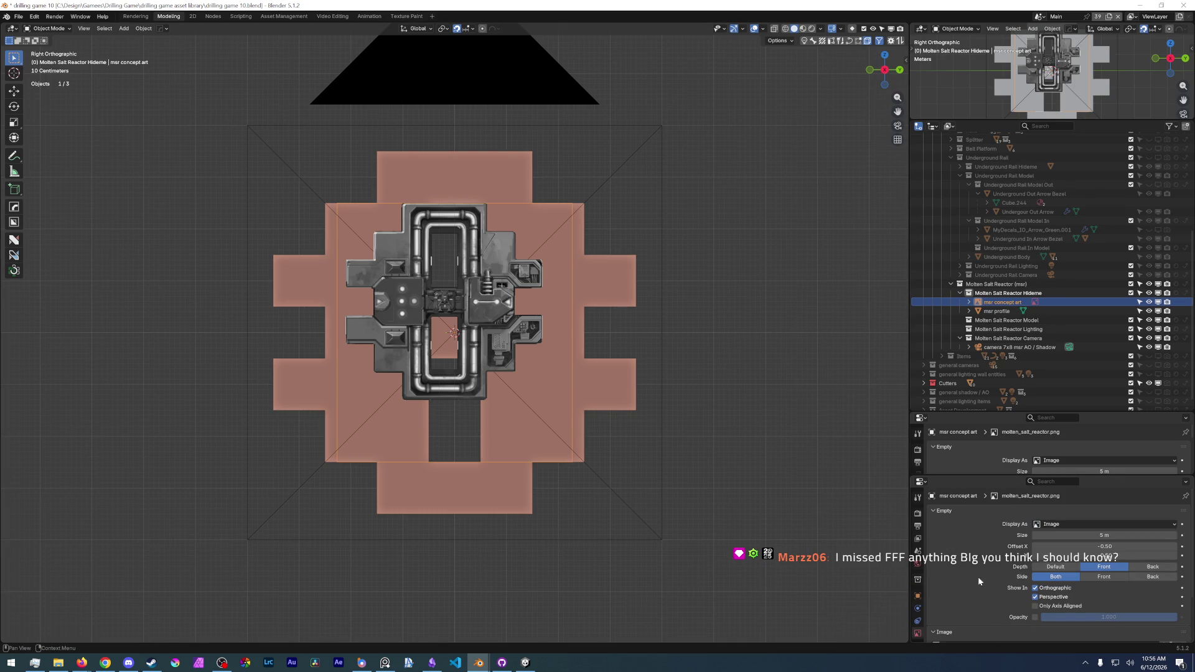
click(1185, 496)
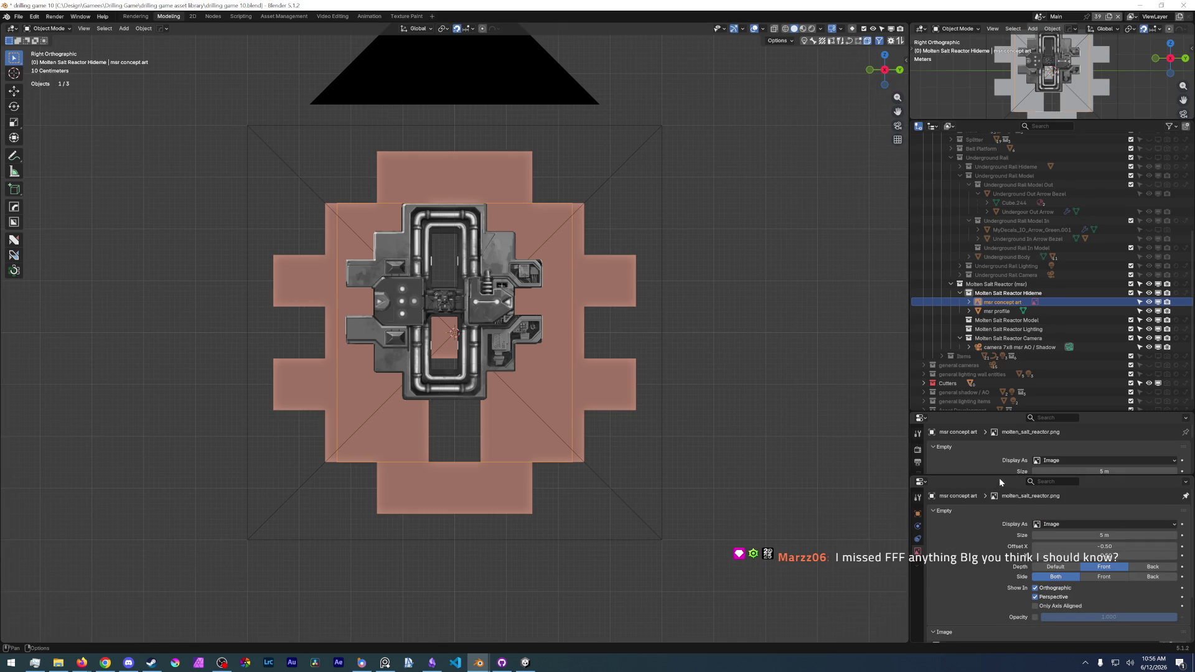
drag(997, 474, 991, 531)
key(alt+Tab)
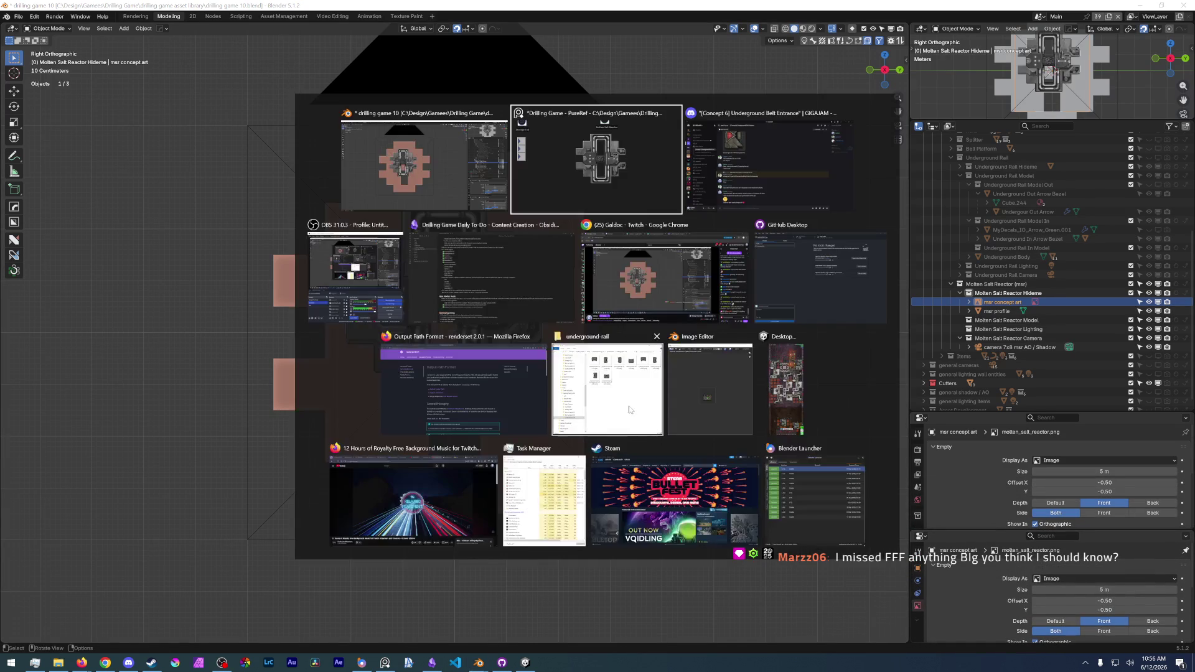
- Switch to Firefox's Friday Facts #442 tab and read down through the article to New graphics
click(428, 397)
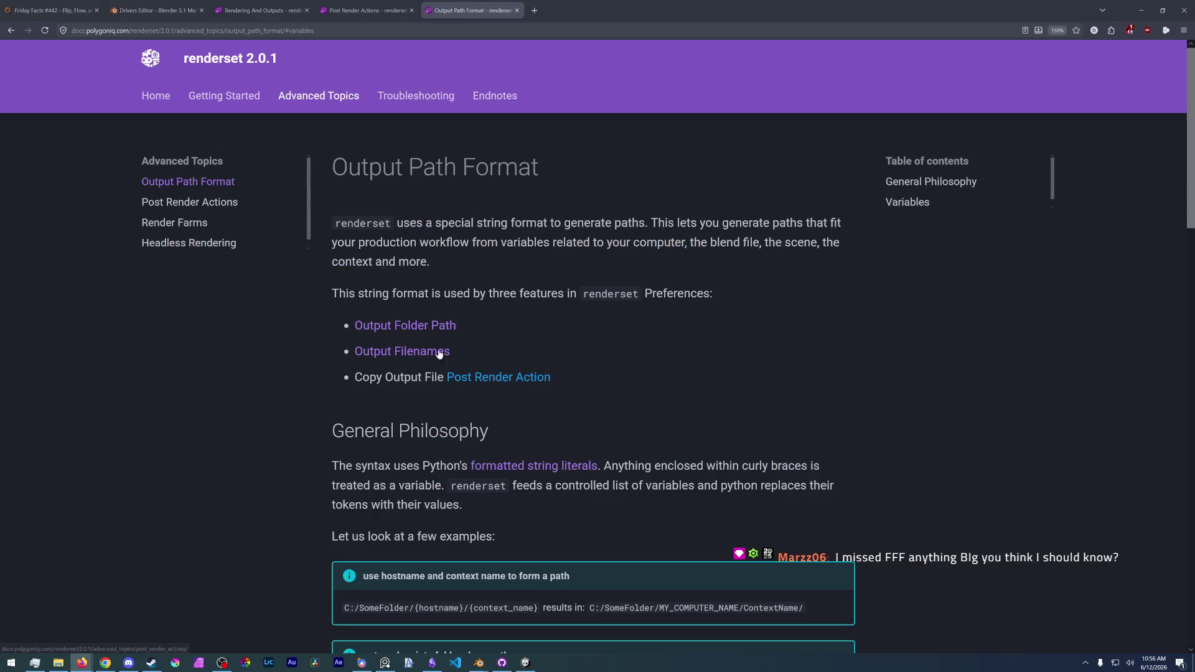
key(ctrl+Tab)
scroll(372, 359, down, 10)
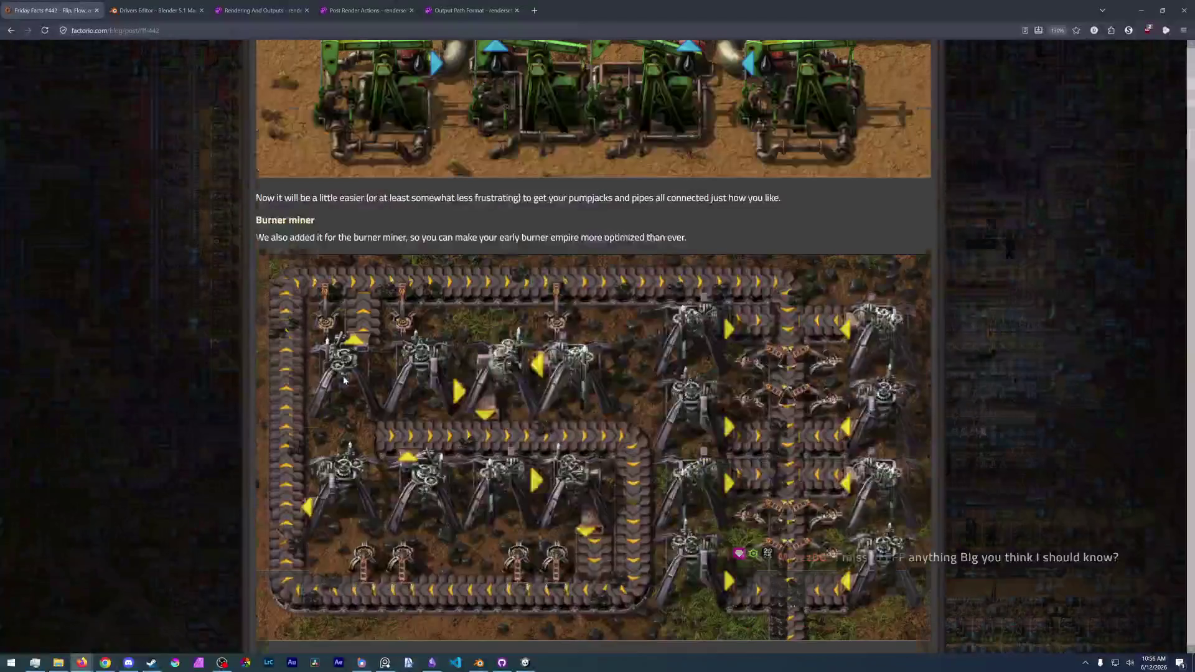
ctrl+scroll(365, 371, down, 3)
scroll(372, 380, up, 10)
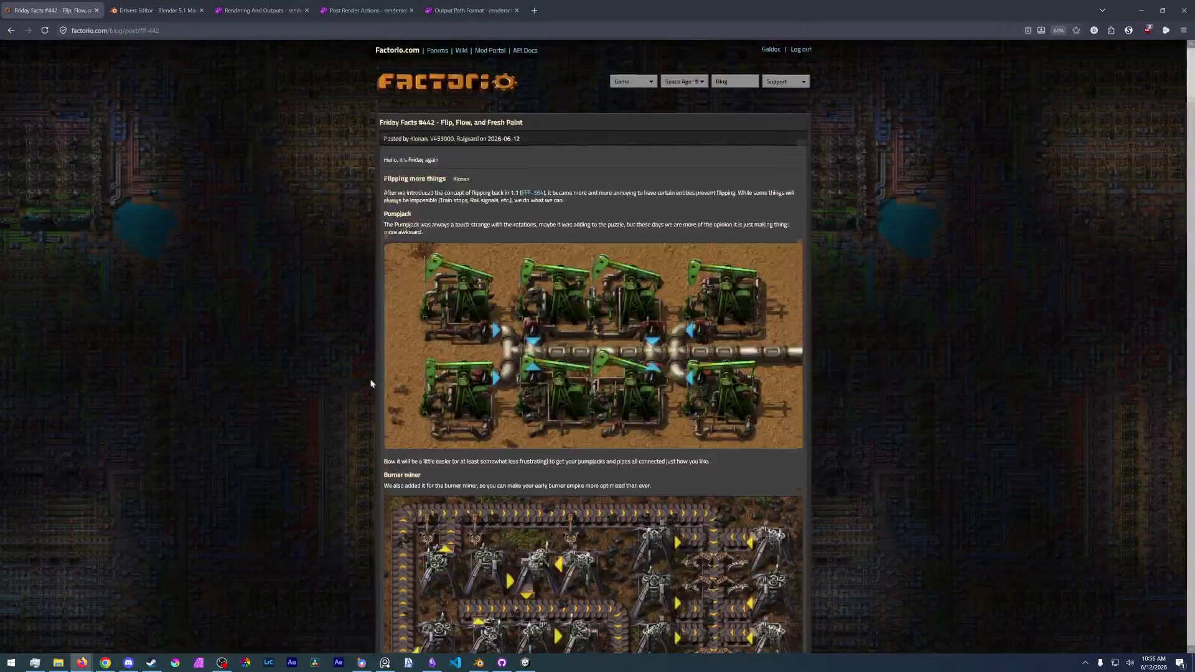
ctrl+scroll(499, 371, up, 2)
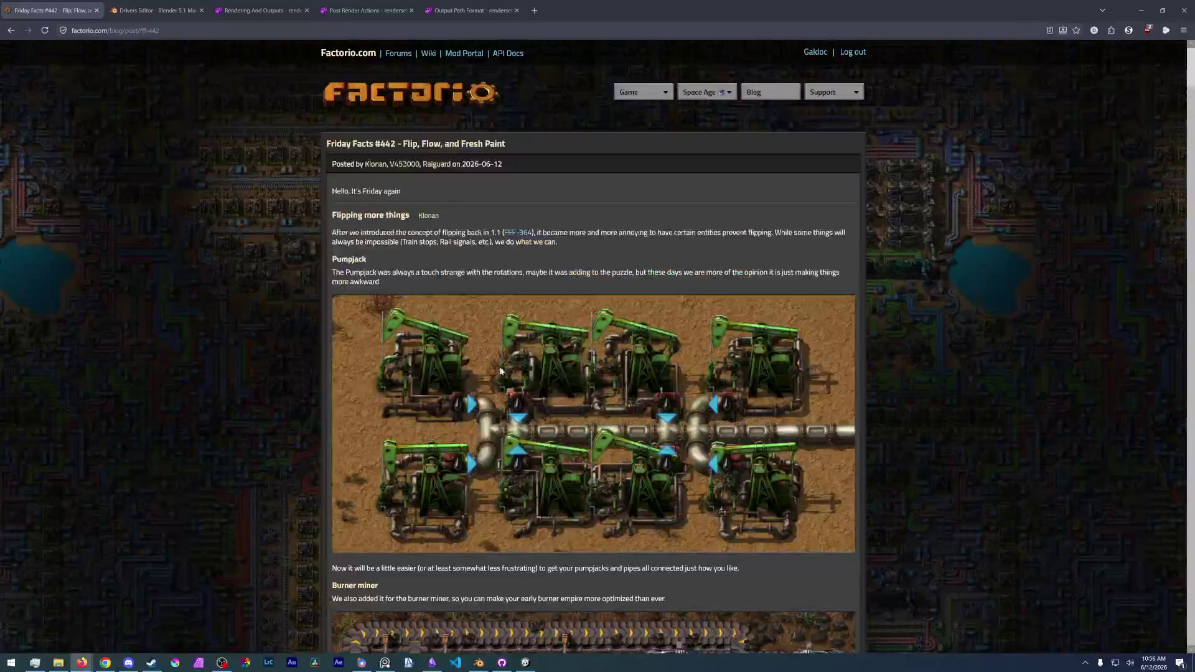
scroll(415, 434, down, 10)
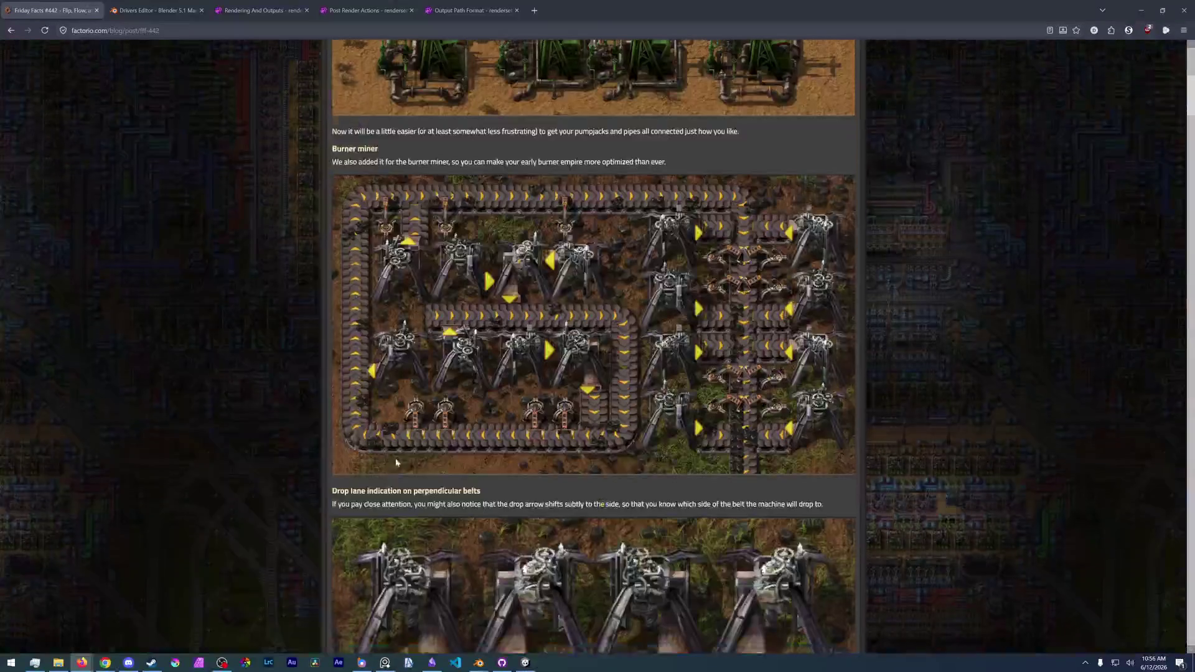
scroll(397, 460, down, 5)
scroll(448, 504, up, 5)
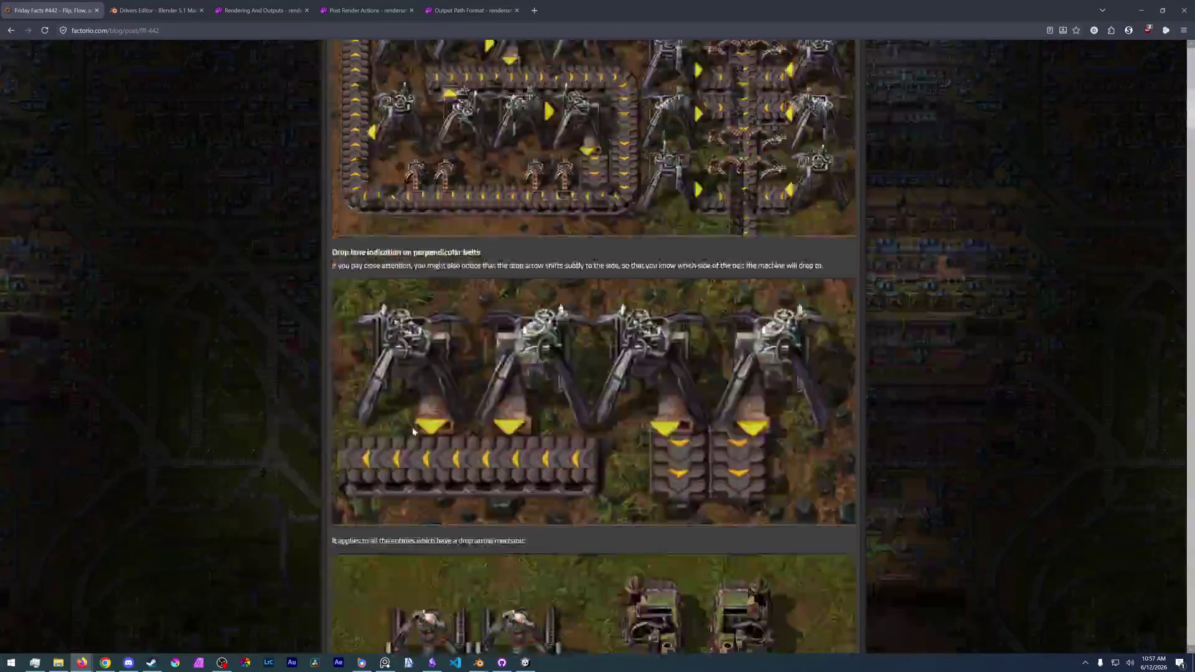
scroll(500, 556, down, 6)
scroll(661, 639, down, 5)
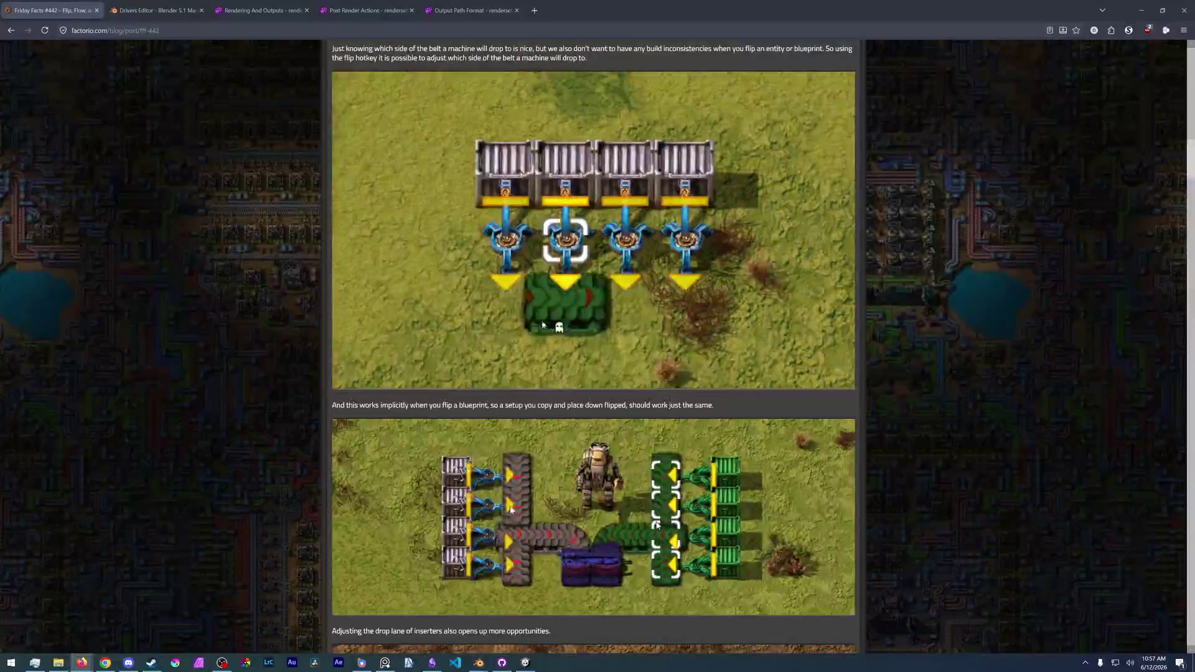
scroll(661, 639, up, 1)
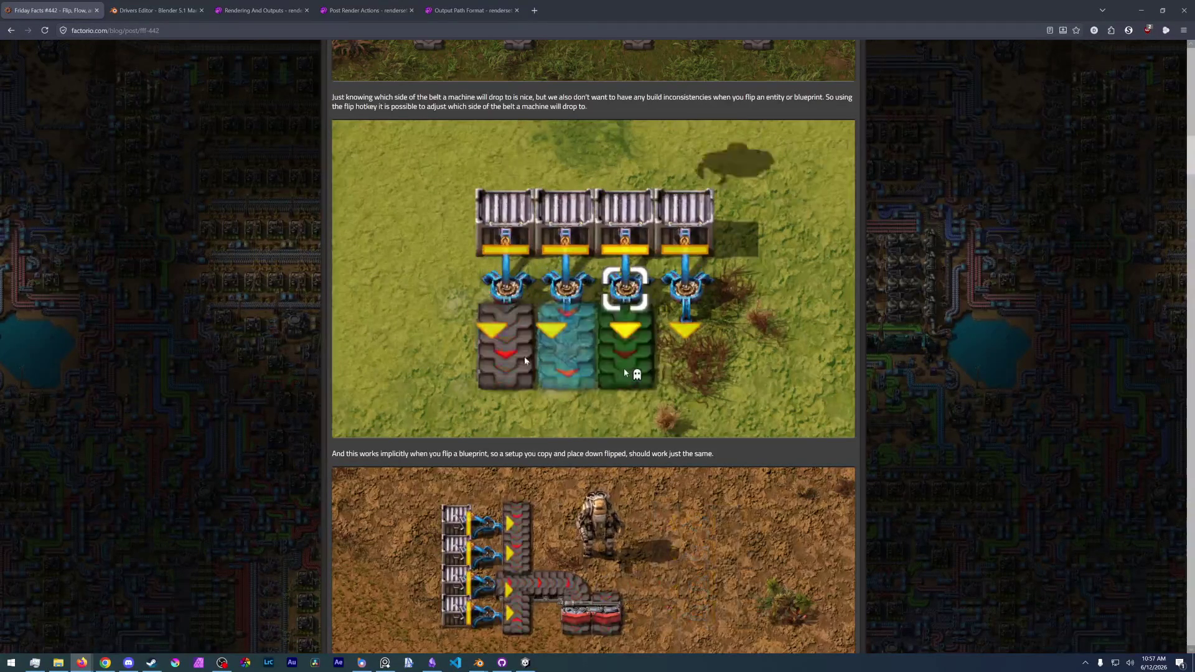
scroll(534, 424, up, 9)
scroll(533, 425, down, 2)
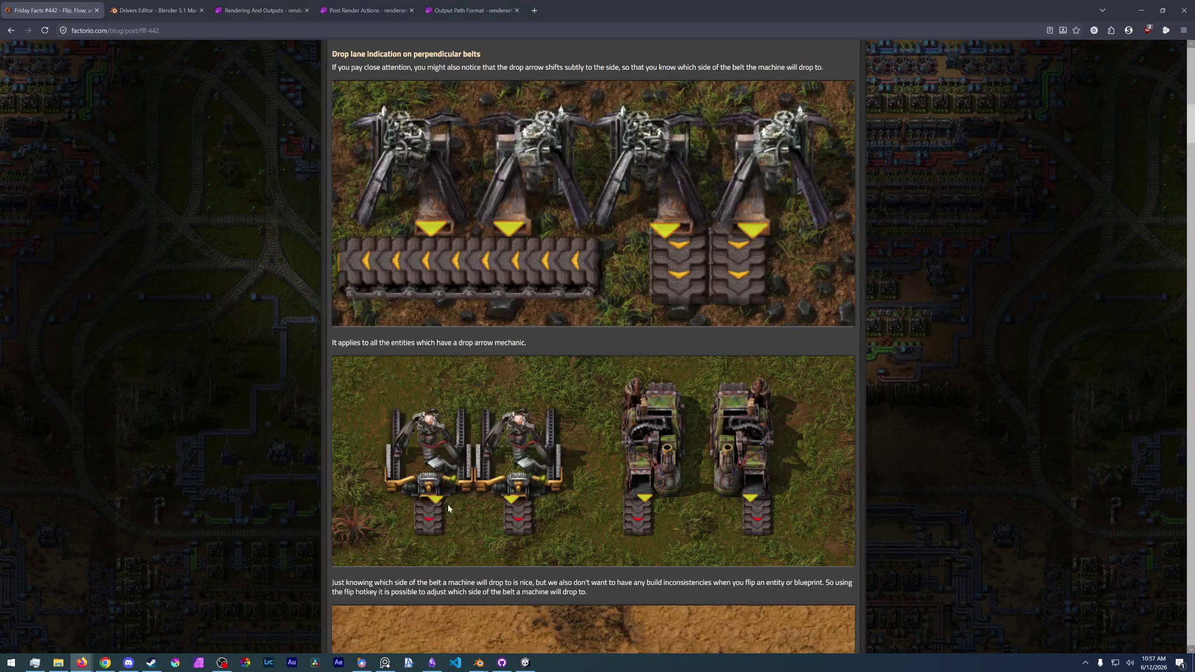
scroll(502, 437, up, 3)
scroll(560, 417, down, 6)
scroll(664, 387, up, 3)
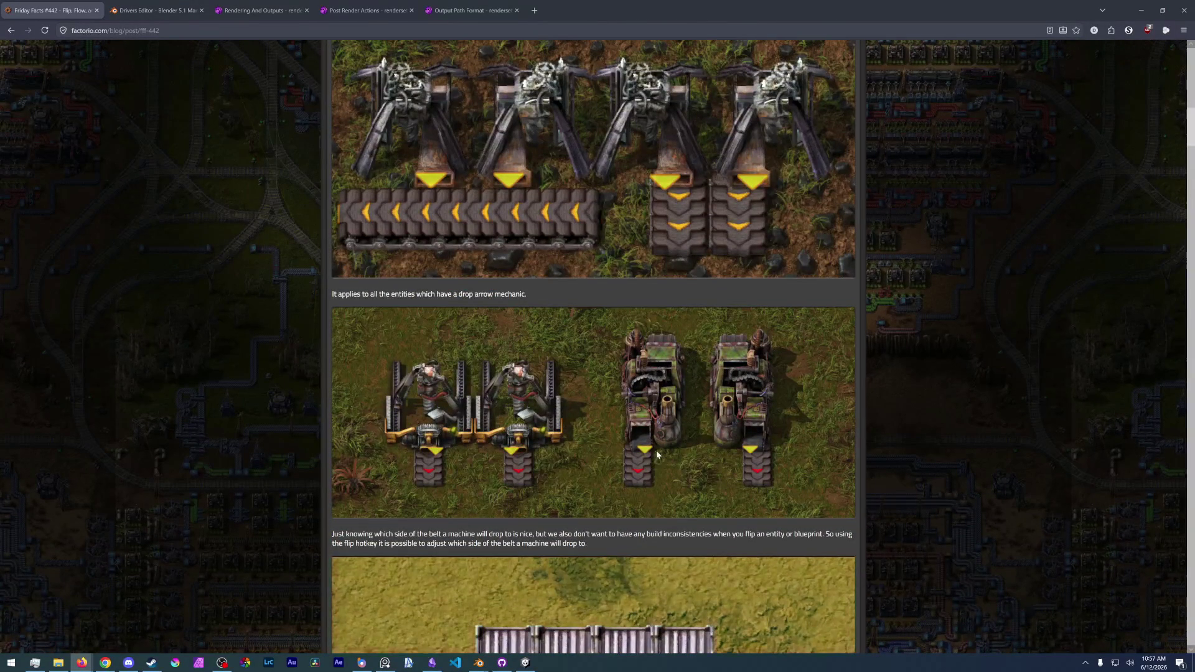
scroll(656, 450, down, 8)
scroll(658, 448, down, 15)
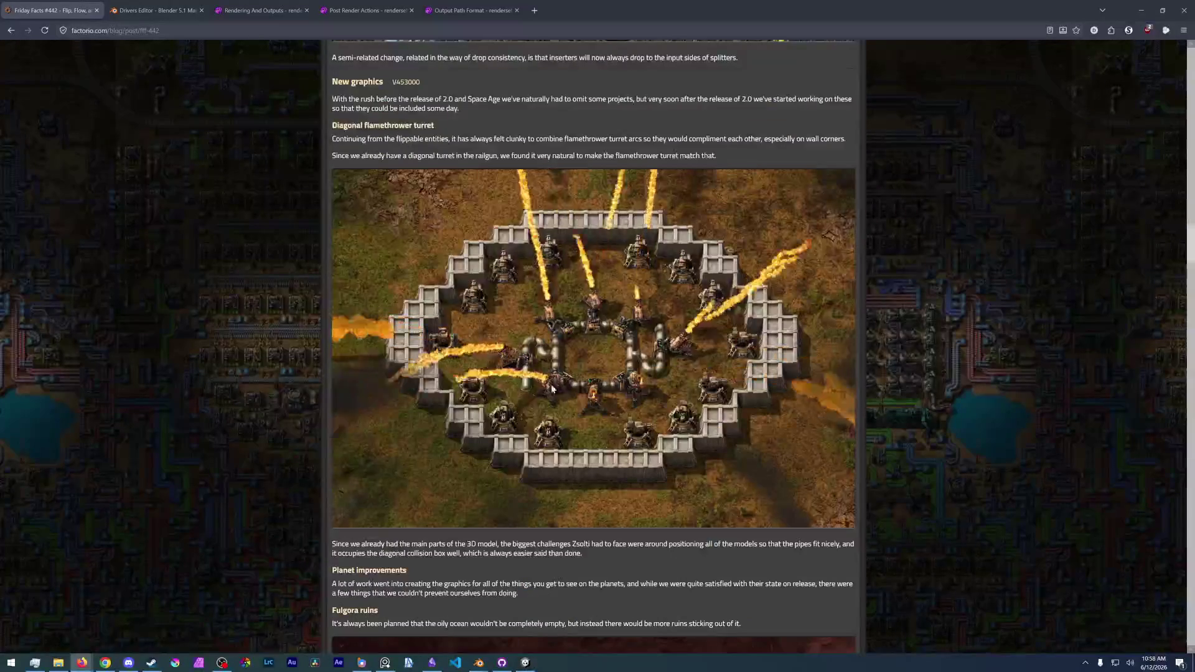
- Slide the Vulcanus rock comparison images to compare the old and new graphics
scroll(557, 430, down, 7)
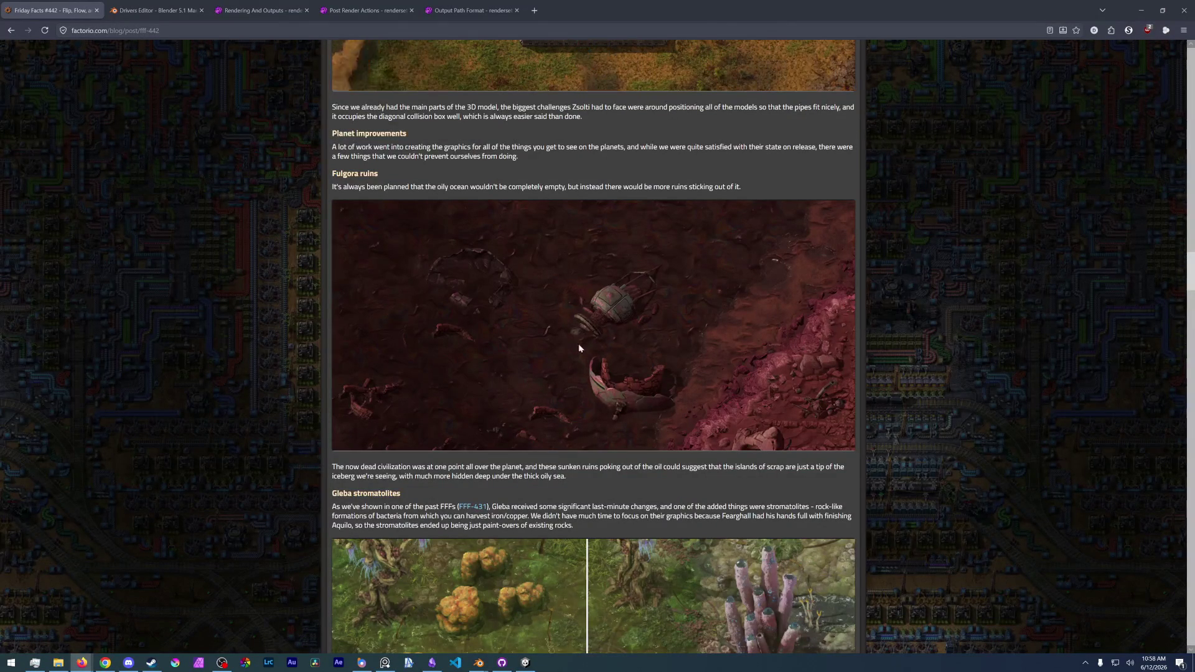
scroll(573, 365, down, 6)
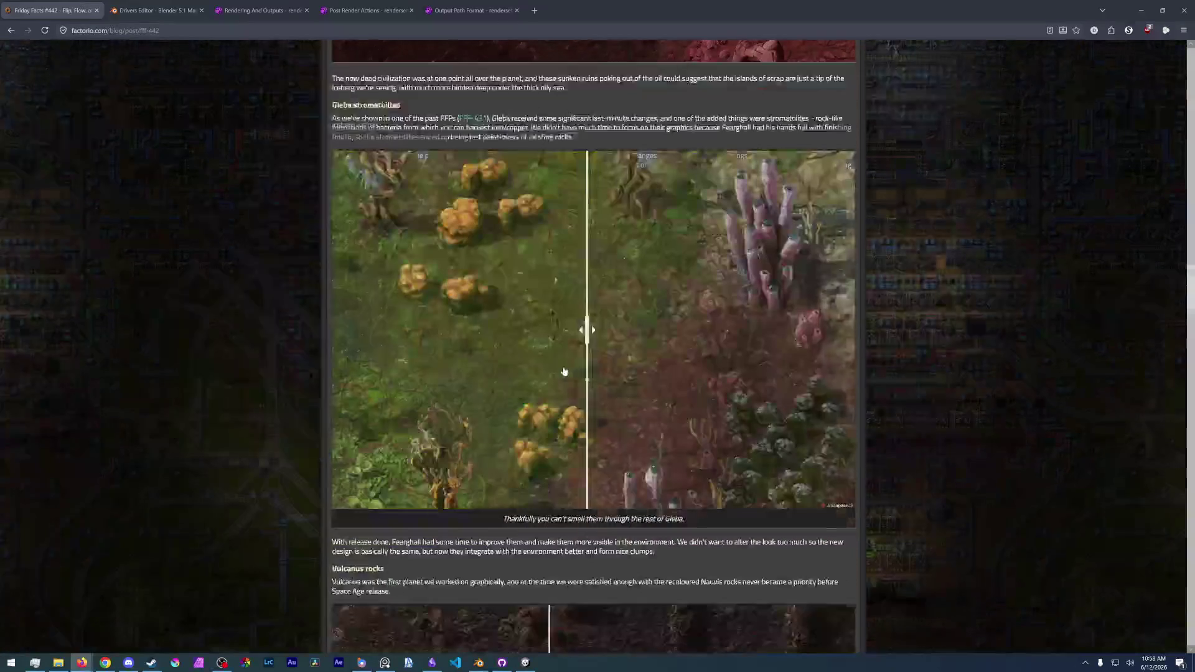
mouse_move(430, 348)
mouse_down()
mouse_move(349, 330)
mouse_move(542, 330)
mouse_move(400, 330)
mouse_up()
scroll(602, 441, down, 5)
scroll(601, 441, down, 3)
drag(549, 299, 727, 299)
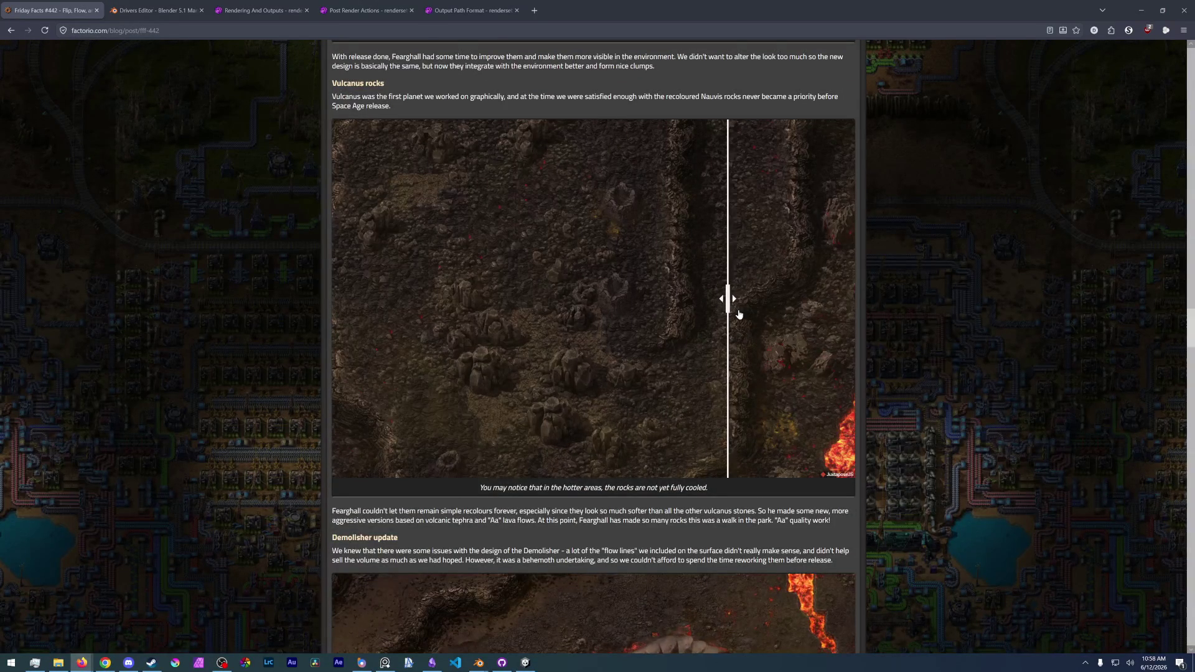
mouse_move(722, 301)
mouse_down()
mouse_move(515, 319)
mouse_move(510, 339)
mouse_move(408, 338)
mouse_up()
- Compare both demolisher image versions, then read on to the Space Casino and Quality trains sections
scroll(588, 433, down, 6)
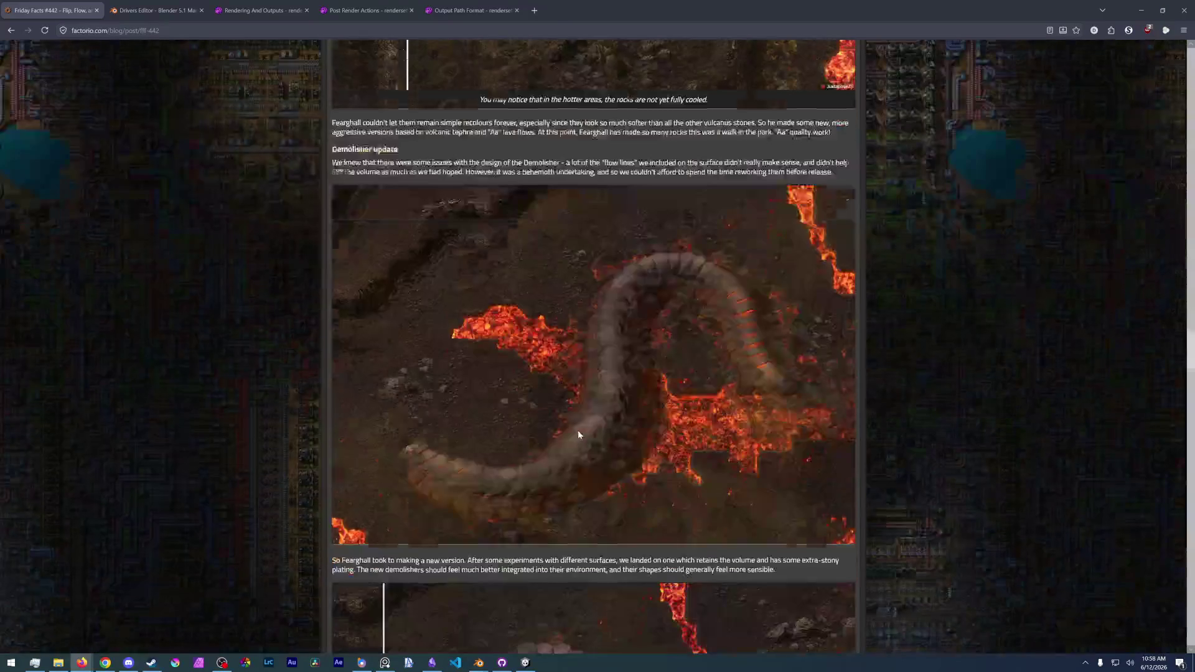
scroll(546, 467, down, 5)
mouse_move(381, 421)
mouse_down()
mouse_move(796, 435)
mouse_move(469, 421)
mouse_move(737, 421)
mouse_move(289, 432)
mouse_move(944, 477)
mouse_up()
drag(772, 429, 378, 423)
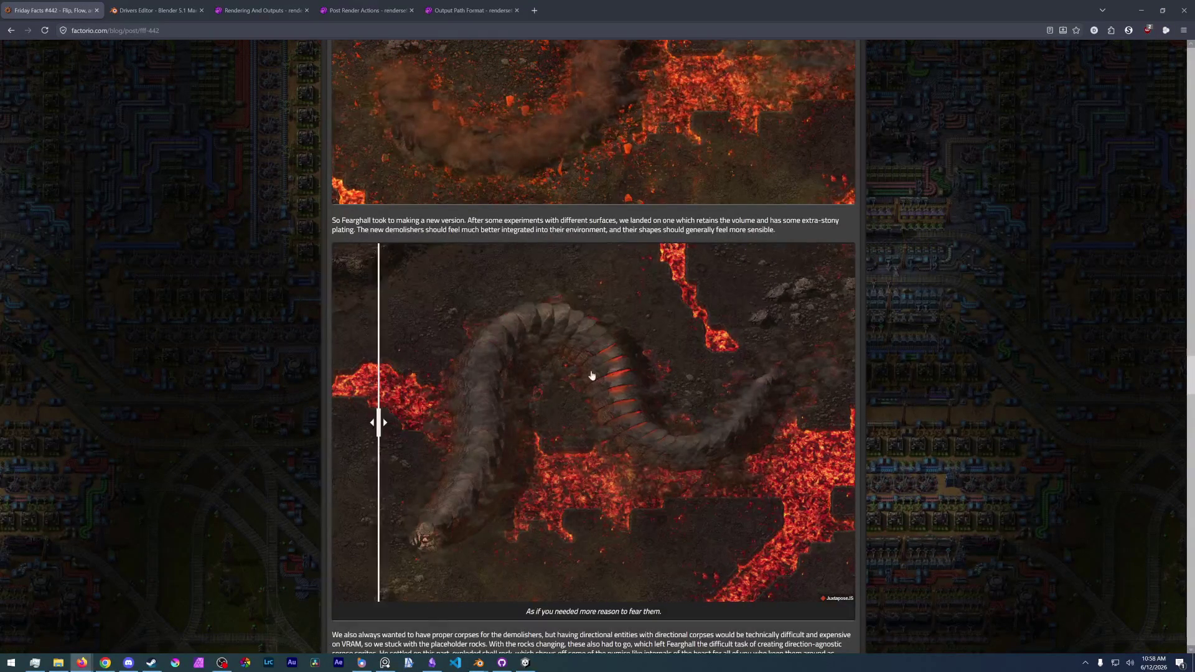
scroll(554, 426, down, 6)
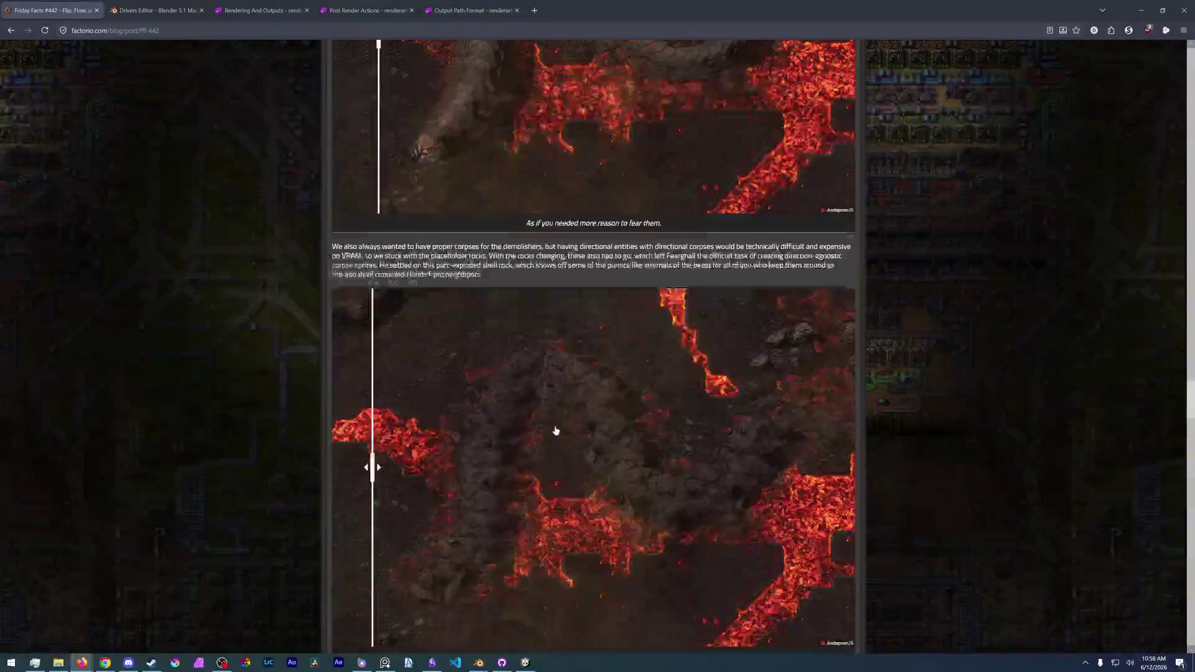
scroll(769, 461, down, 9)
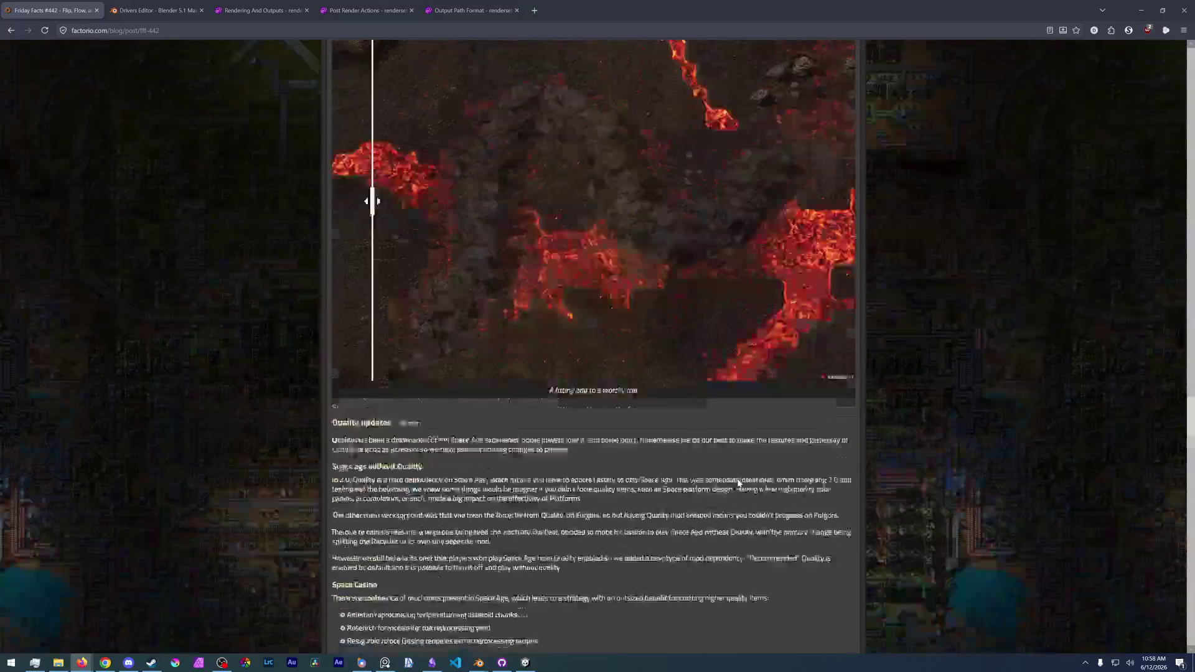
scroll(478, 270, up, 6)
mouse_move(378, 277)
mouse_down()
mouse_move(805, 299)
mouse_move(336, 267)
mouse_move(422, 267)
mouse_move(399, 274)
mouse_up()
scroll(524, 424, down, 8)
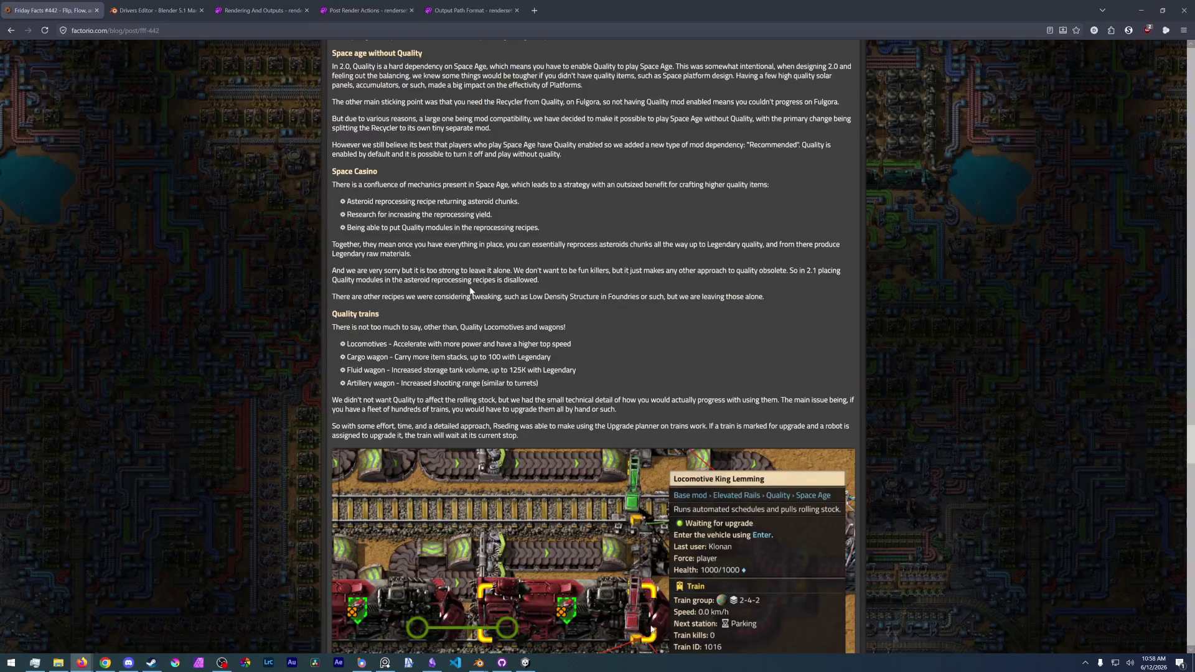
- Highlight the 'Low Density Structure' phrase and the Space Casino paragraphs, then clear the highlight
drag(528, 297, 602, 296)
click(601, 296)
drag(529, 296, 602, 296)
click(602, 296)
mouse_move(353, 185)
mouse_down()
mouse_move(597, 283)
mouse_move(567, 246)
mouse_move(563, 259)
mouse_up()
click(563, 260)
- Read down through the fluid mixing and fluid flow scaling sections to the pipe GUI section
scroll(563, 260, down, 2)
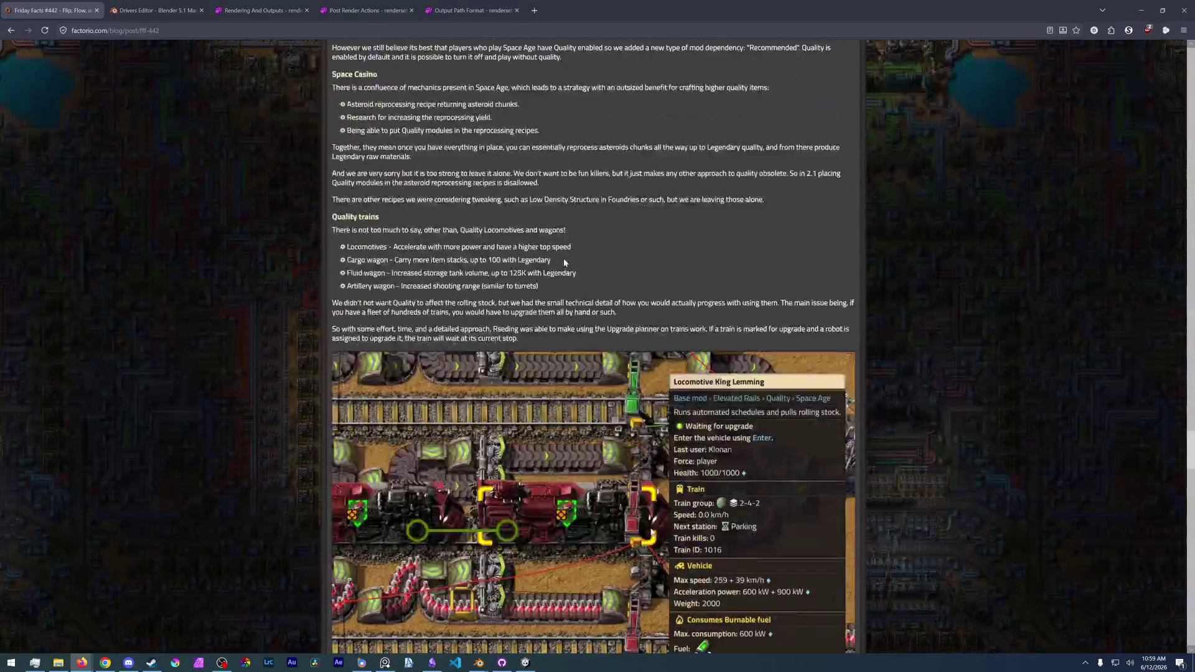
scroll(563, 260, down, 3)
scroll(563, 260, up, 3)
scroll(560, 529, down, 7)
scroll(568, 427, down, 4)
scroll(568, 427, down, 3)
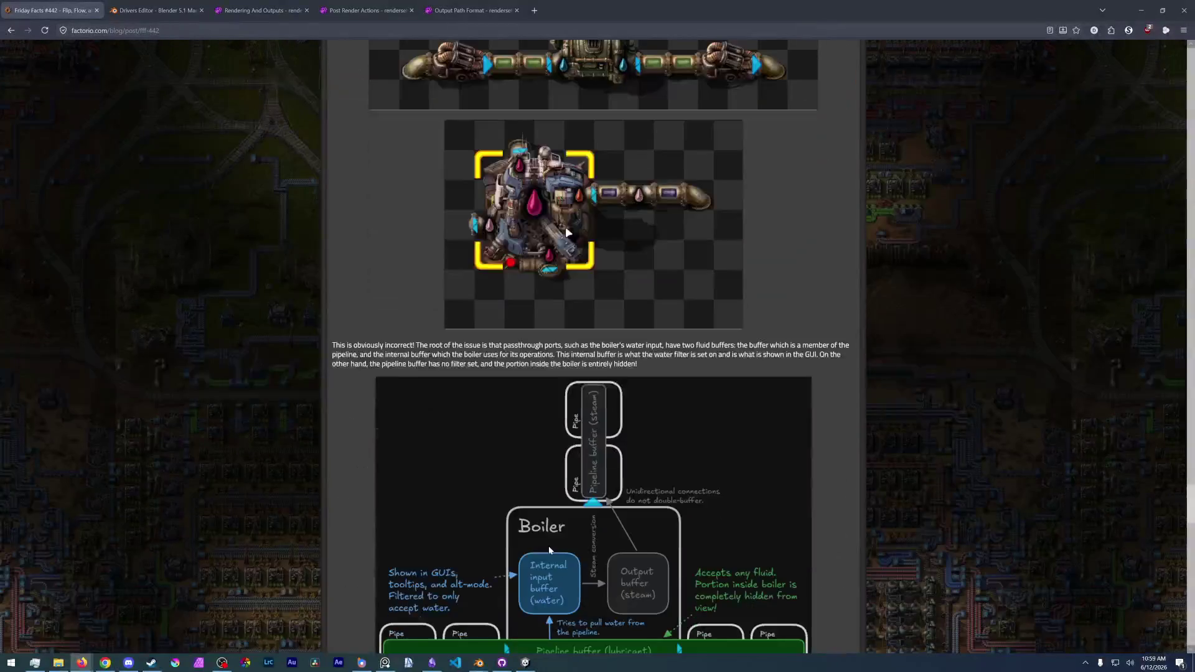
scroll(548, 546, up, 2)
scroll(548, 547, down, 5)
scroll(577, 519, up, 2)
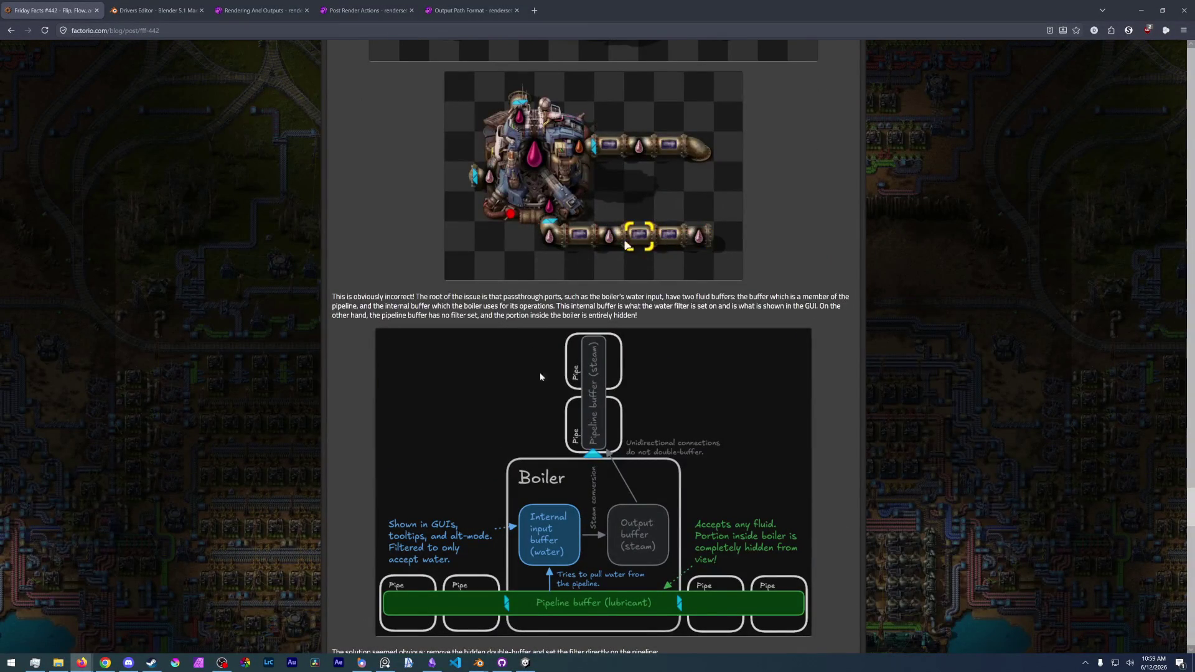
scroll(522, 452, down, 15)
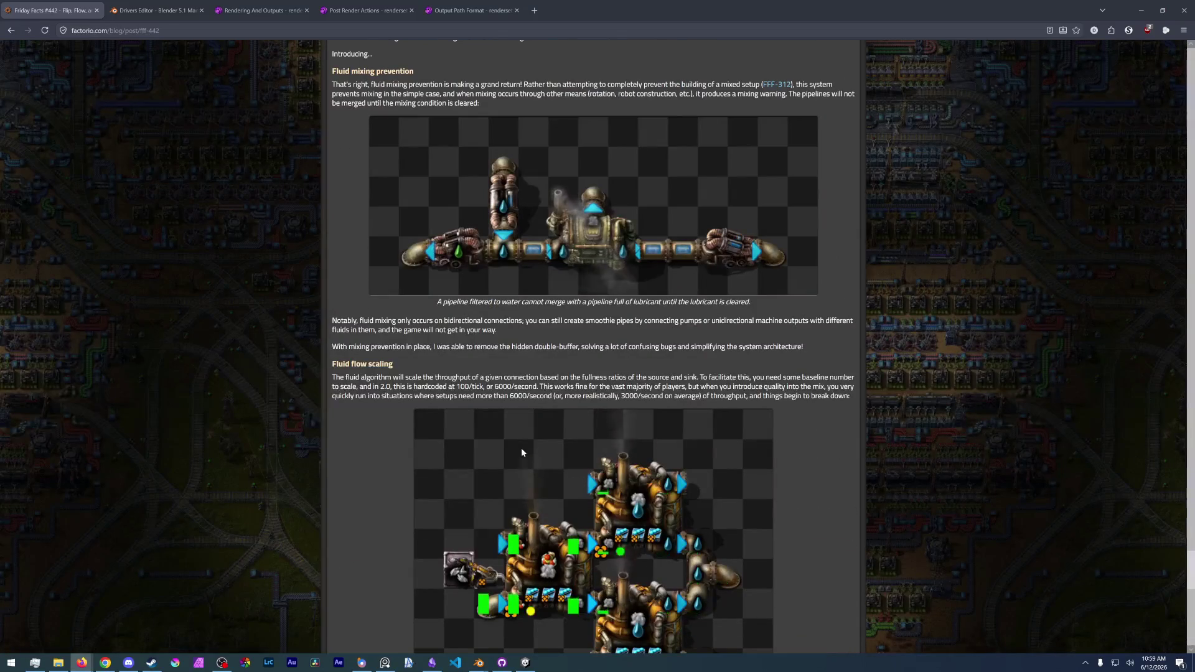
scroll(520, 446, up, 2)
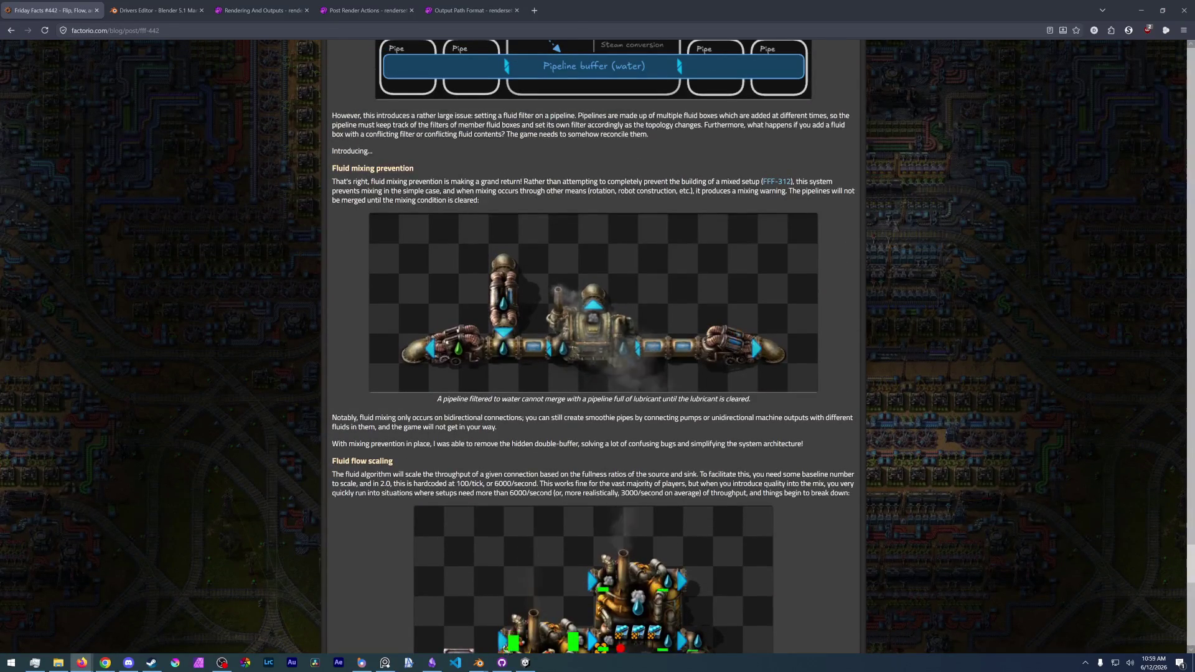
scroll(562, 264, up, 7)
scroll(554, 370, down, 4)
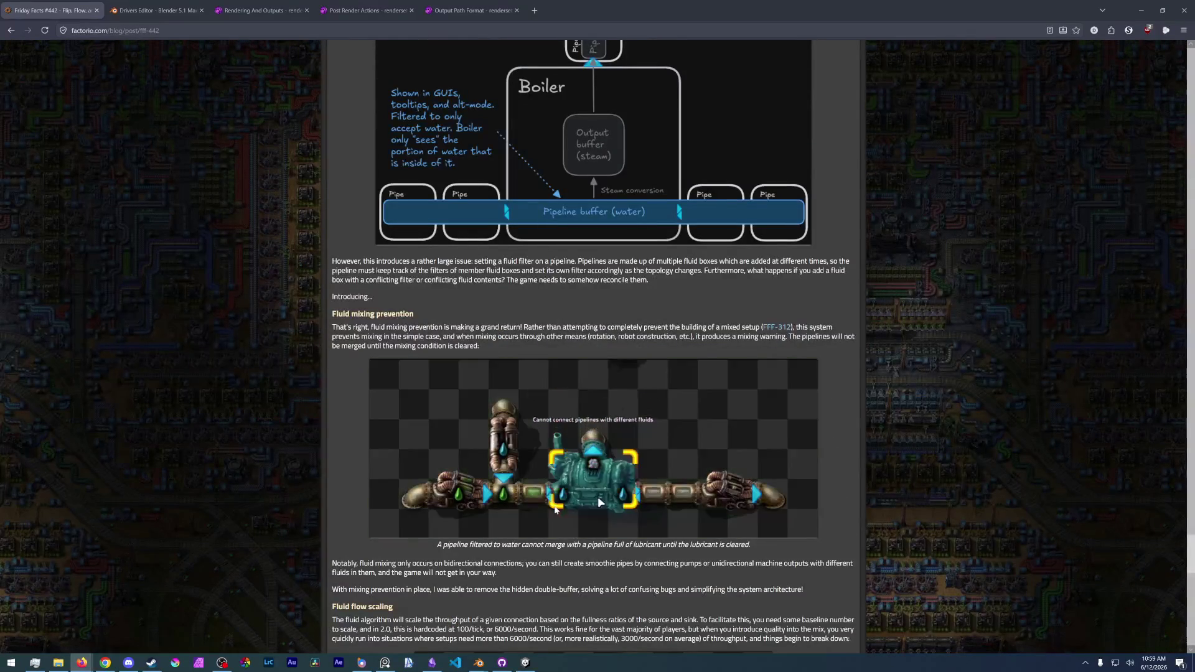
scroll(547, 517, down, 1)
scroll(591, 466, down, 8)
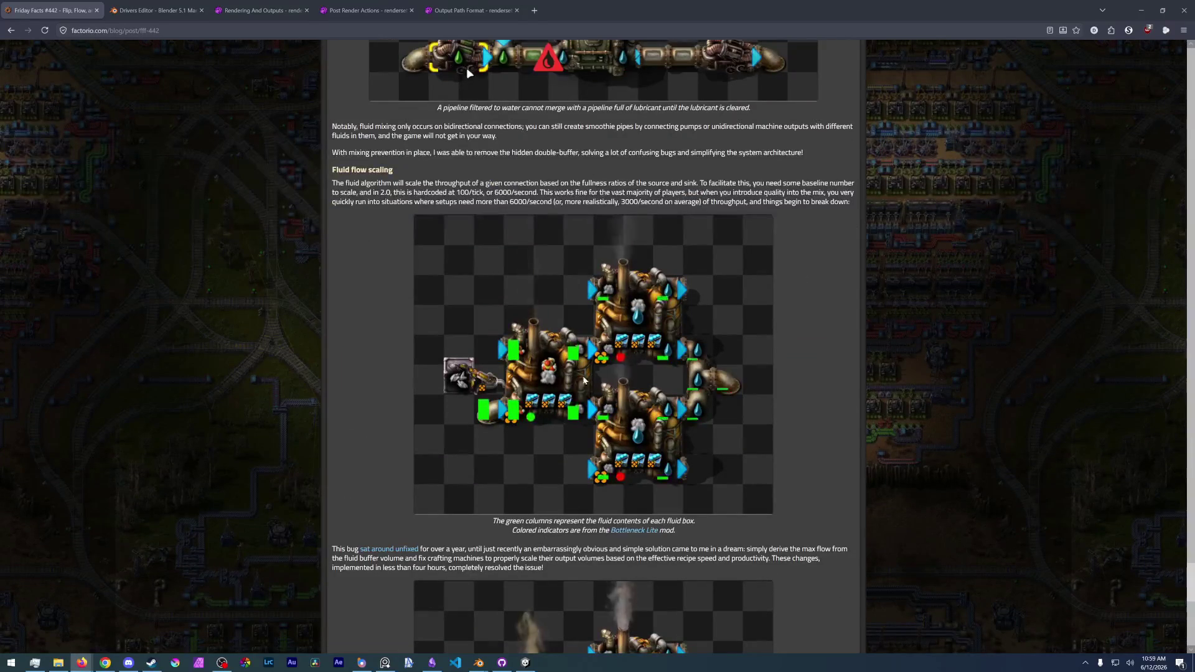
scroll(576, 235, down, 4)
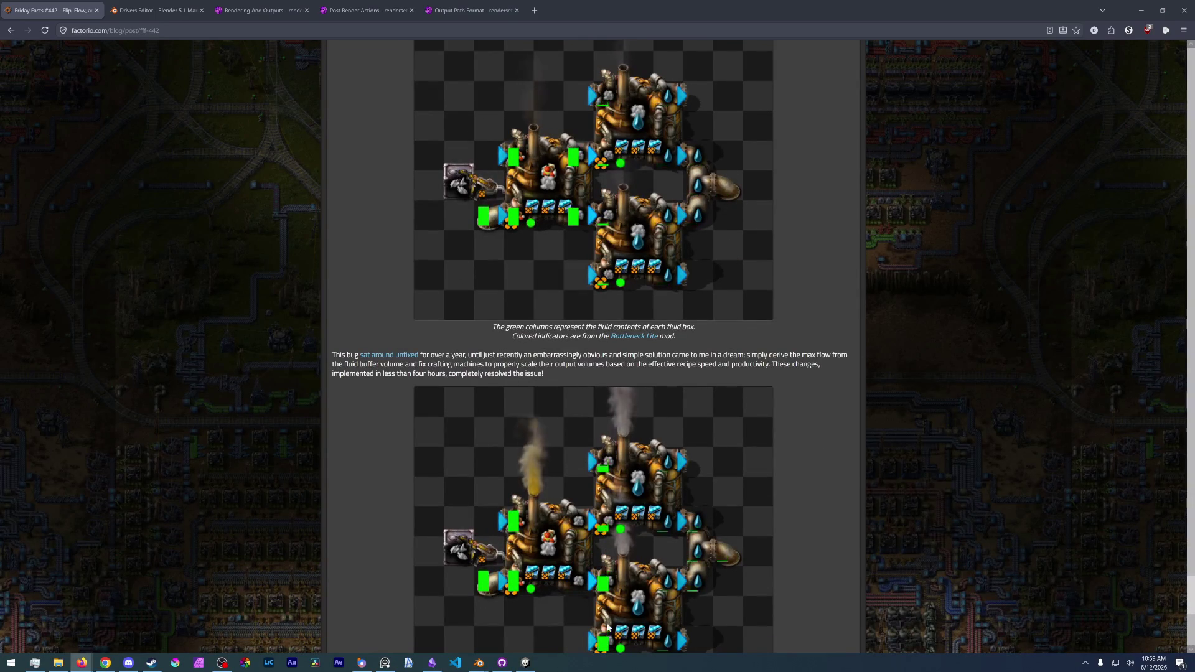
scroll(609, 427, down, 2)
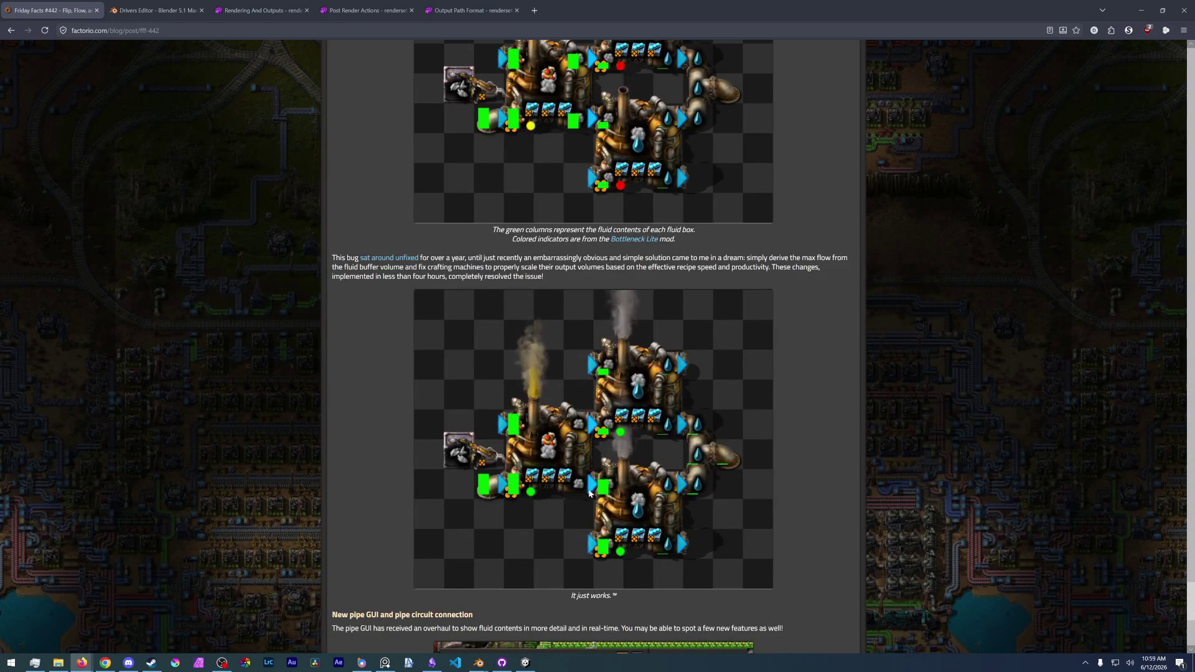
scroll(605, 480, down, 6)
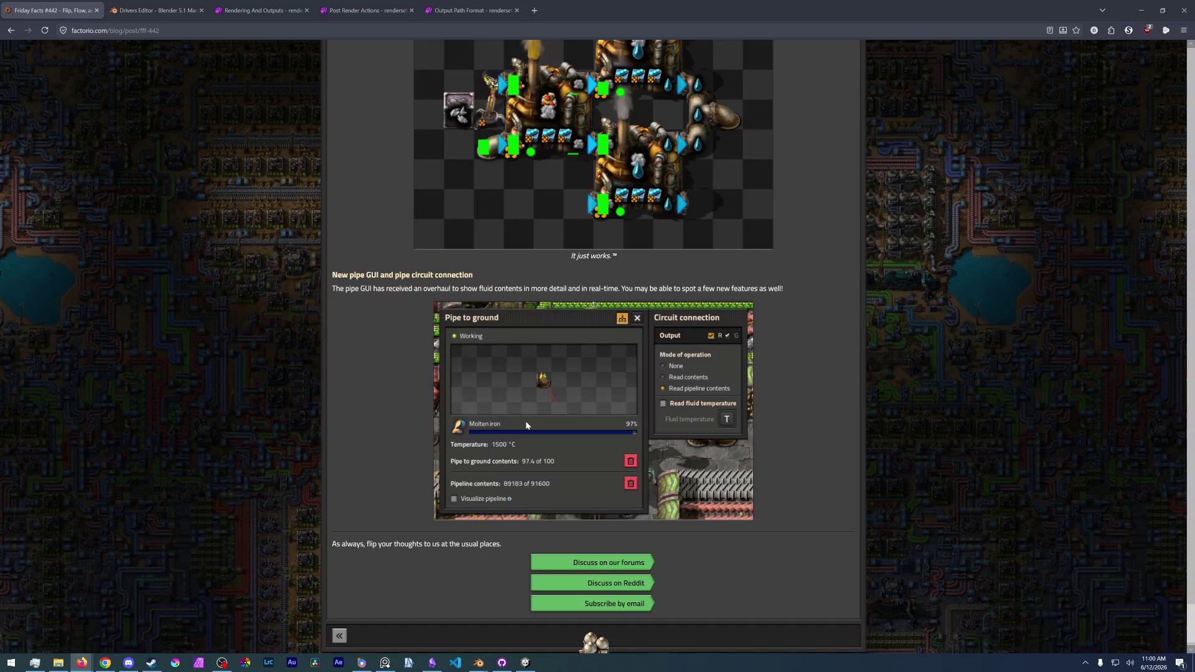
- Scroll back up to the post's opening Pumpjack section
scroll(525, 420, up, 15)
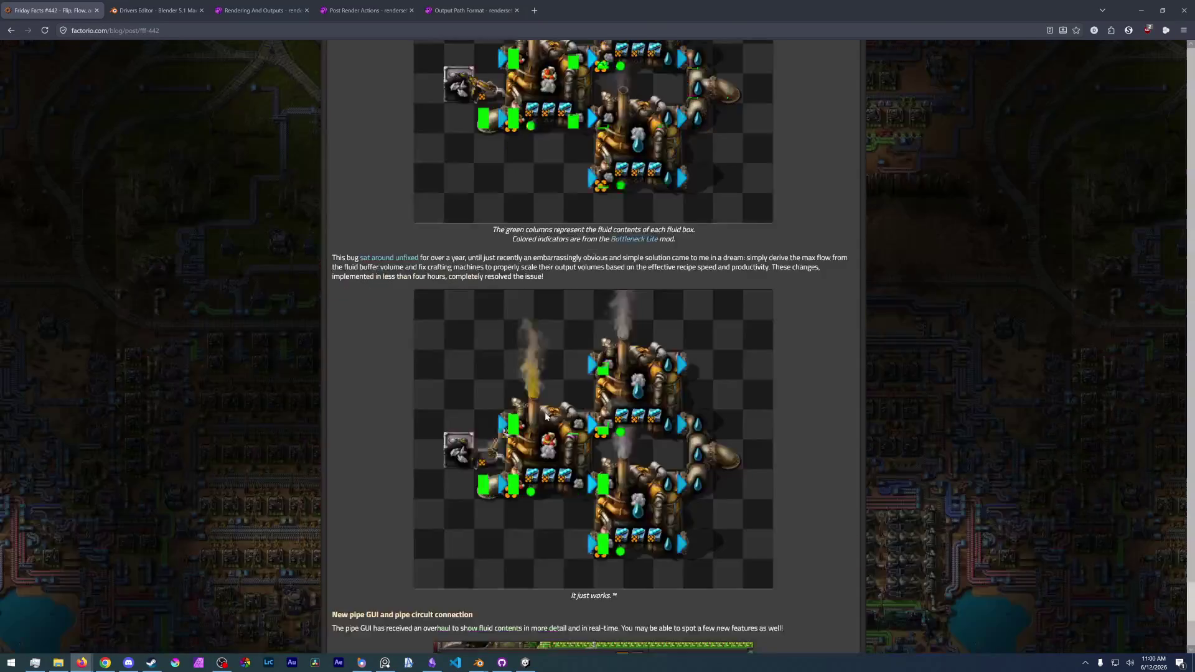
scroll(561, 475, down, 20)
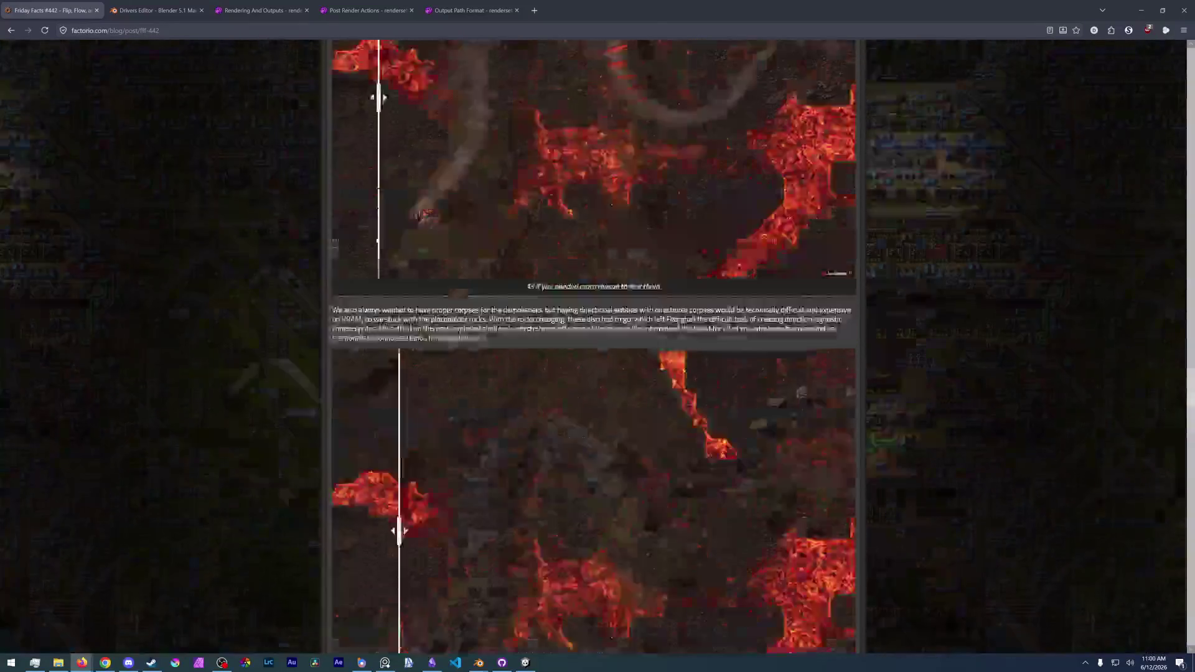
scroll(608, 440, up, 20)
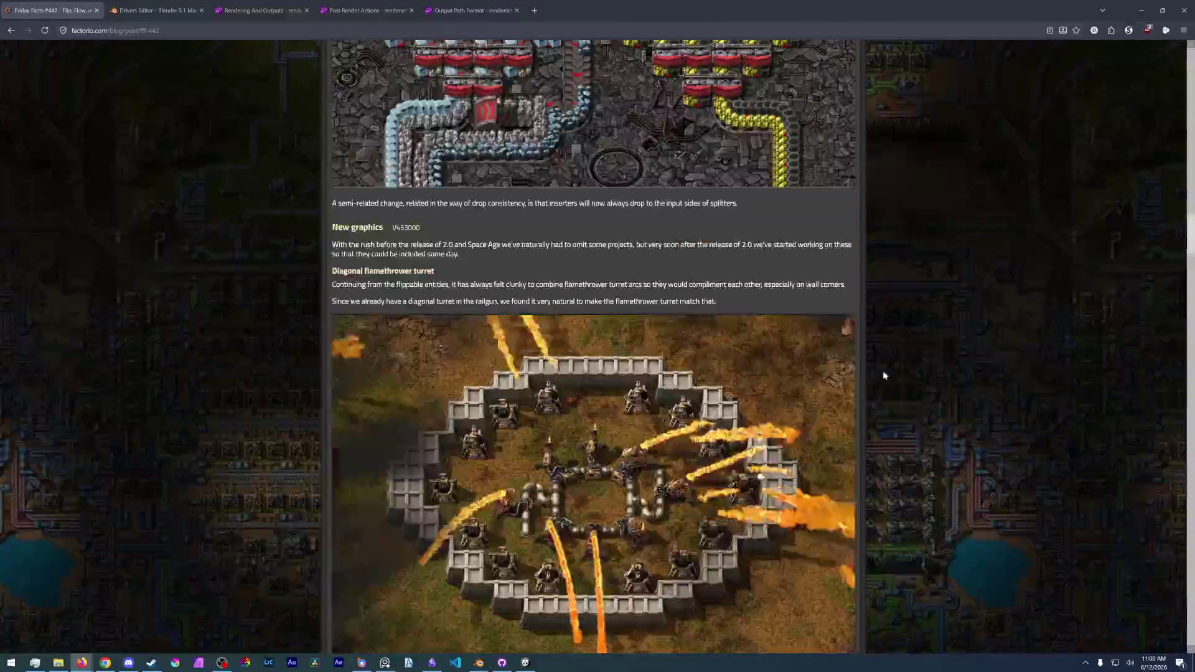
scroll(913, 432, up, 15)
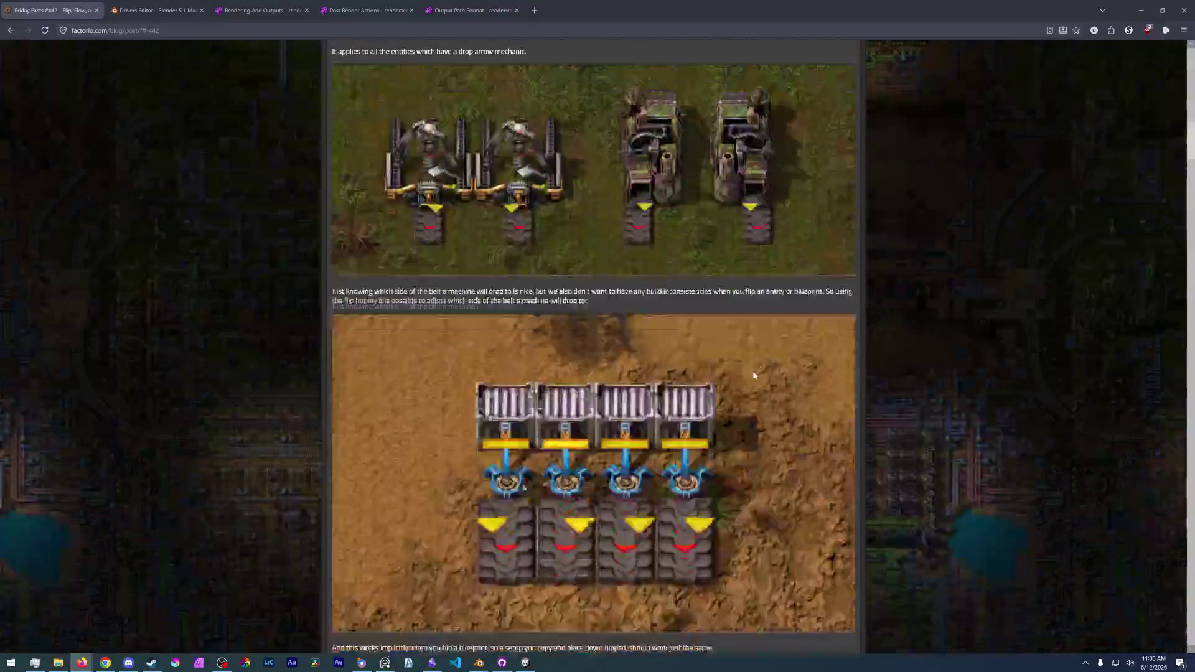
scroll(756, 336, up, 7)
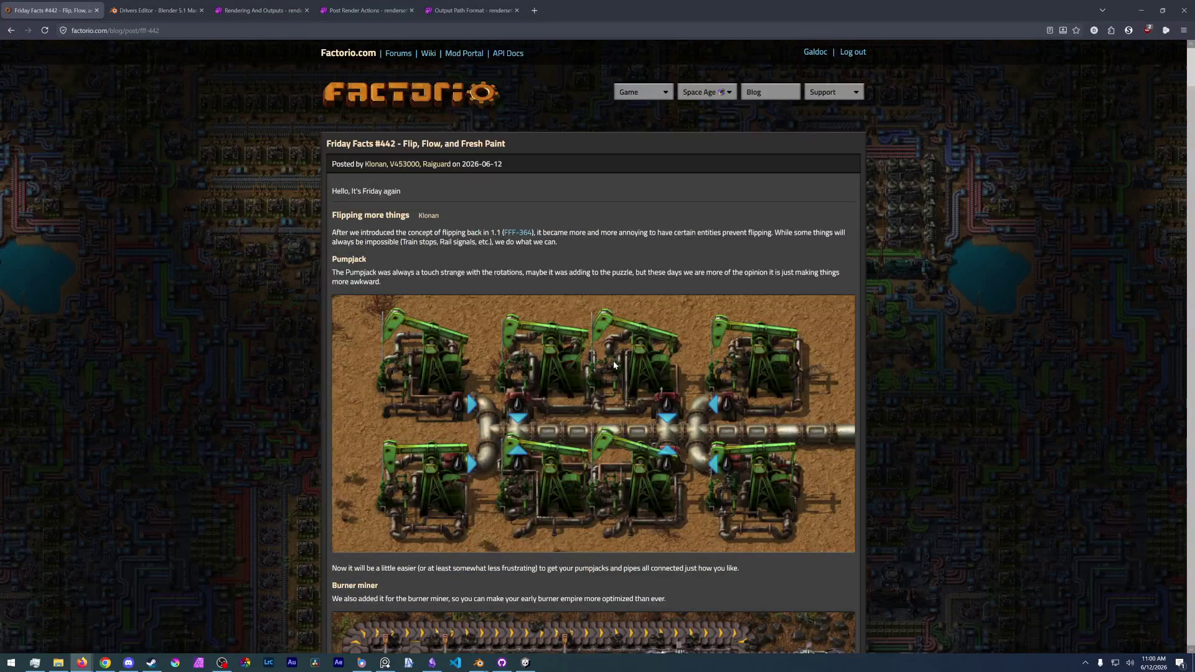
- Switch briefly from the Friday Facts post to the Discord window
scroll(237, 264, down, 7)
scroll(221, 270, up, 7)
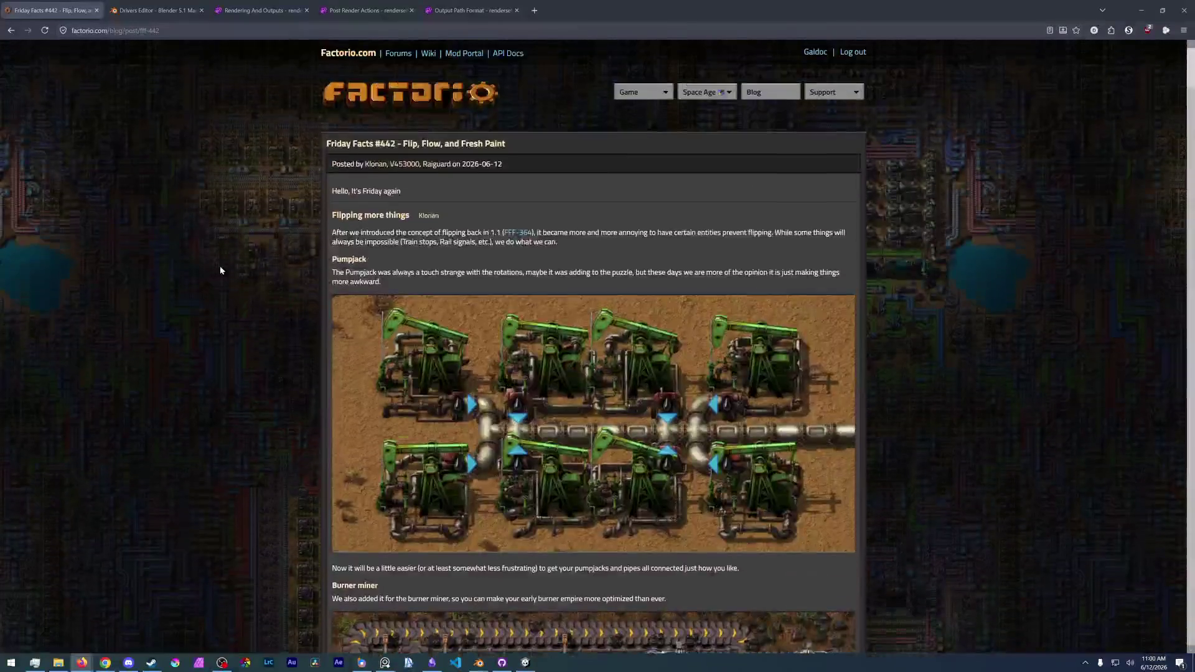
scroll(219, 287, down, 7)
scroll(228, 297, up, 7)
scroll(249, 305, down, 7)
scroll(266, 314, up, 8)
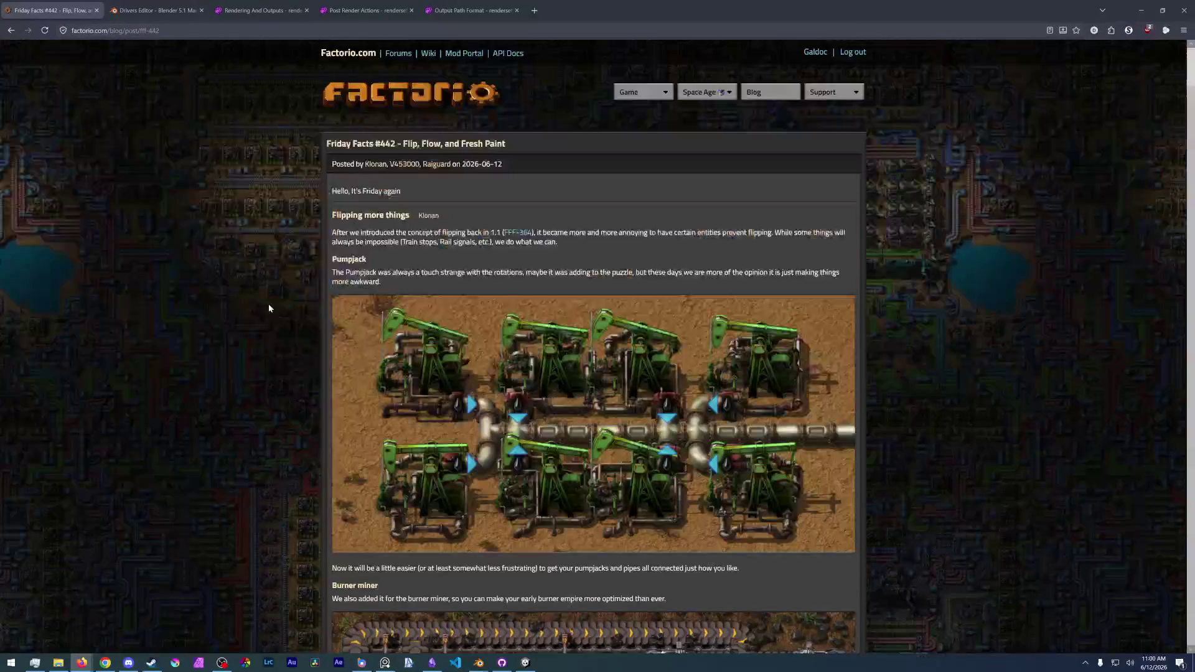
key(alt+Tab)
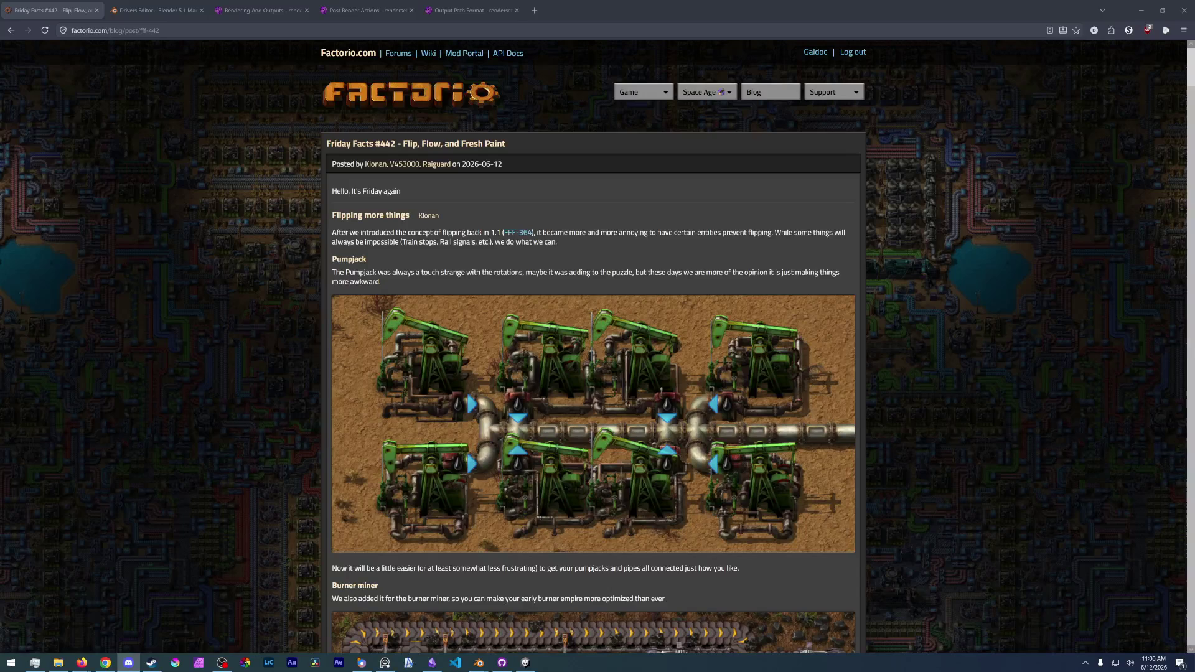
- Scroll to the flipped inserter belt-drop images, then bring Blender back to the front
scroll(705, 443, down, 4)
scroll(705, 444, up, 4)
scroll(289, 413, down, 20)
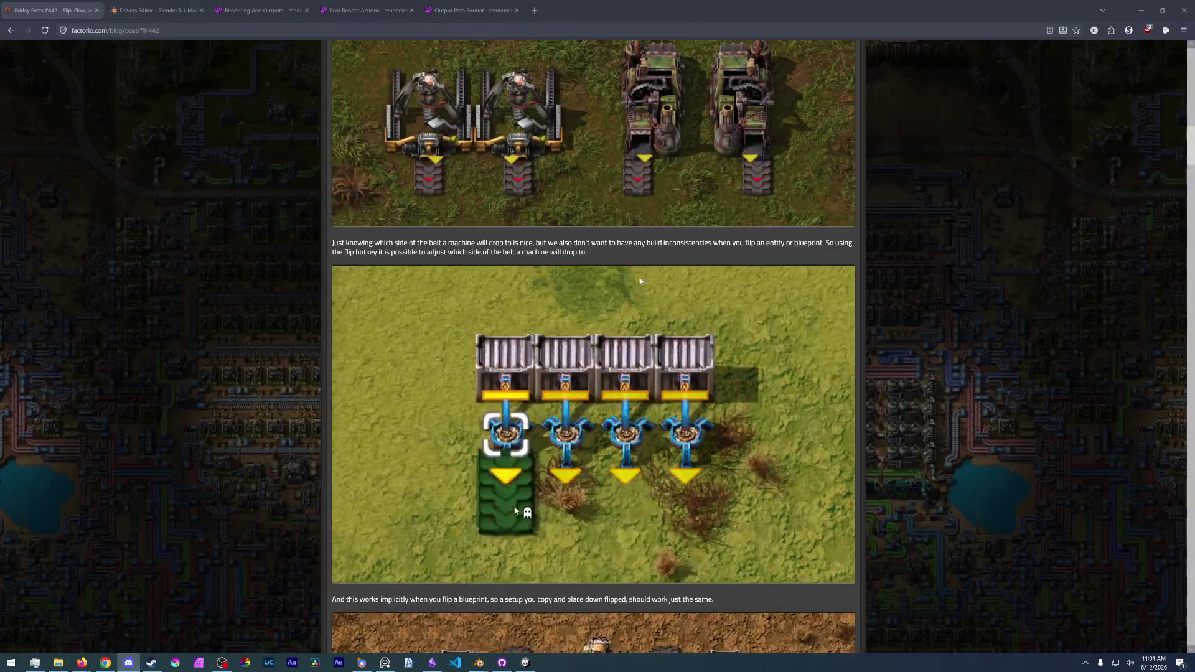
key(alt+Tab)
click(765, 306)
- Save the blend file before adjusting the concept art
scroll(501, 353, up, 1)
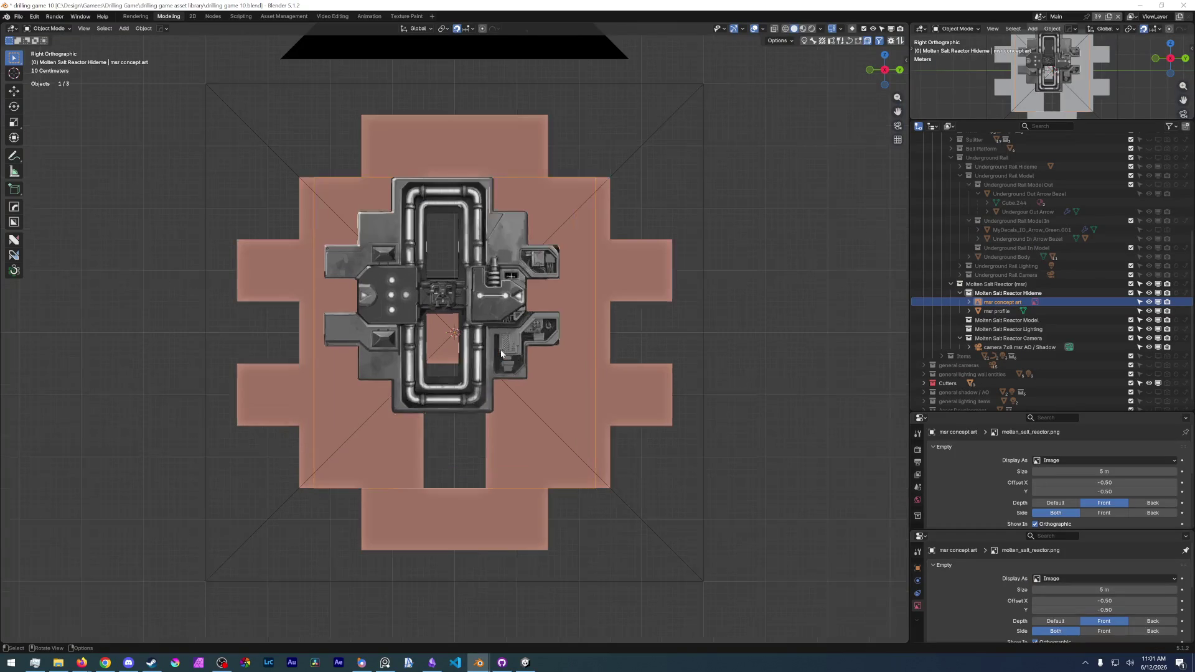
click(18, 16)
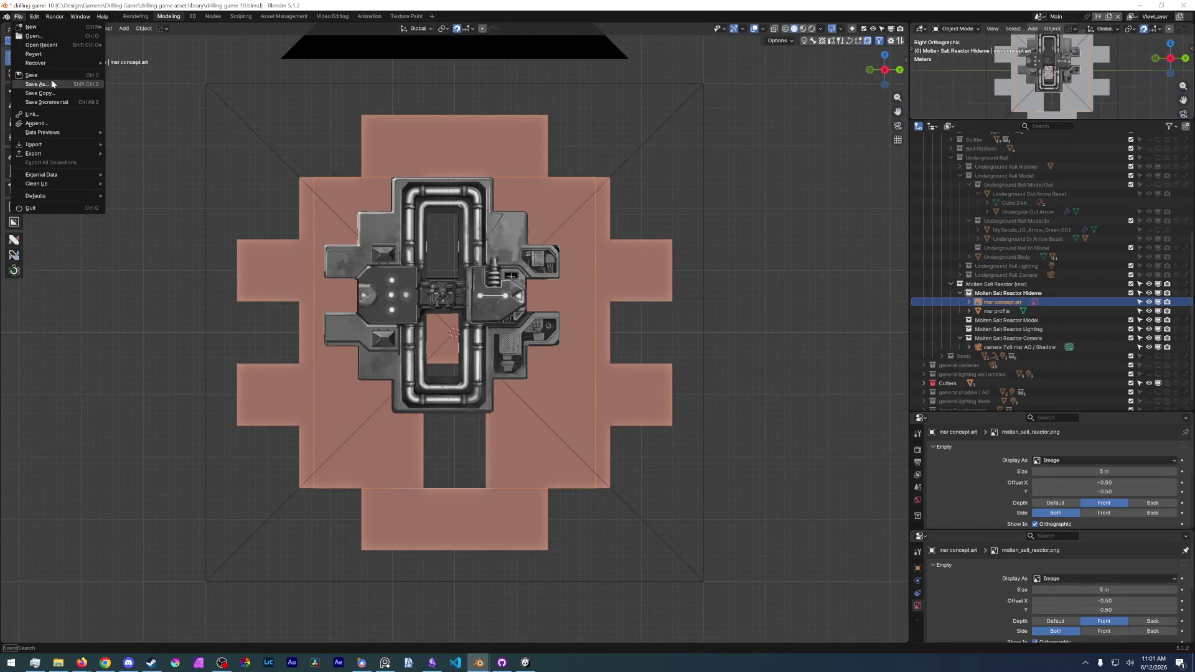
click(46, 75)
- Select the msr concept art image and scale it by 1.8, then a further 1.1
scroll(352, 333, up, 1)
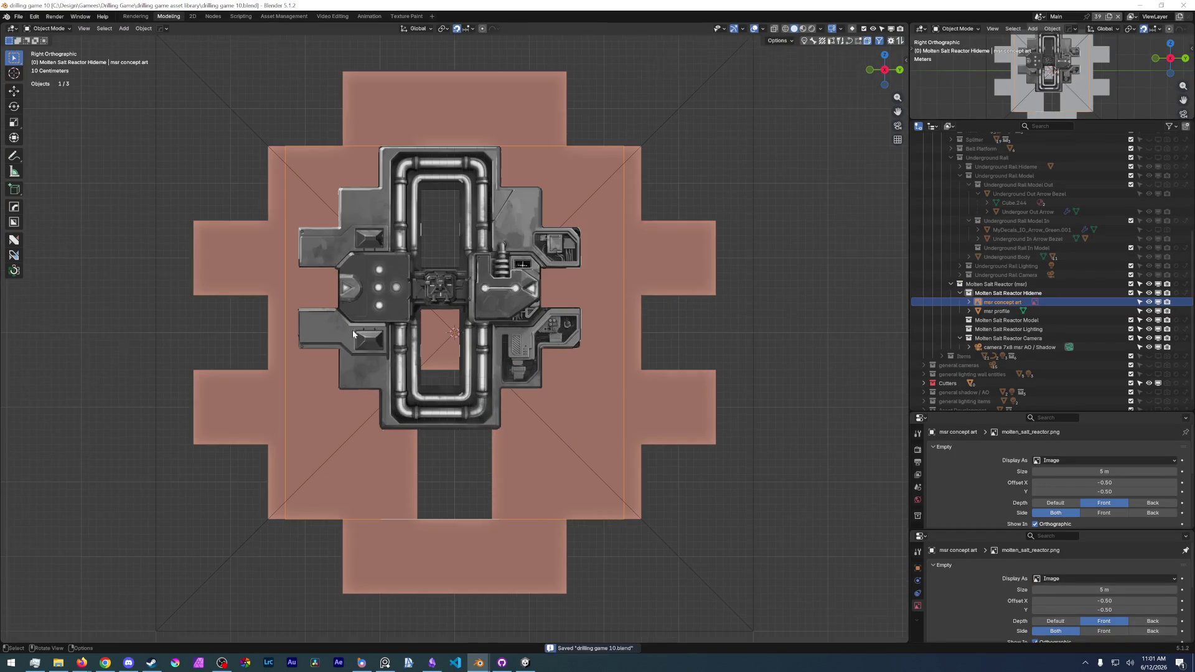
click(495, 389)
scroll(509, 405, down, 4)
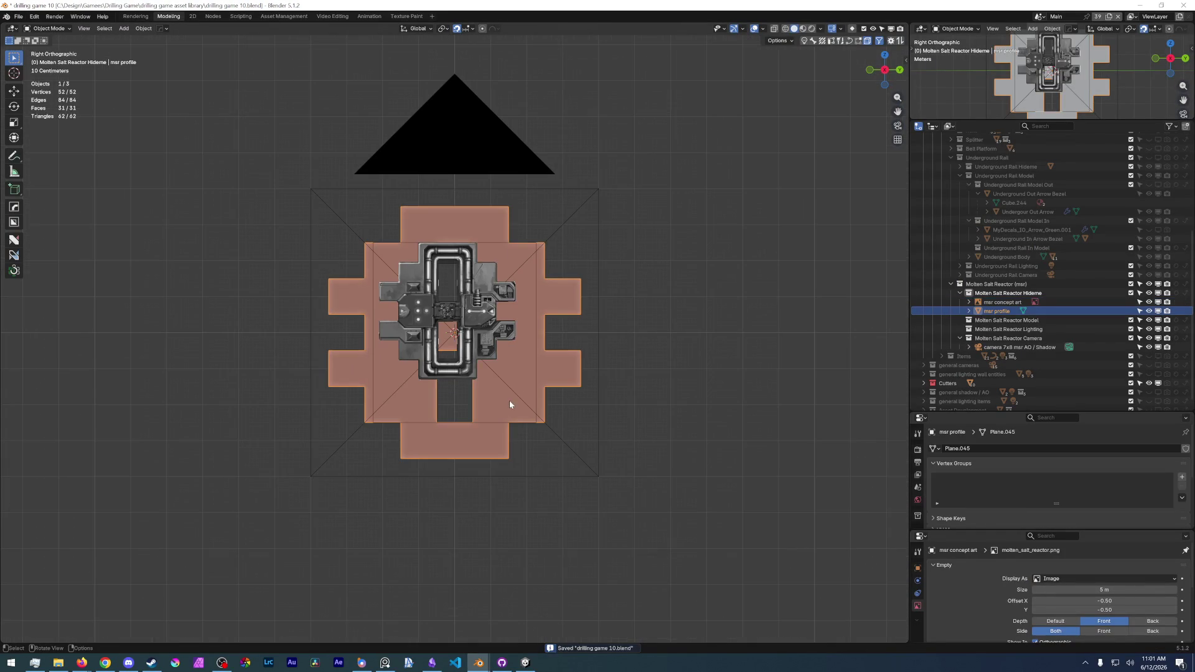
click(1002, 302)
key(s)
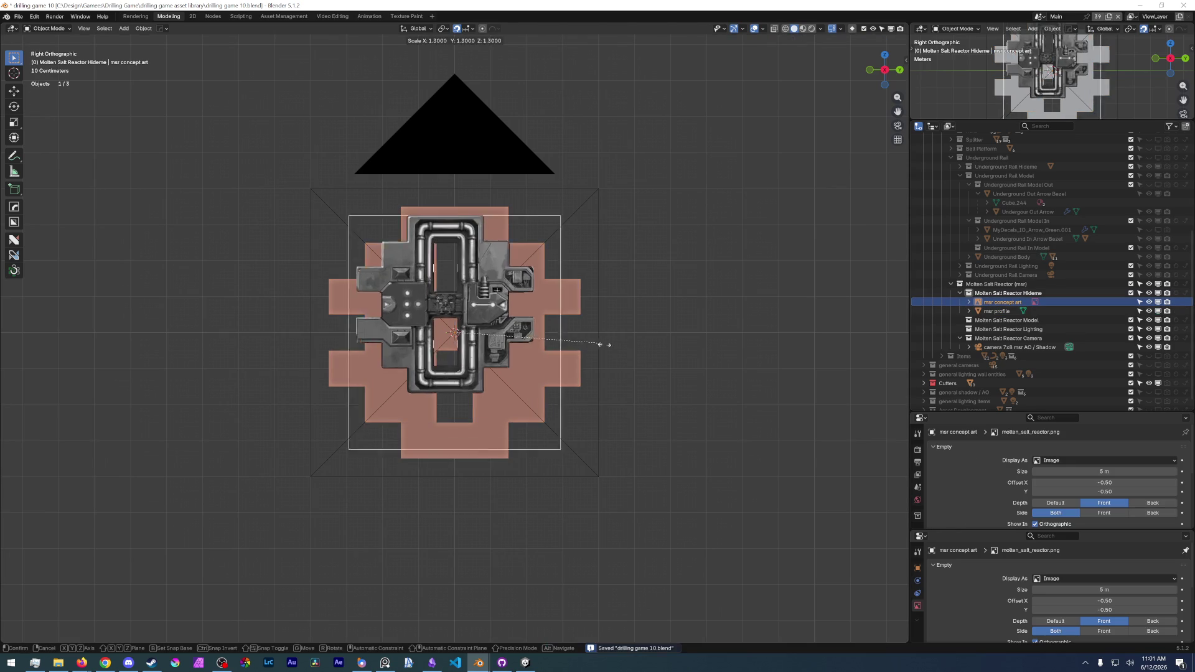
click(653, 373)
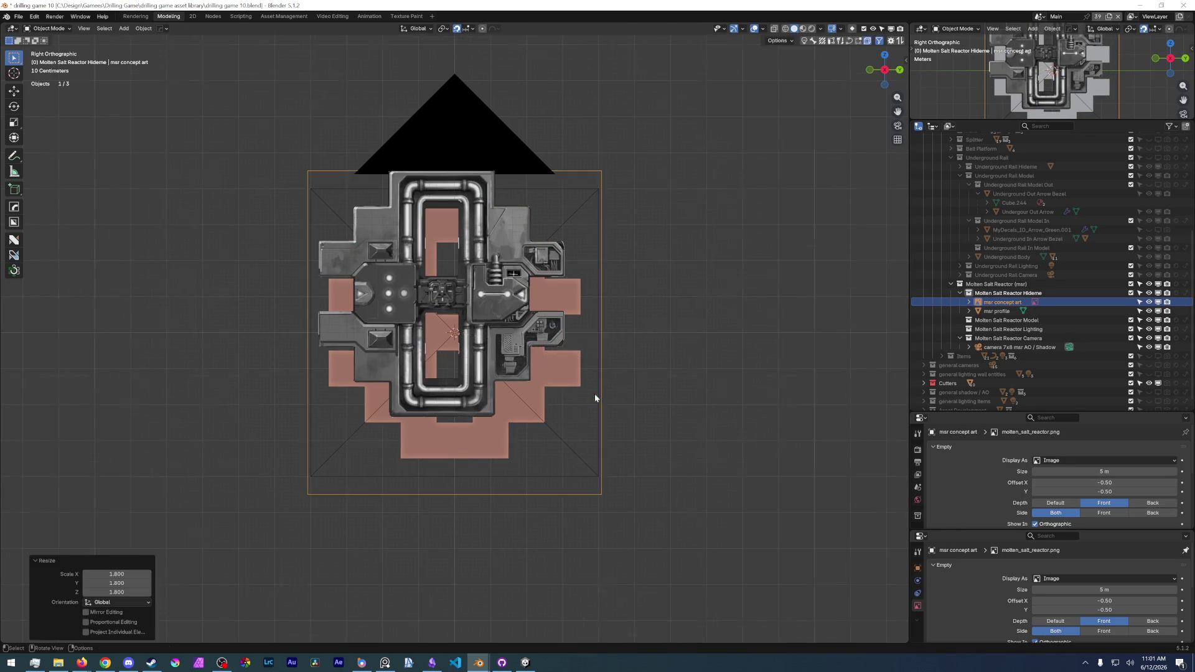
scroll(595, 393, up, 3)
key(s)
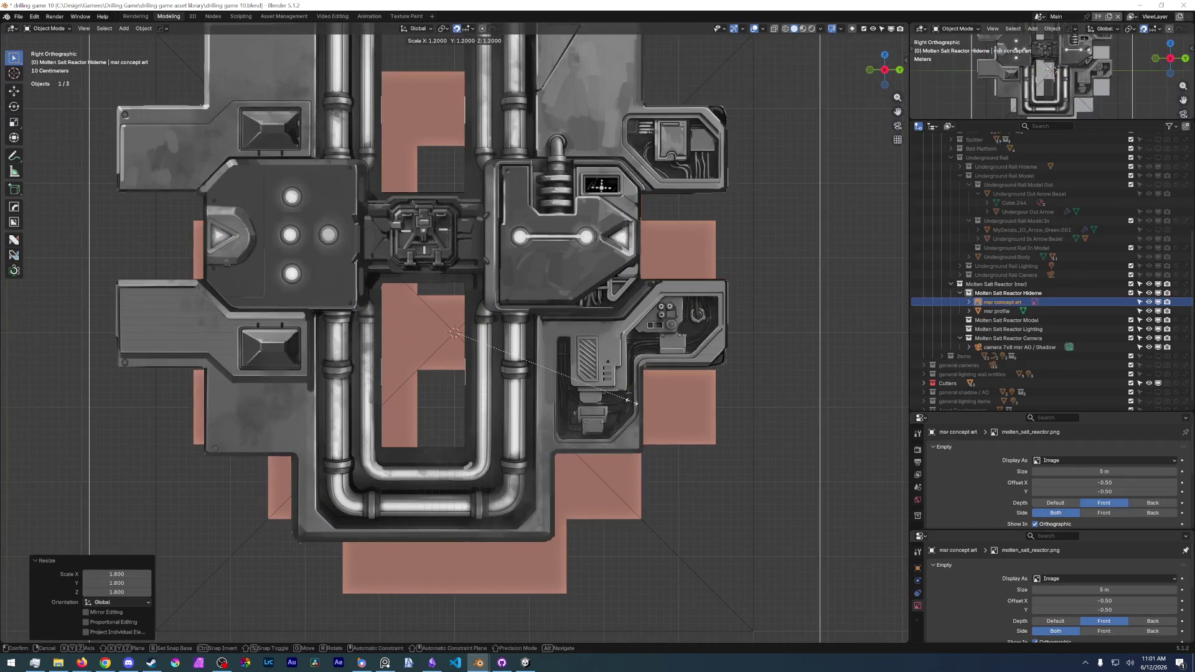
click(640, 465)
- Move the image down 0.1 m, reposition it, shrink it to 0.924, and shift it along Z
key(g)
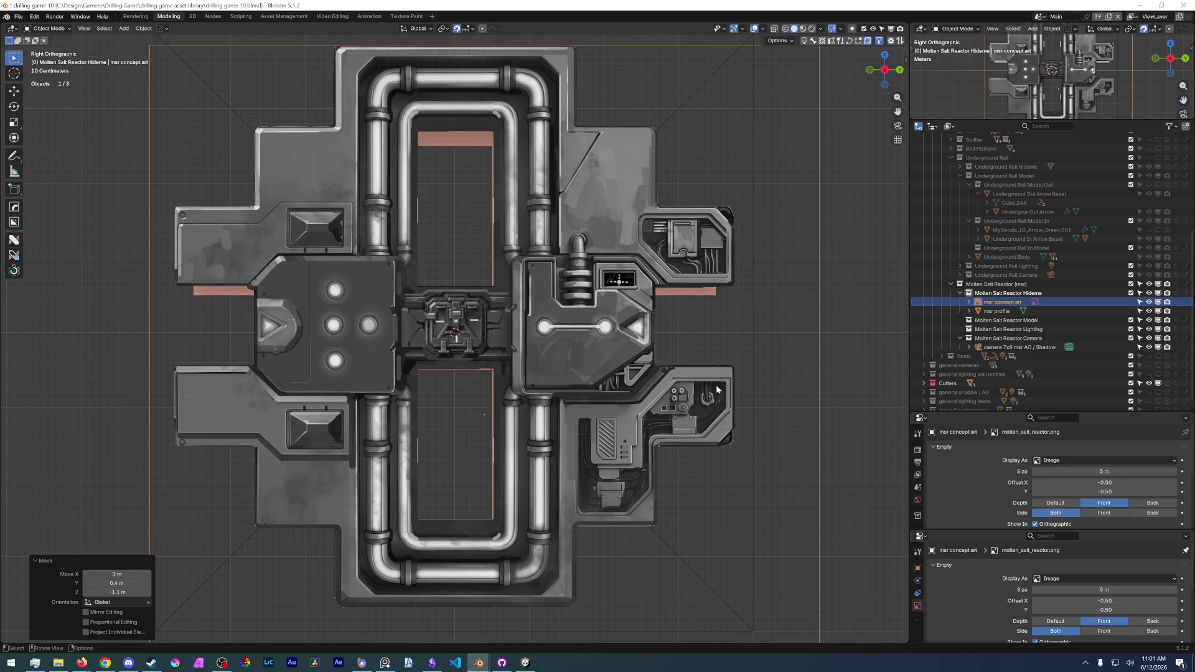
key(Return)
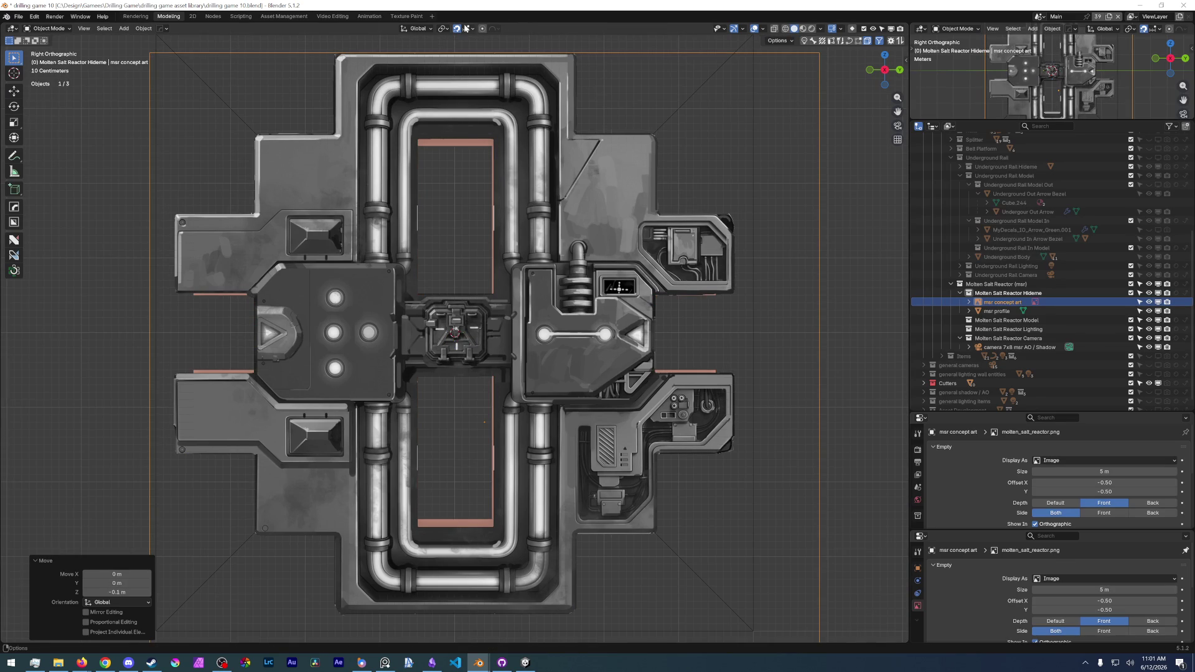
key(g)
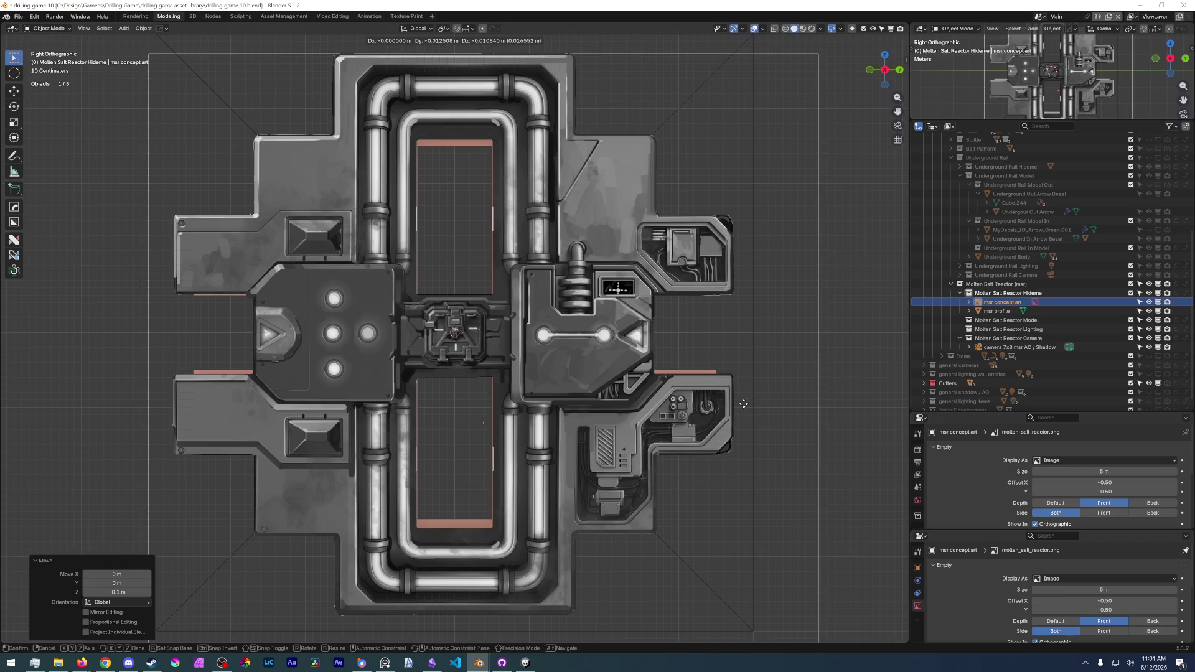
click(745, 406)
key(s)
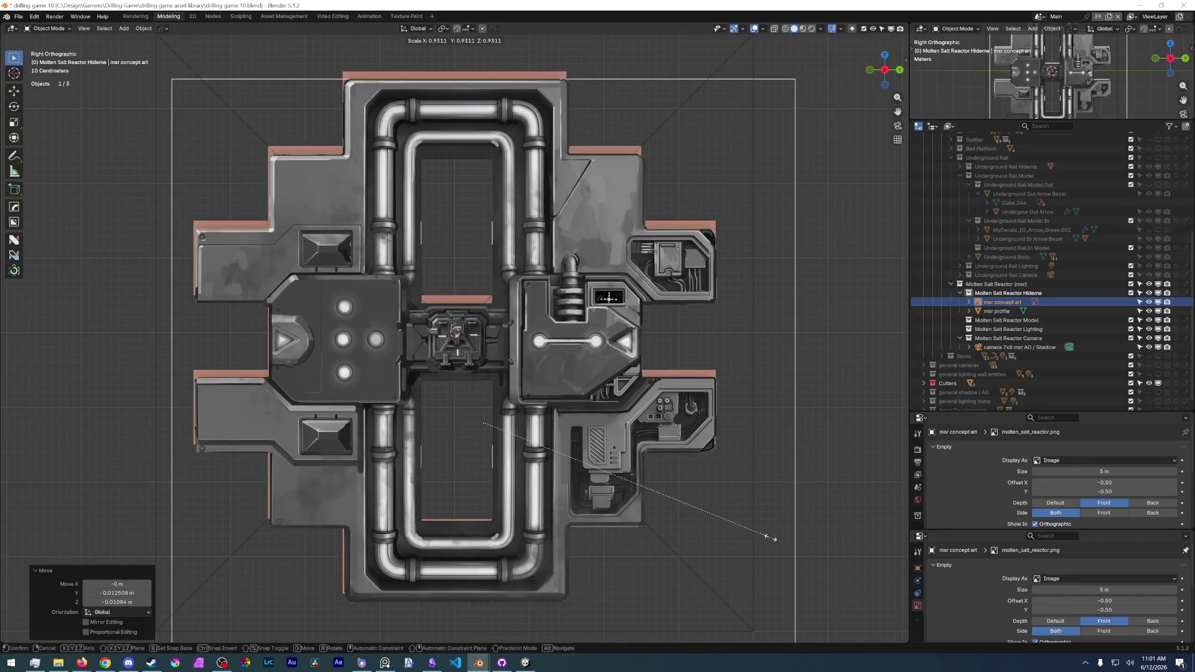
click(769, 534)
key(g)
key(z)
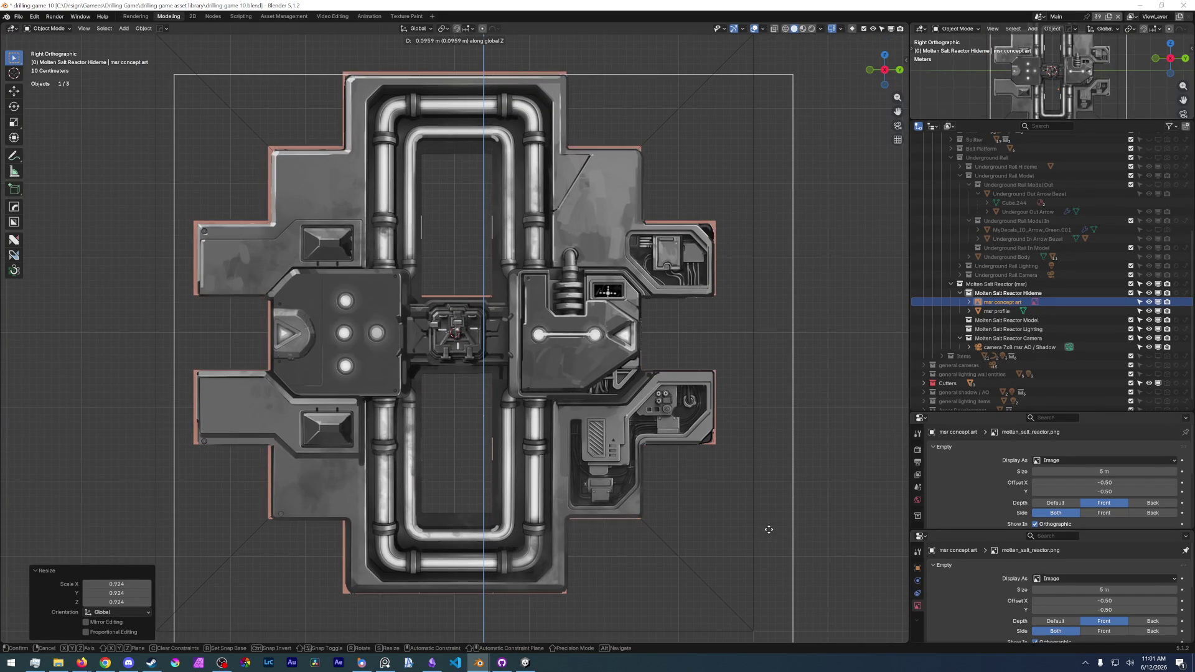
click(767, 526)
- Fine-tune the image with rescales of 1.008 and 1.001 and small position nudges
key(s)
click(761, 517)
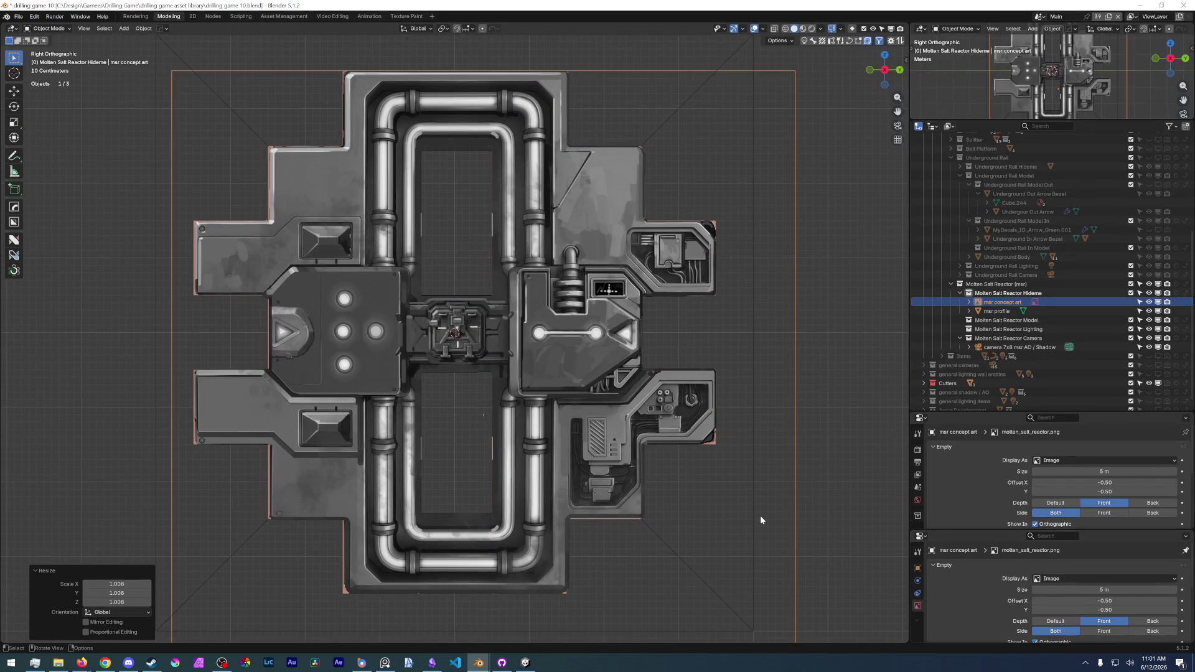
key(g)
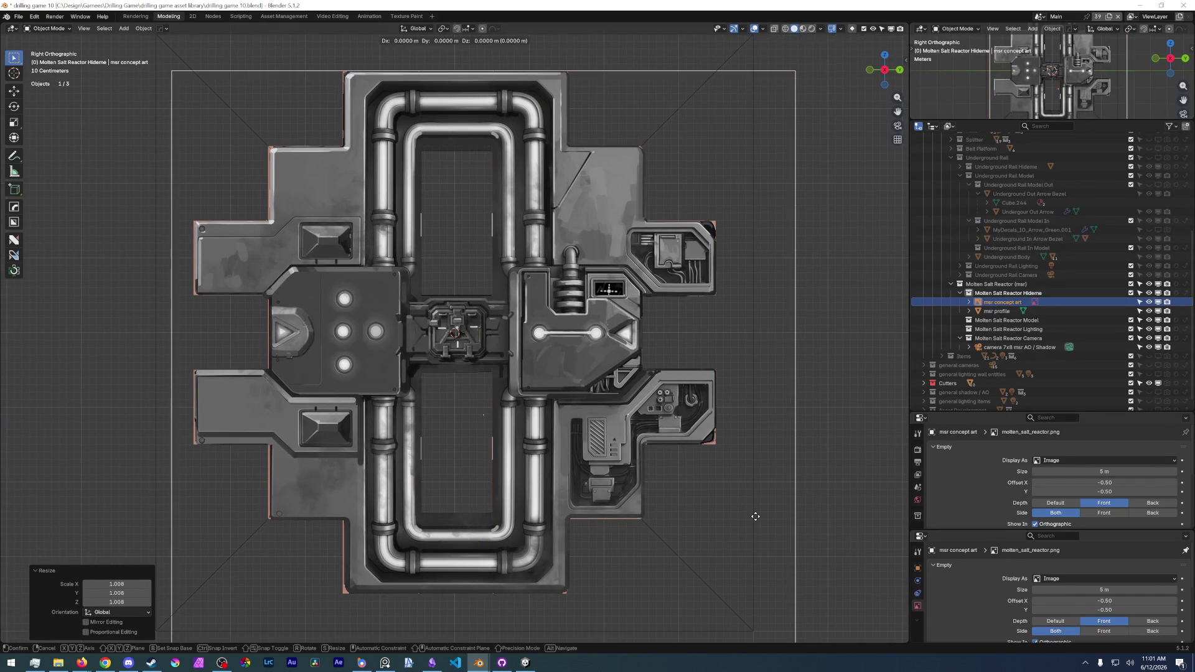
click(745, 518)
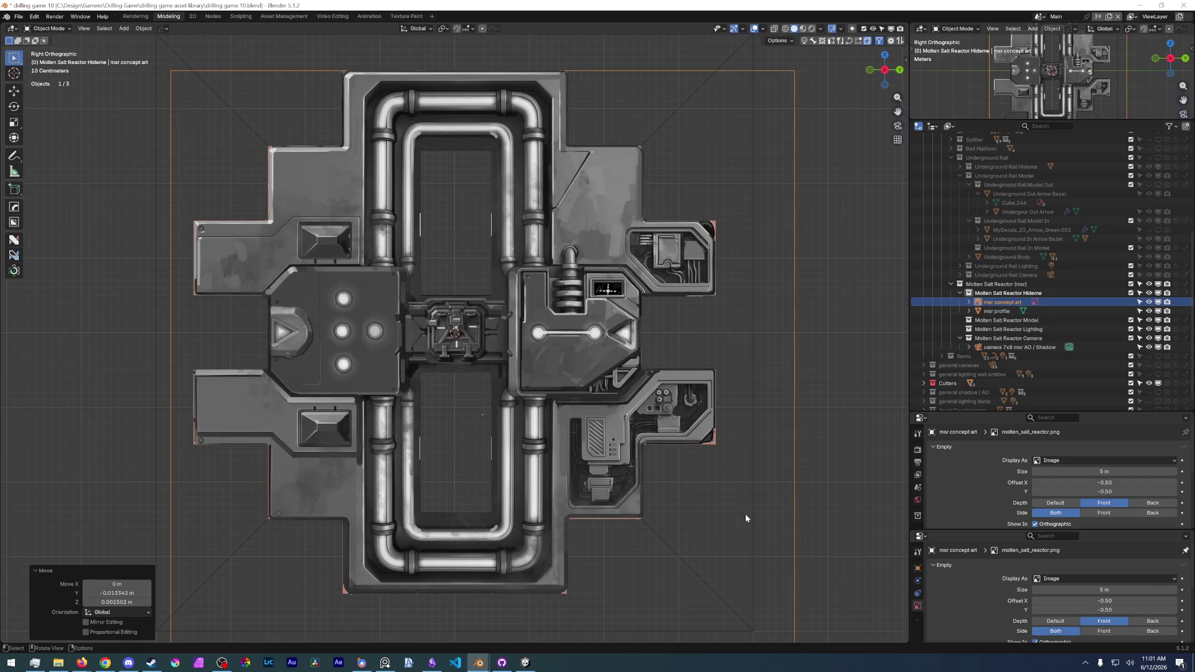
key(s)
click(748, 516)
key(g)
click(746, 515)
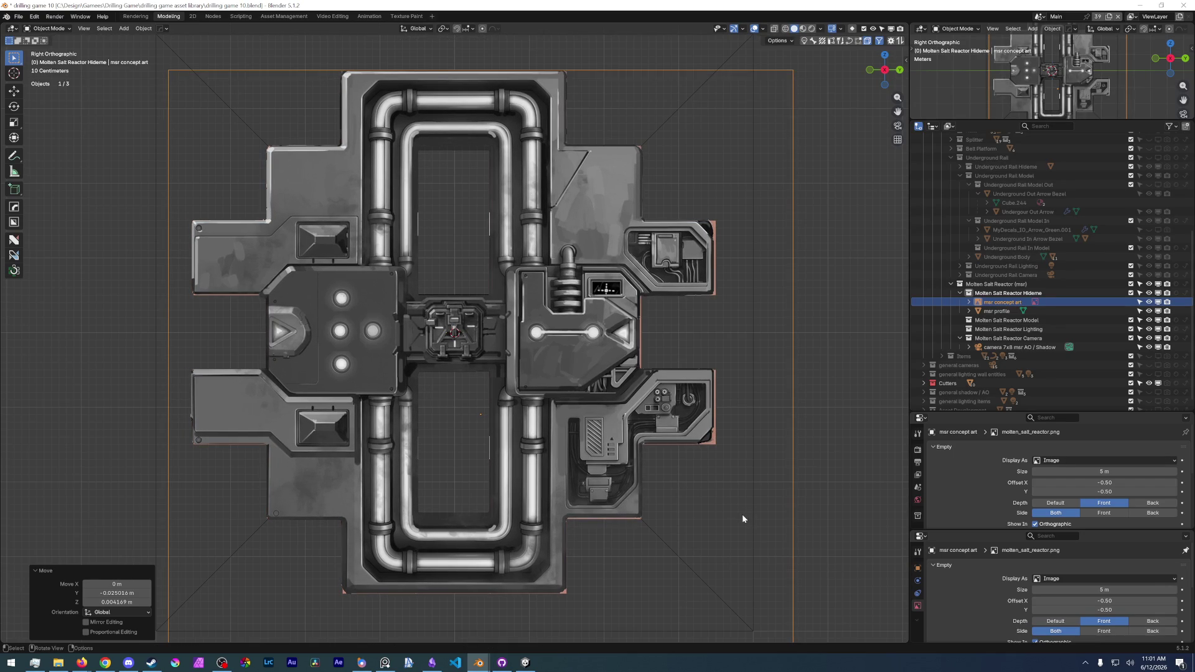
- Save the blend file with the aligned concept art
scroll(693, 465, down, 6)
scroll(695, 470, up, 3)
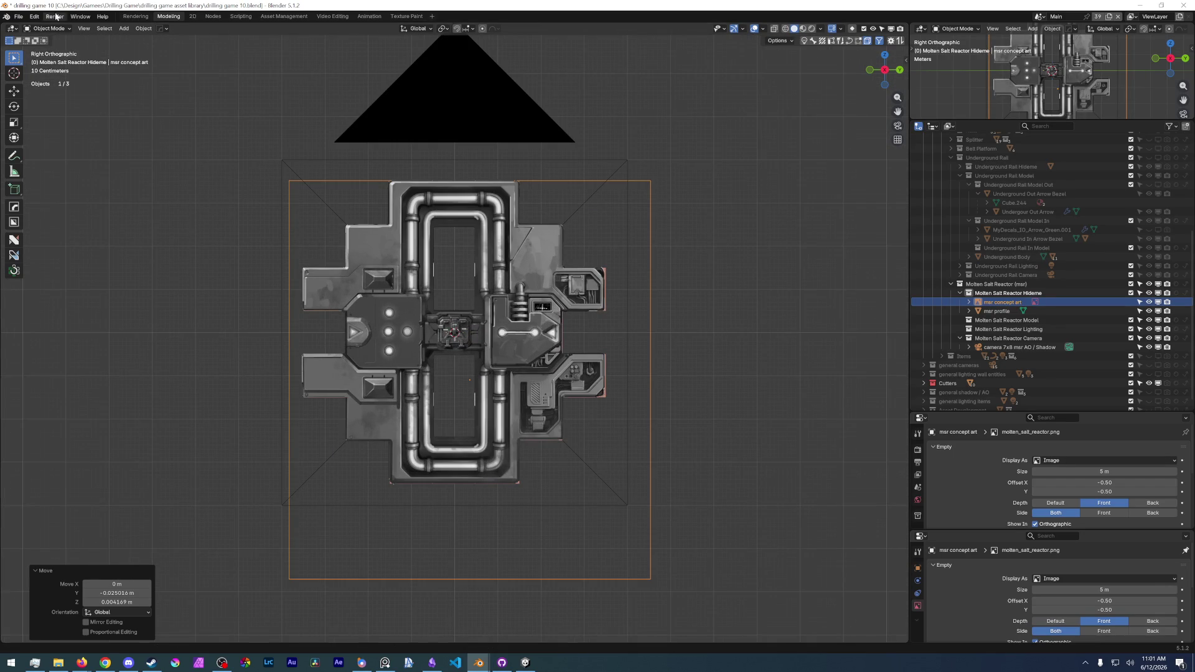
click(19, 16)
click(40, 76)
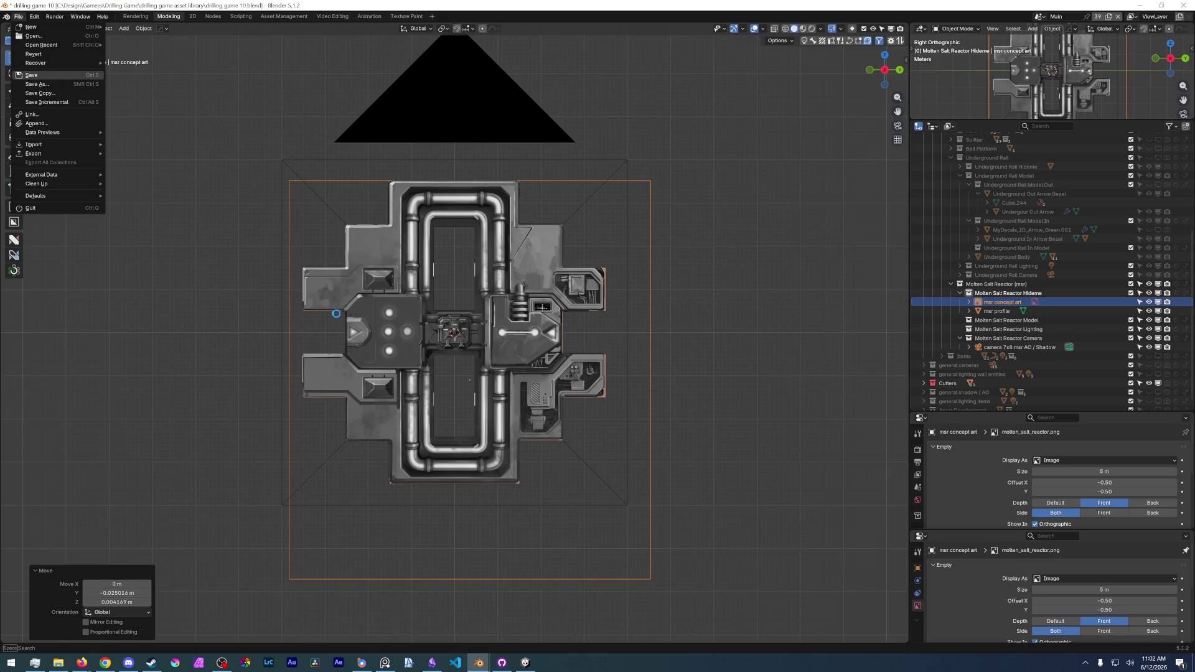
- Reselect the msr concept art image and nudge it slightly over the profile outline
scroll(387, 368, up, 5)
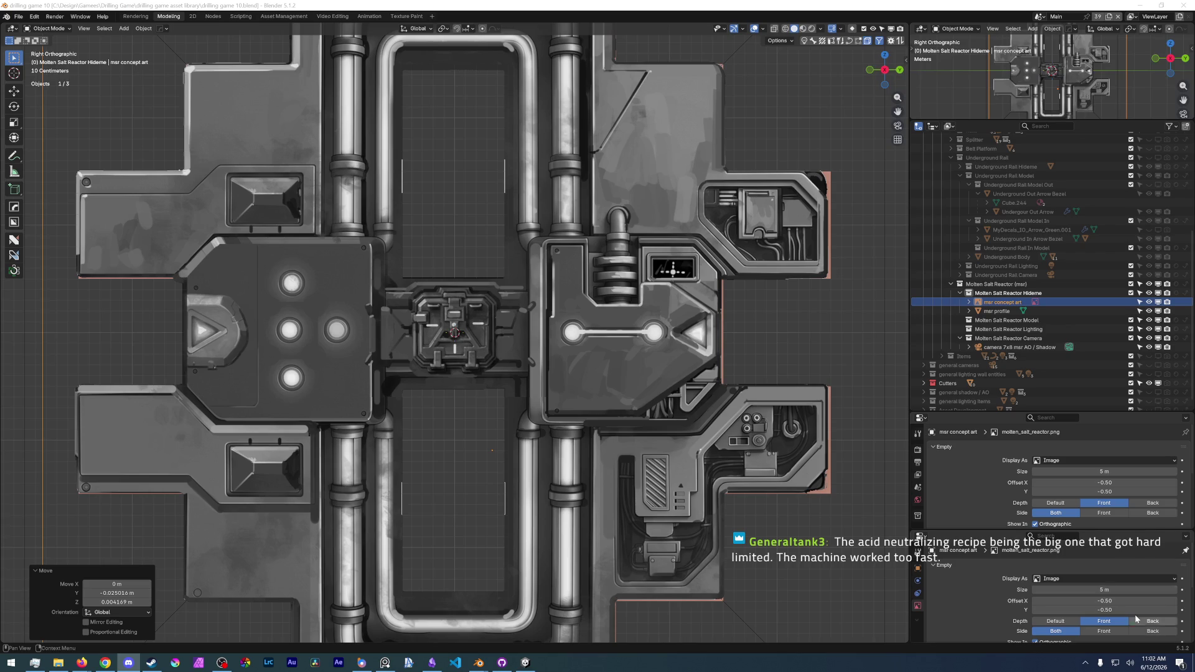
scroll(490, 329, down, 4)
scroll(491, 328, up, 1)
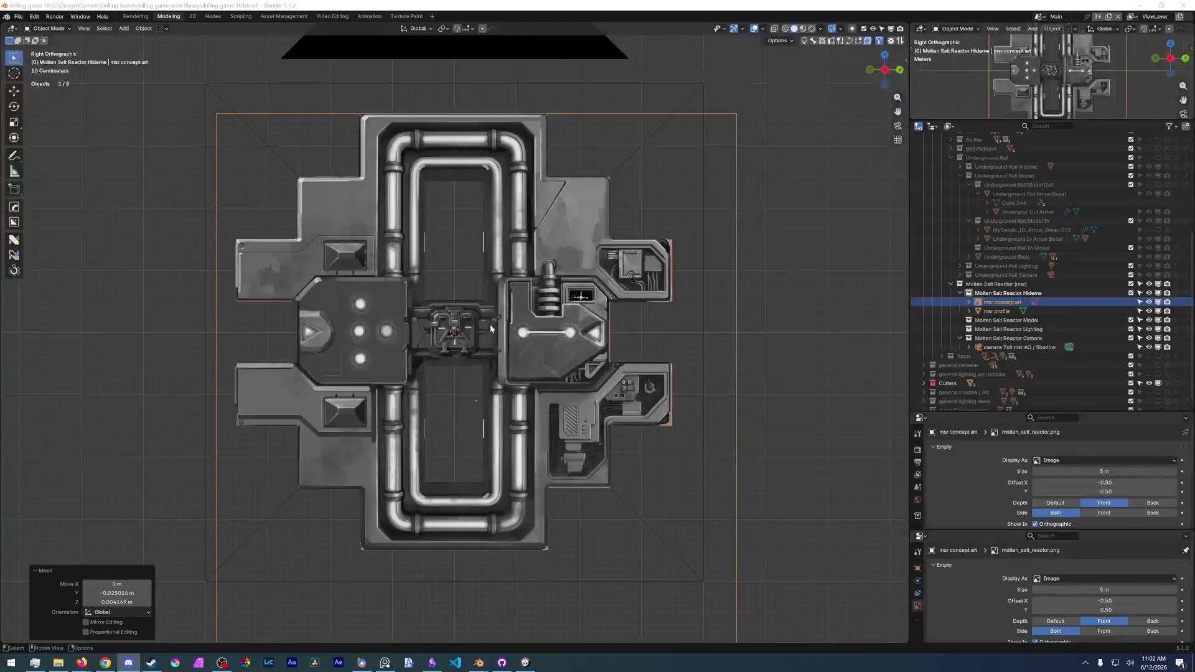
click(19, 16)
scroll(467, 361, up, 3)
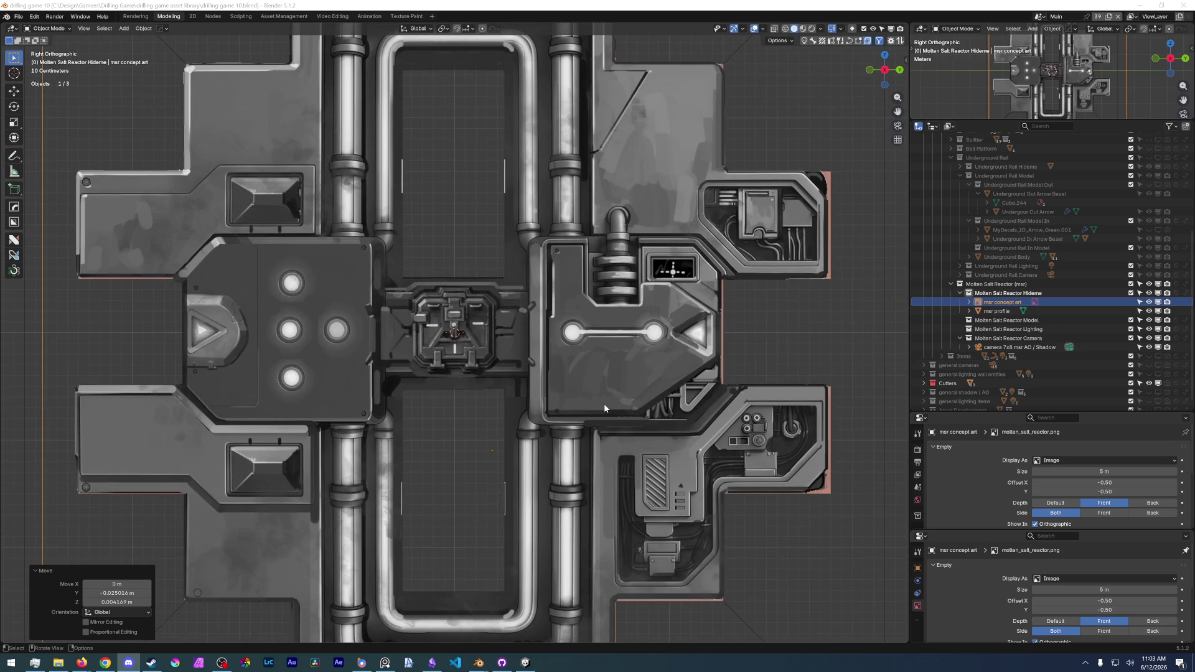
click(614, 392)
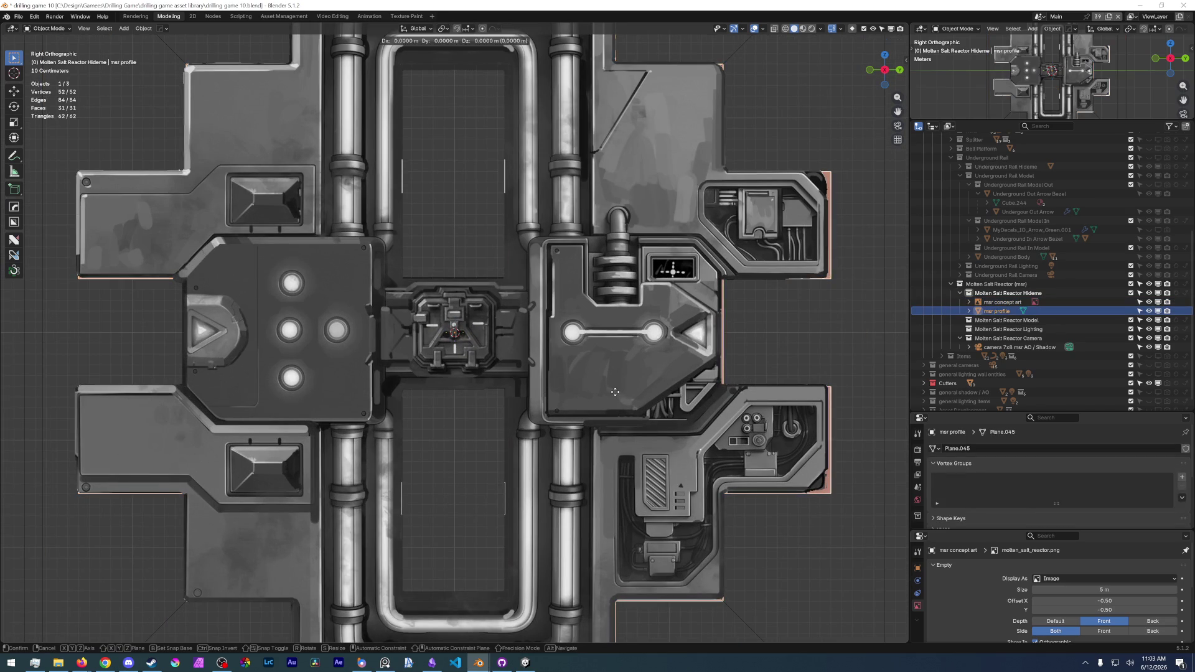
click(615, 389)
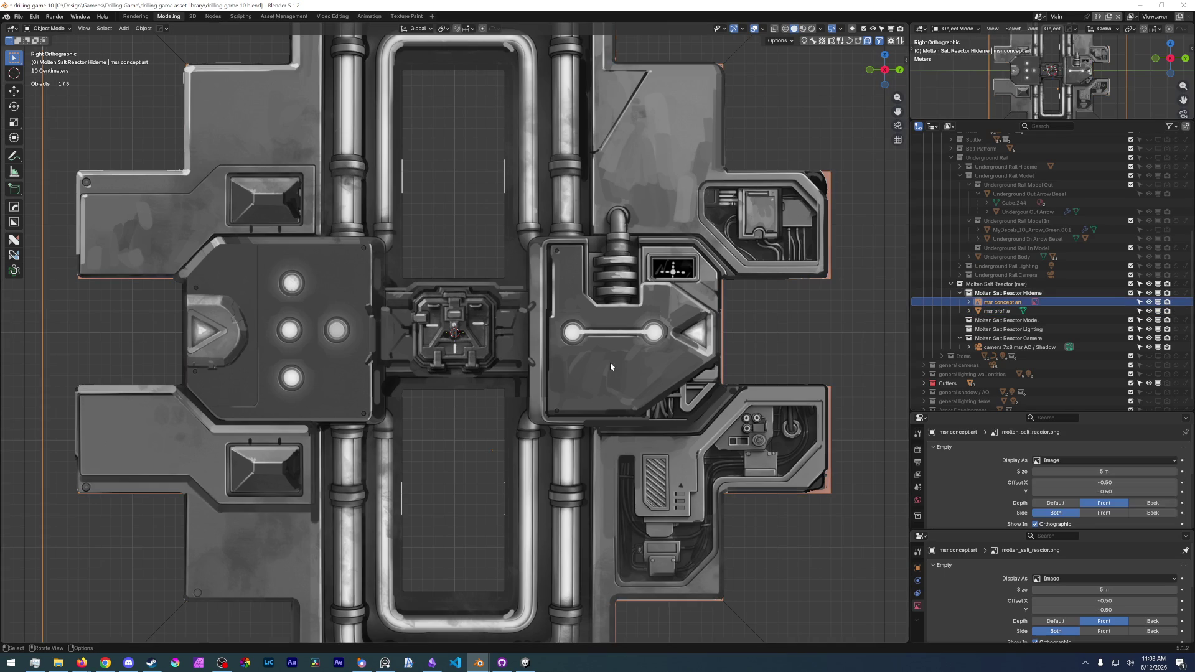
key(g)
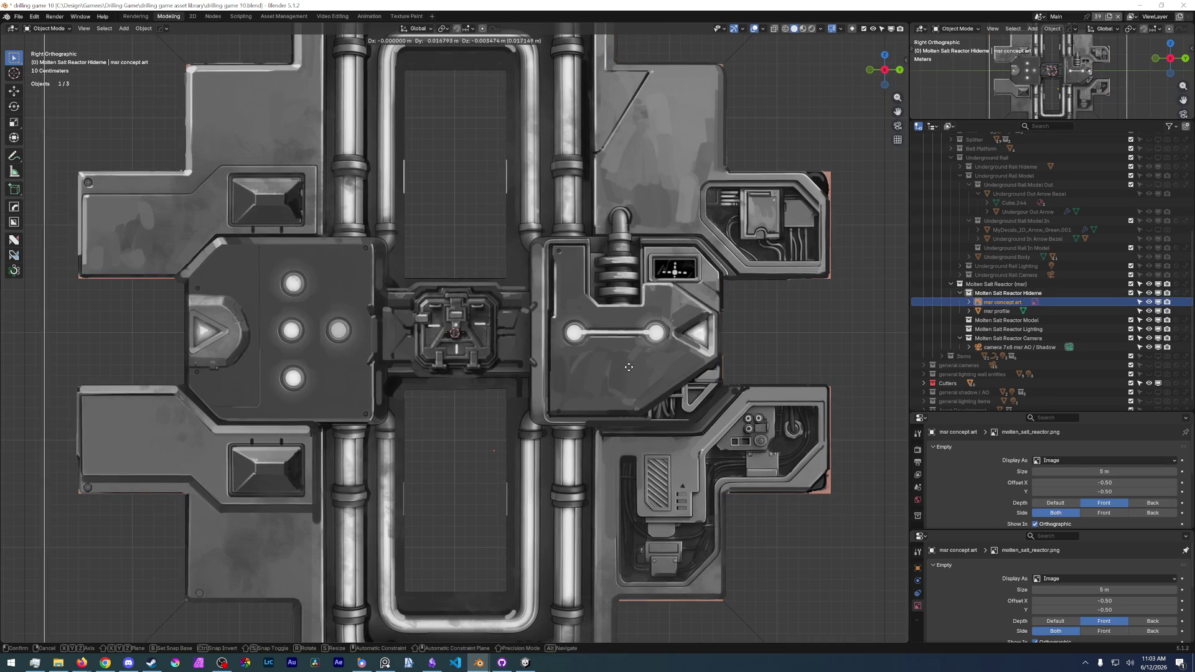
click(626, 367)
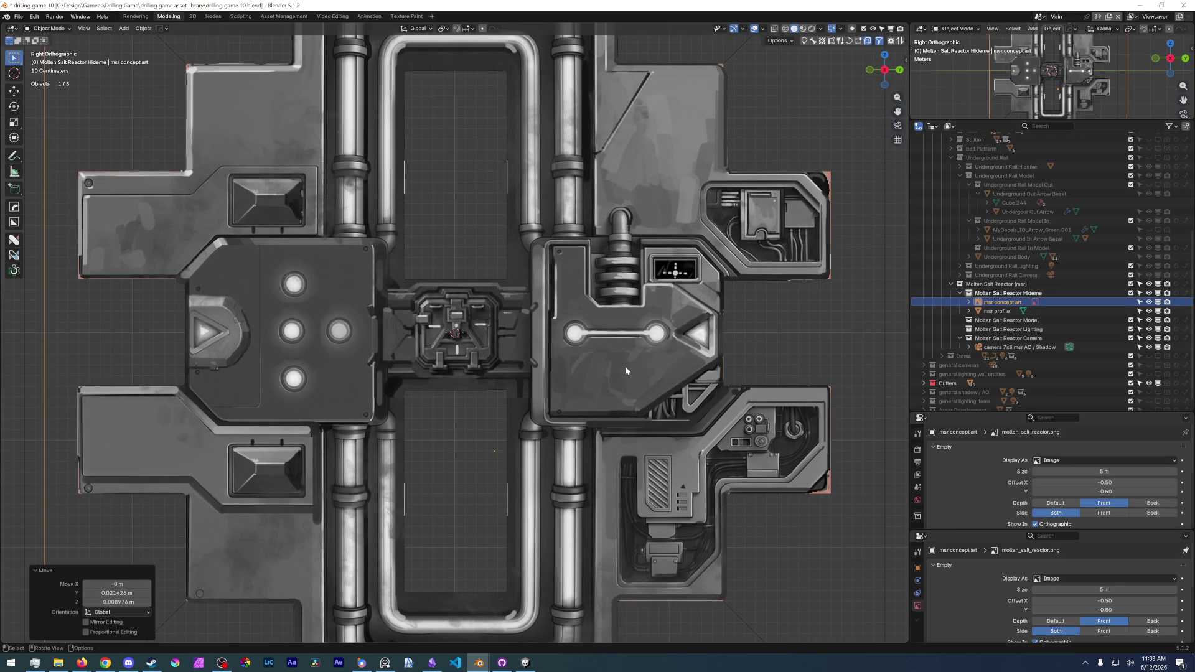
- Save drilling game 10.blend
scroll(626, 376, down, 2)
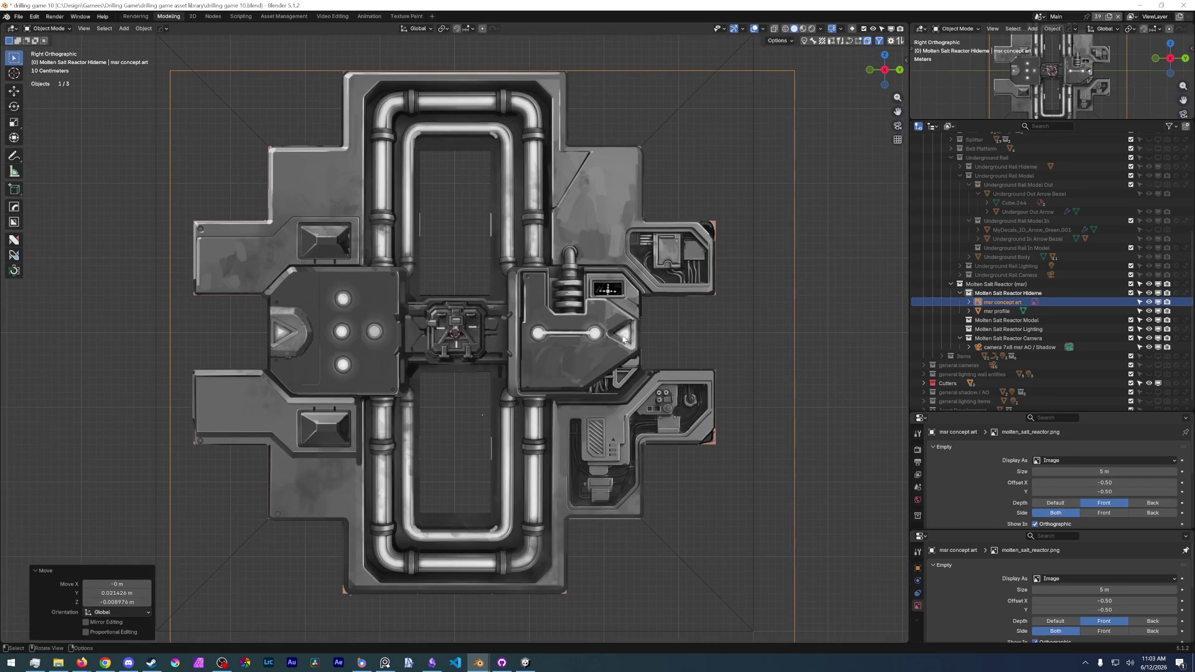
click(18, 16)
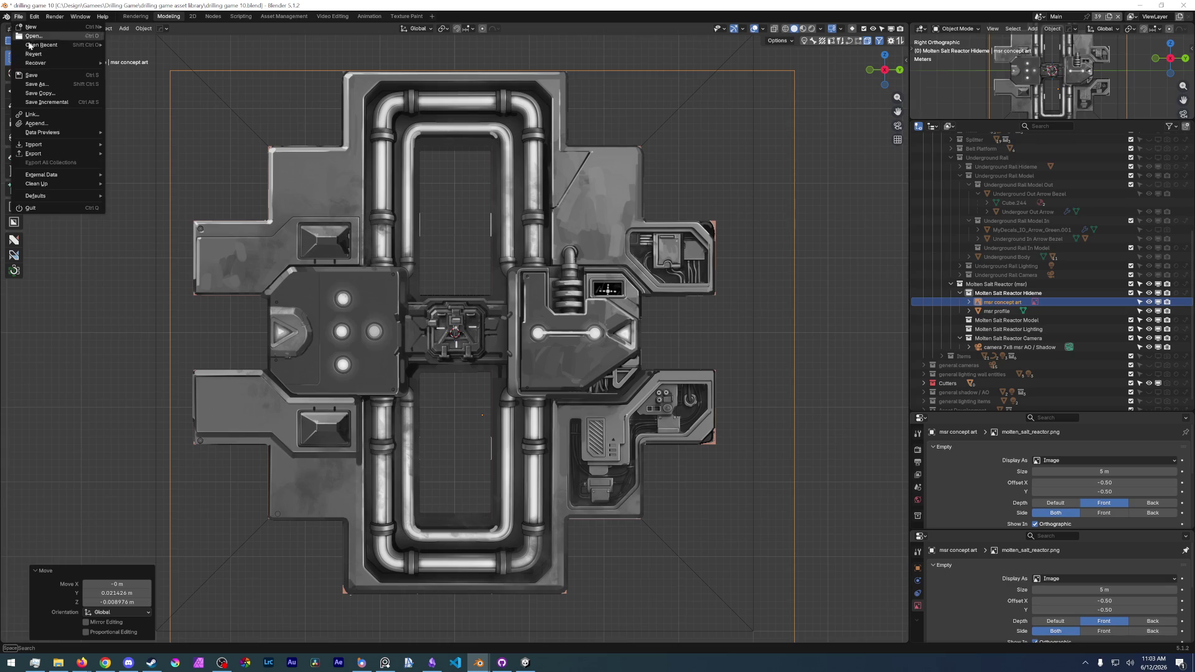
click(31, 74)
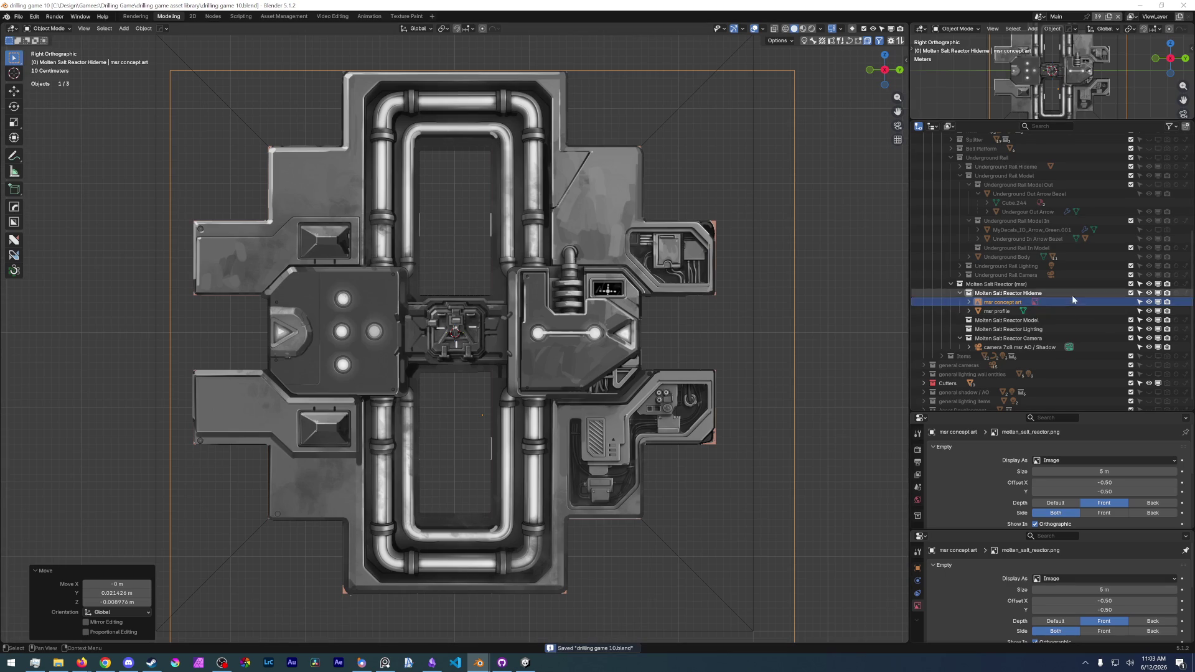
scroll(998, 627, down, 2)
- Enable Opacity on the concept art Empty and set it to 0.250
scroll(998, 628, down, 2)
click(1035, 597)
drag(1084, 600, 988, 597)
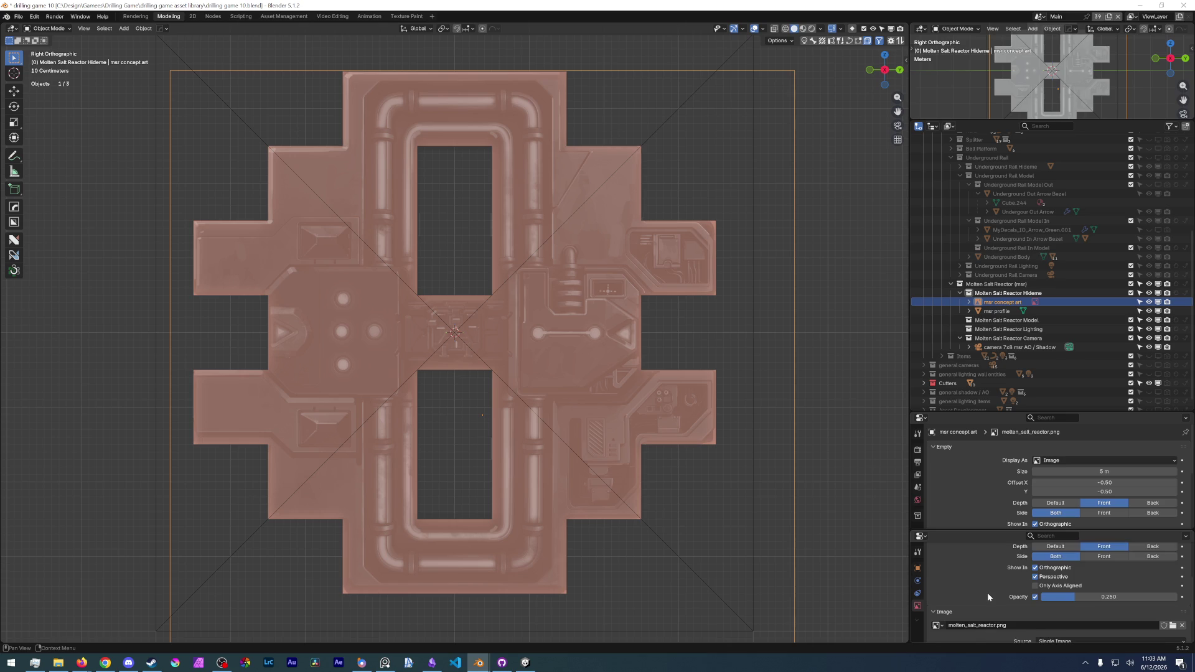
- Enlarge the properties area, collapse the Underground Rail collection in the Outliner, and save the file
drag(988, 530, 981, 614)
middle_drag(980, 630, 975, 638)
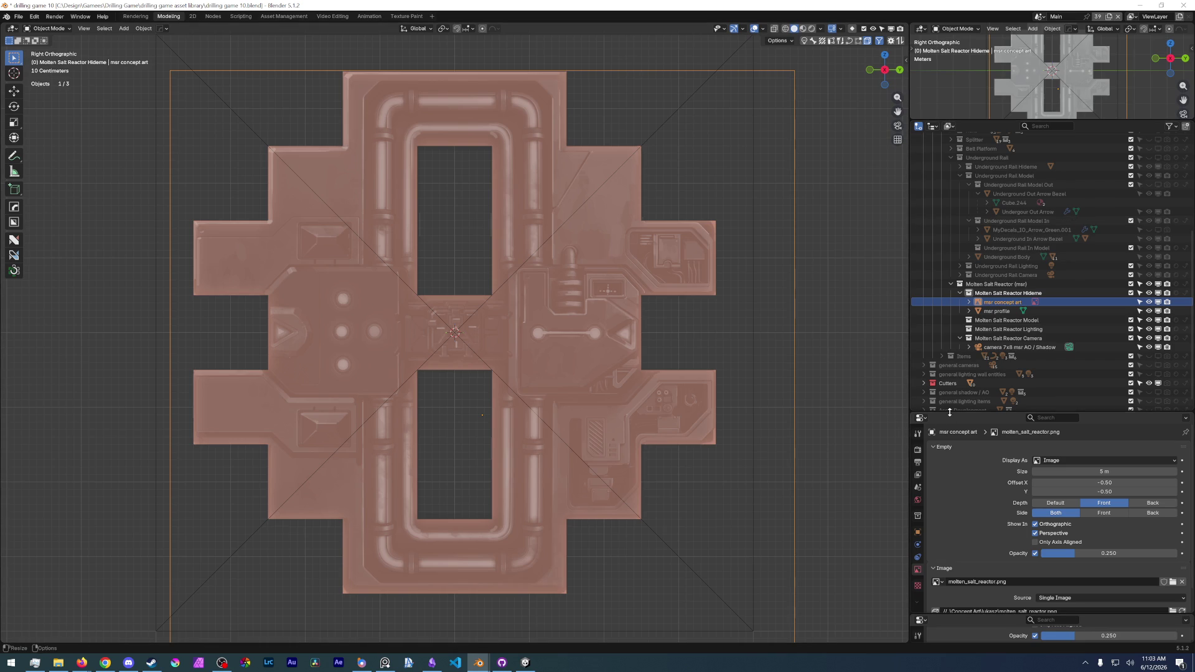
drag(950, 412, 943, 357)
scroll(946, 308, up, 3)
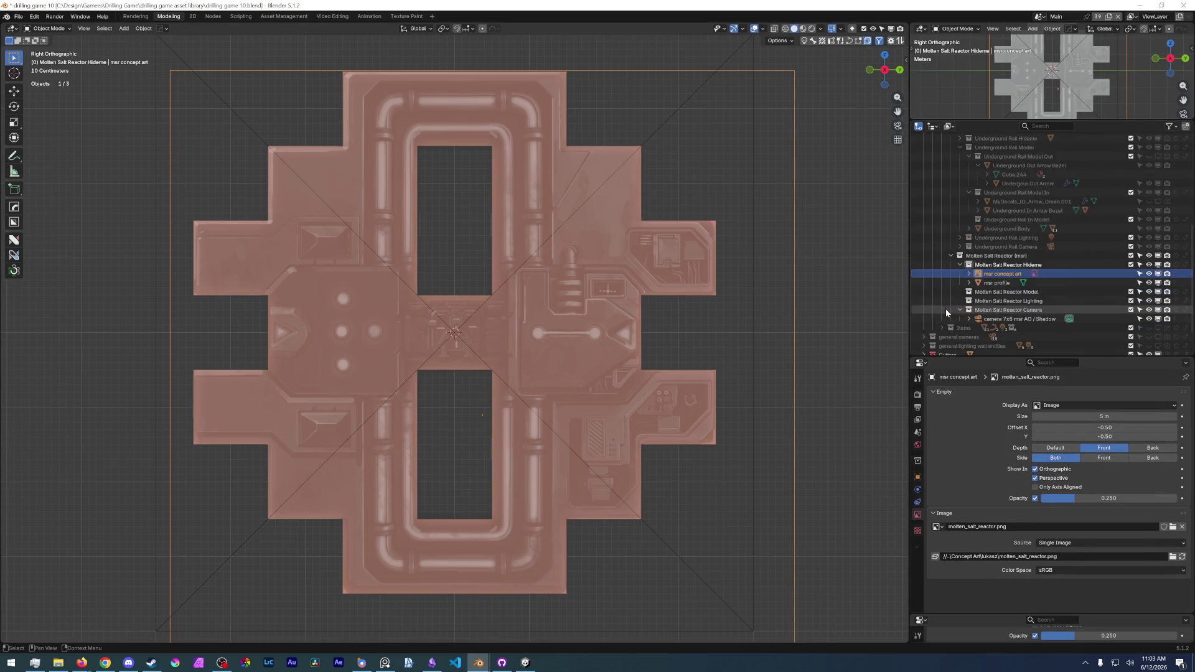
drag(966, 266, 969, 232)
click(959, 221)
click(950, 204)
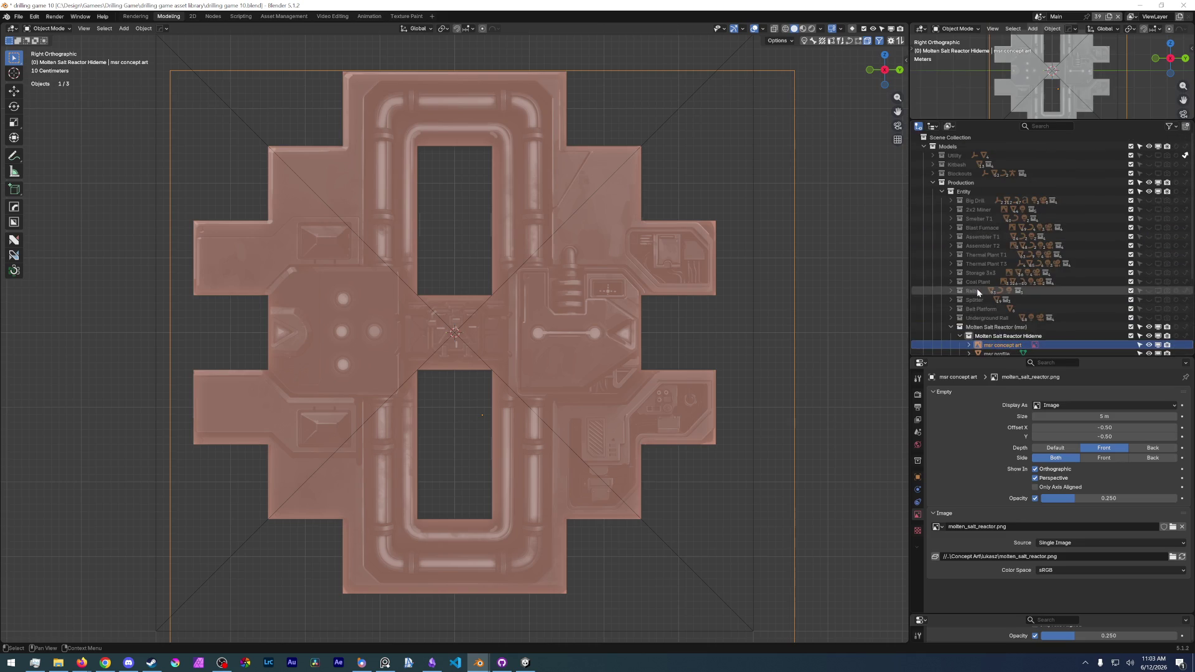
click(19, 16)
click(31, 74)
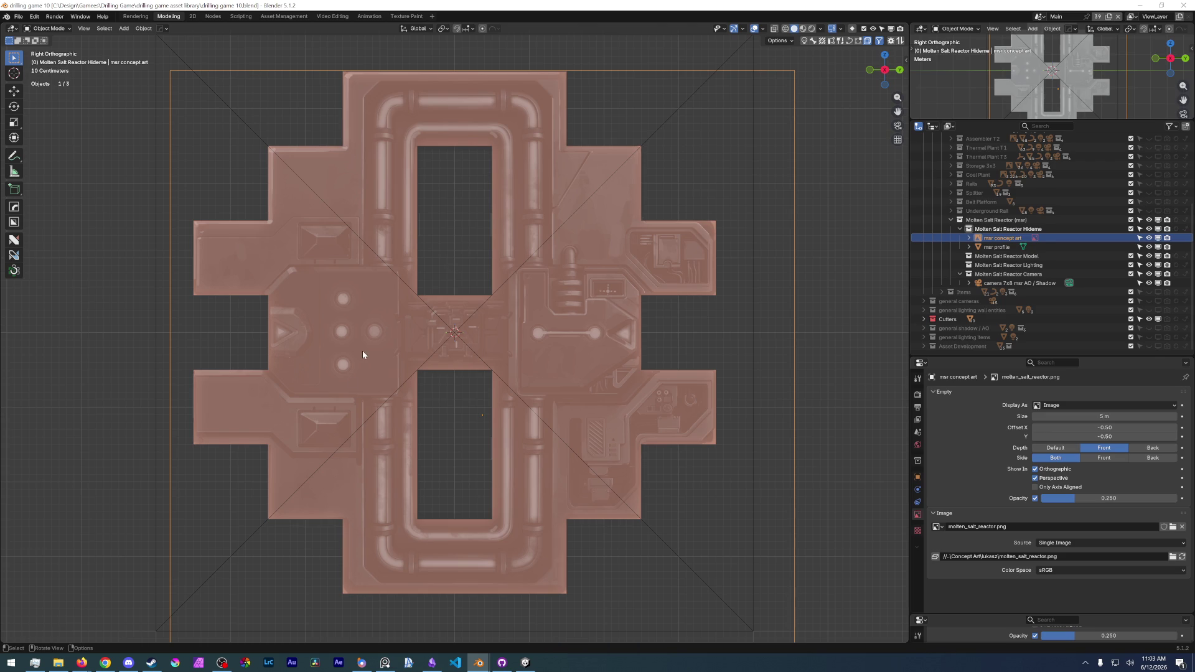
- Set the concept art's Opacity back to 1.000 and expand the general shadow / AO collection
drag(1079, 635, 1180, 635)
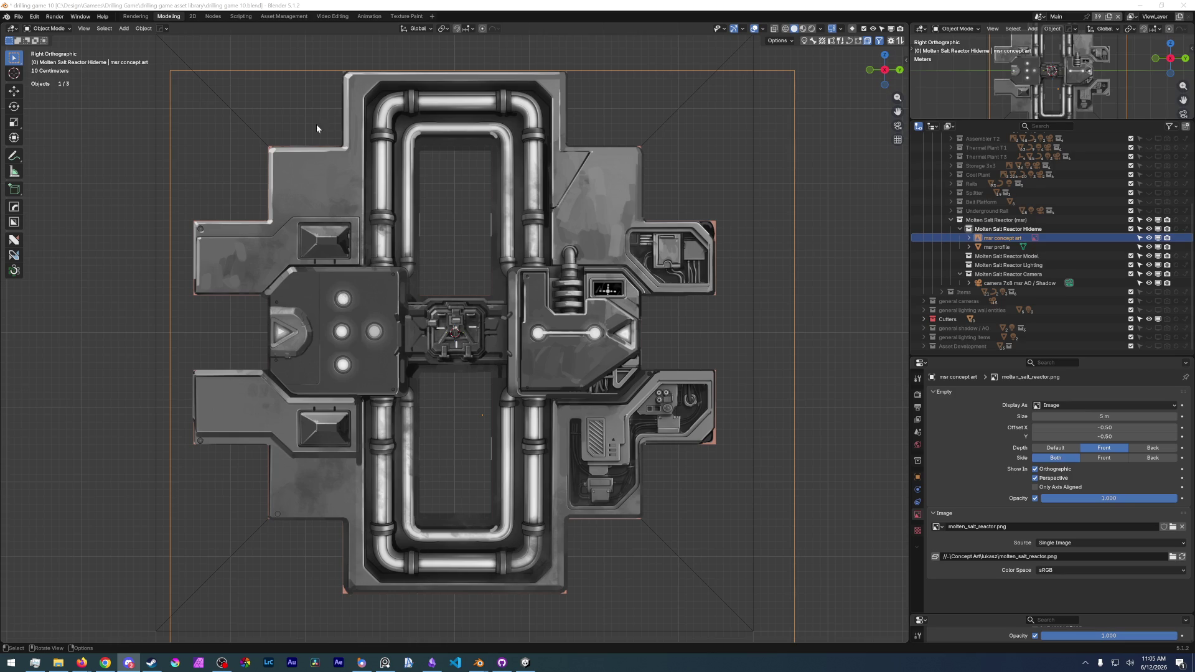
click(923, 328)
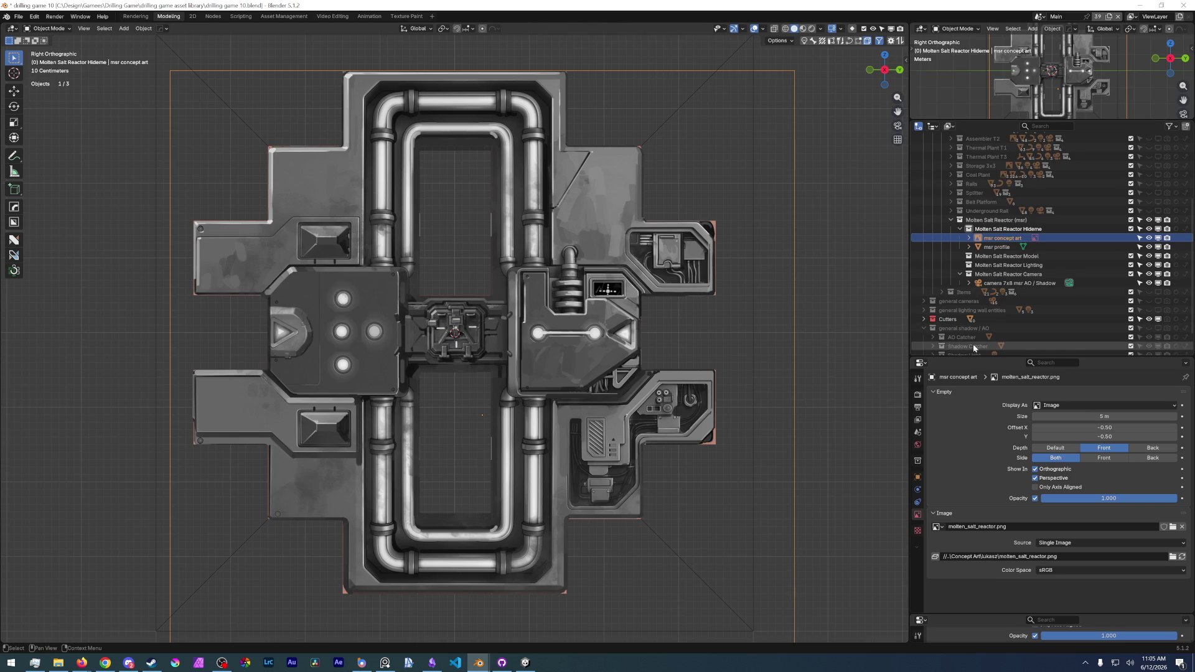